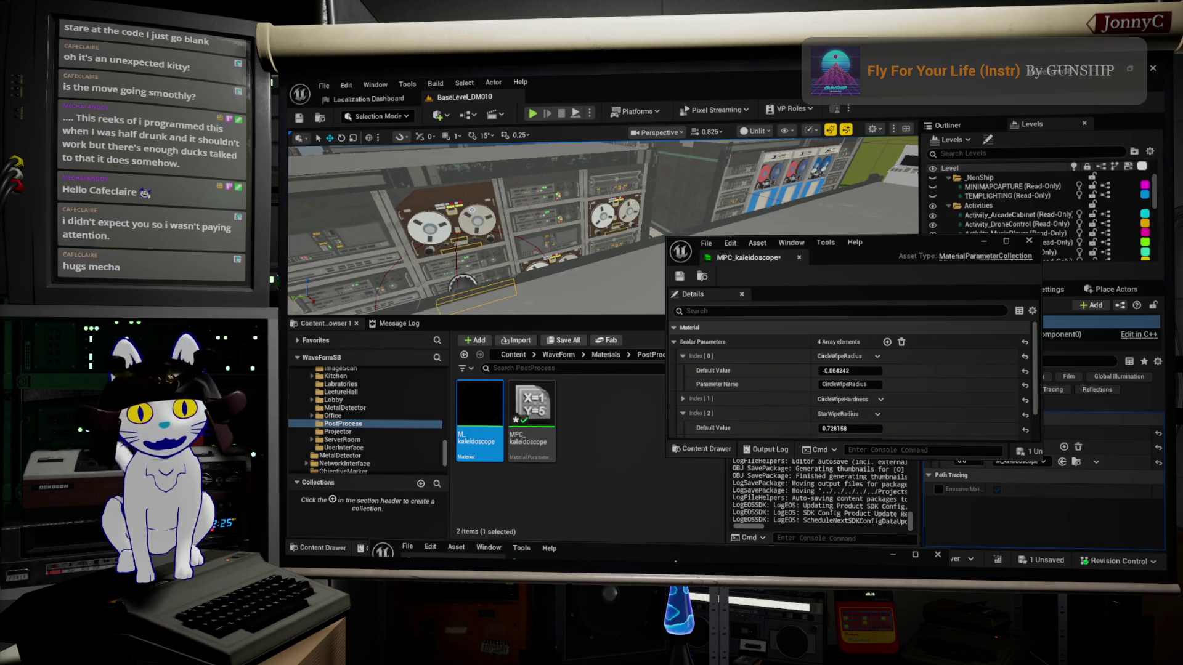
# Maximize the M_kaleidoscope Material Editor, then bring up and close the MPC_kaleidoscope editor
pyautogui.doubleClick(677, 556)
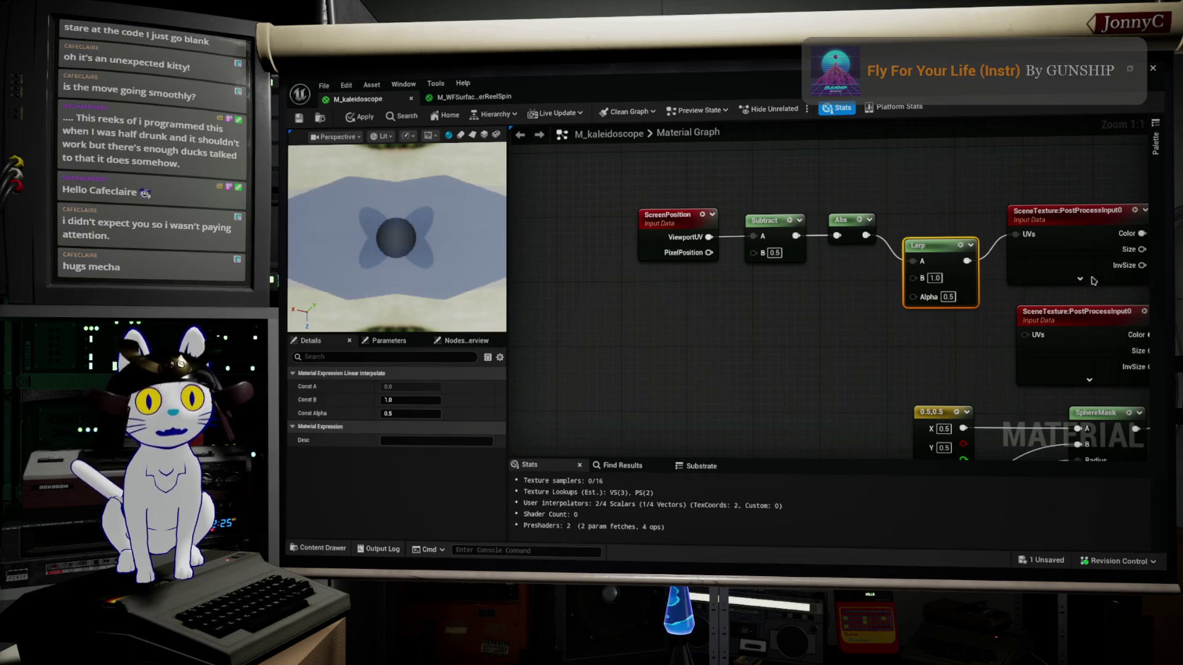
pyautogui.press('Home')
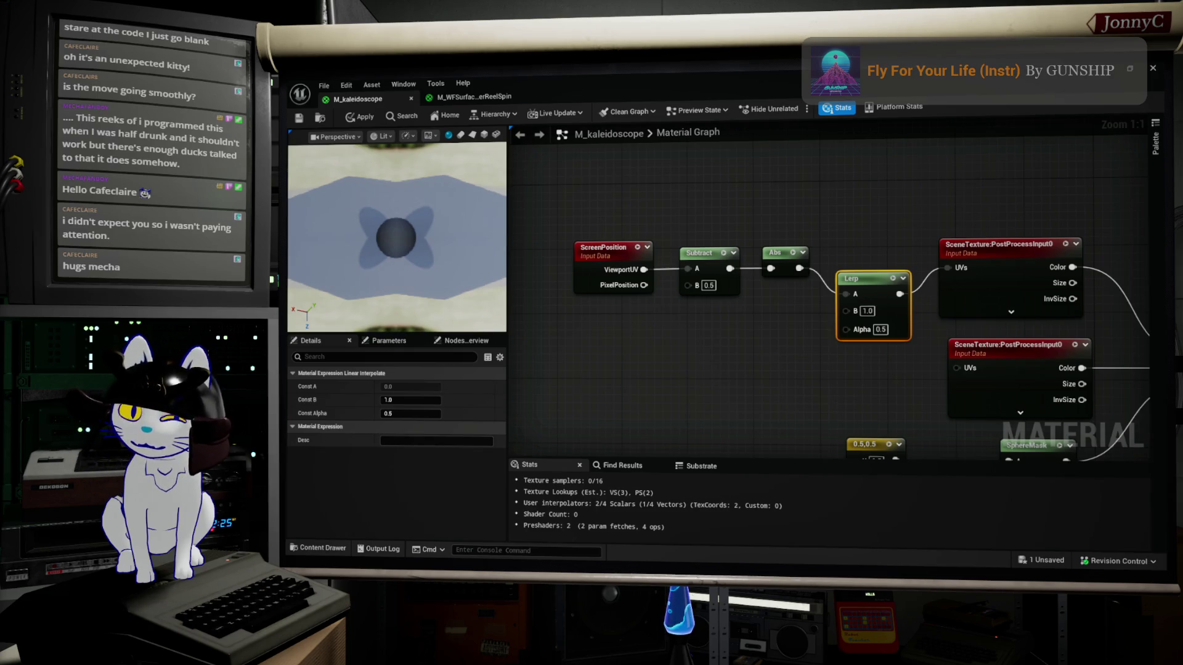
pyautogui.hotkey('alt', 'Tab')
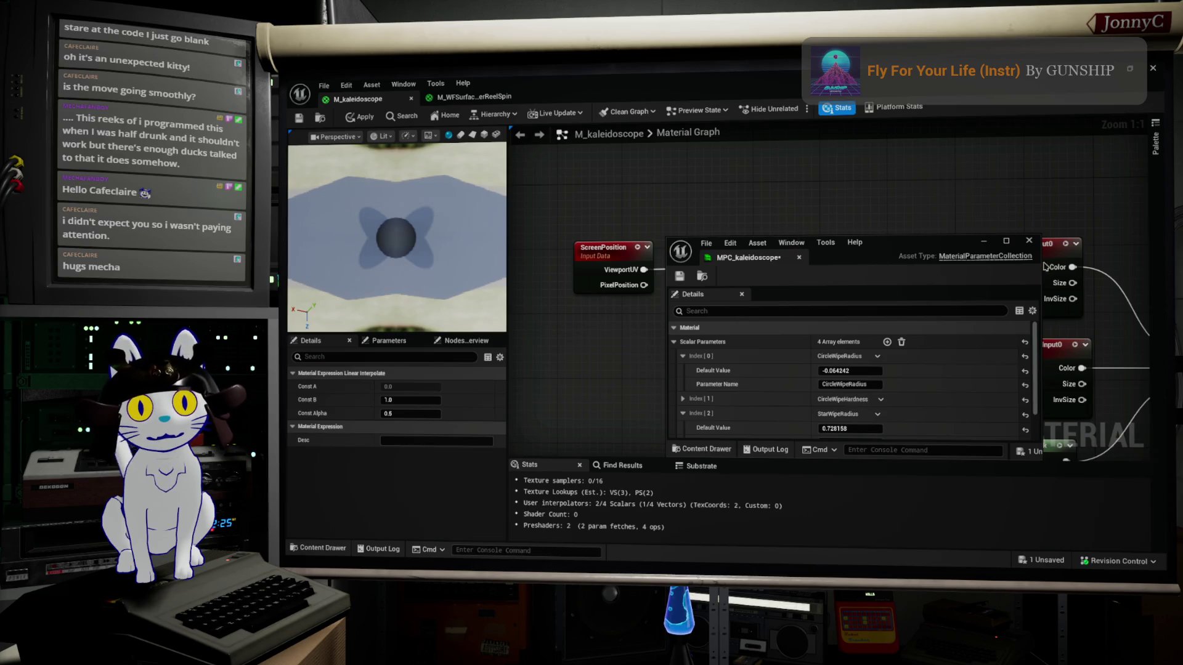
pyautogui.click(1029, 241)
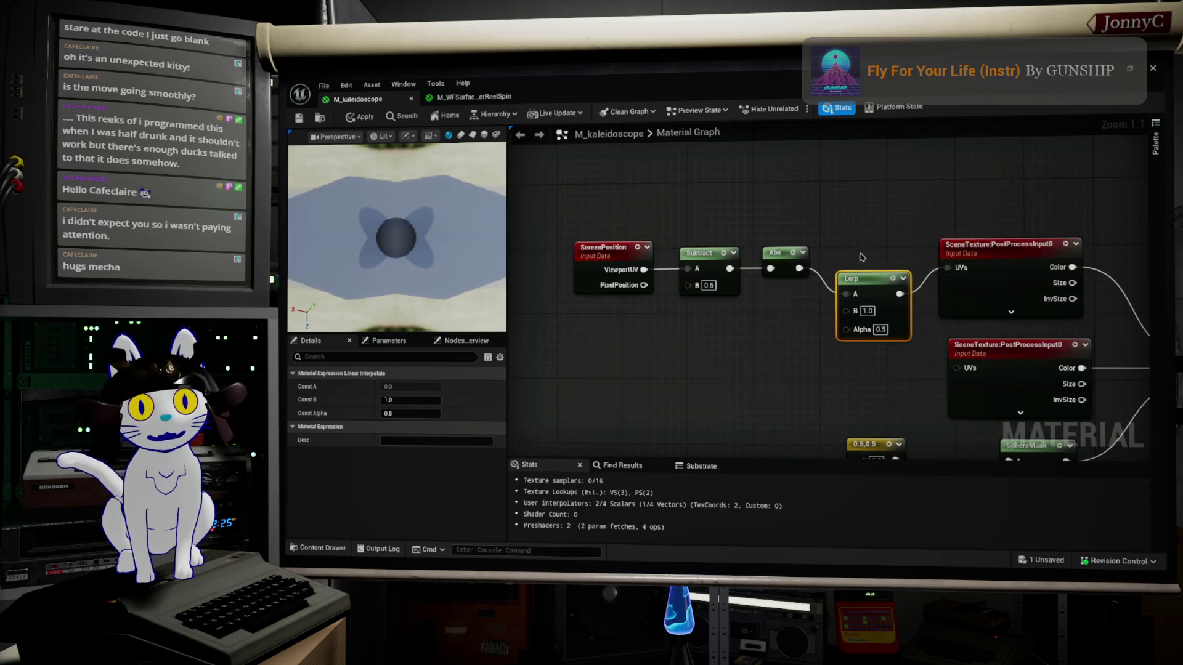
pyautogui.scroll(-6, 814, 365)
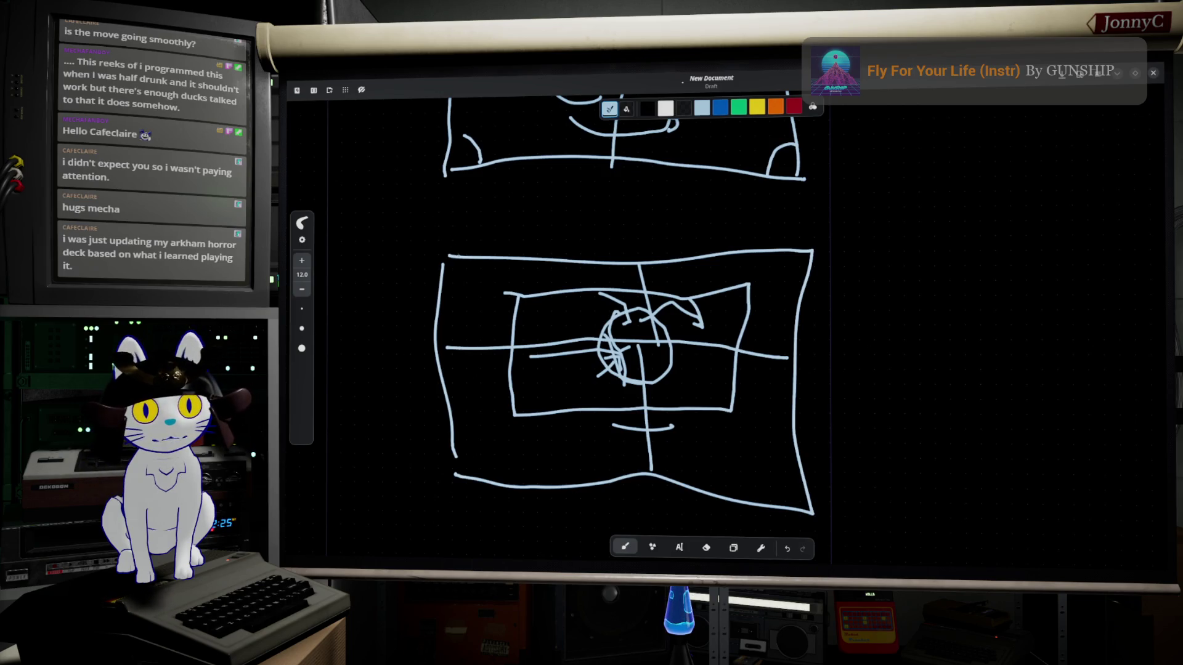
# Draw a 0.5 offset arrow with its label across the top of the UV square sketch
pyautogui.moveTo(459, 255); pyautogui.dragTo(465, 233)
pyautogui.moveTo(413, 279); pyautogui.dragTo(424, 289)
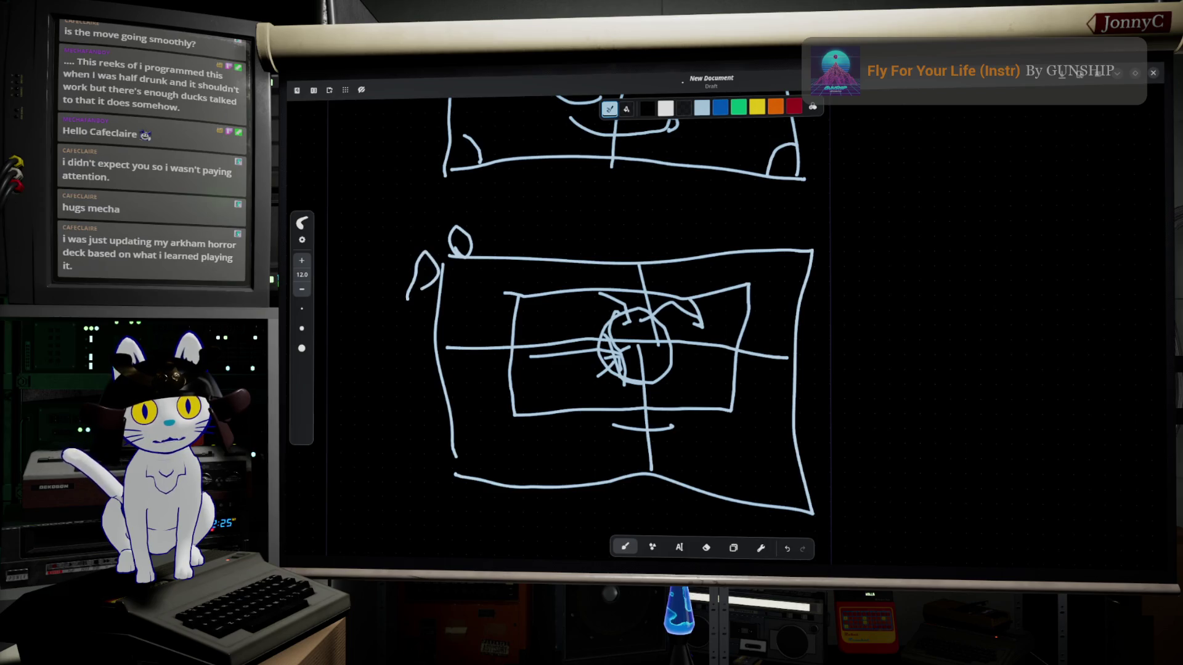
pyautogui.moveTo(416, 446); pyautogui.dragTo(420, 473)
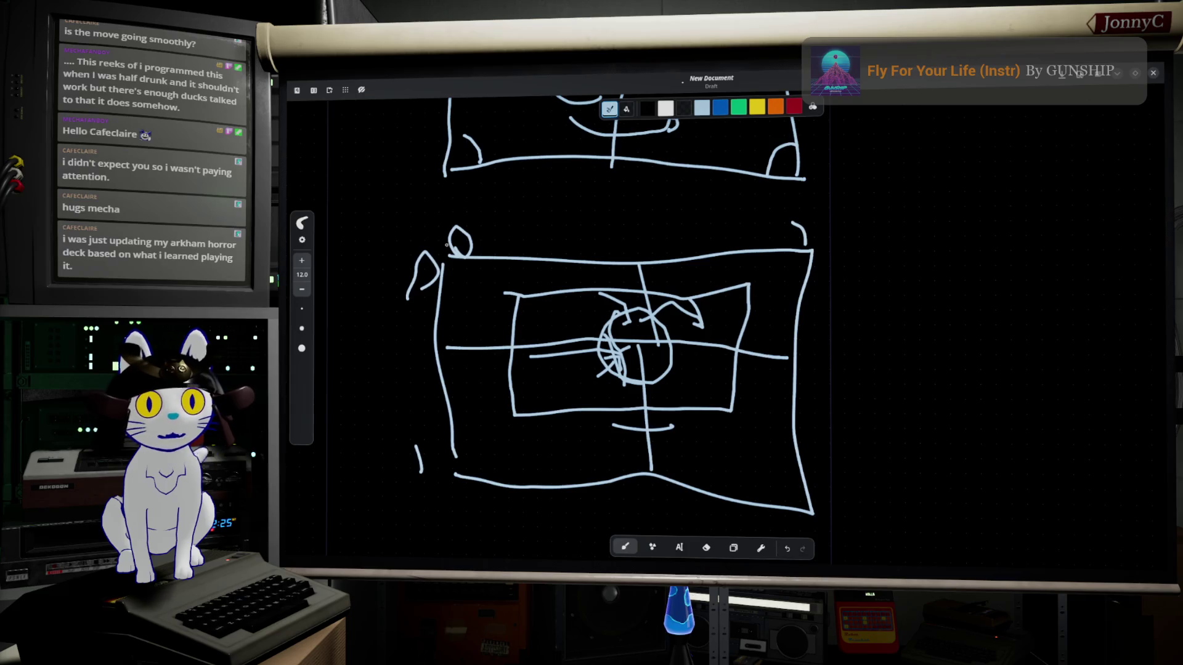
pyautogui.moveTo(510, 234); pyautogui.dragTo(773, 236)
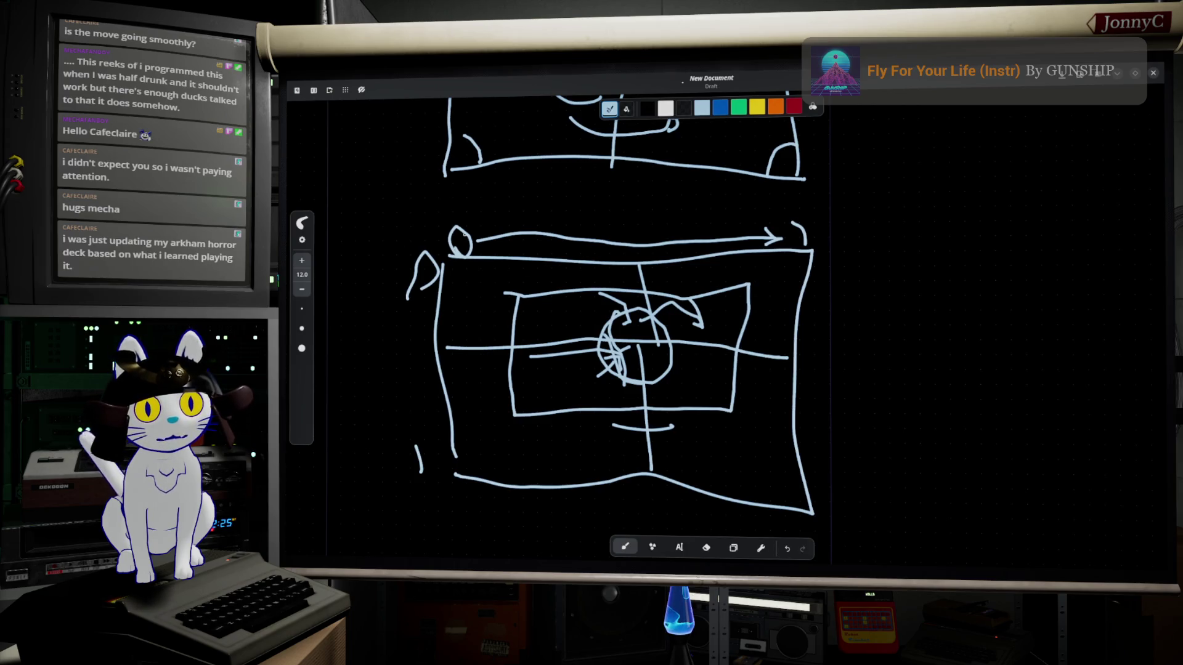
pyautogui.moveTo(627, 227); pyautogui.dragTo(635, 217)
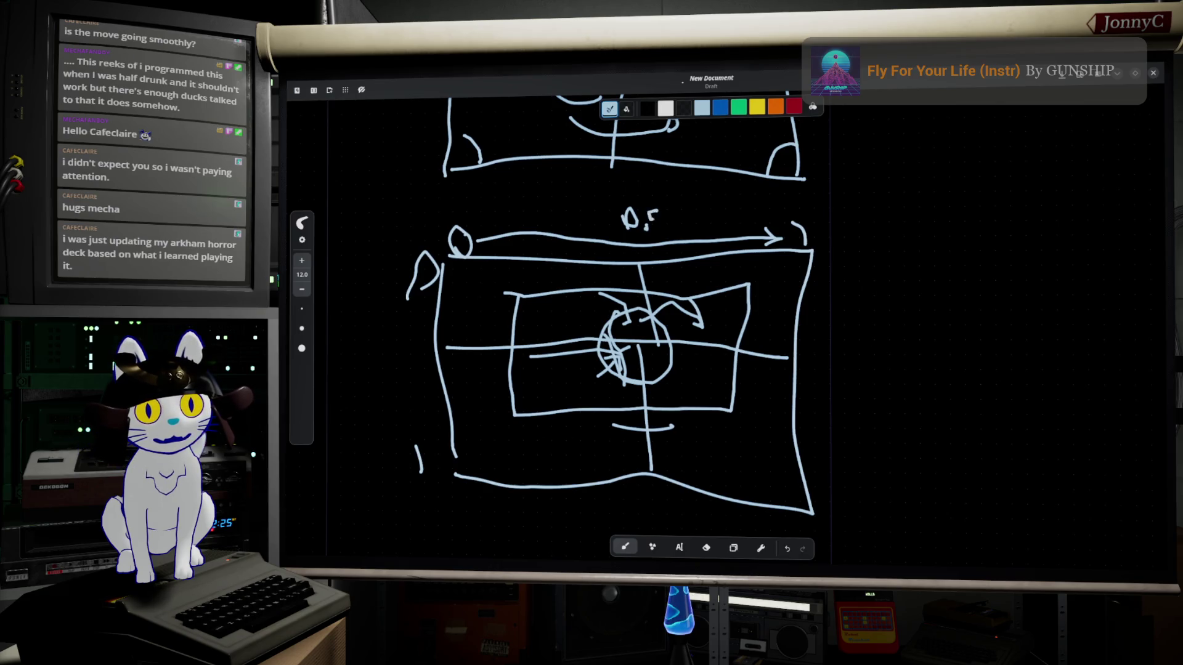
pyautogui.moveTo(670, 217); pyautogui.dragTo(808, 215)
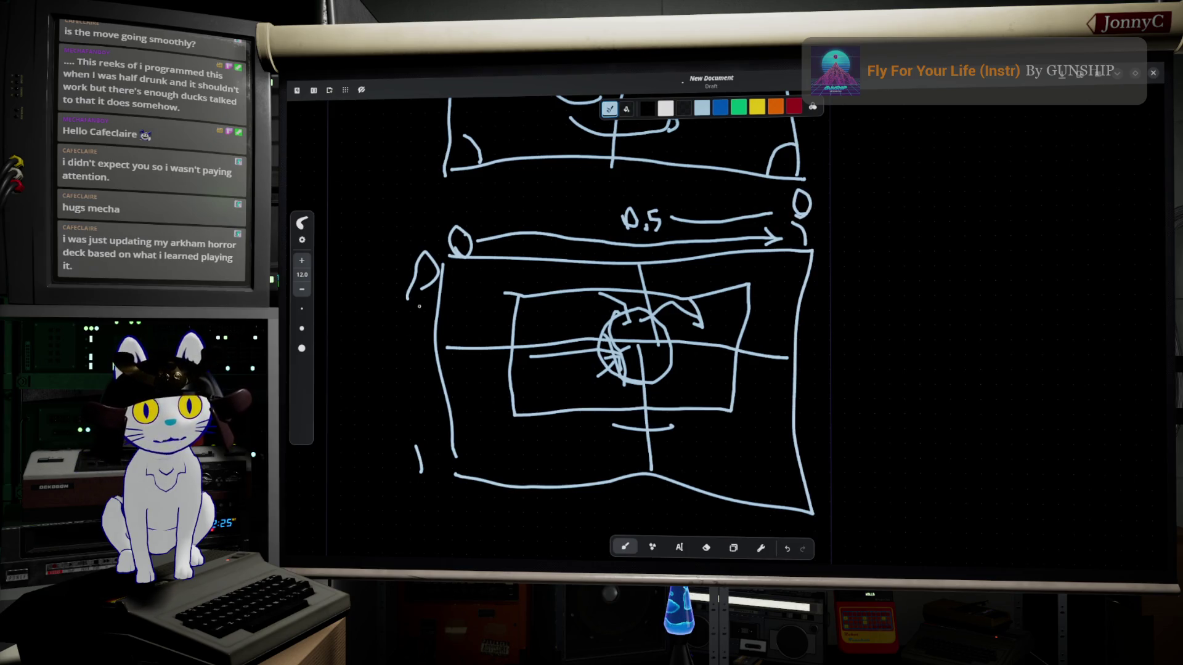
pyautogui.moveTo(431, 267); pyautogui.dragTo(419, 310)
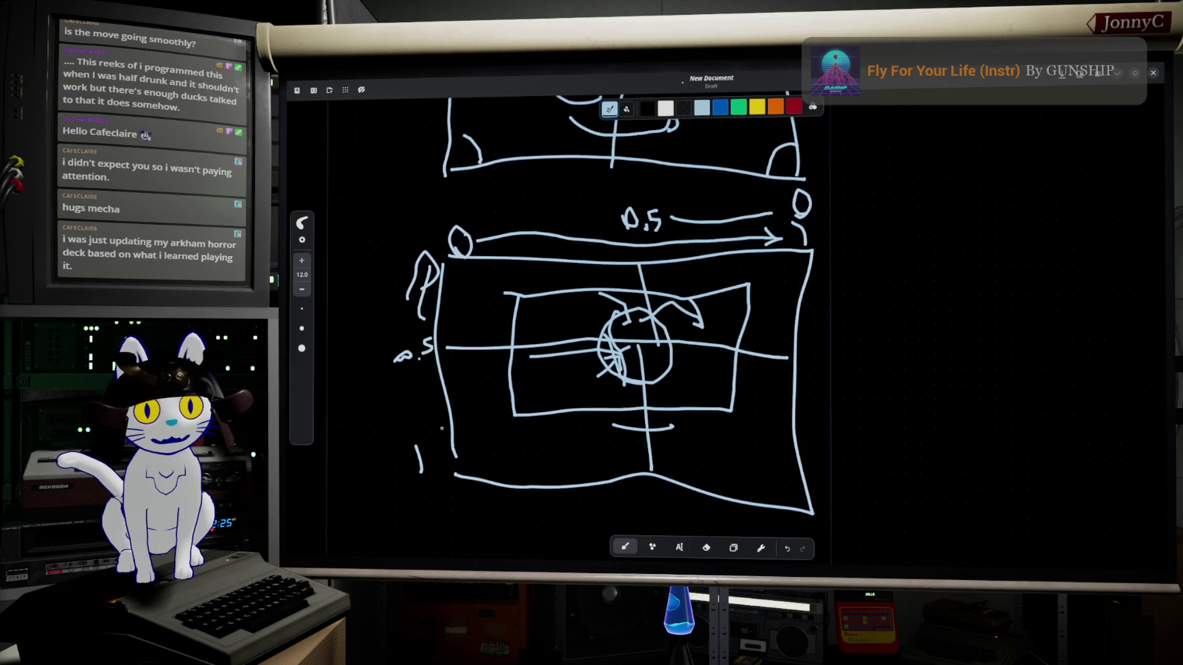
# Label the lower-left corner P1, add mirroring strokes inside the box, and return to Unreal
pyautogui.moveTo(401, 478); pyautogui.dragTo(398, 445)
pyautogui.moveTo(393, 452); pyautogui.dragTo(410, 459)
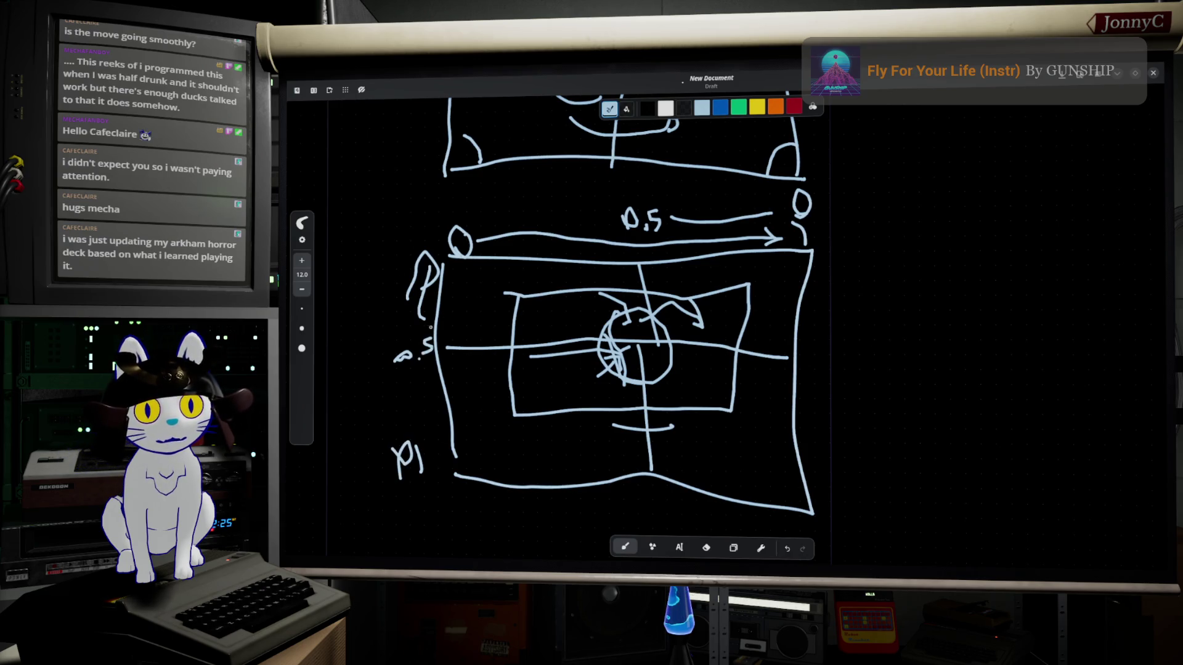
pyautogui.moveTo(455, 242)
pyautogui.mouseDown()
pyautogui.moveTo(468, 344)
pyautogui.moveTo(613, 354)
pyautogui.mouseUp()
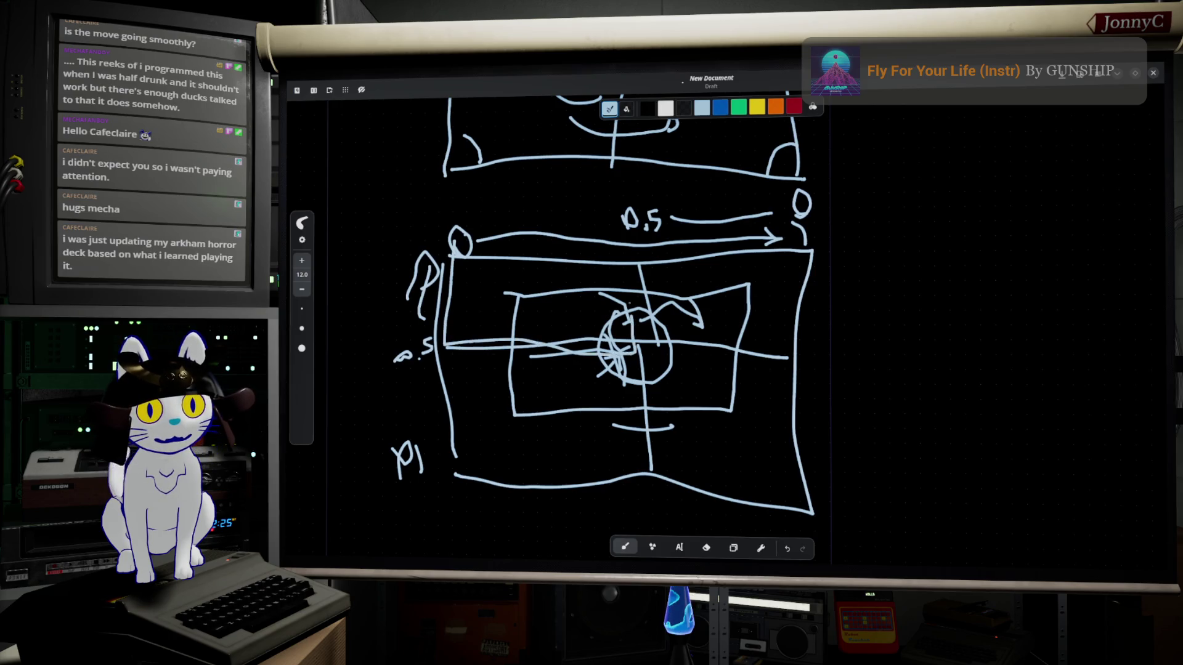
pyautogui.moveTo(622, 258); pyautogui.dragTo(631, 351)
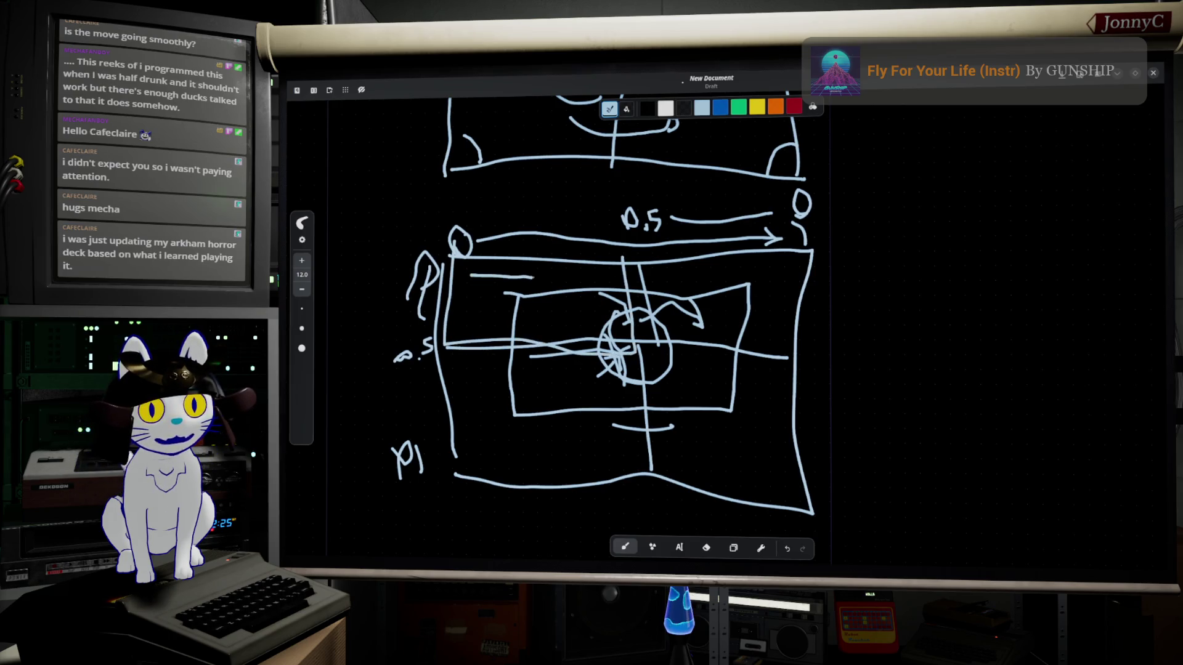
pyautogui.moveTo(613, 269); pyautogui.dragTo(556, 269)
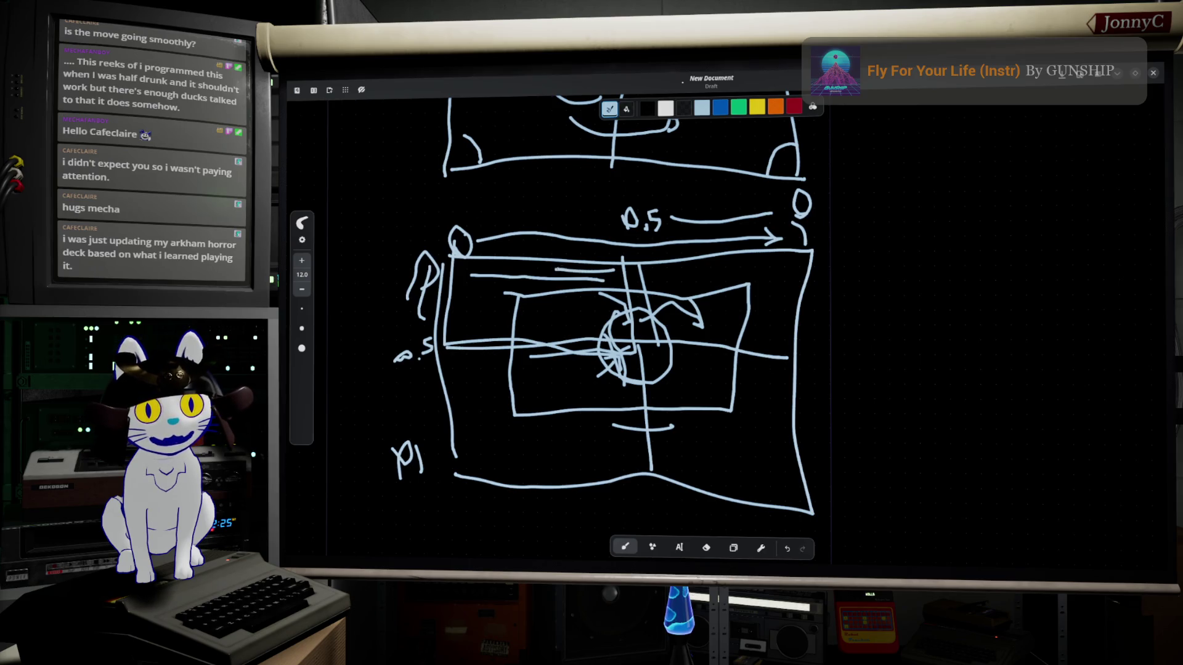
pyautogui.moveTo(654, 269)
pyautogui.mouseDown()
pyautogui.moveTo(764, 259)
pyautogui.moveTo(777, 270)
pyautogui.mouseUp()
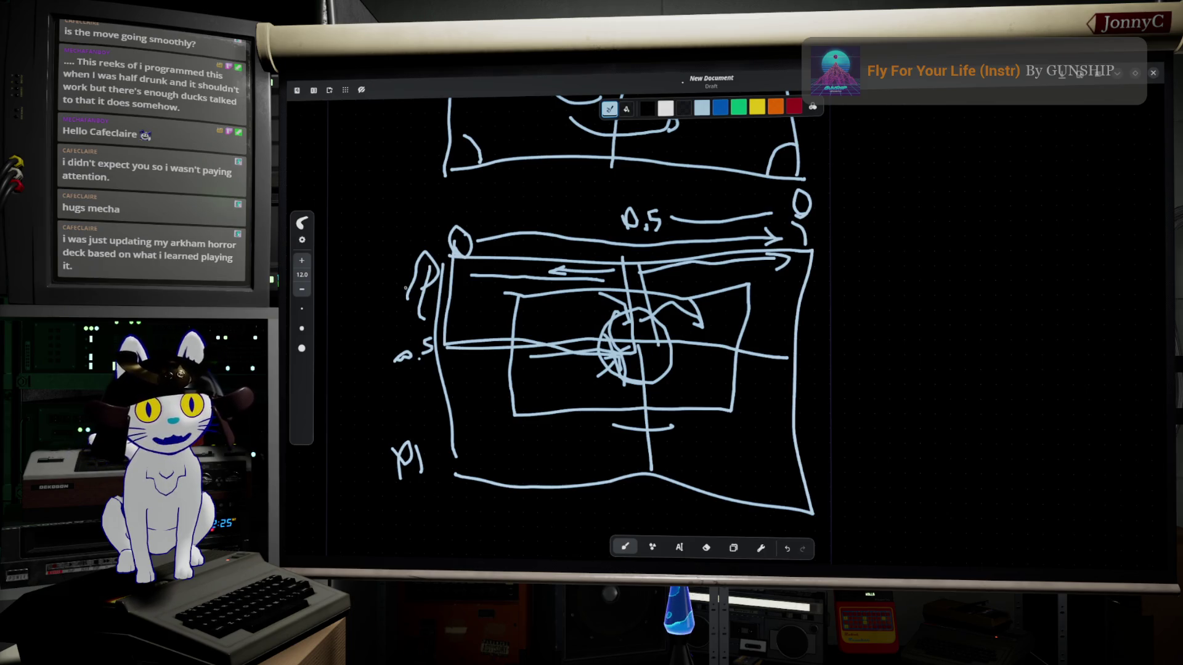
pyautogui.moveTo(446, 295)
pyautogui.mouseDown()
pyautogui.moveTo(460, 388)
pyautogui.moveTo(486, 417)
pyautogui.mouseUp()
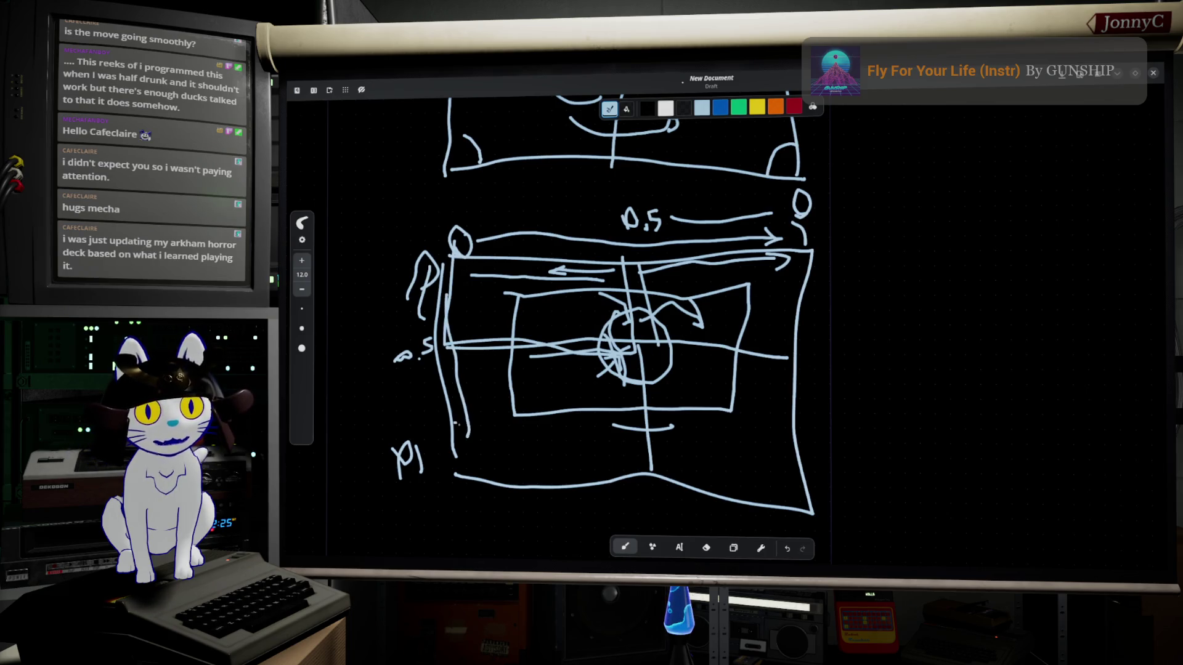
pyautogui.moveTo(504, 283)
pyautogui.mouseDown()
pyautogui.moveTo(551, 312)
pyautogui.moveTo(529, 320)
pyautogui.moveTo(511, 291)
pyautogui.mouseUp()
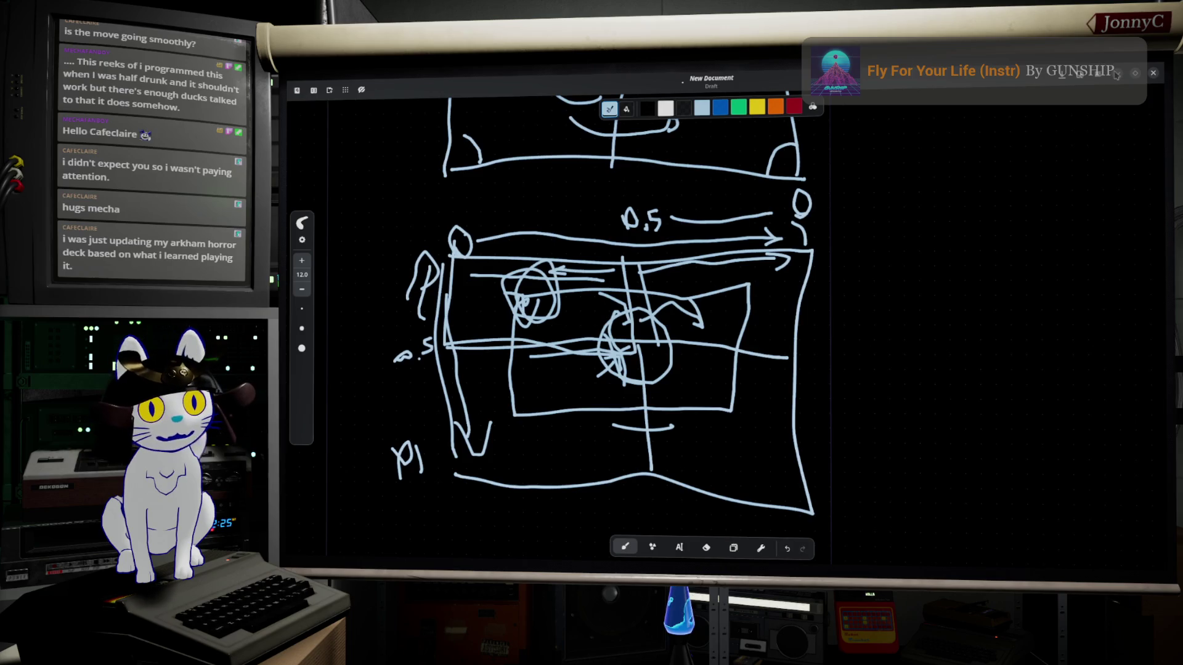
pyautogui.hotkey('alt', 'Tab')
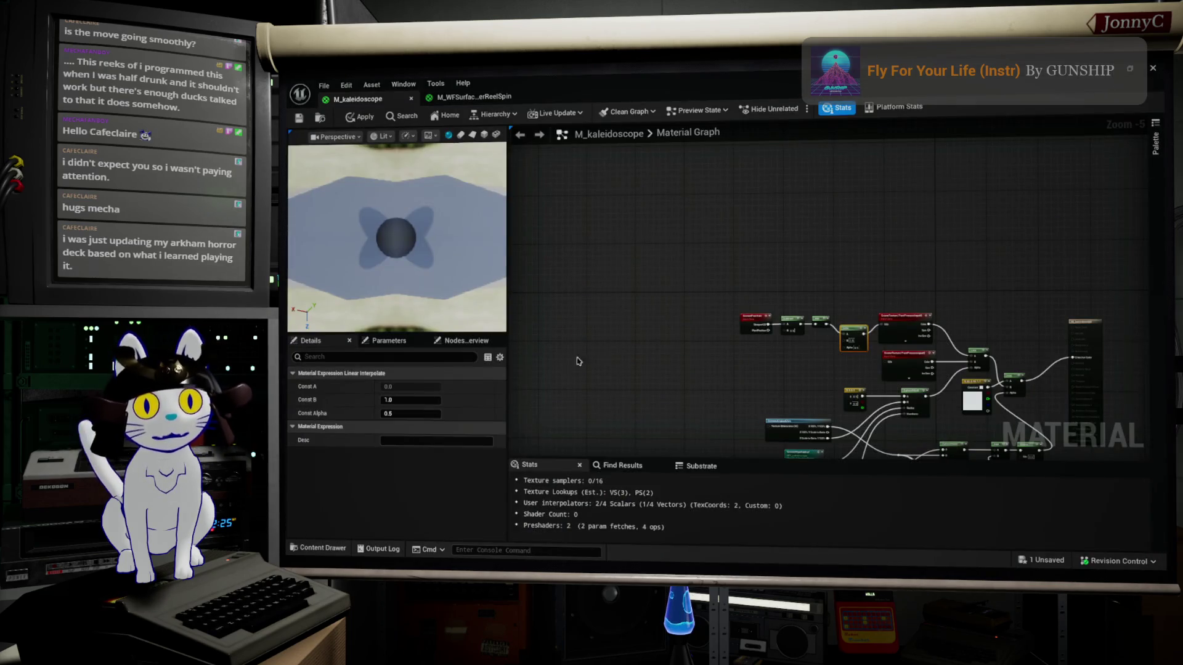
# Create a new Curve Atlas asset in the PostProcess folder
pyautogui.doubleClick(644, 77)
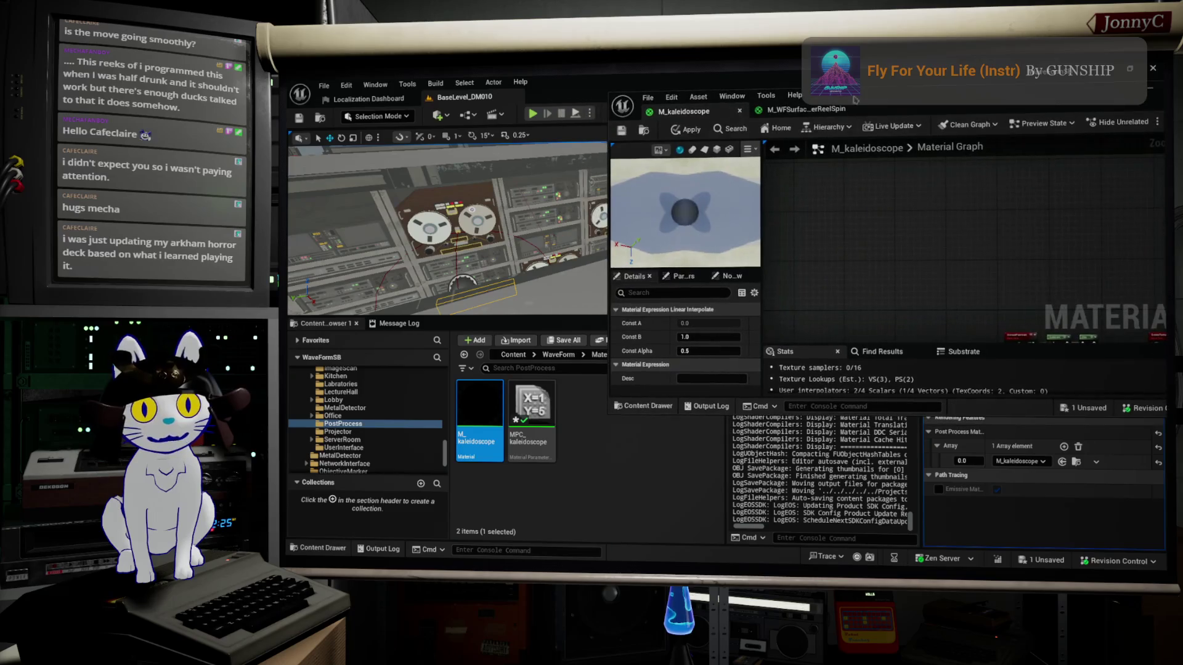
pyautogui.rightClick(595, 443)
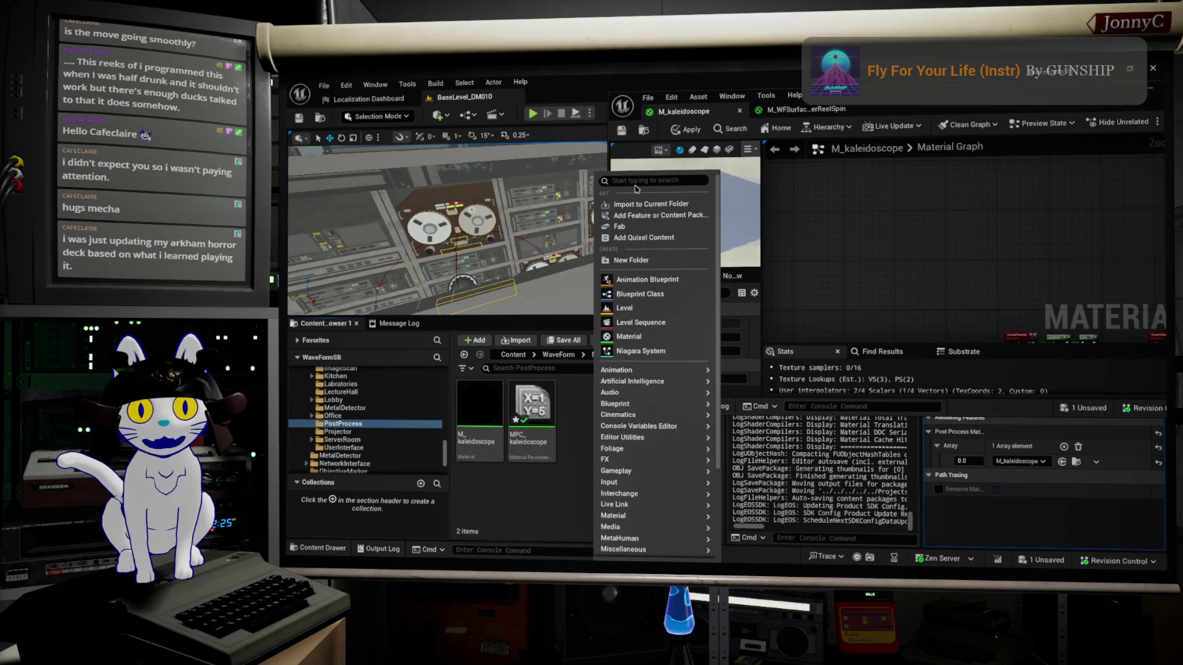
pyautogui.write('atlus')
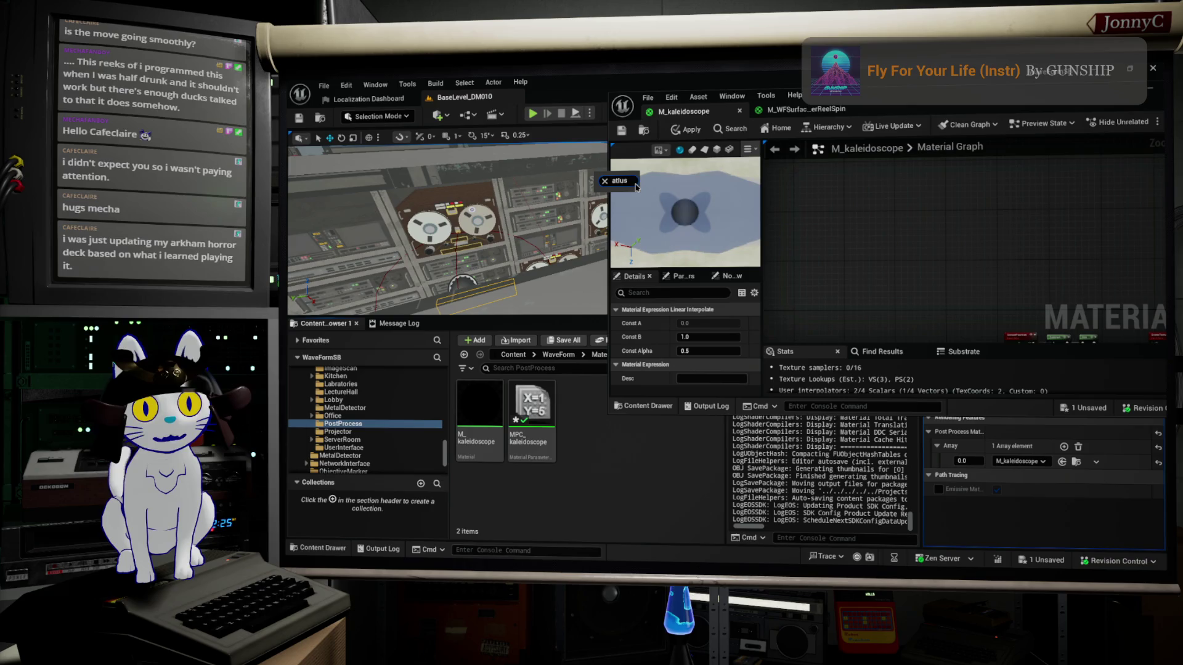
pyautogui.press('BackSpace')
pyautogui.press('BackSpace')
pyautogui.write('a')
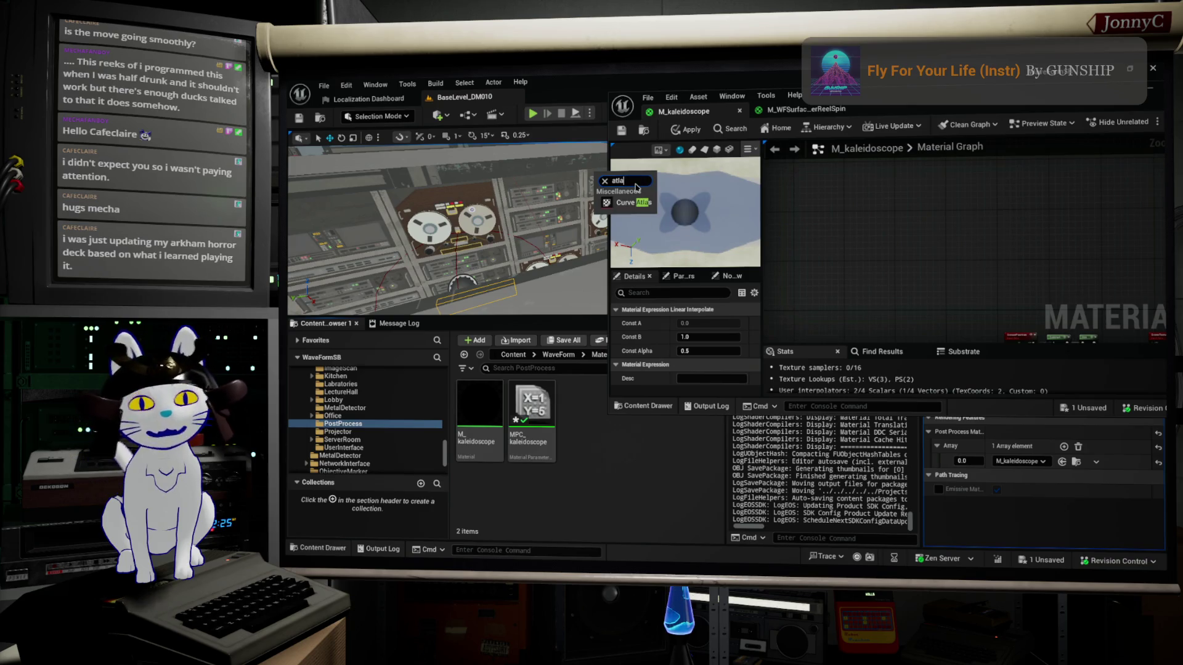
pyautogui.click(641, 203)
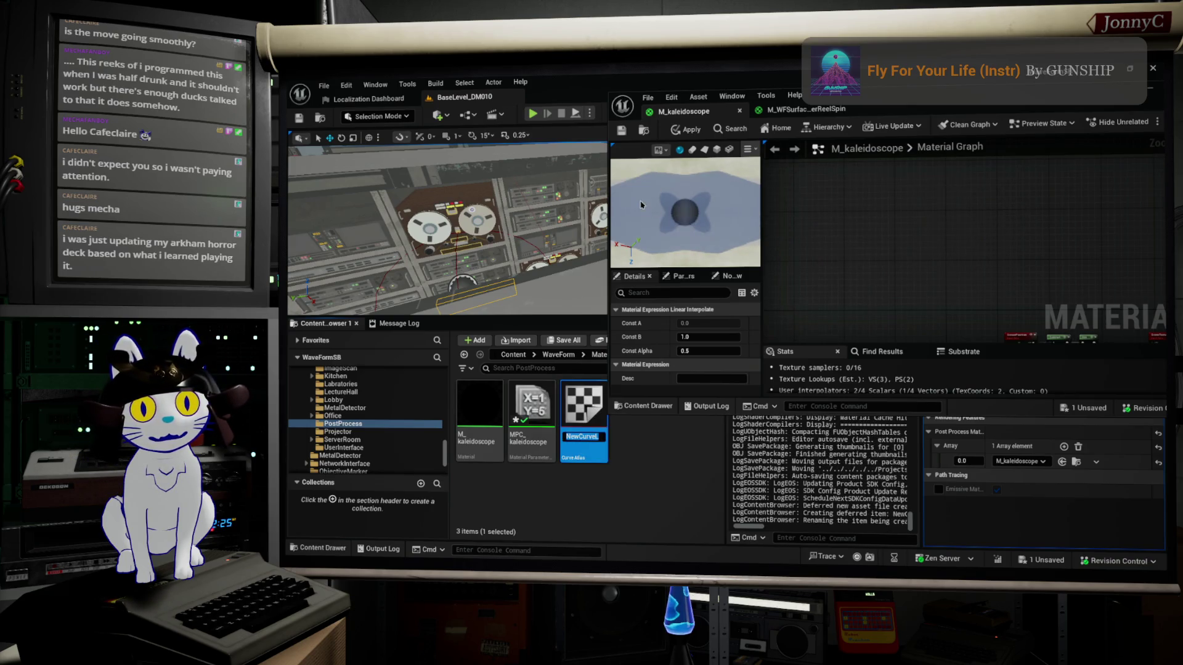
# Name the new curve atlas CA_kaleidoscope and clear the selection
pyautogui.write('M')
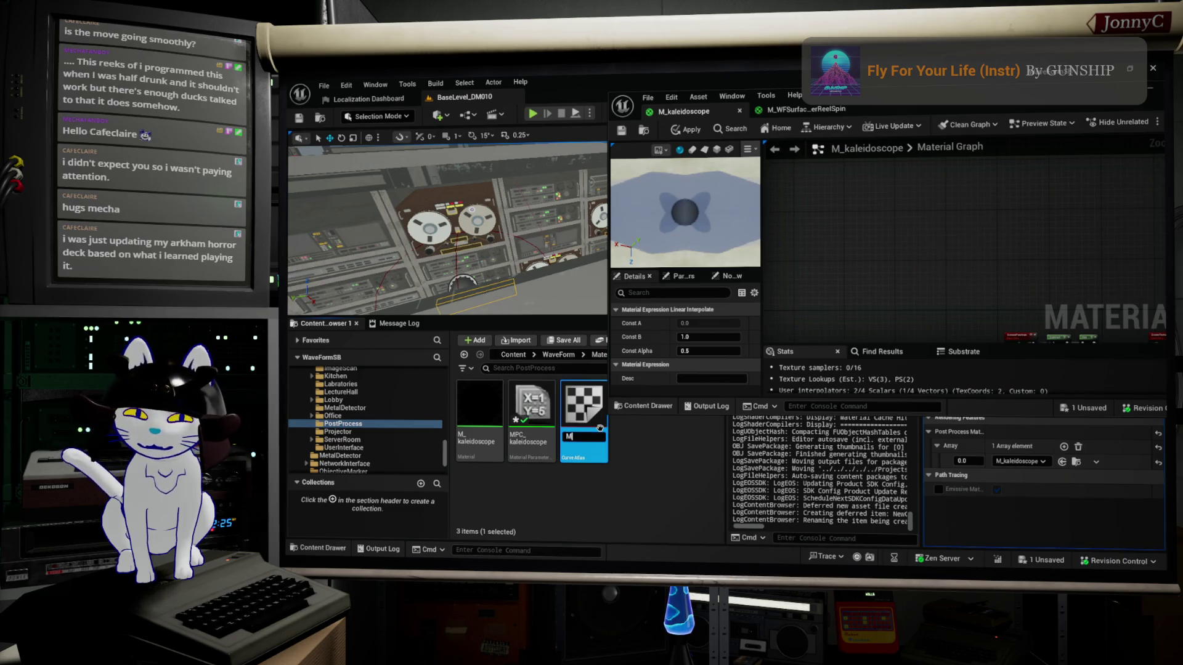
pyautogui.press('BackSpace')
pyautogui.write('CA')
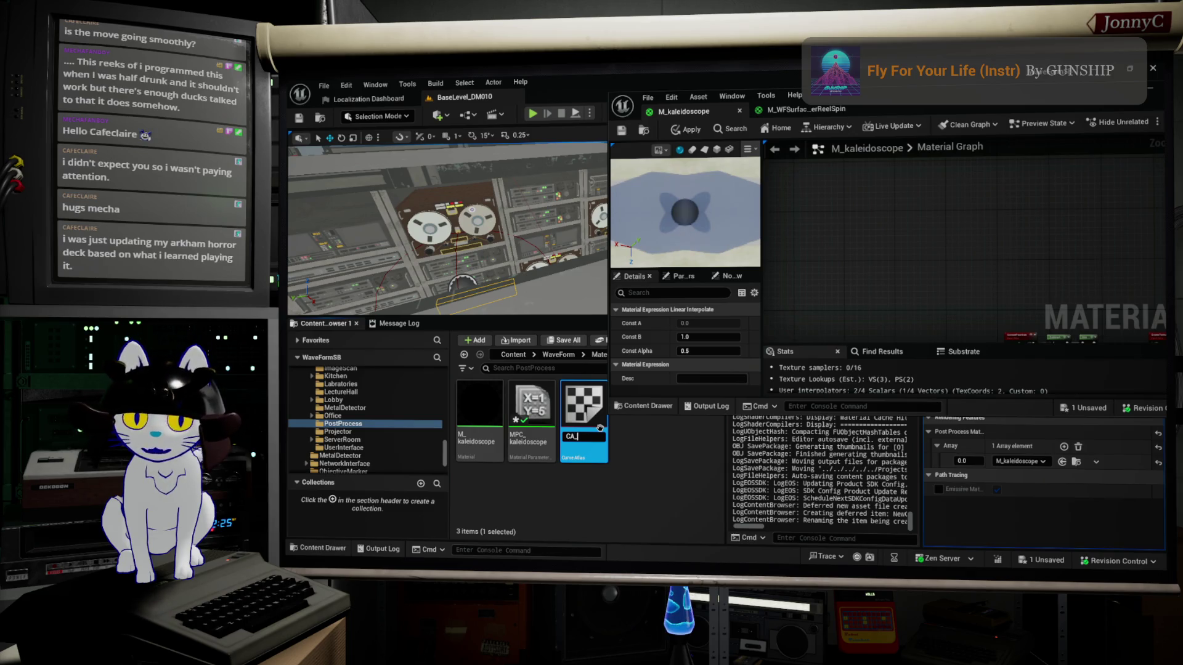
pyautogui.write('_')
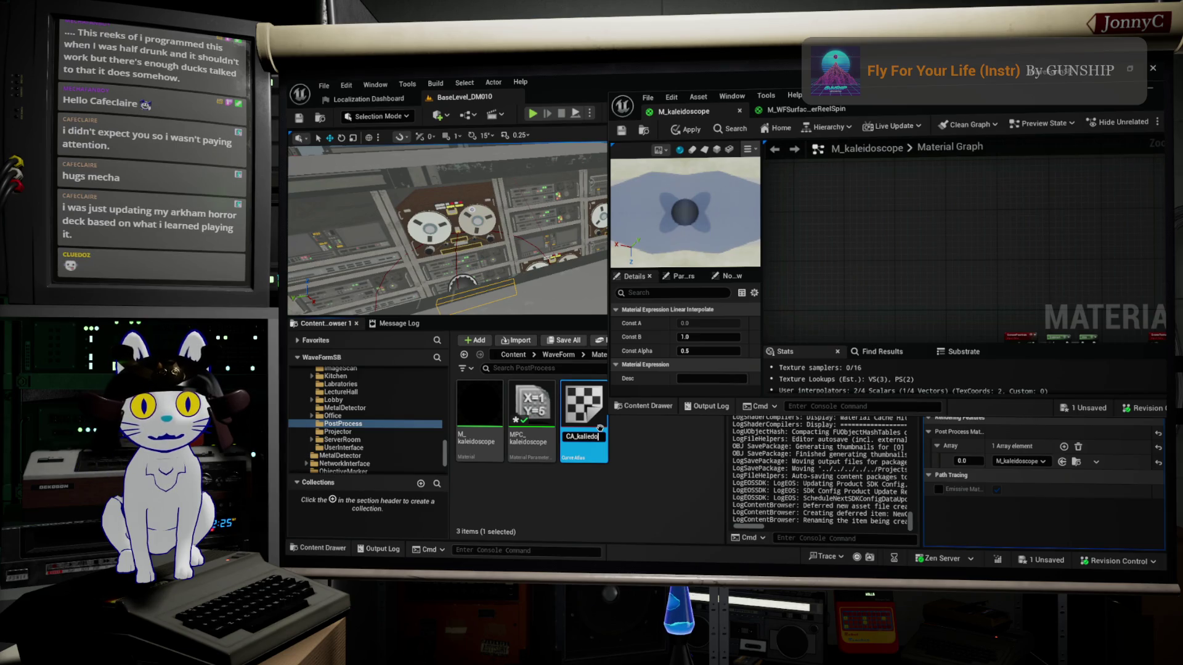
pyautogui.write('ope')
pyautogui.press('Return')
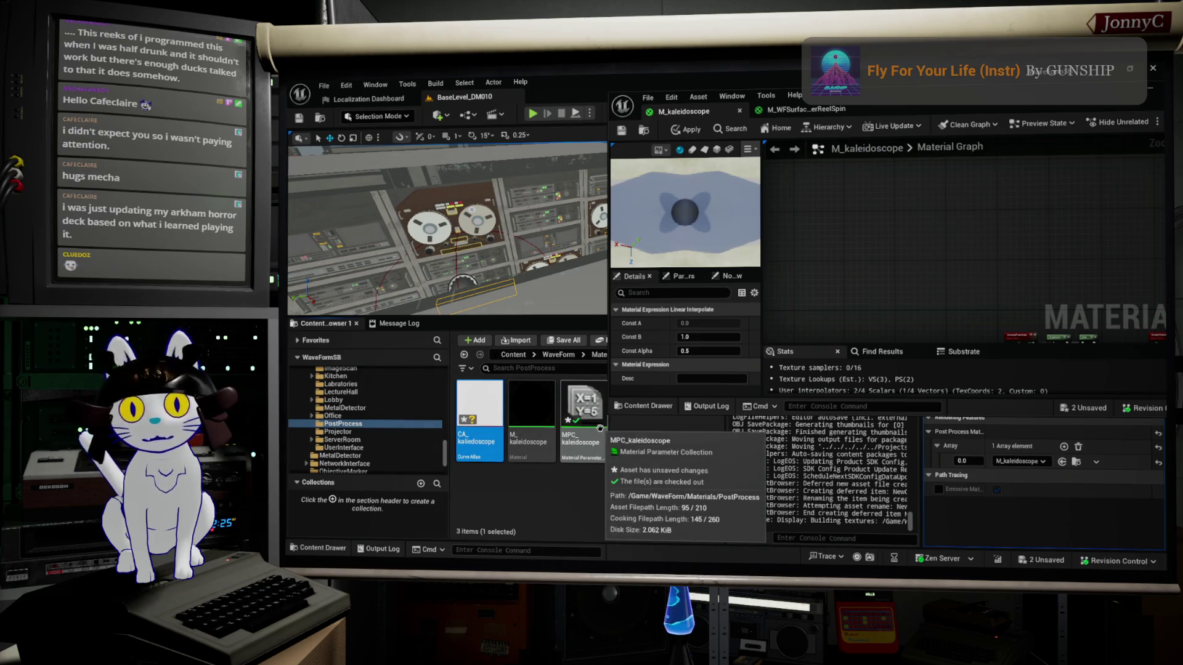
pyautogui.rightClick(514, 397)
pyautogui.click(492, 502)
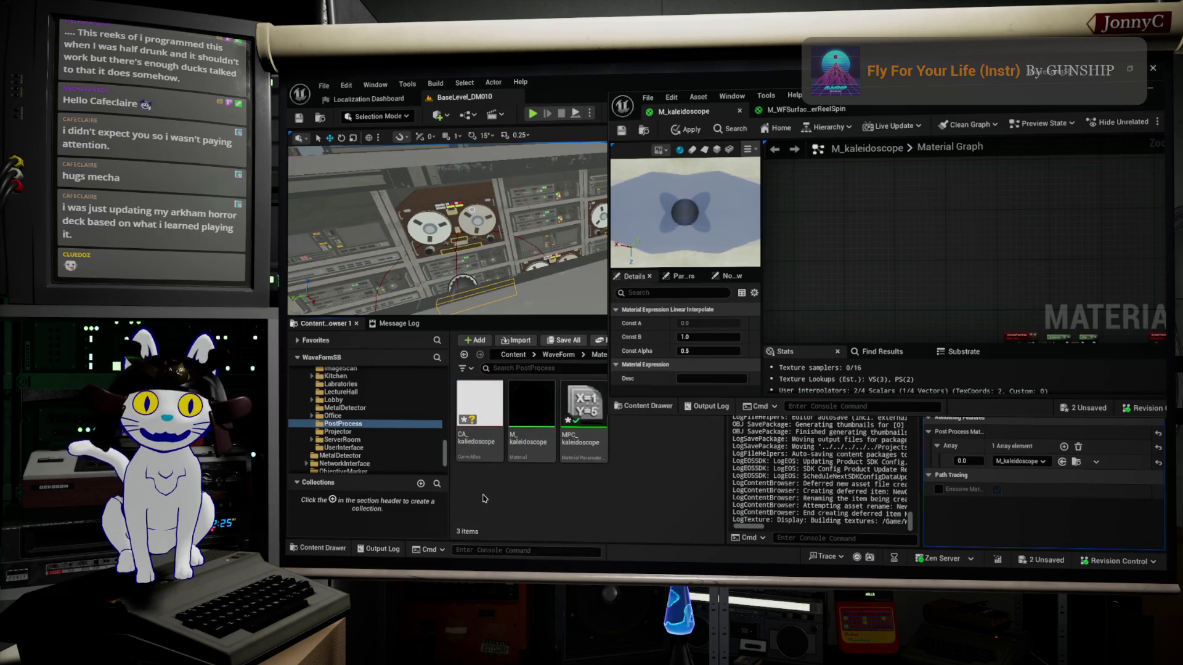
# Search the new-asset menu for curve asset types
pyautogui.rightClick(493, 502)
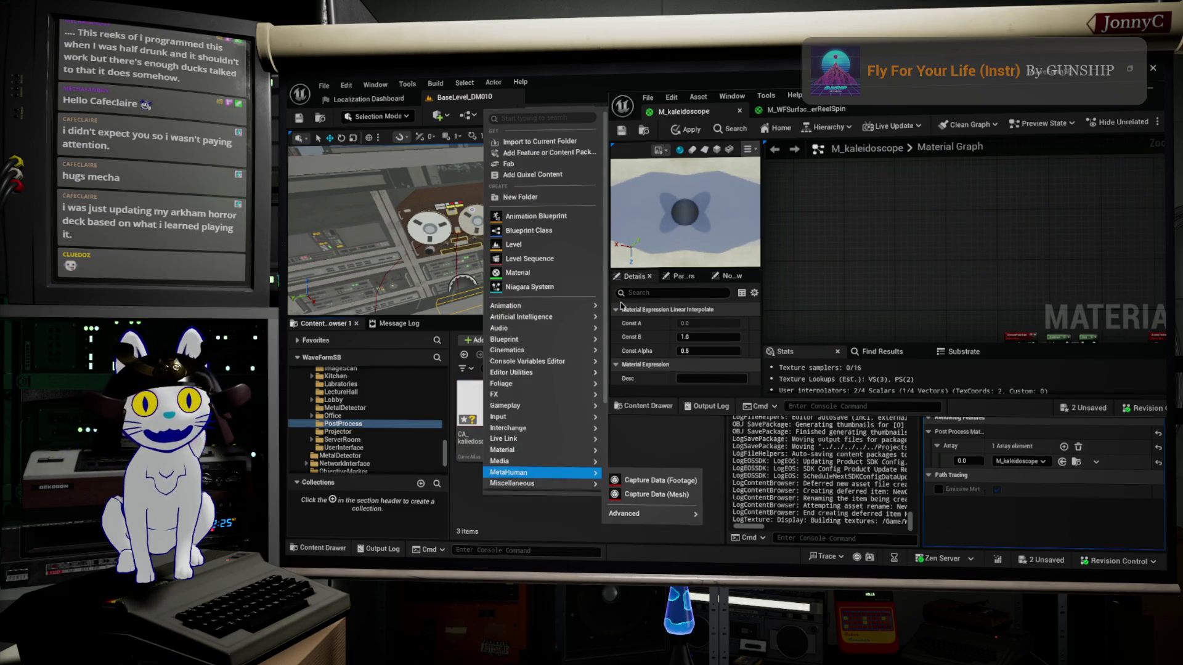
pyautogui.moveTo(593, 316)
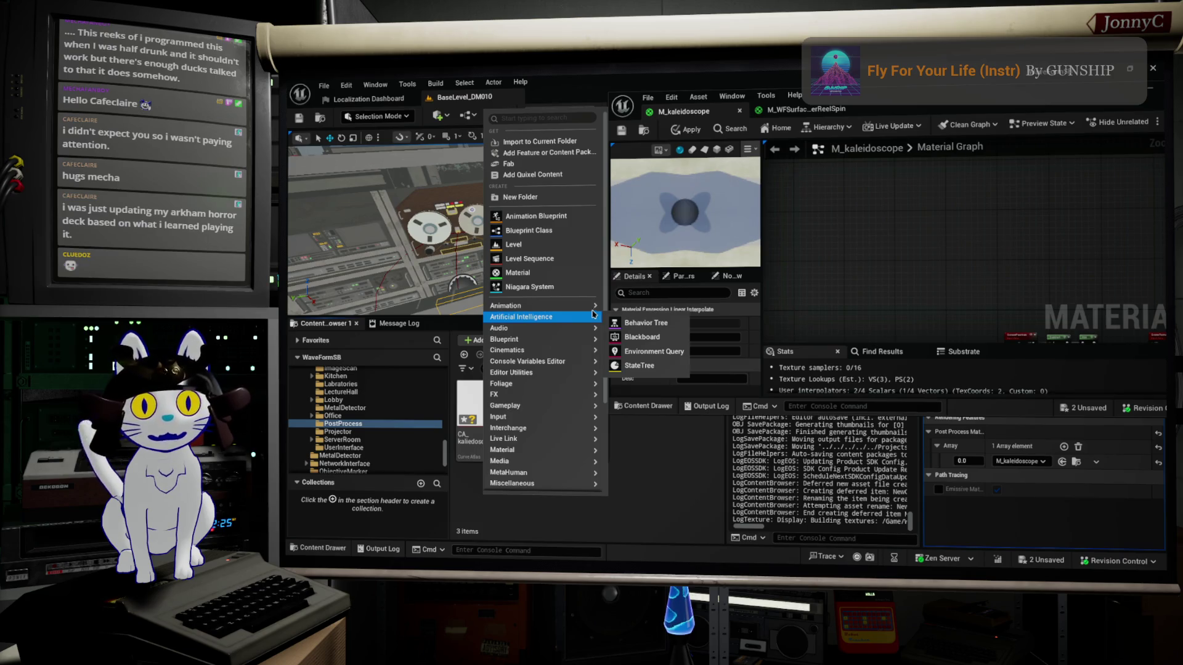
pyautogui.click(571, 119)
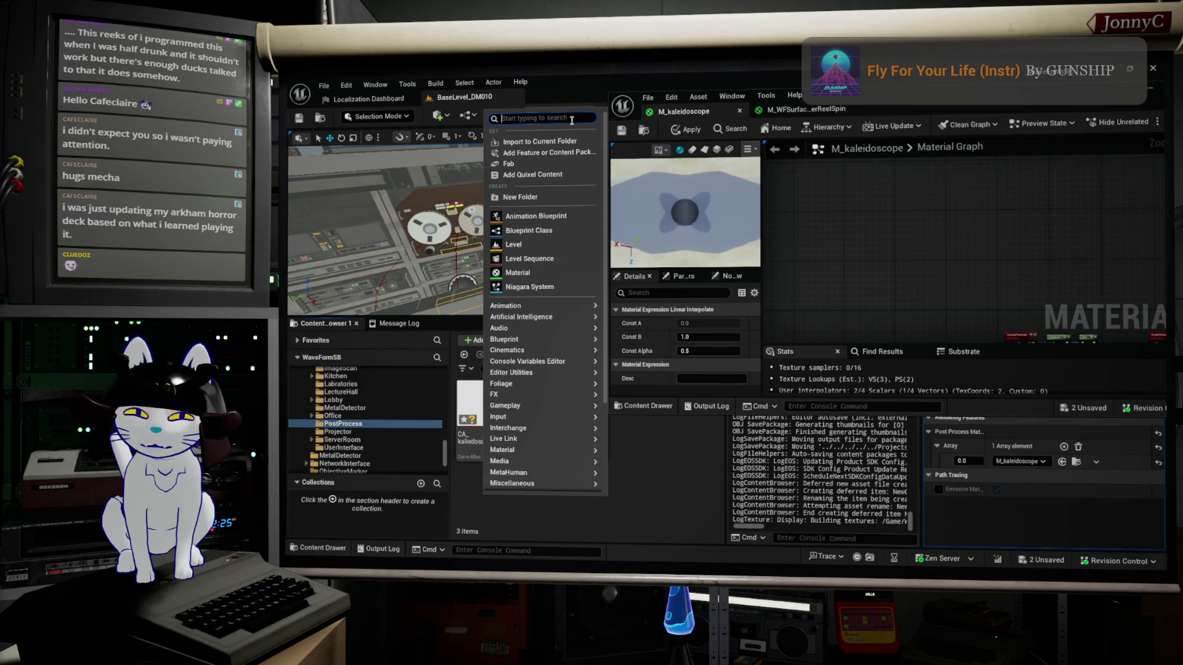
pyautogui.write('curvee')
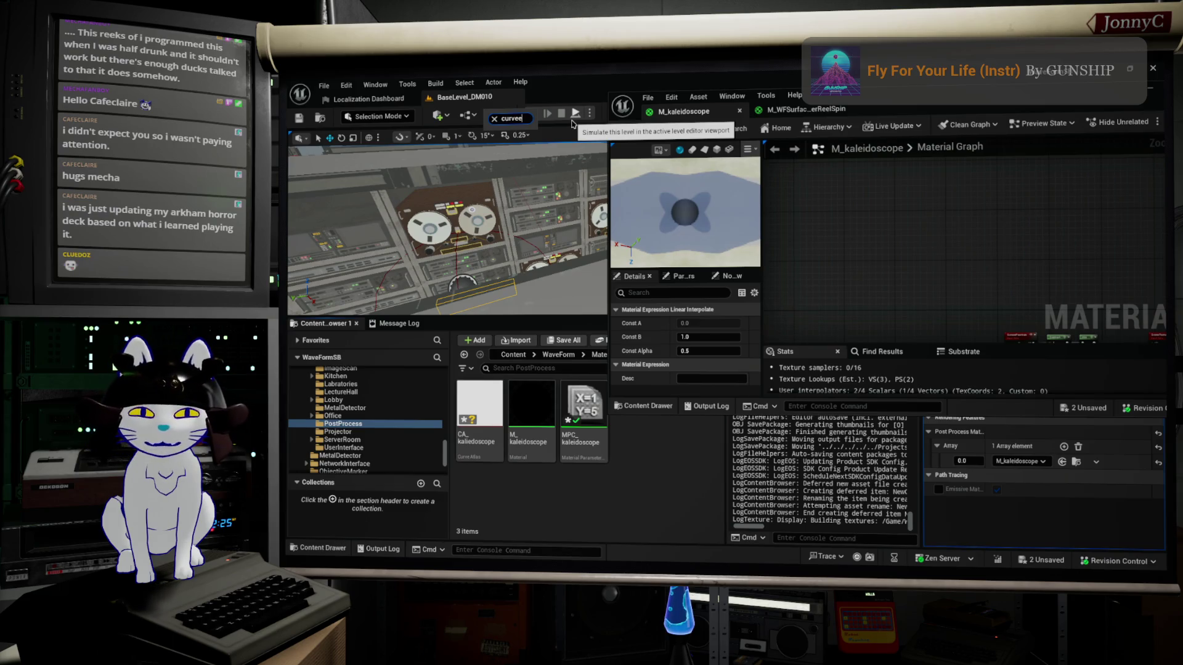
pyautogui.press('BackSpace')
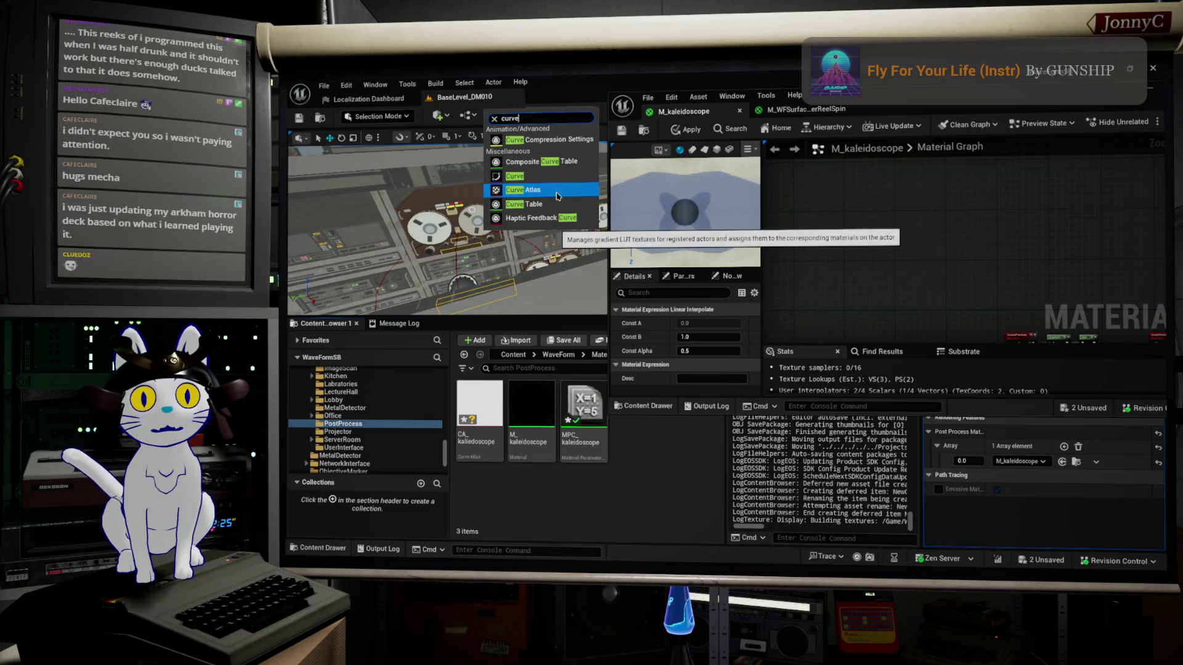
# Open CA_kaleidoscope in the curve atlas editor
pyautogui.click(461, 415)
pyautogui.doubleClick(461, 416)
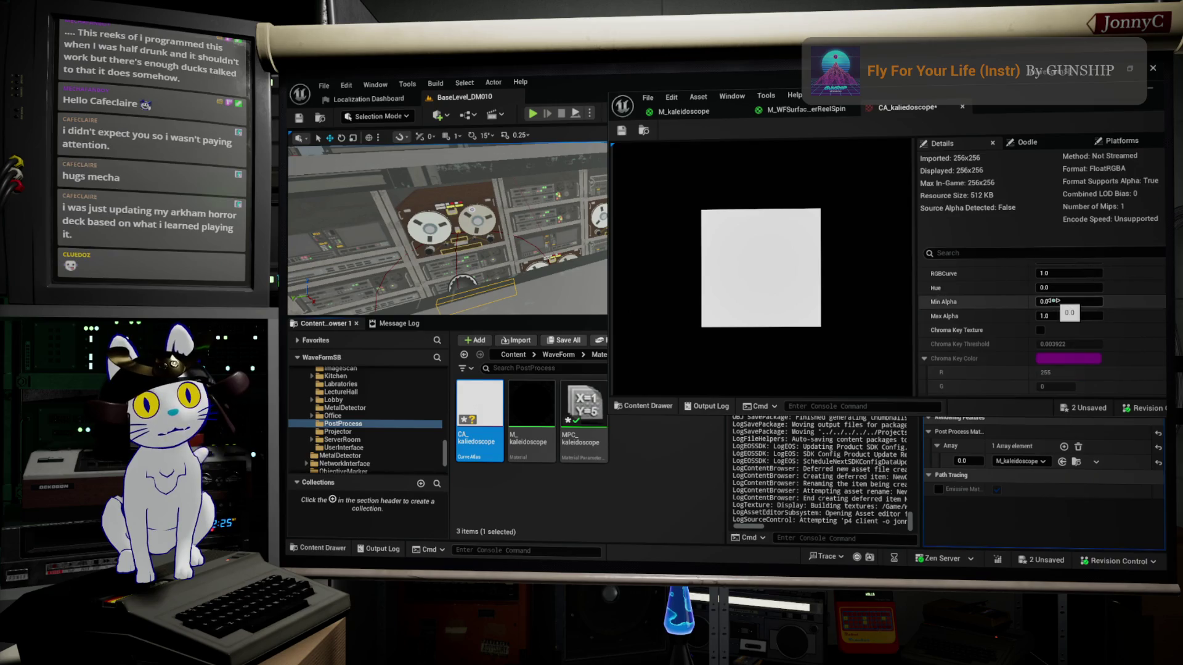
pyautogui.scroll(1, 777, 154)
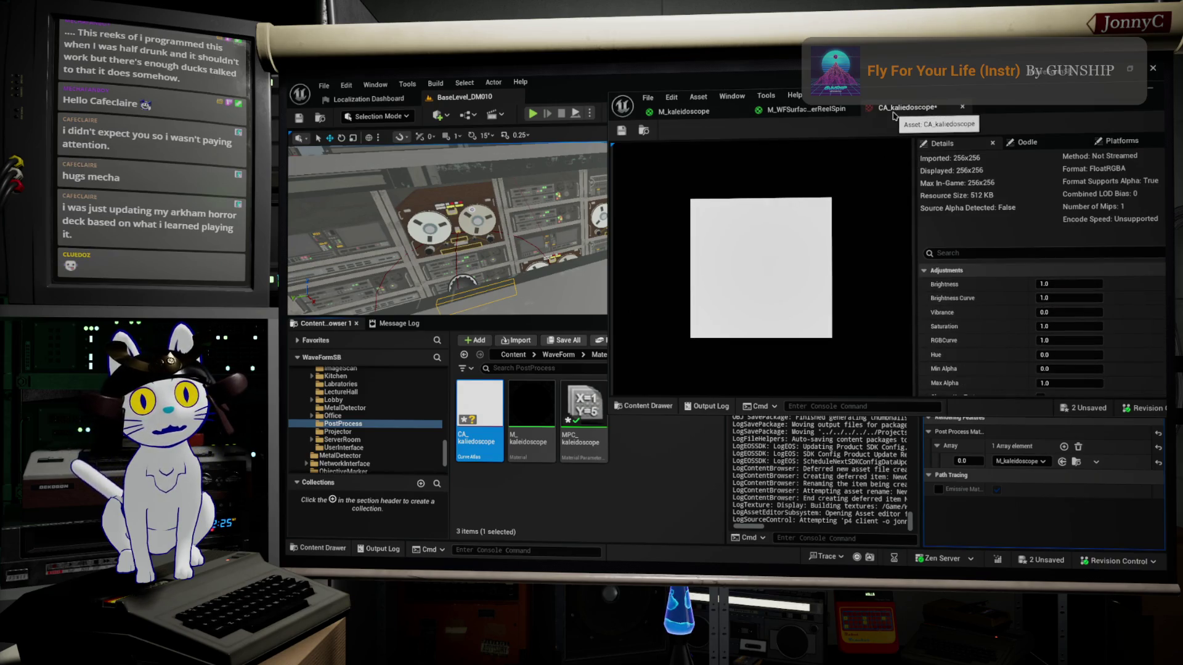
pyautogui.scroll(-2, 862, 252)
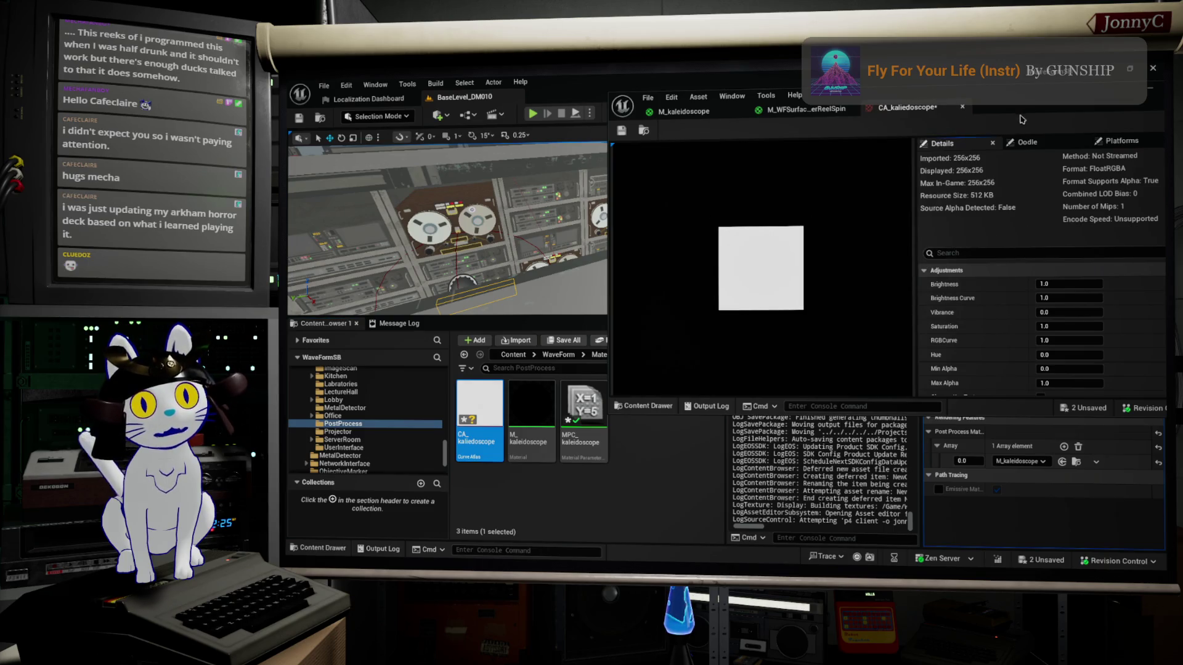
# Add an Index [0] element to CA_kaleidoscope's Gradient Curves and open its curve dropdown
pyautogui.moveTo(1023, 103); pyautogui.dragTo(785, 105)
pyautogui.scroll(-3, 840, 336)
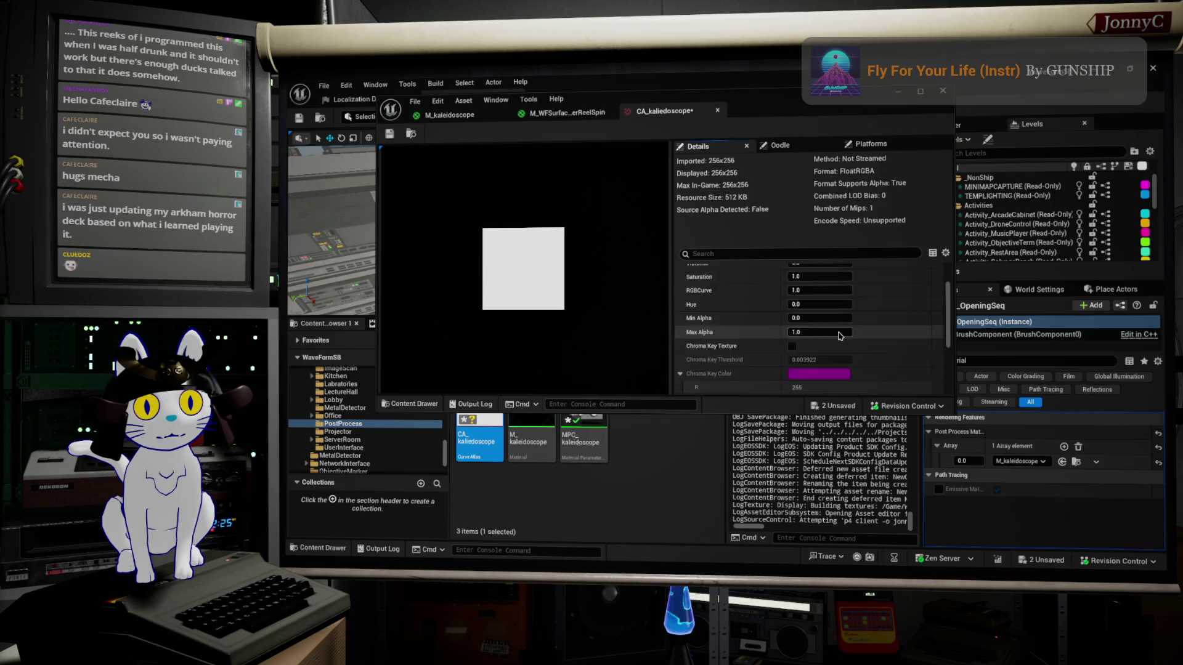
pyautogui.scroll(-3, 839, 336)
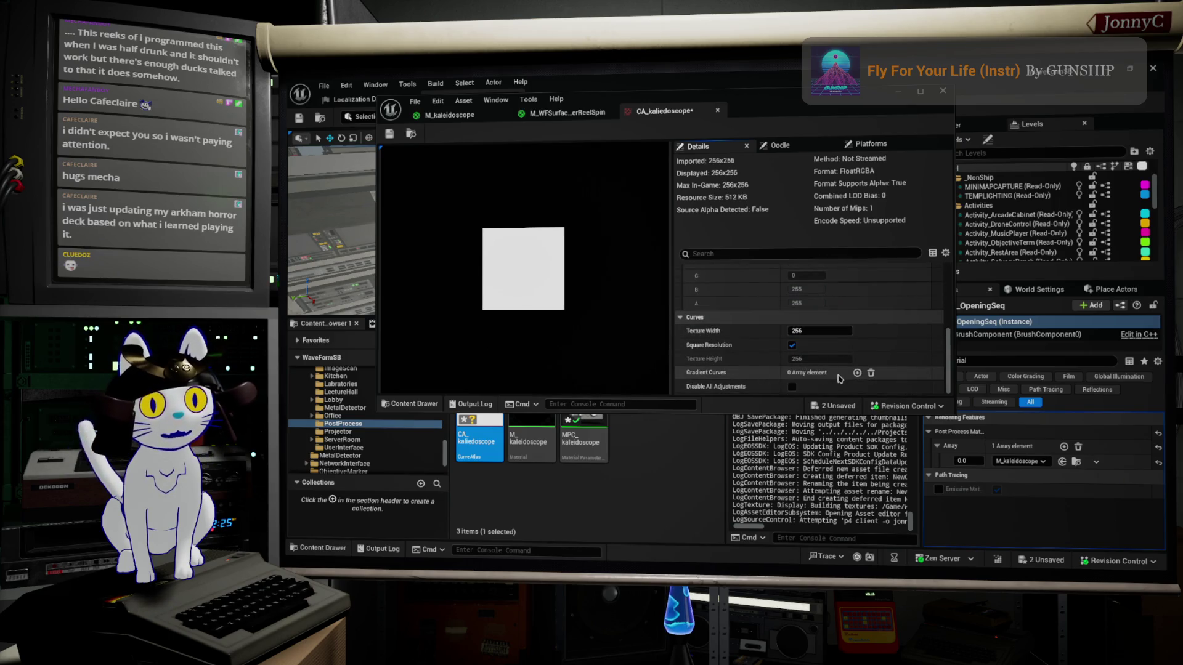
pyautogui.click(857, 373)
pyautogui.scroll(-2, 853, 370)
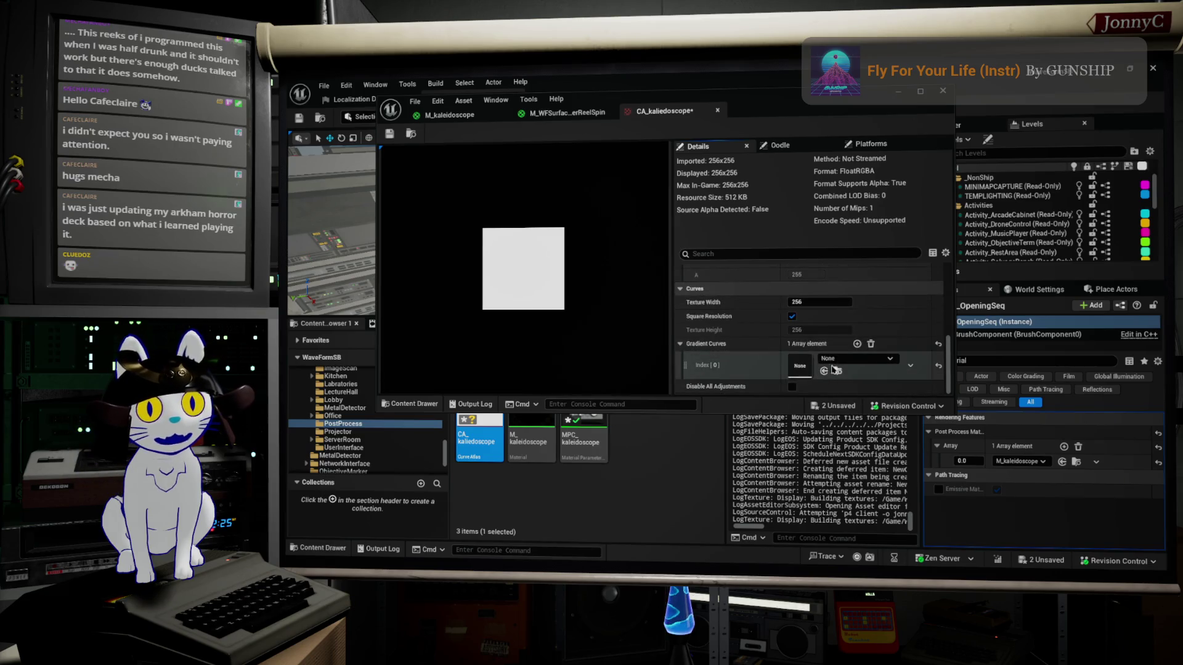
pyautogui.click(844, 361)
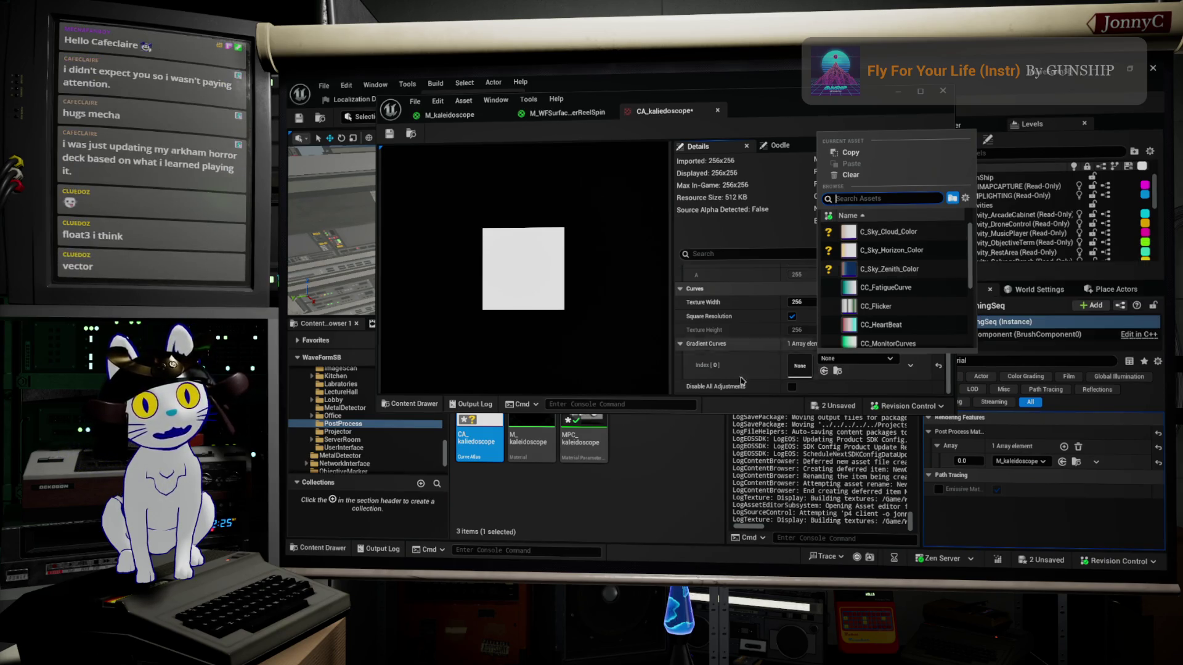
pyautogui.rightClick(624, 482)
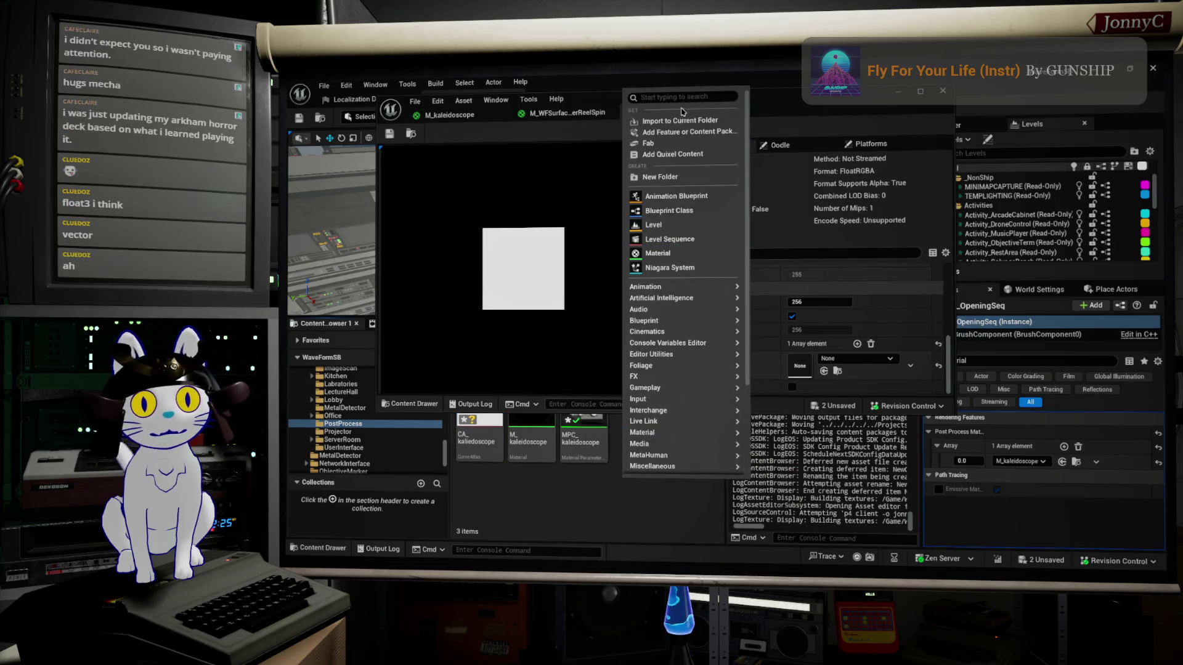
pyautogui.write('vur')
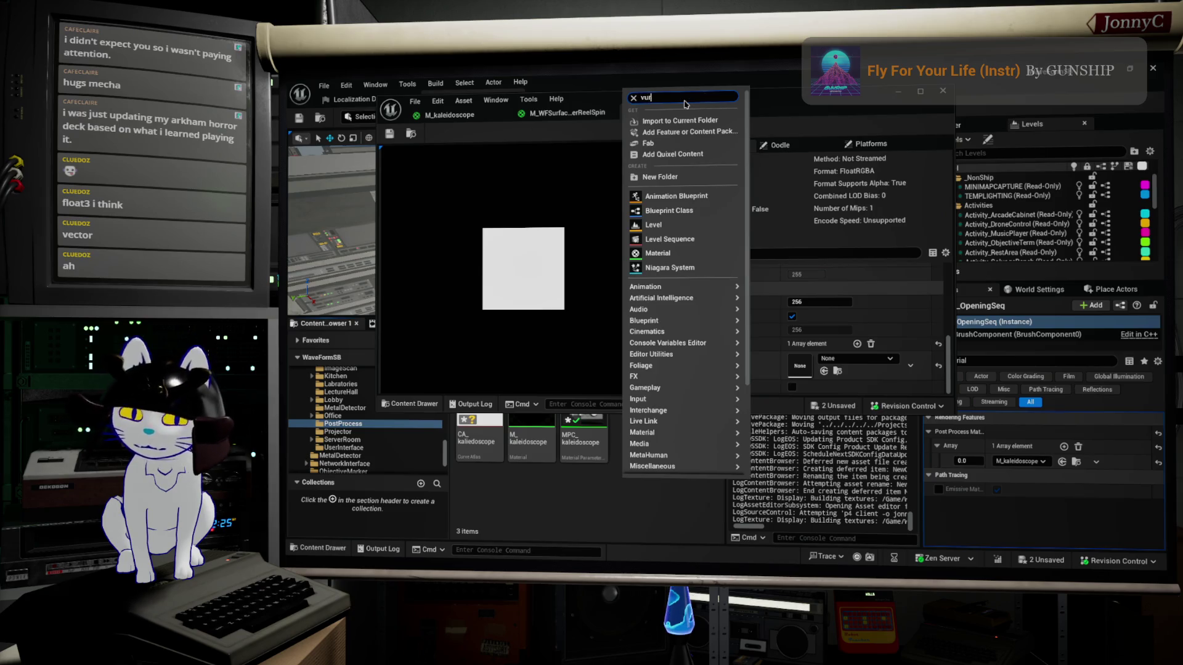
pyautogui.press('BackSpace')
pyautogui.press('BackSpace')
pyautogui.write('curve')
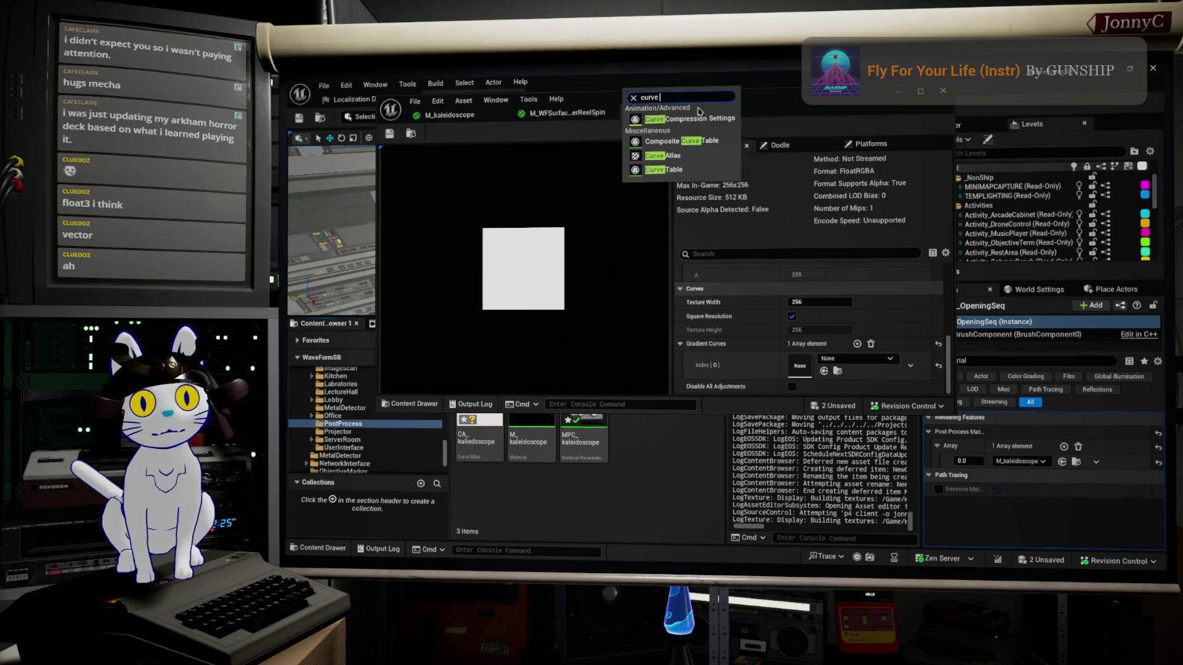
pyautogui.write('linear')
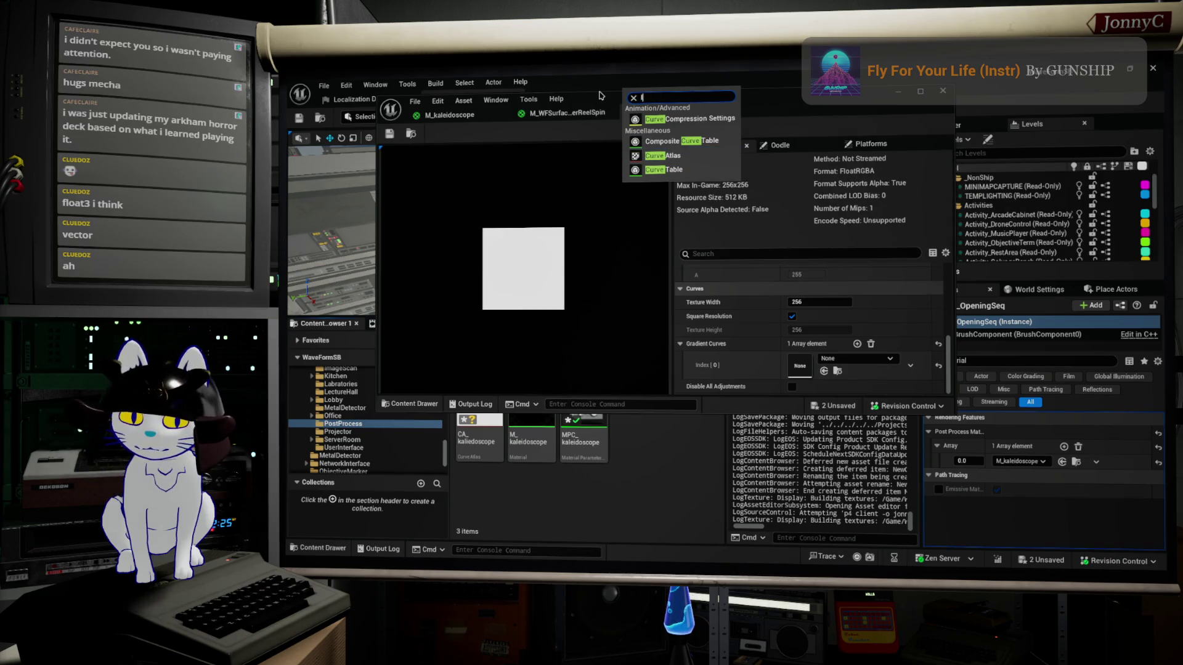
pyautogui.press('BackSpace')
pyautogui.press('BackSpace')
pyautogui.press('BackSpace')
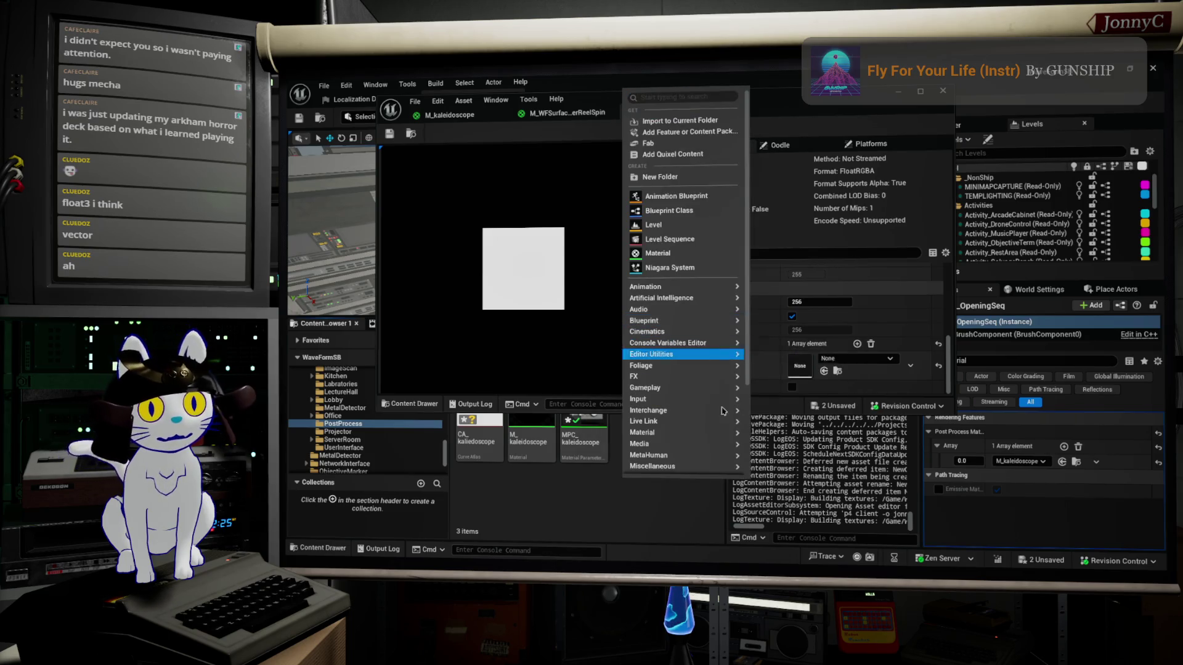
pyautogui.click(872, 361)
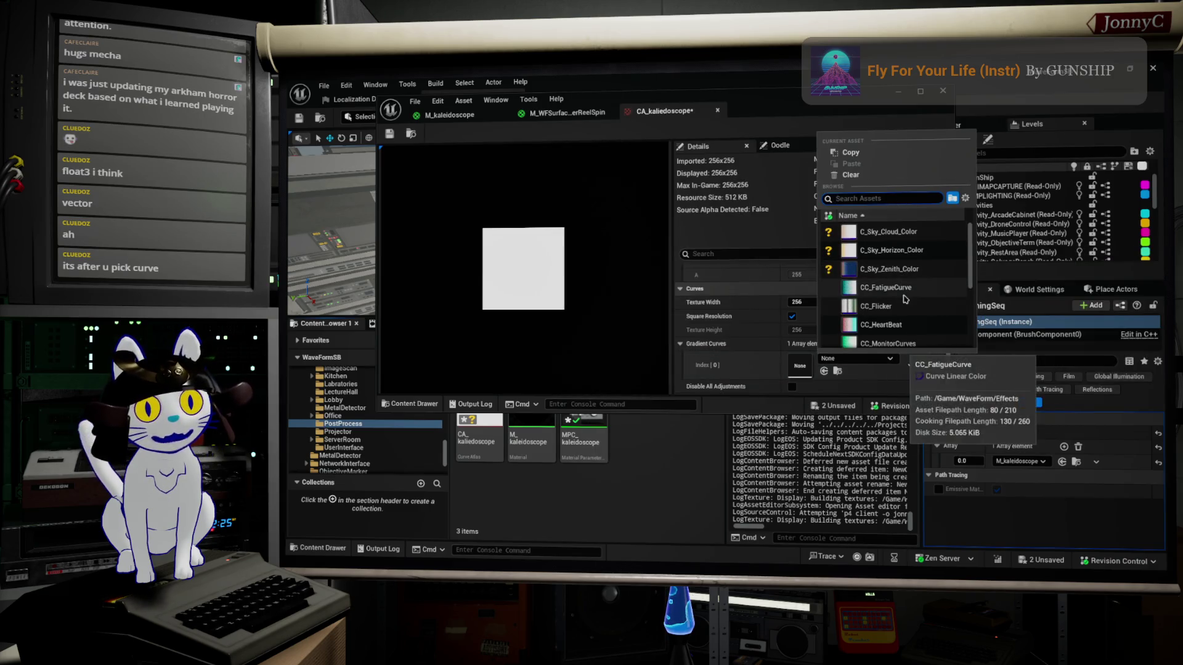
# Assign CC_Flicker to Gradient Curves Index [0] and open it in the curve editor
pyautogui.click(887, 306)
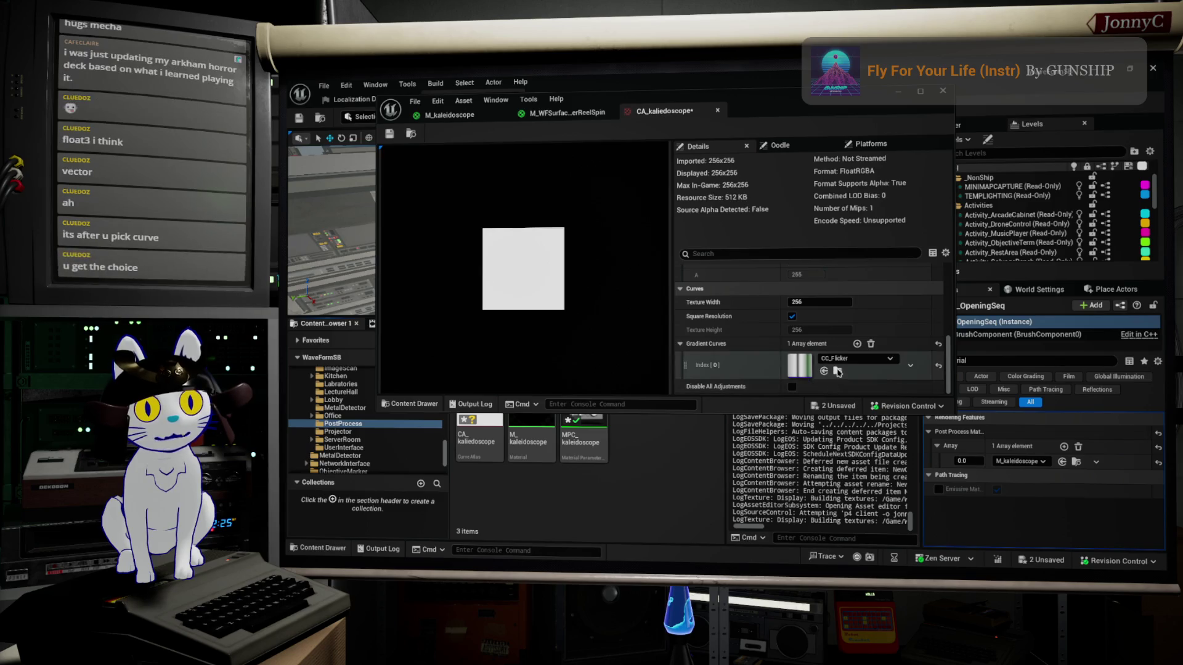
pyautogui.click(837, 370)
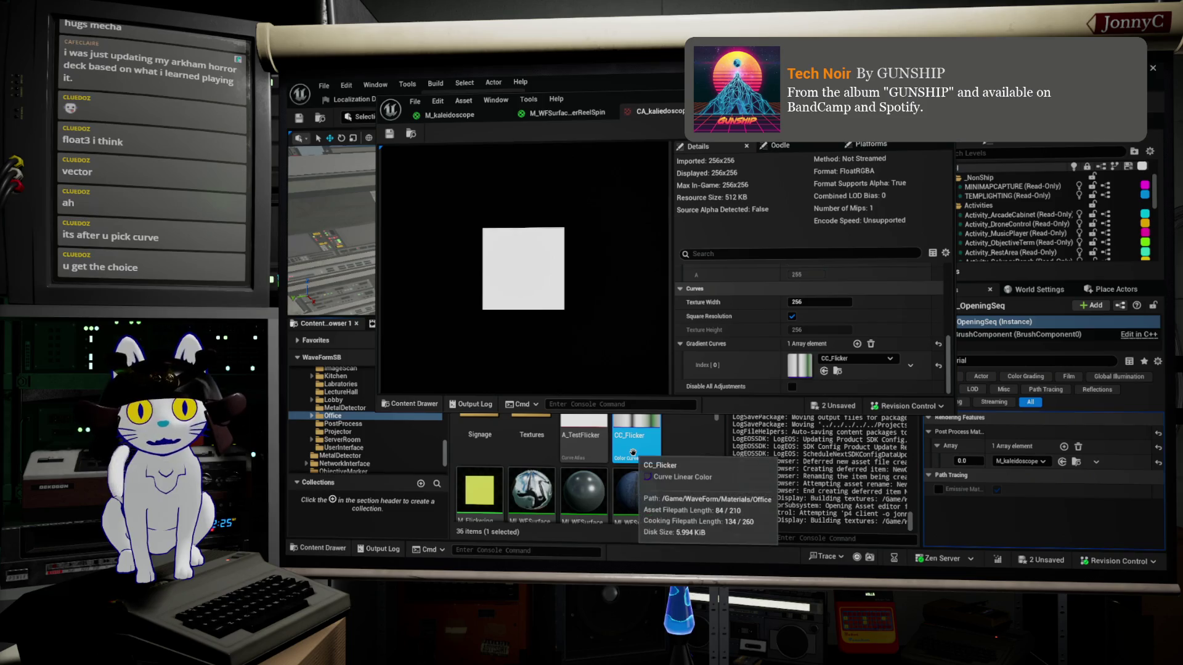
pyautogui.doubleClick(645, 451)
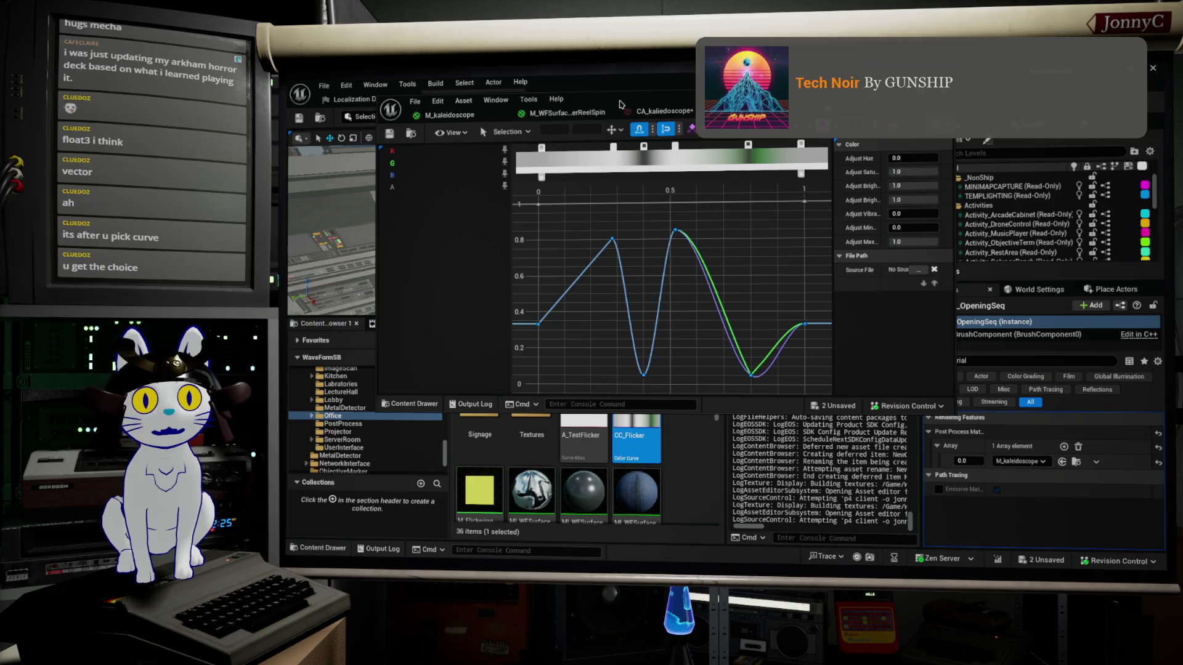
pyautogui.click(645, 110)
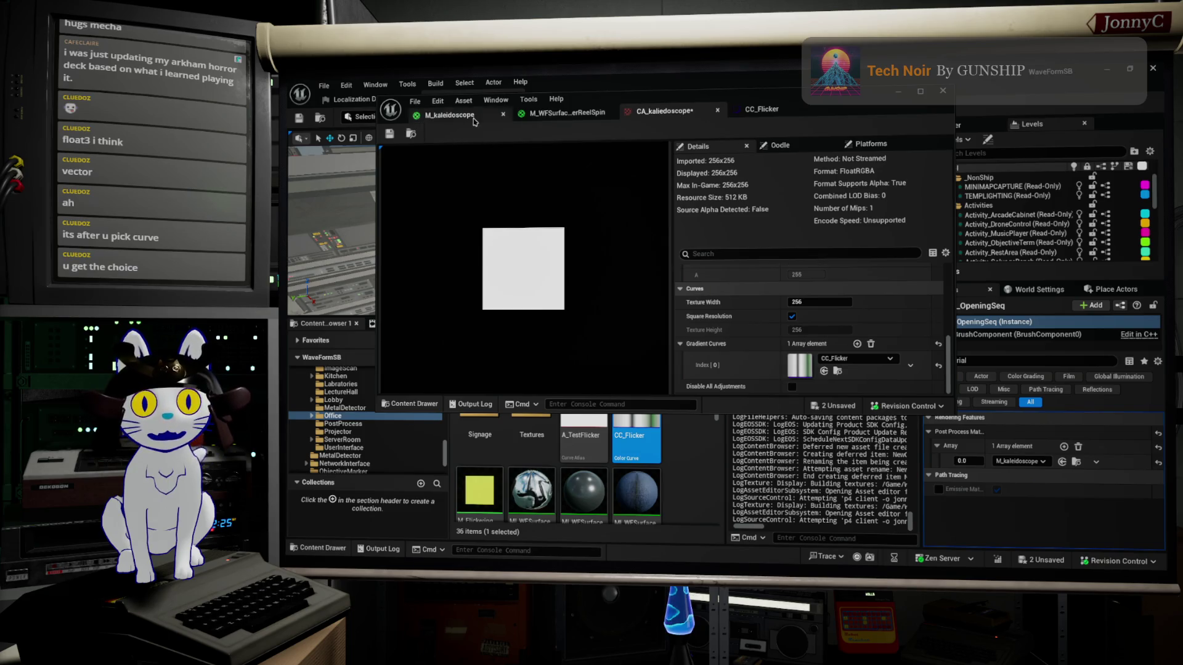
pyautogui.click(412, 134)
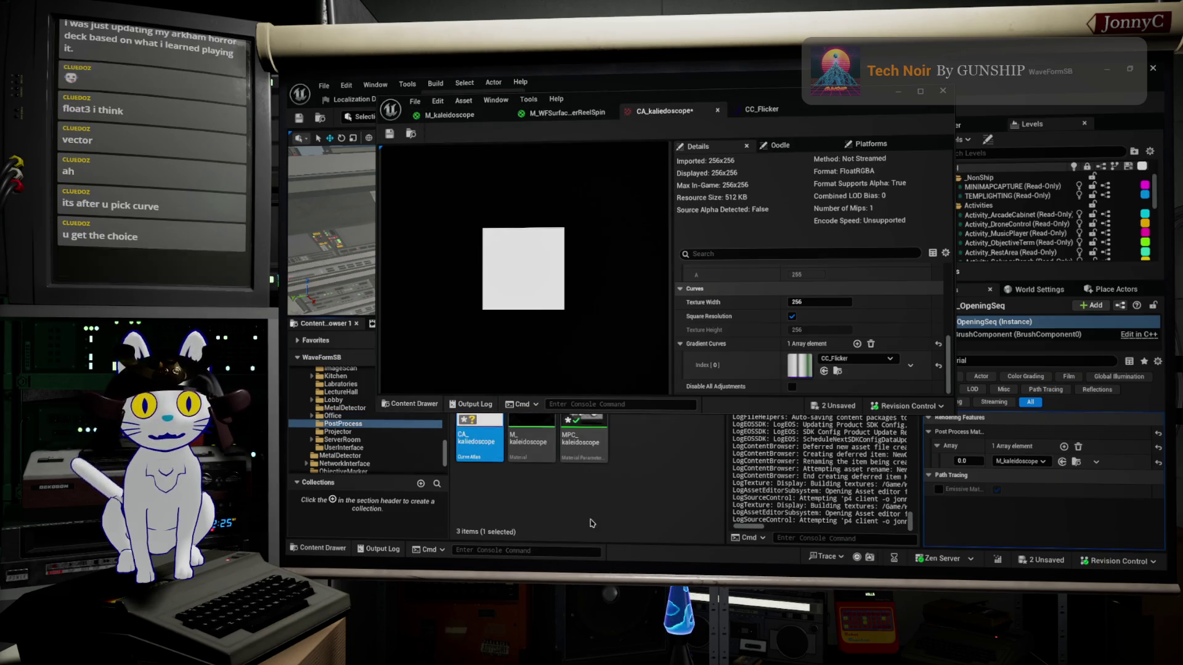
# Create a CurveLinearColor curve asset in the PostProcess folder
pyautogui.rightClick(590, 523)
pyautogui.write('cur')
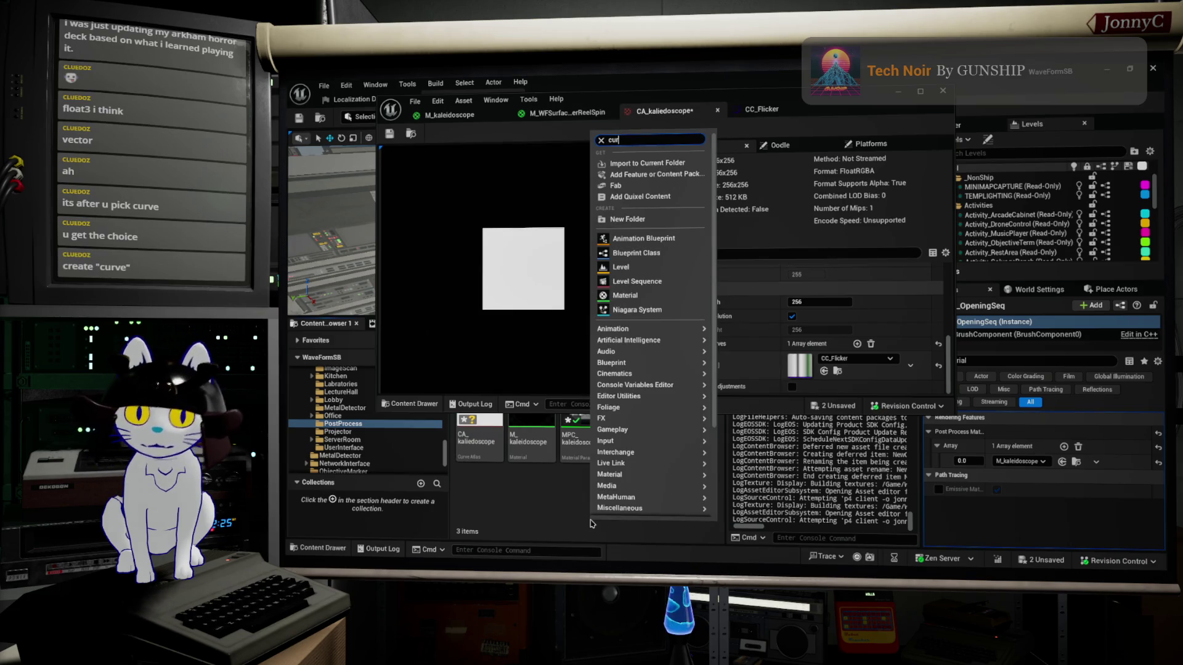
pyautogui.write('ve')
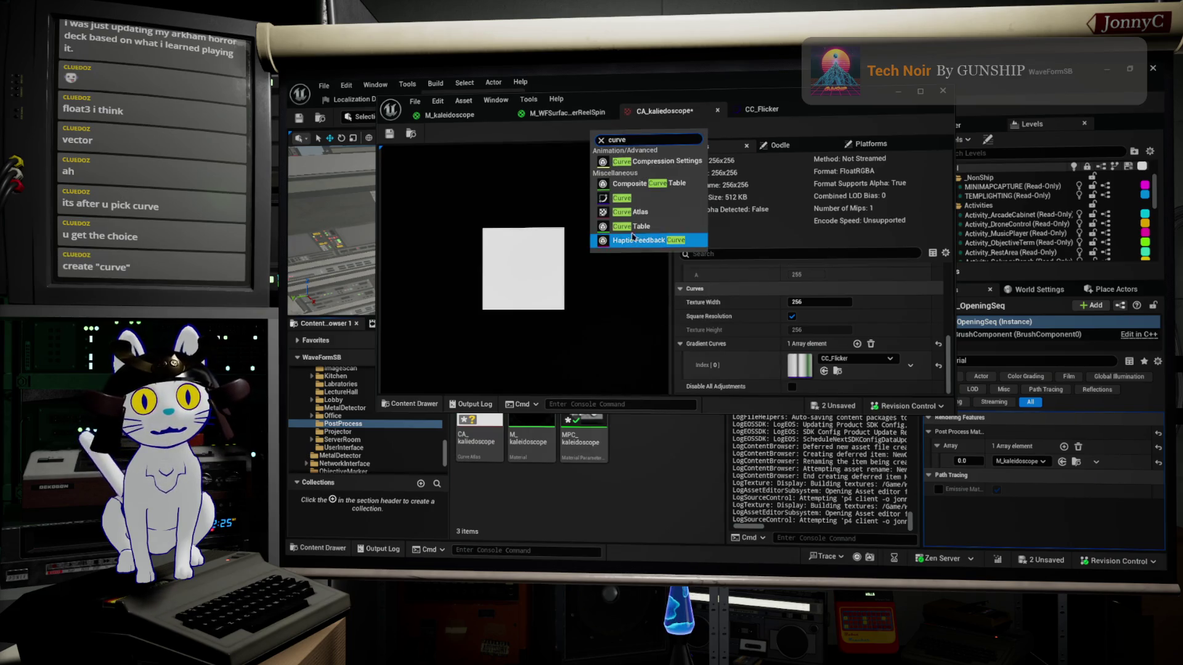
pyautogui.click(643, 204)
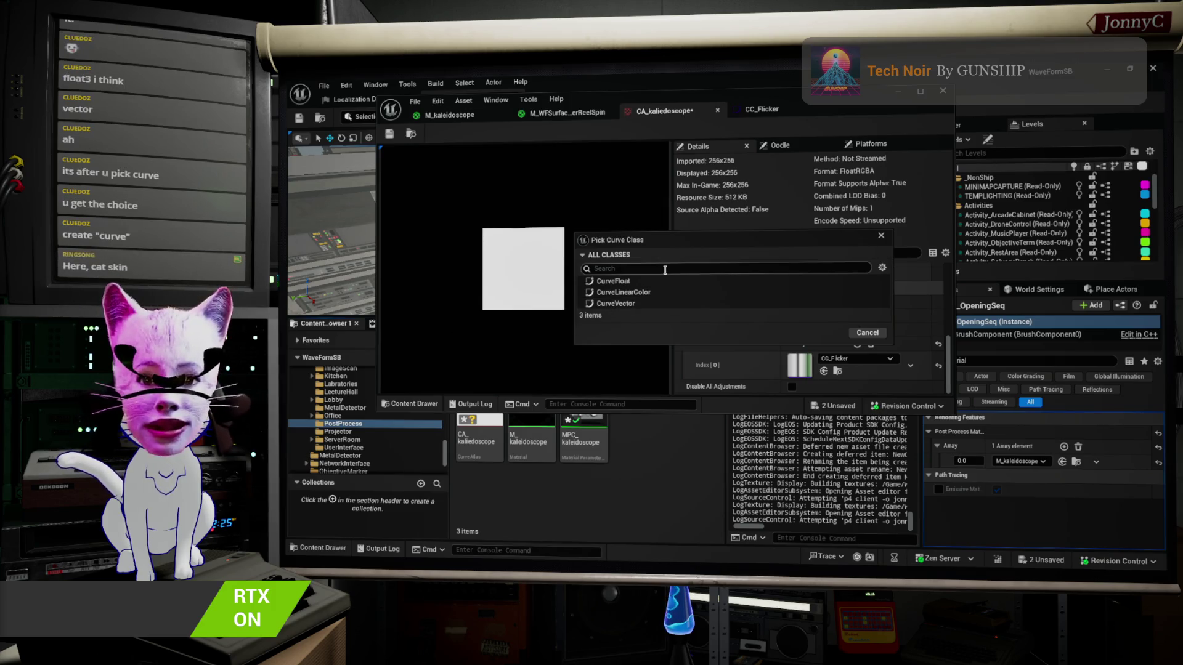
pyautogui.click(655, 293)
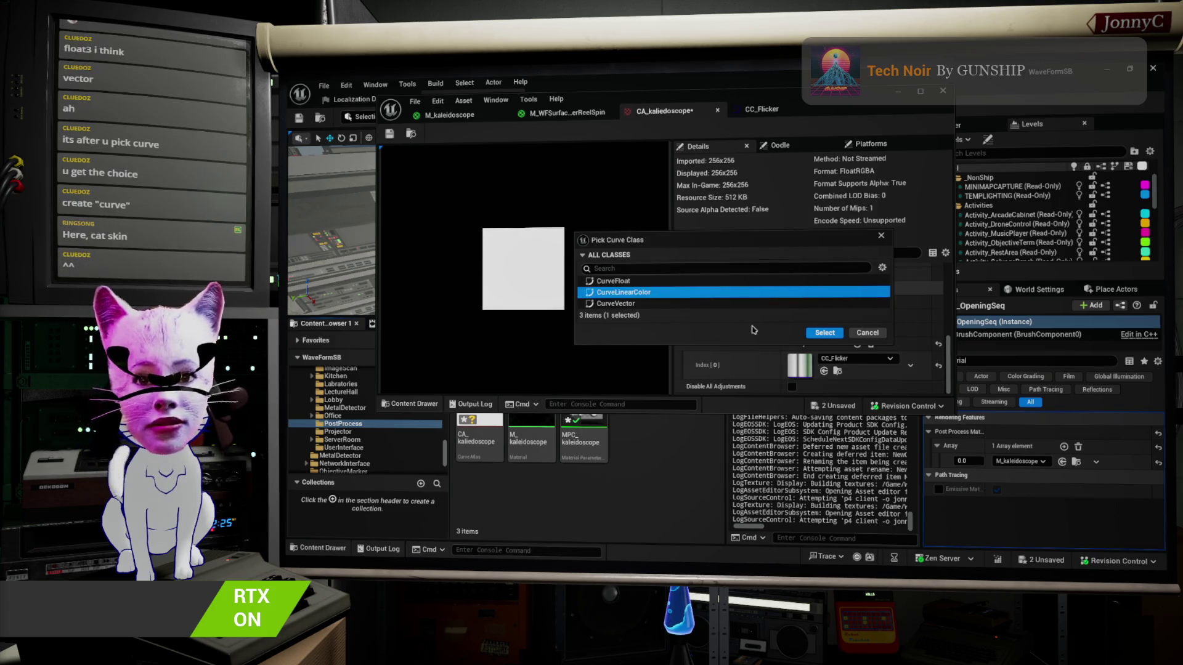
pyautogui.click(832, 334)
pyautogui.write('CLC')
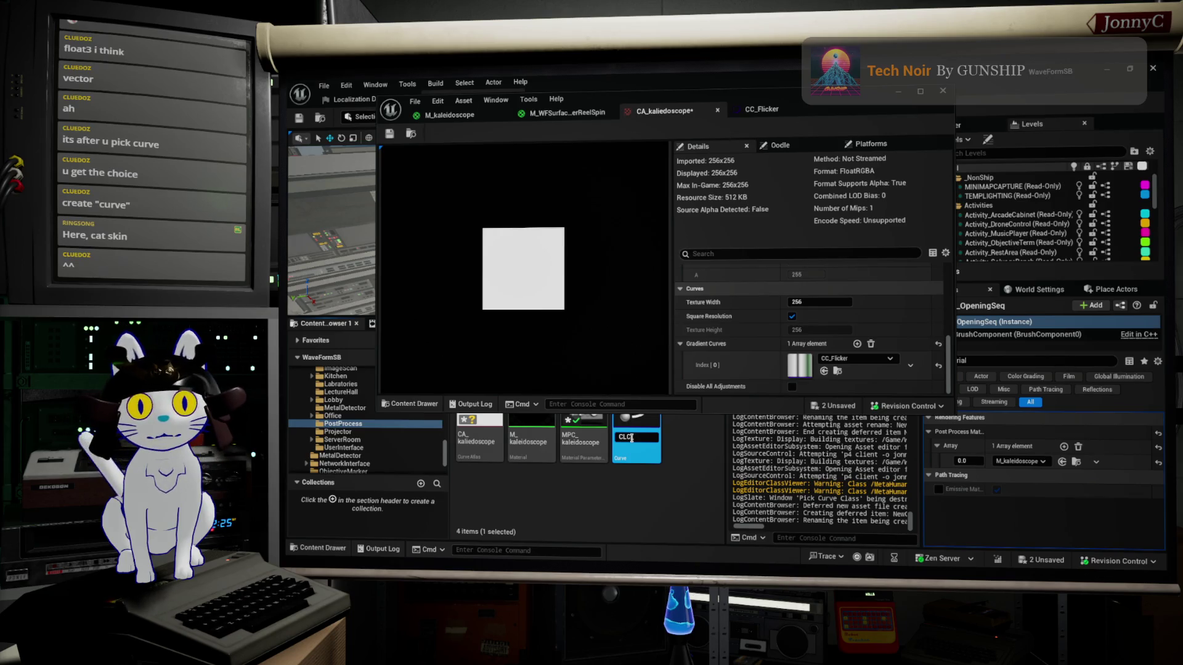
# Name the new colour curve CLC_kaleidoscope and commit it
pyautogui.write('_')
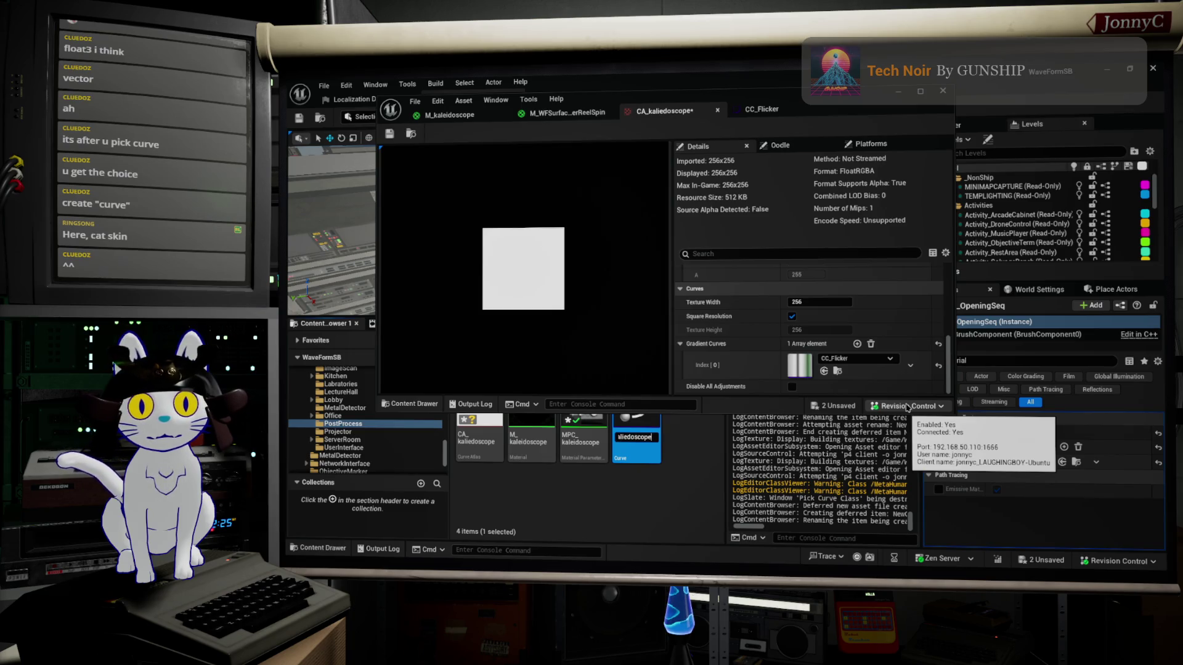
pyautogui.press('Return')
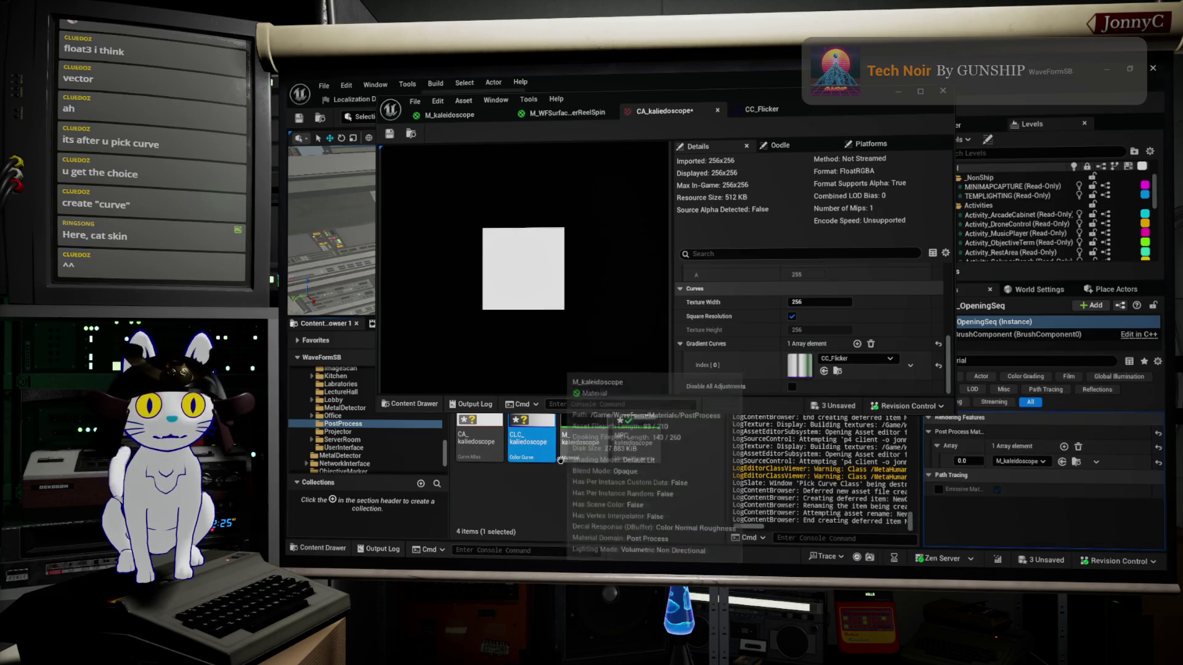
pyautogui.click(540, 436)
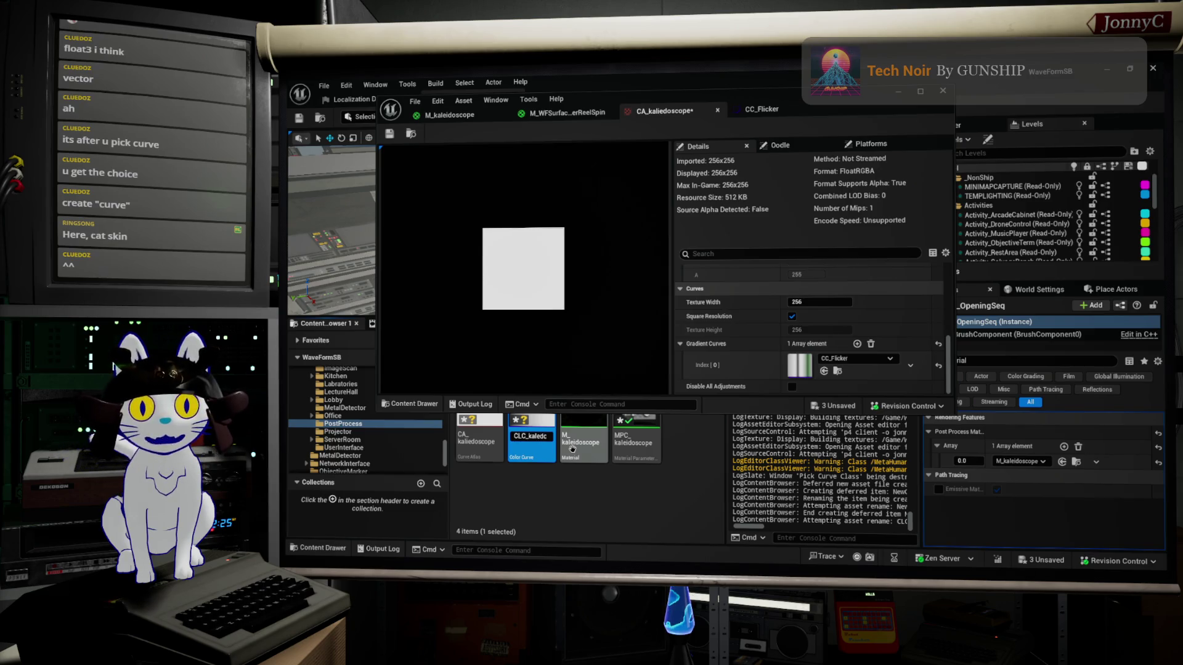
pyautogui.write('i')
pyautogui.press('Return')
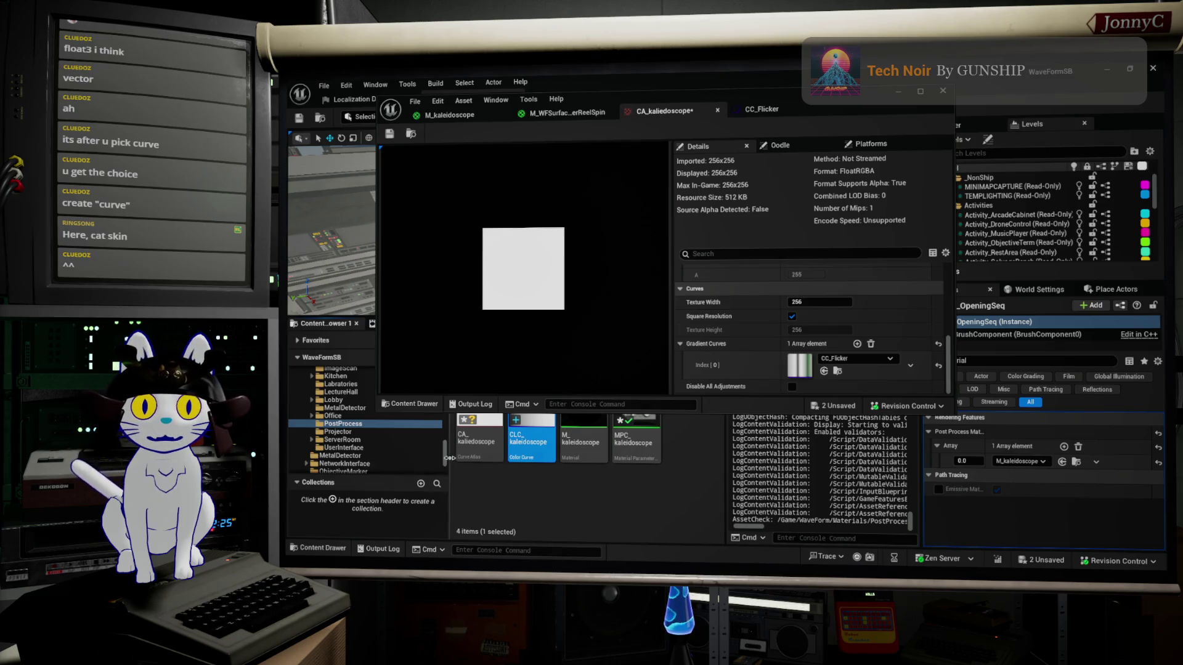
# Confirm the CA_kaleidoscope atlas name and save the atlas
pyautogui.click(476, 439)
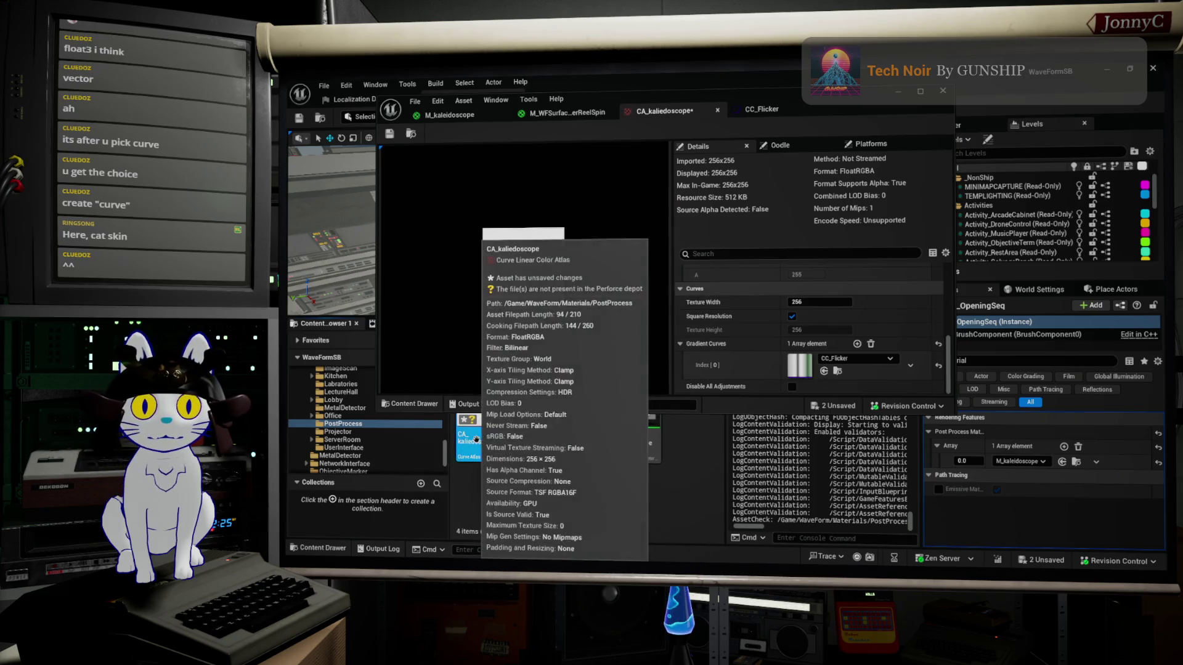
pyautogui.click(476, 438)
pyautogui.click(482, 437)
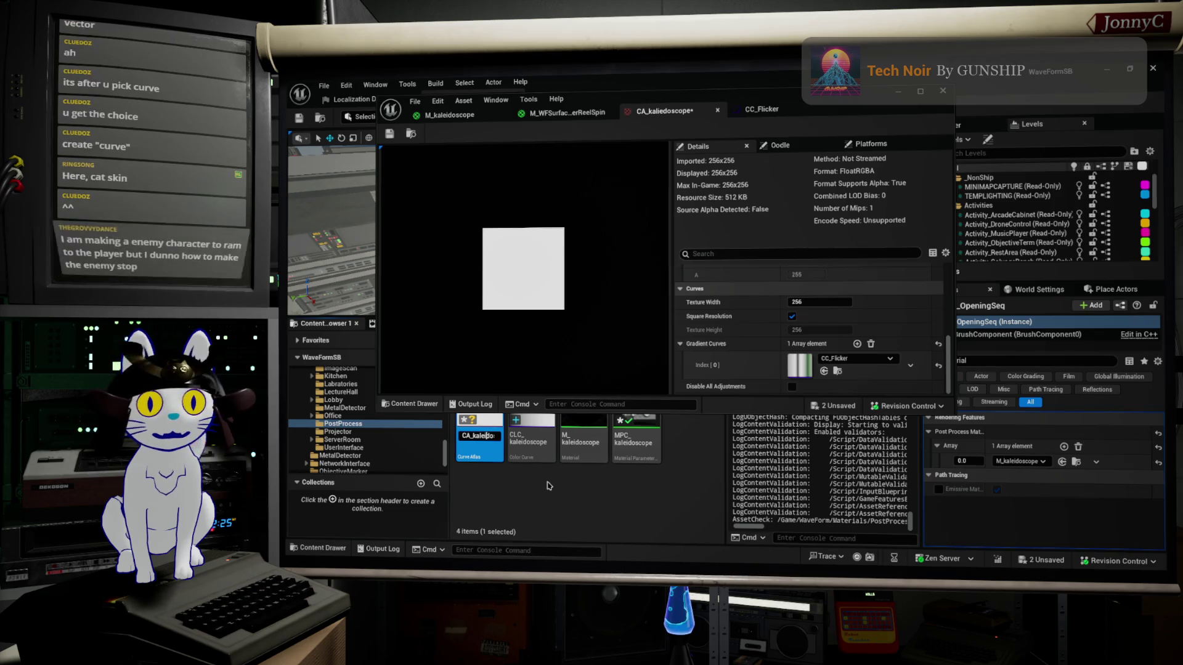
pyautogui.hotkey('ctrl', 's')
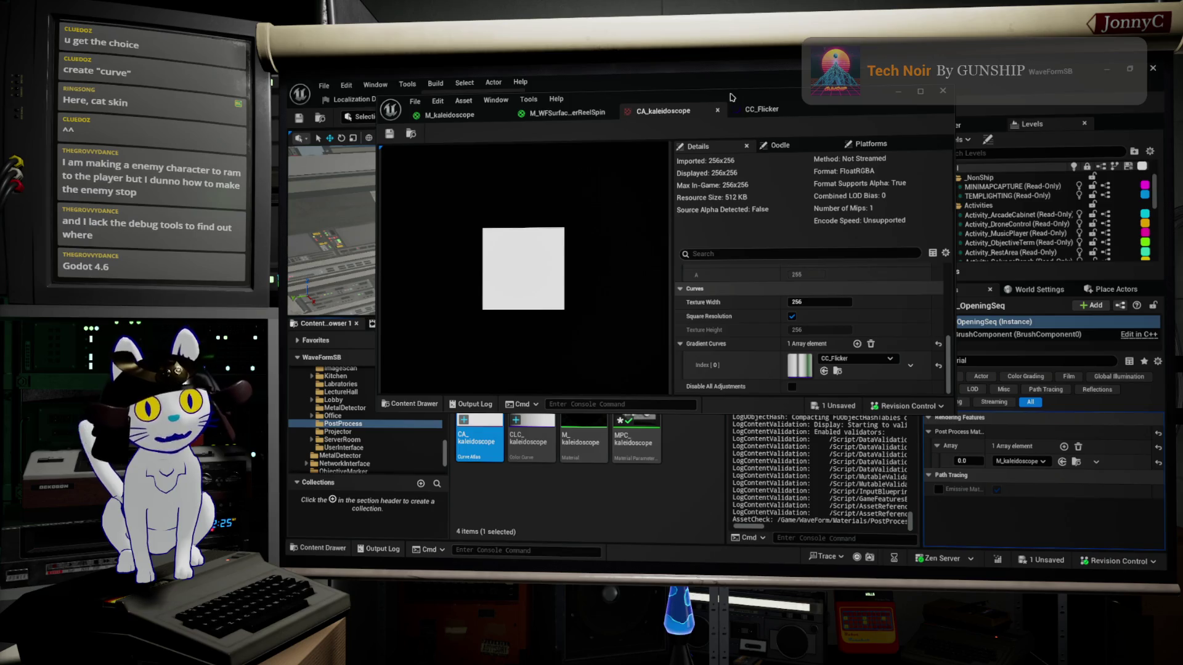
# Drag the CA_kaleidoscope editor window right and down so the level viewport shows
pyautogui.moveTo(731, 96)
pyautogui.mouseDown()
pyautogui.moveTo(790, 119)
pyautogui.moveTo(829, 77)
pyautogui.moveTo(816, 77)
pyautogui.moveTo(811, 144)
pyautogui.moveTo(808, 132)
pyautogui.mouseUp()
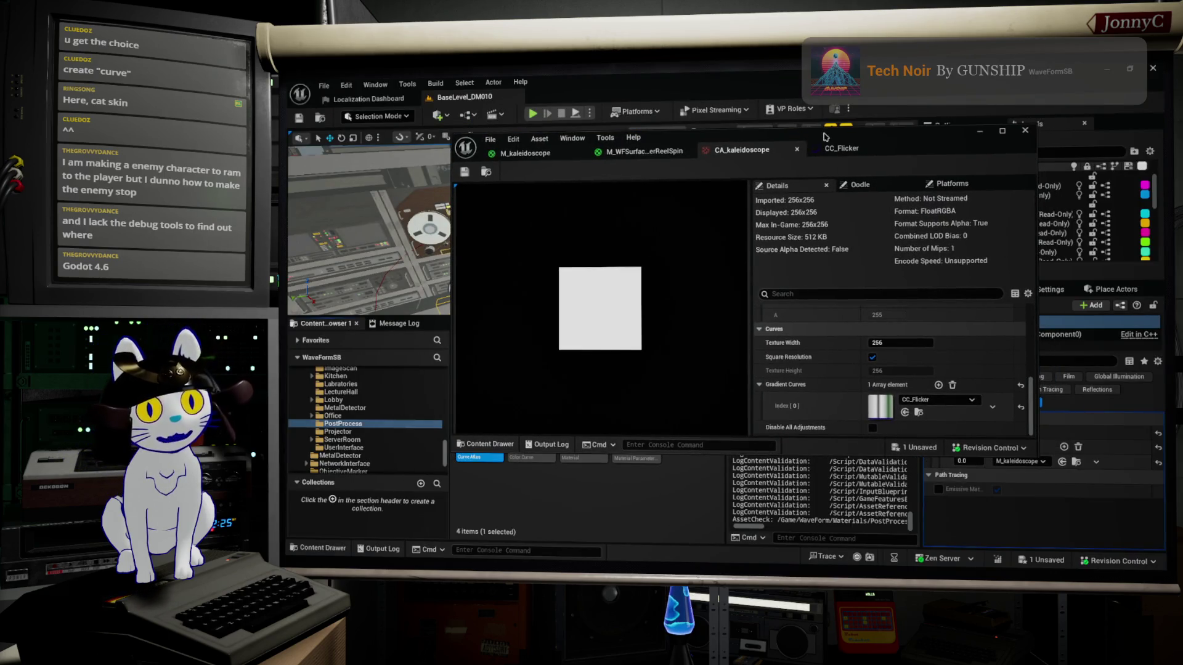
pyautogui.moveTo(825, 136); pyautogui.dragTo(814, 105)
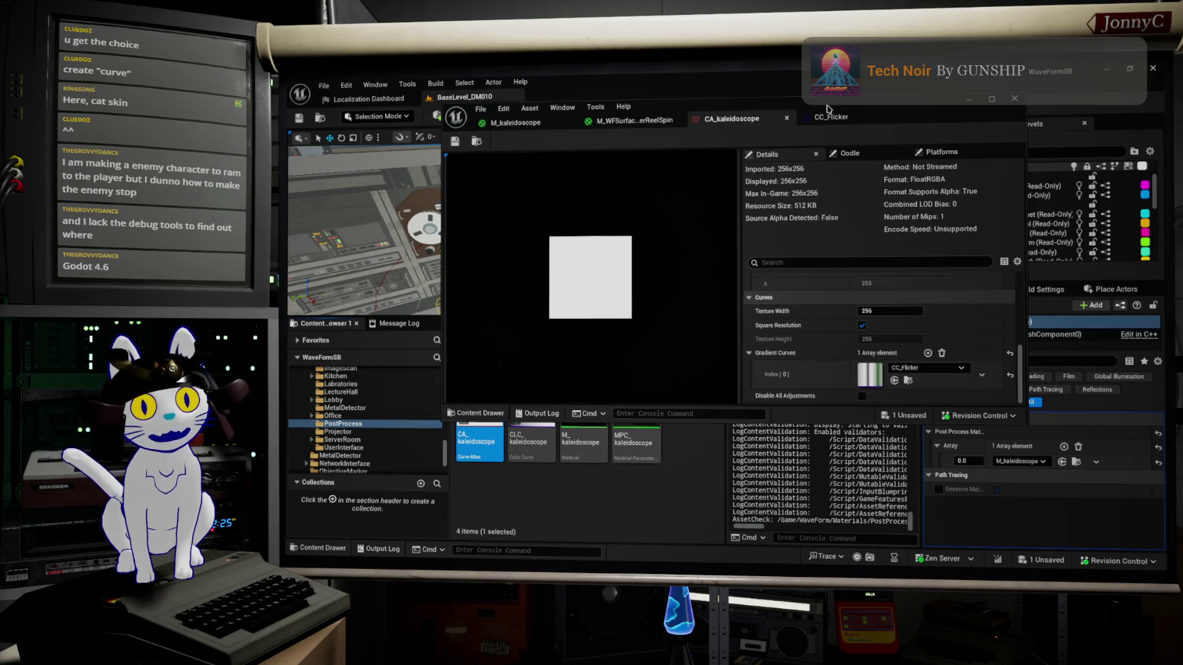
pyautogui.moveTo(823, 106)
pyautogui.mouseDown()
pyautogui.moveTo(869, 118)
pyautogui.moveTo(850, 98)
pyautogui.moveTo(868, 128)
pyautogui.moveTo(871, 104)
pyautogui.moveTo(851, 95)
pyautogui.mouseUp()
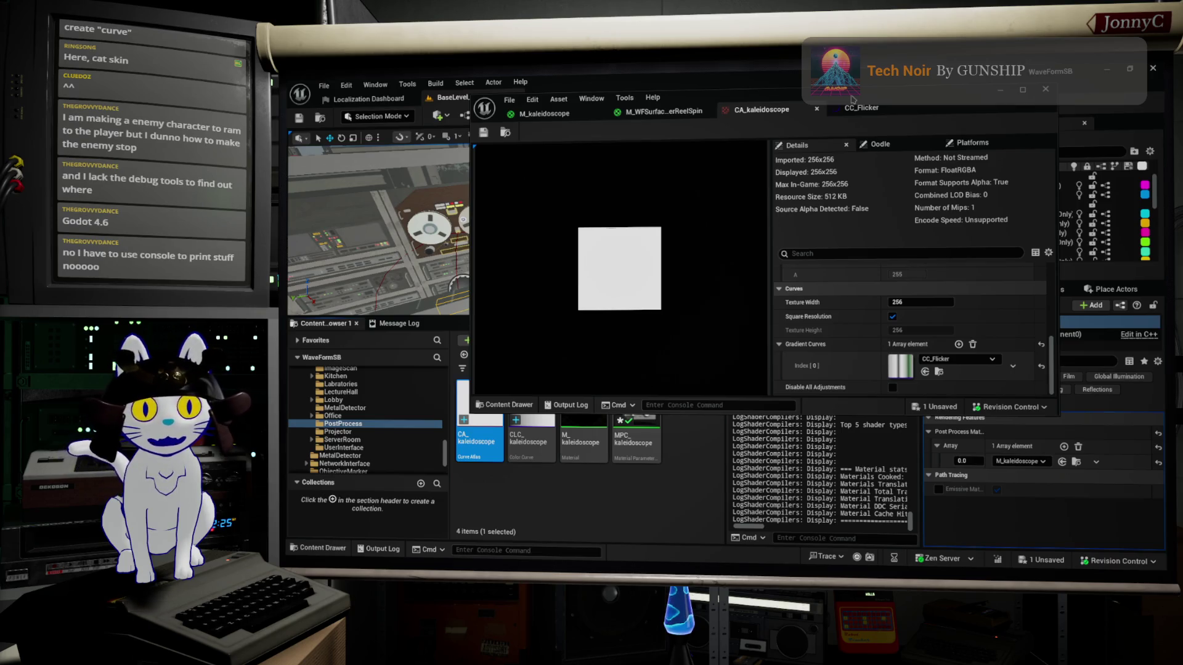
# Assign CLC_kaleidoscope to Gradient Curves[0], open it, and select all its keys
pyautogui.click(546, 443)
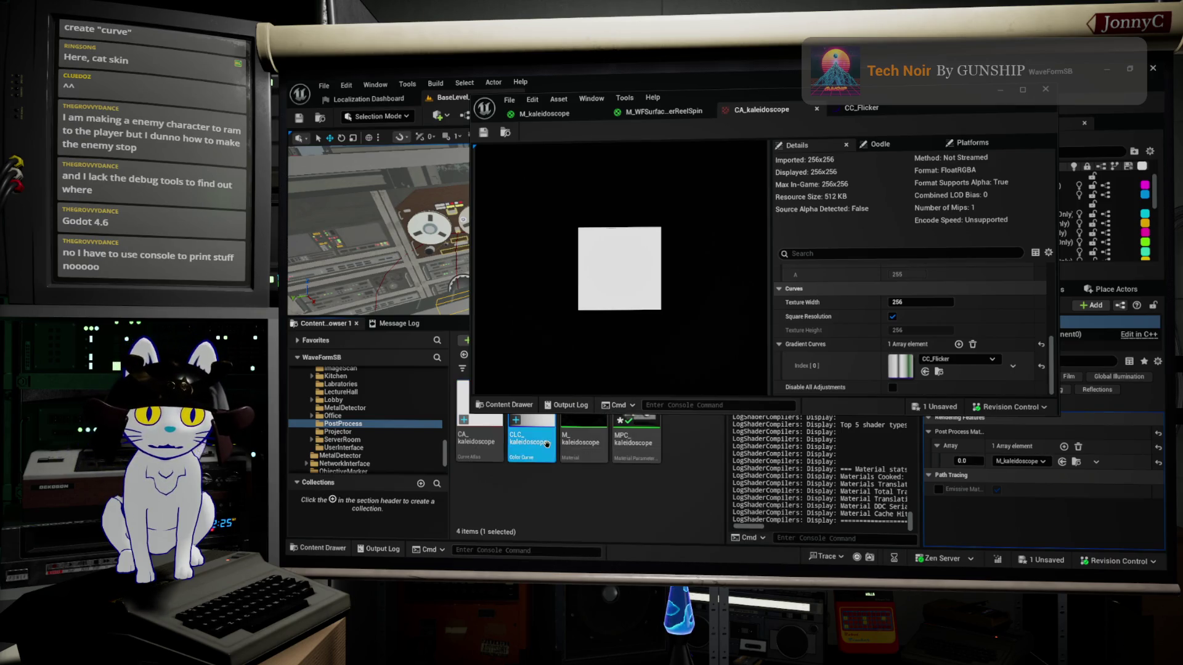
pyautogui.click(925, 371)
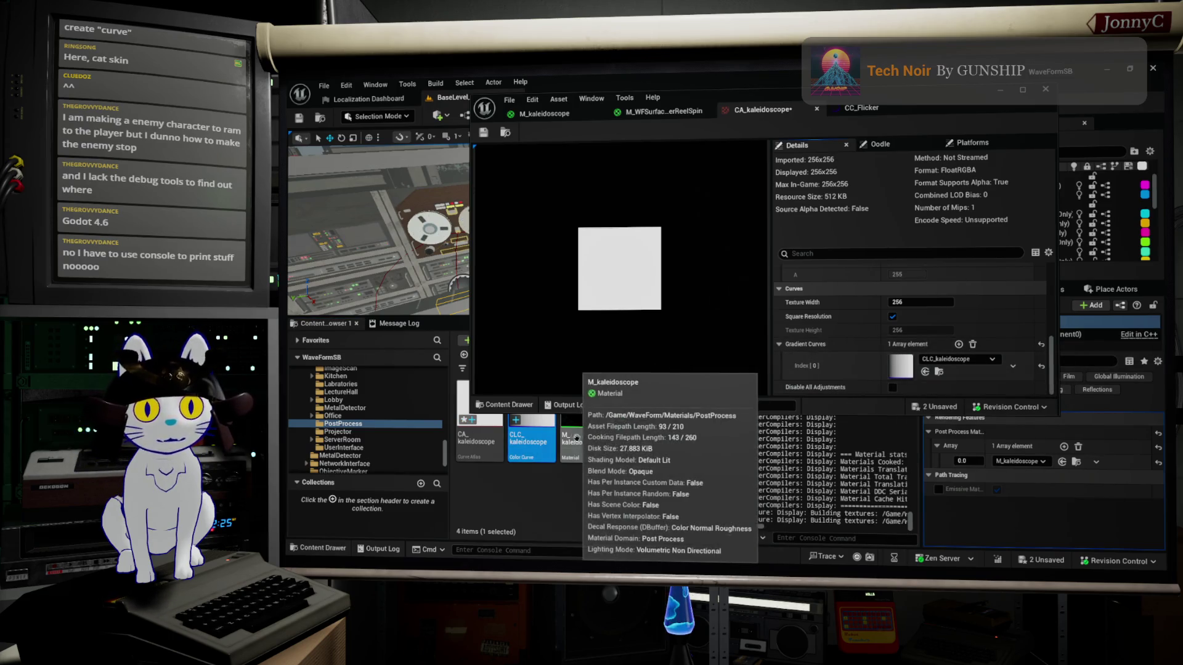
pyautogui.doubleClick(546, 431)
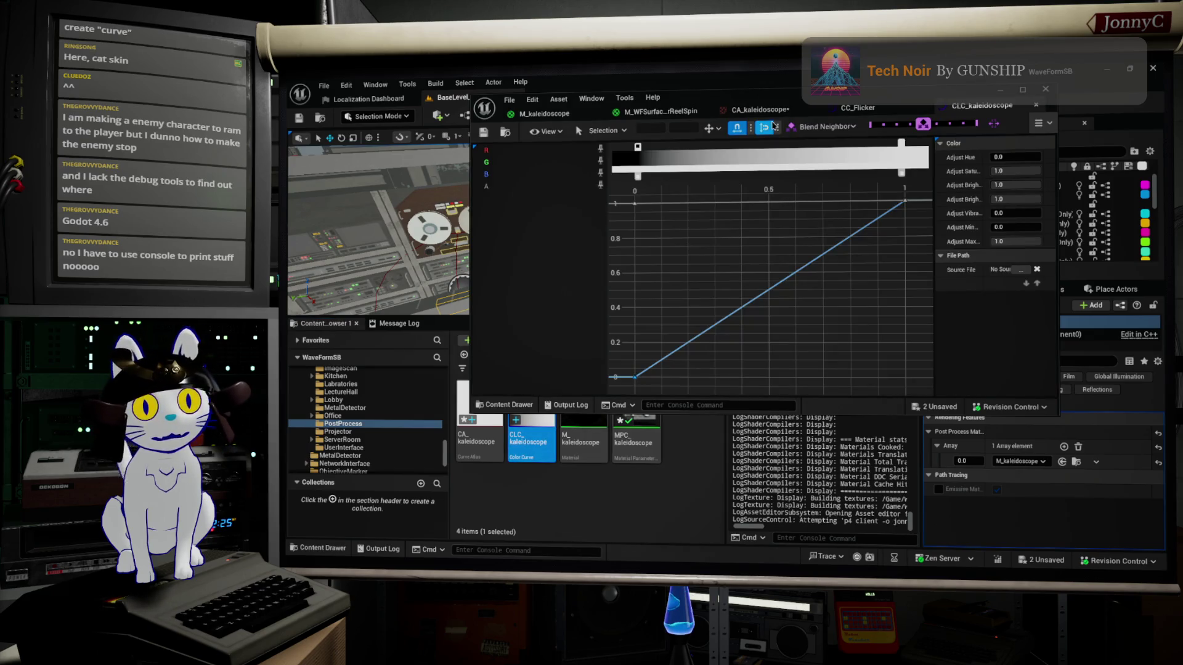
pyautogui.moveTo(770, 295)
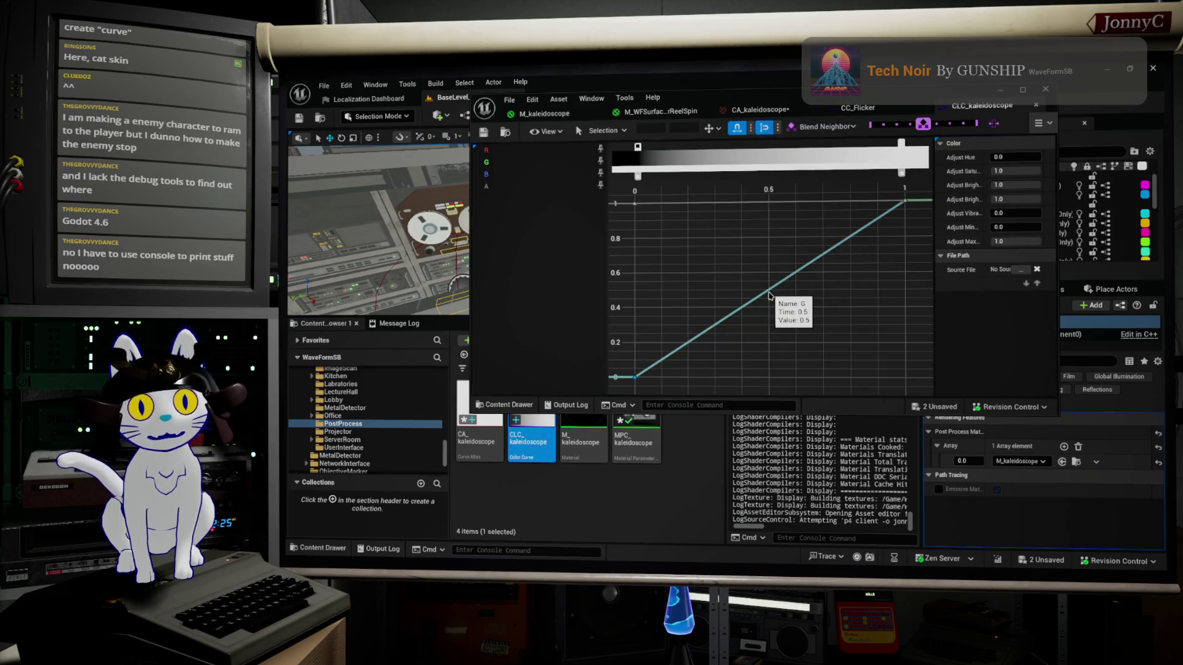
pyautogui.click(770, 294)
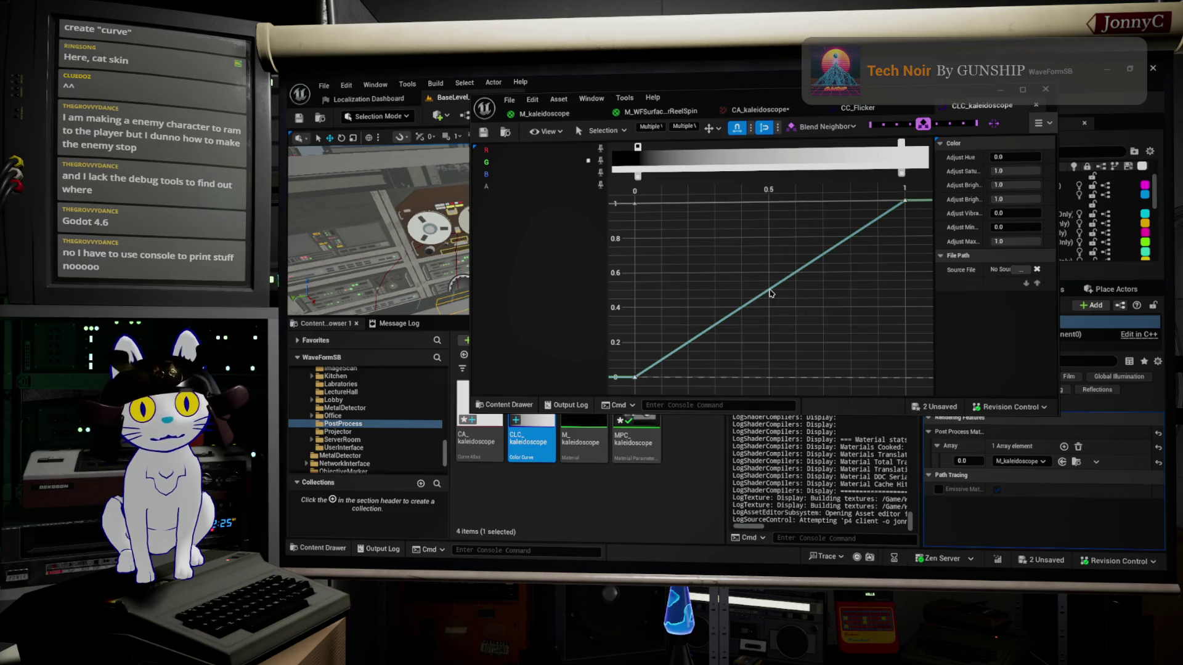
# Isolate the red channel, add a key at 0.5, and set the end key value to 0
pyautogui.click(501, 154)
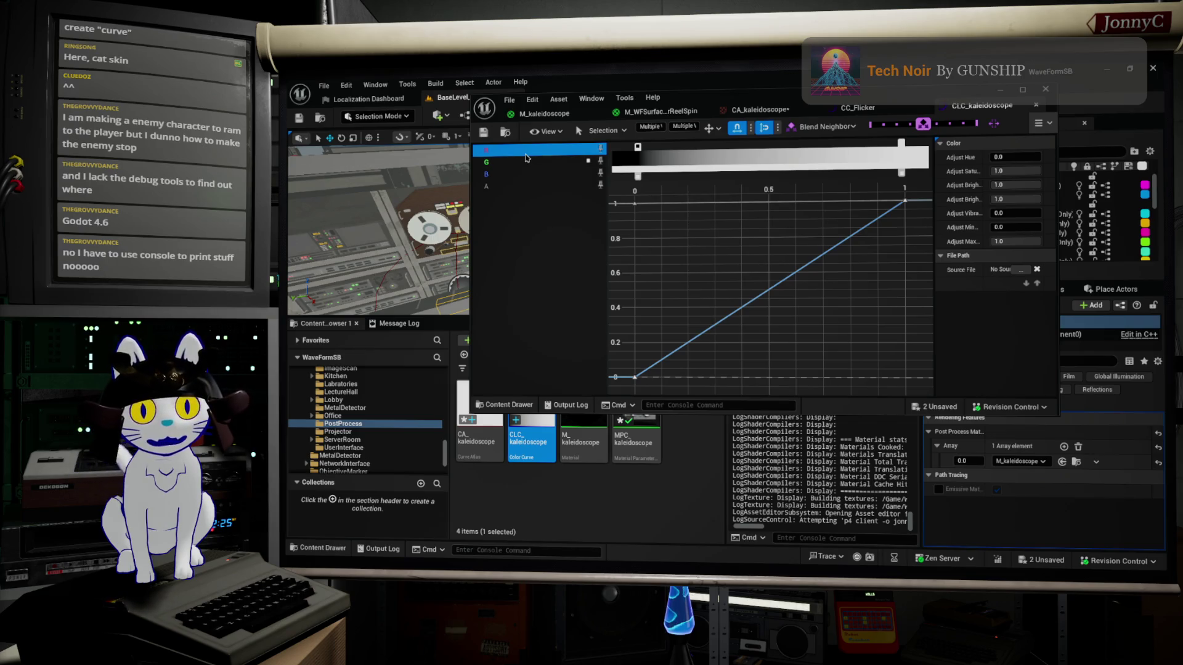
pyautogui.press('Down')
pyautogui.press('Down')
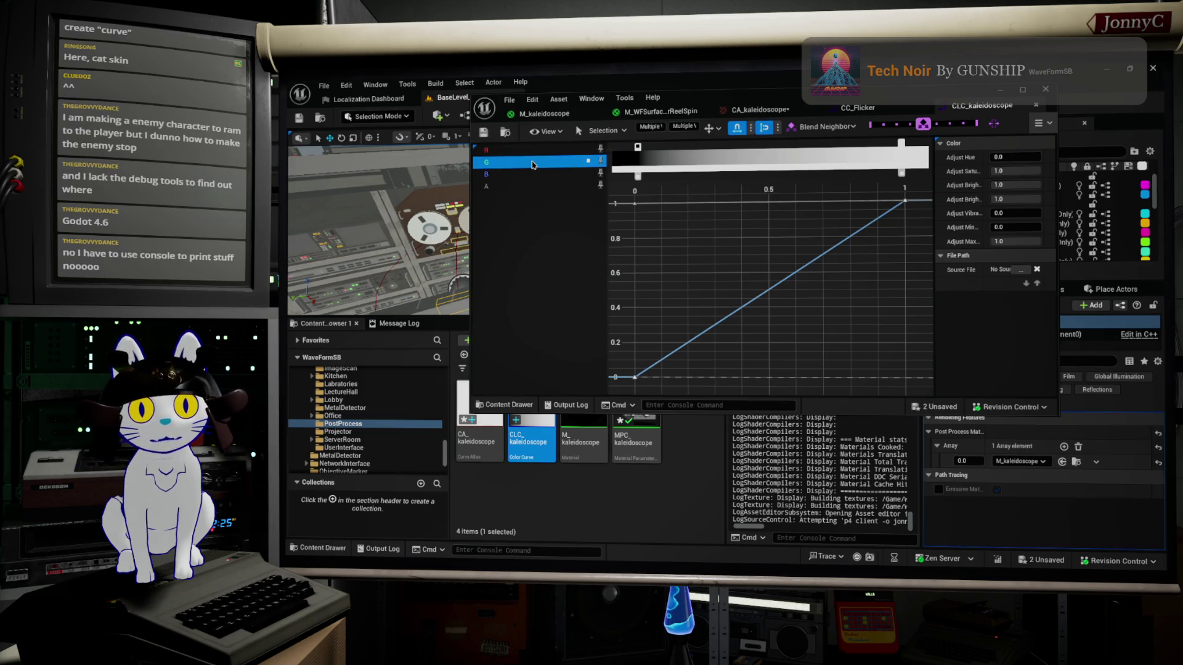
pyautogui.click(536, 153)
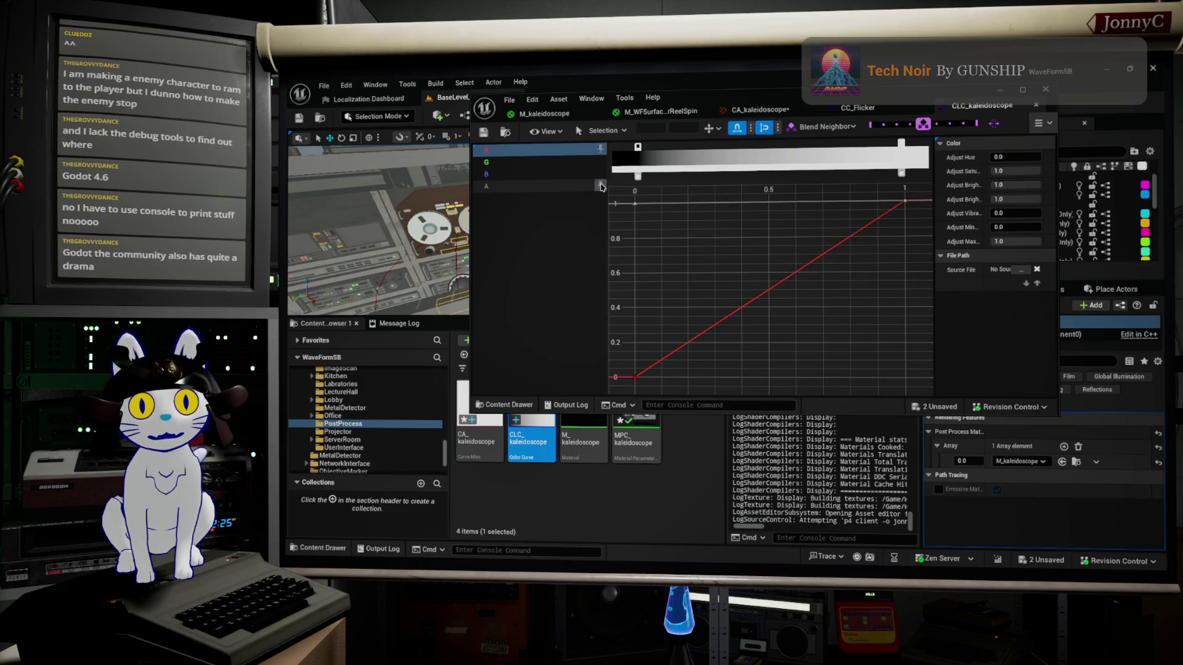
pyautogui.rightClick(771, 292)
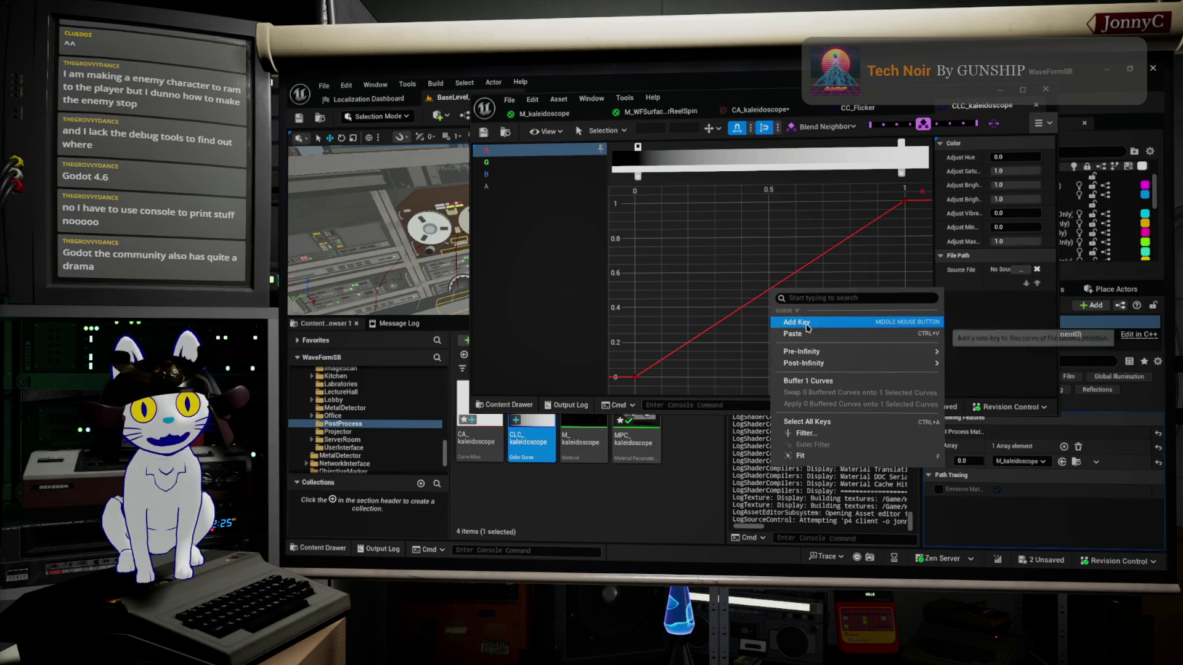
pyautogui.click(797, 322)
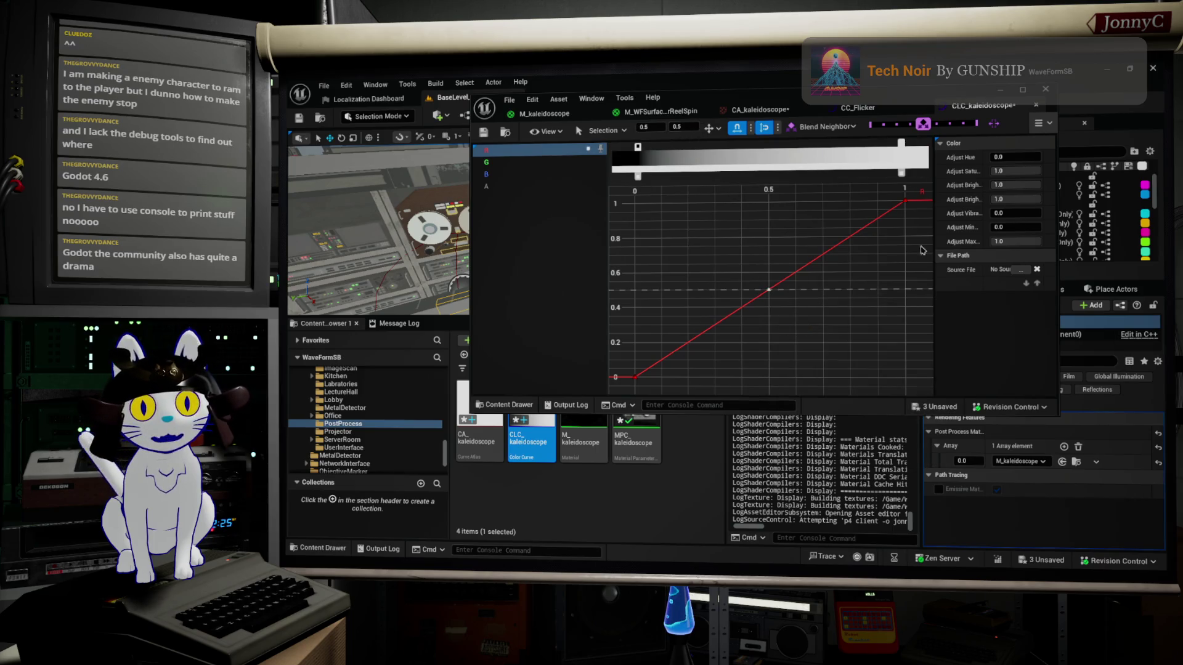
pyautogui.click(905, 202)
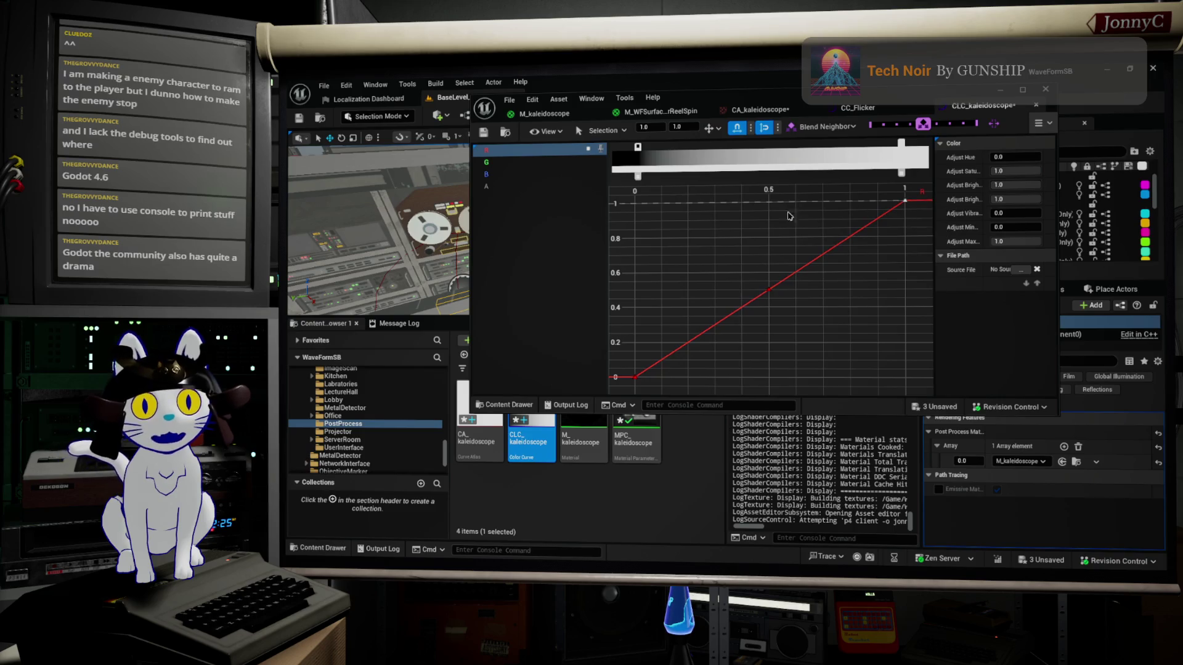
pyautogui.click(677, 127)
pyautogui.write('0')
pyautogui.press('Return')
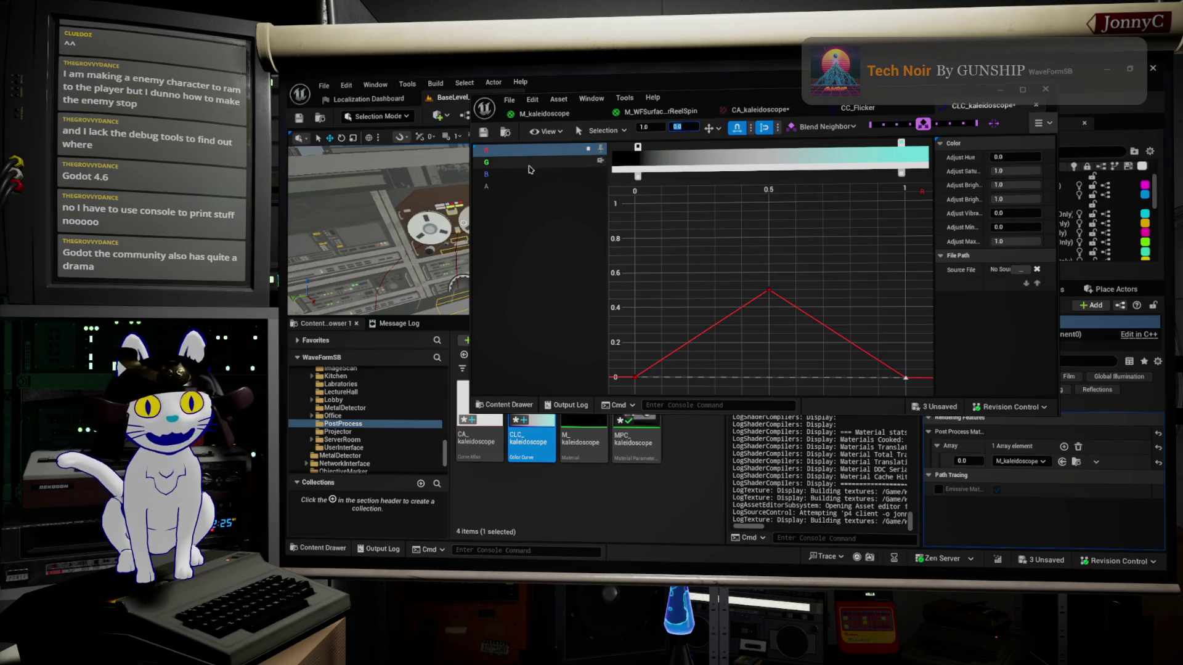
# Show only the green channel of CLC_kaleidoscope and add a key at the middle of its curve
pyautogui.click(530, 167)
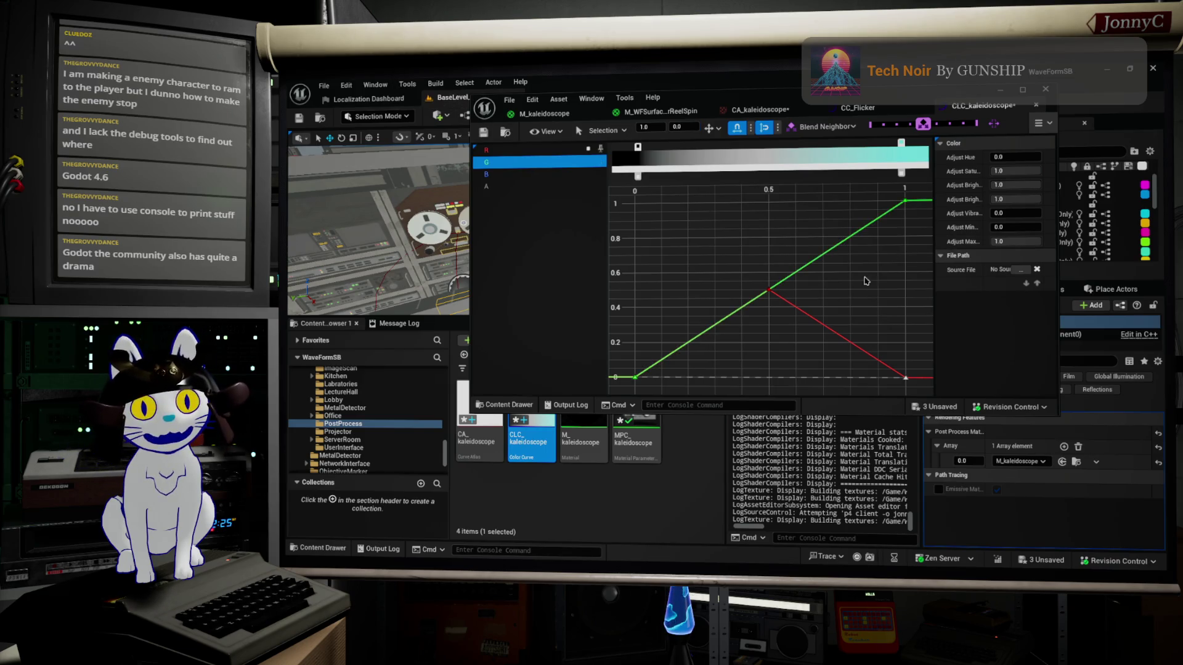
pyautogui.moveTo(779, 288)
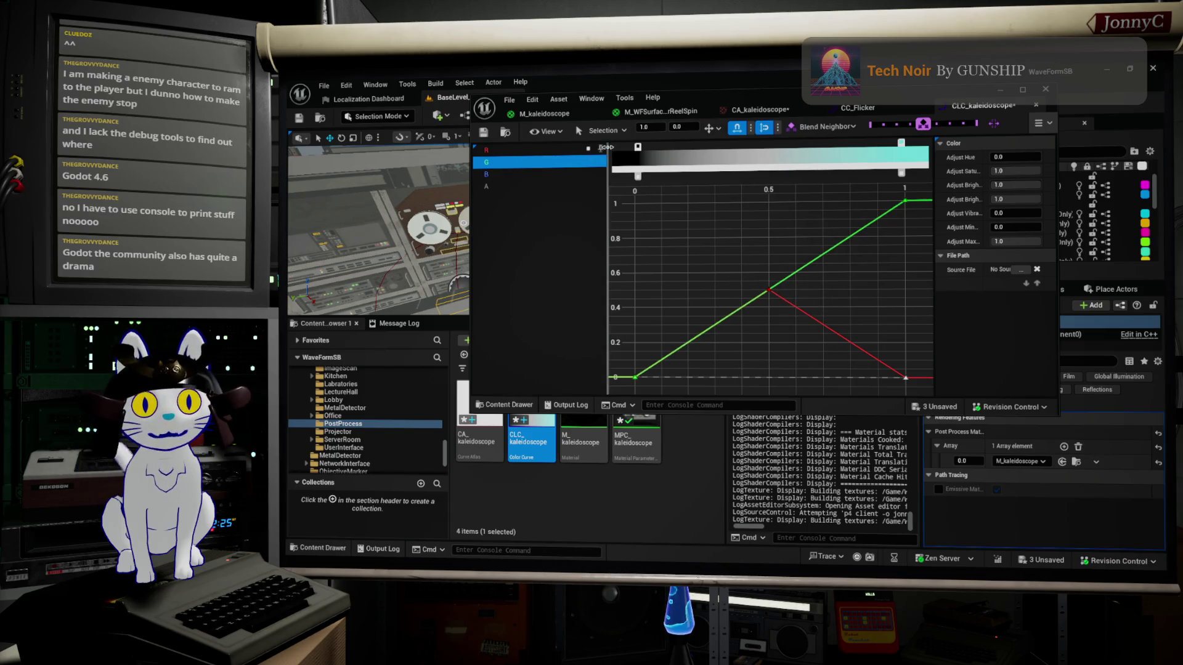
pyautogui.click(600, 152)
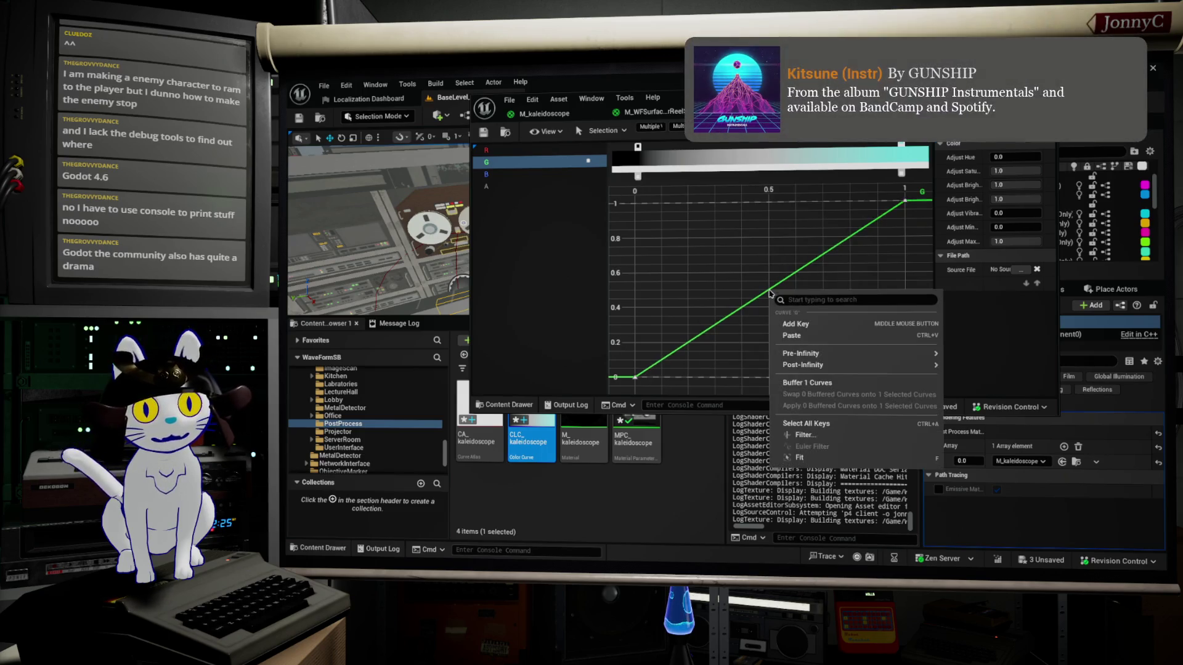
pyautogui.rightClick(774, 297)
pyautogui.click(796, 324)
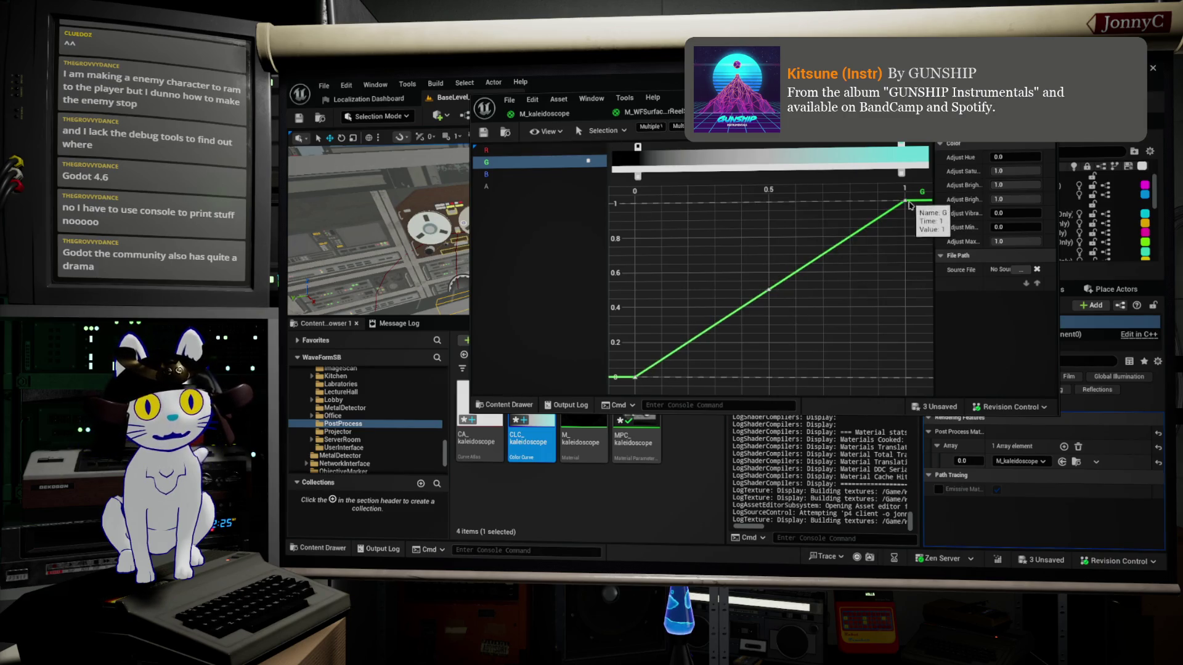
# Set the green curve's end key at time 1 to value 0 and save CLC_kaleidoscope
pyautogui.hotkey('ctrl', 'a')
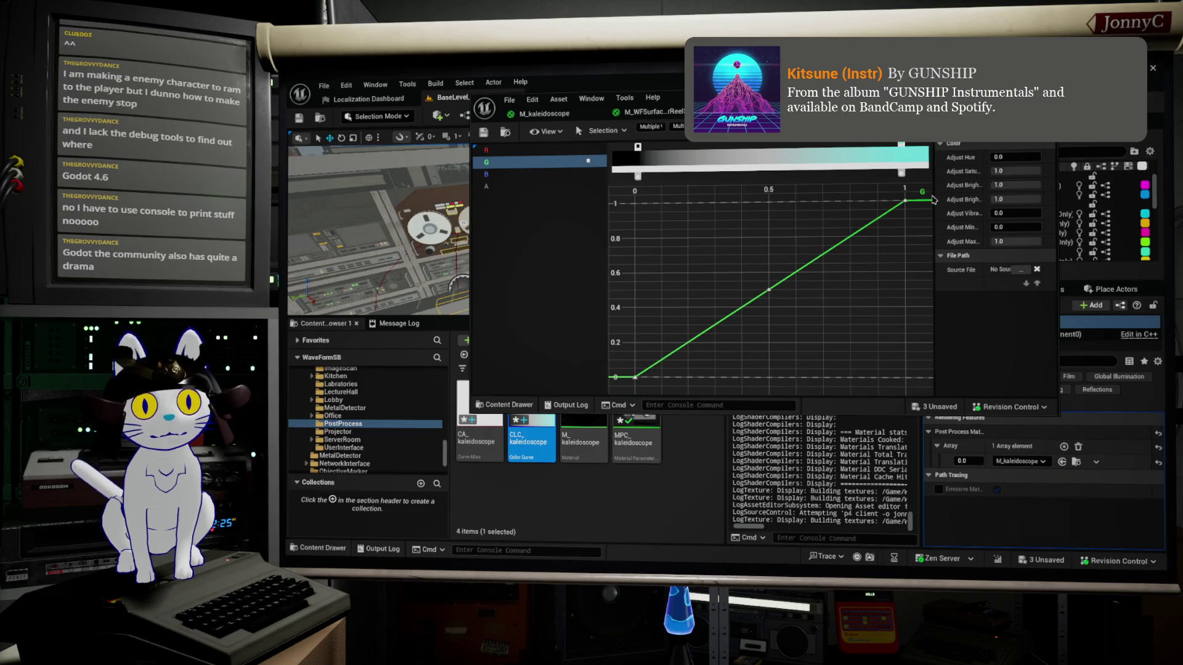
pyautogui.click(897, 213)
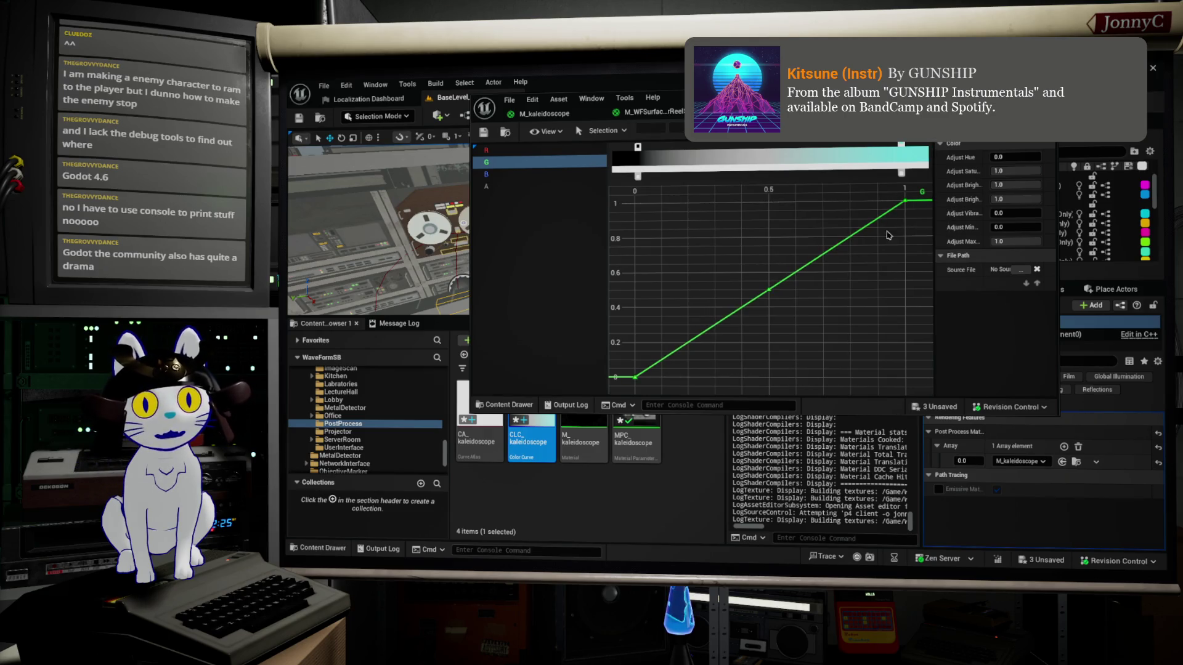
pyautogui.click(904, 201)
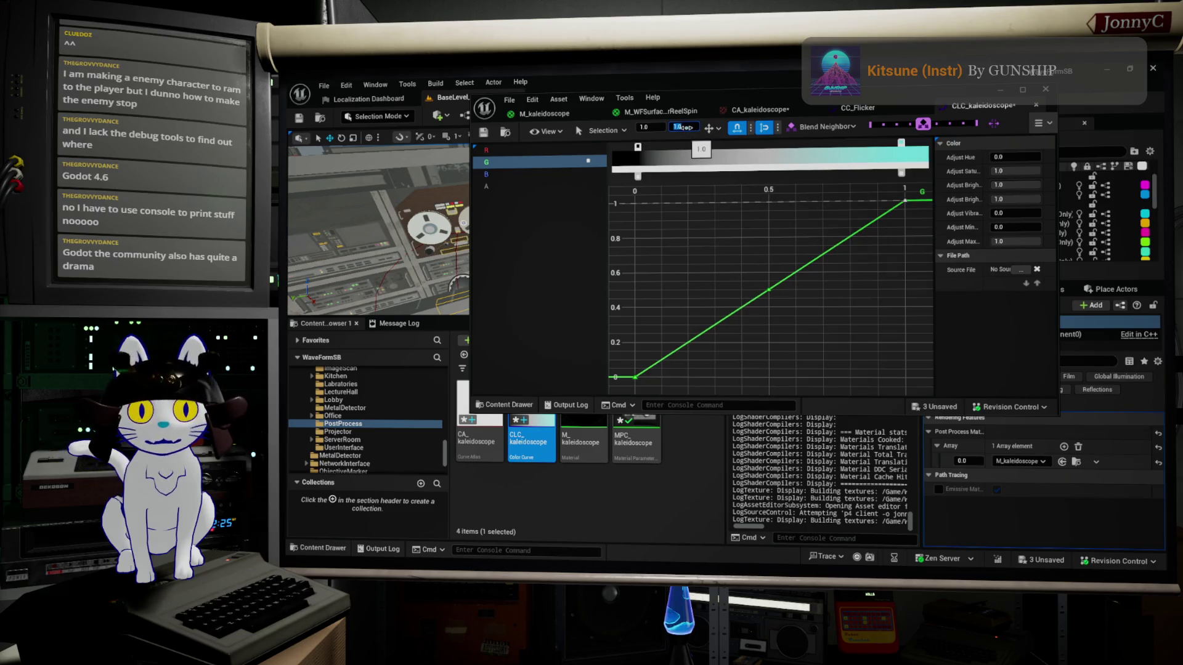
pyautogui.press('BackSpace')
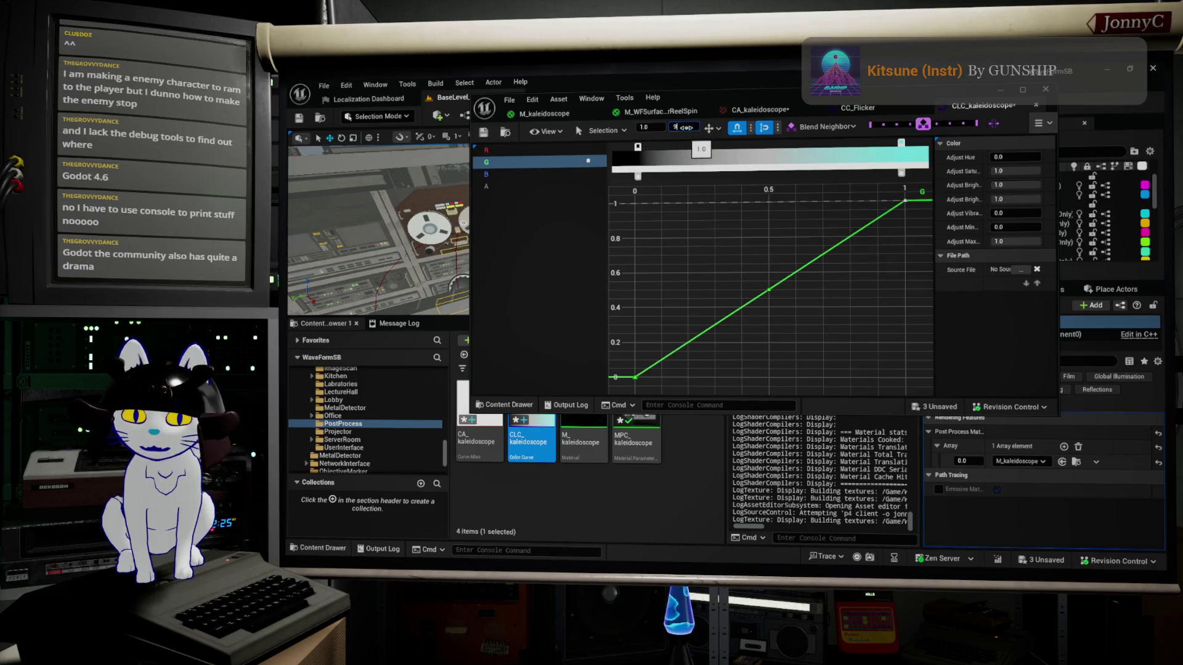
pyautogui.write('0')
pyautogui.press('Return')
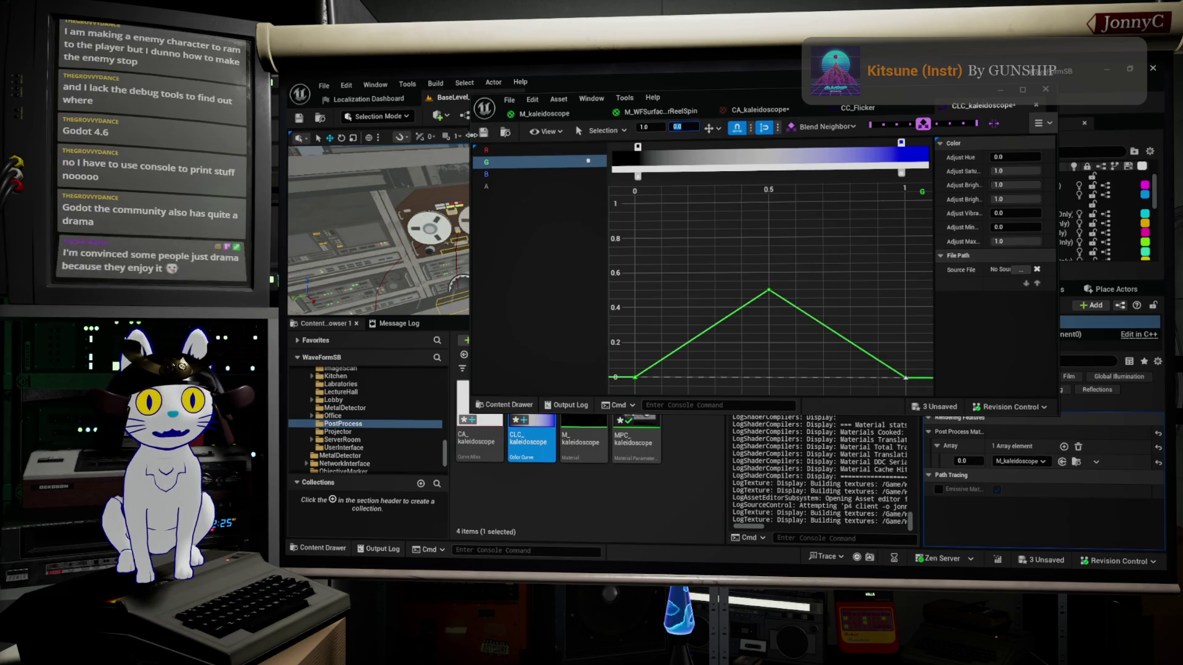
pyautogui.click(483, 134)
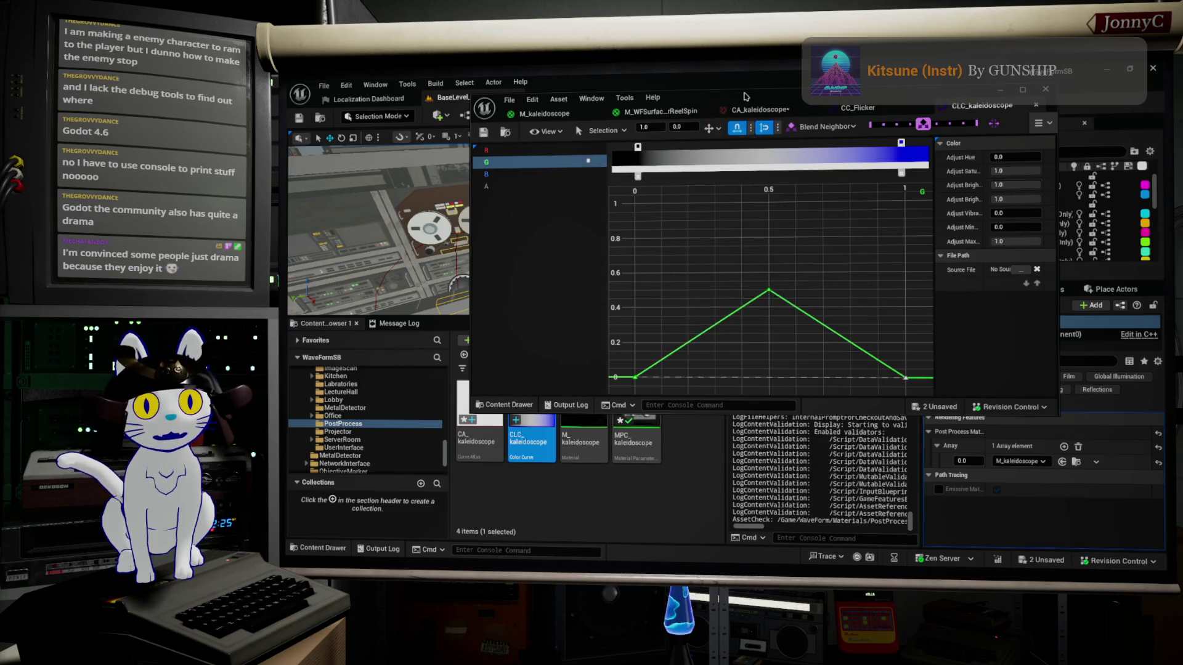
# Switch to the M_kaleidoscope material graph, maximize it, and pan to show the whole node network
pyautogui.moveTo(745, 97)
pyautogui.mouseDown()
pyautogui.moveTo(763, 128)
pyautogui.moveTo(969, 240)
pyautogui.mouseUp()
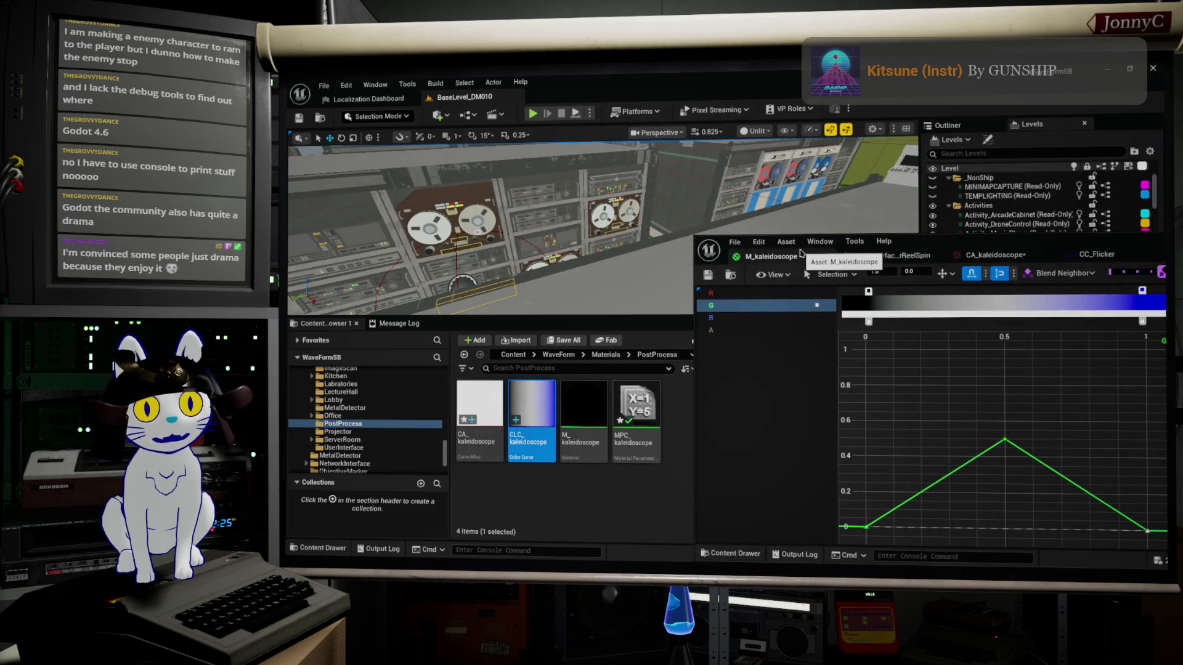
pyautogui.click(784, 257)
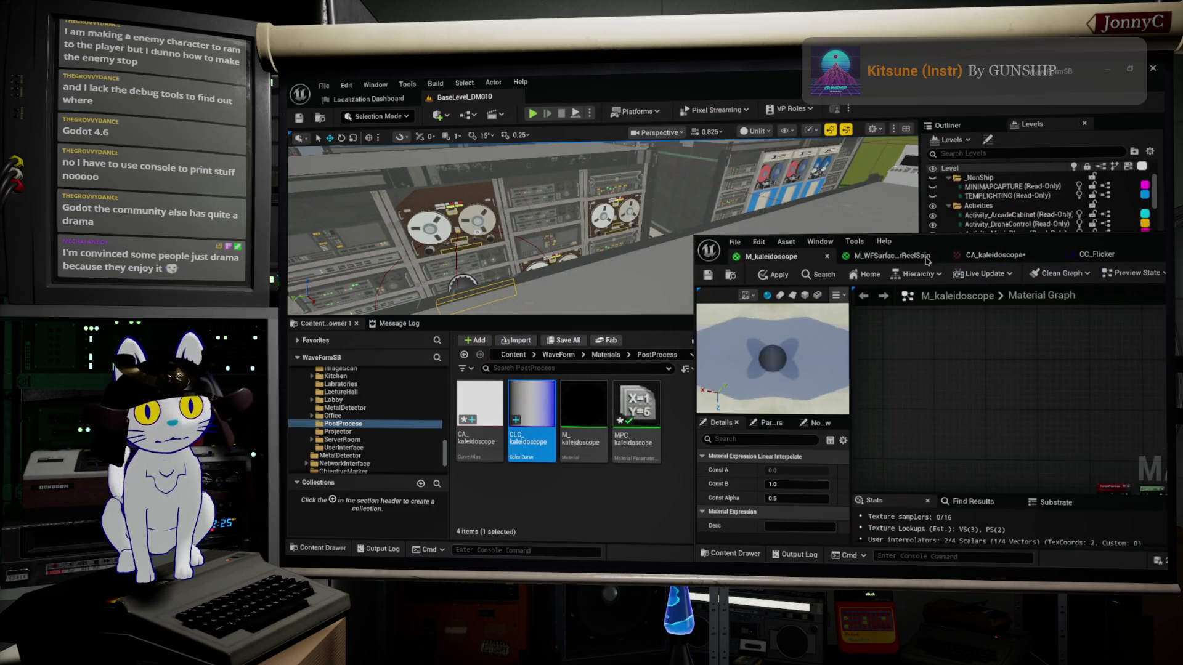
pyautogui.doubleClick(981, 247)
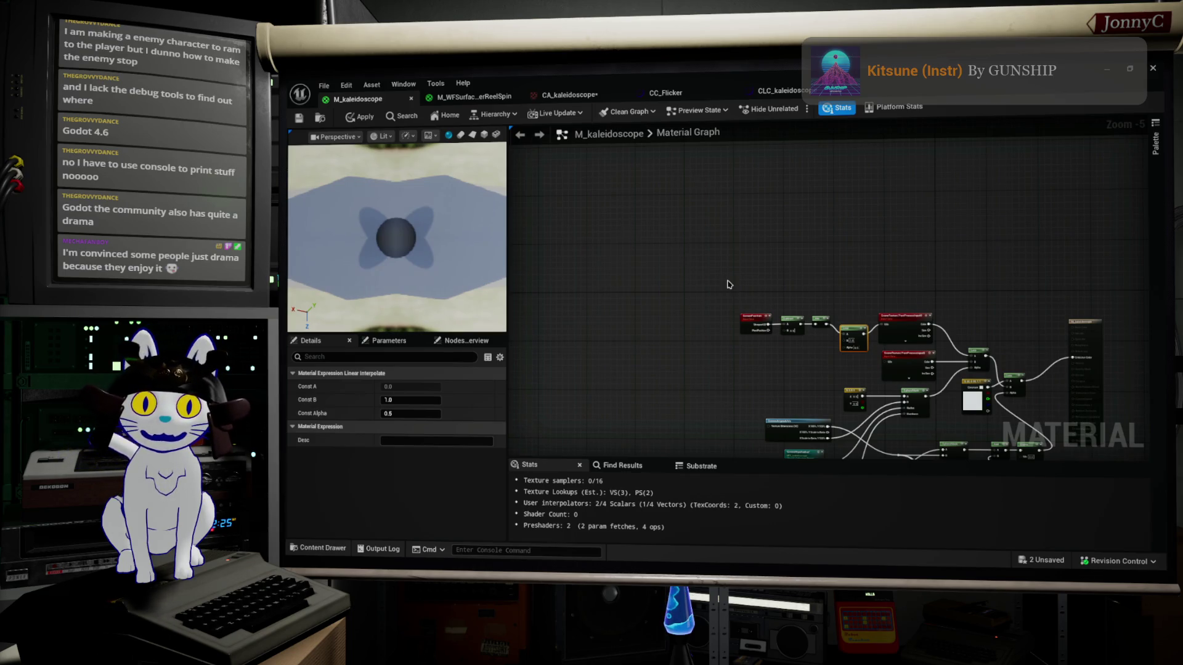
pyautogui.moveTo(776, 259); pyautogui.dragTo(646, 128)
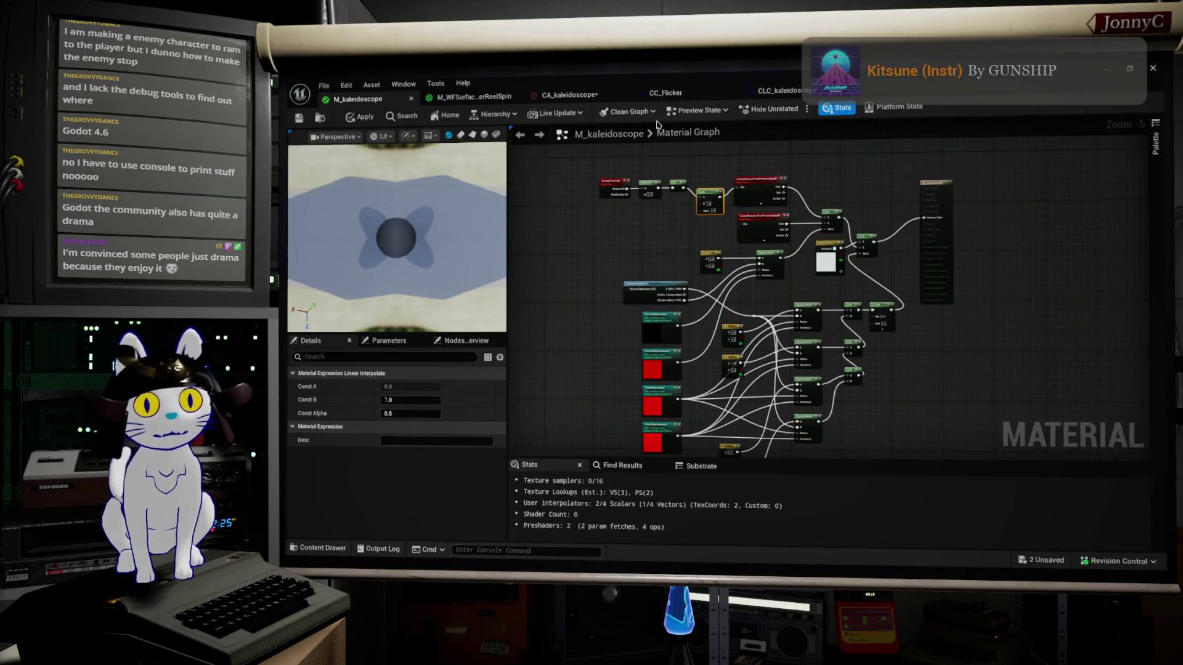
pyautogui.scroll(1, 696, 251)
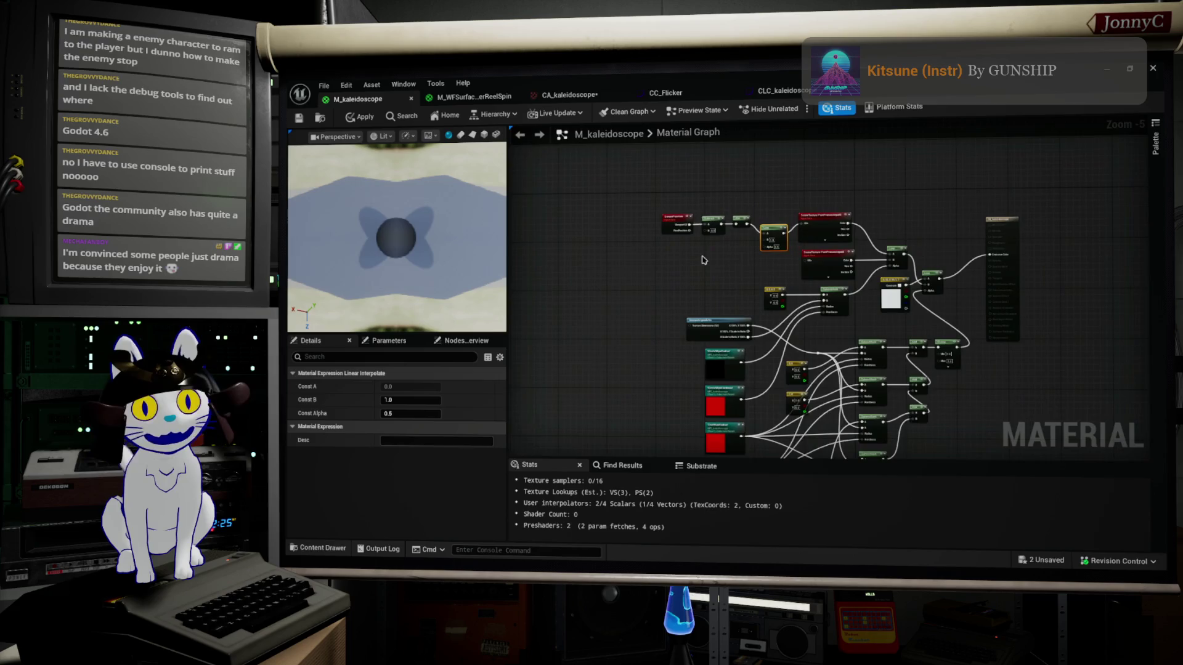
pyautogui.scroll(1, 696, 253)
# Add a CurveAtlasRowParameter node via an 'atlas' search and name its parameter kaleidoscope
pyautogui.rightClick(697, 253)
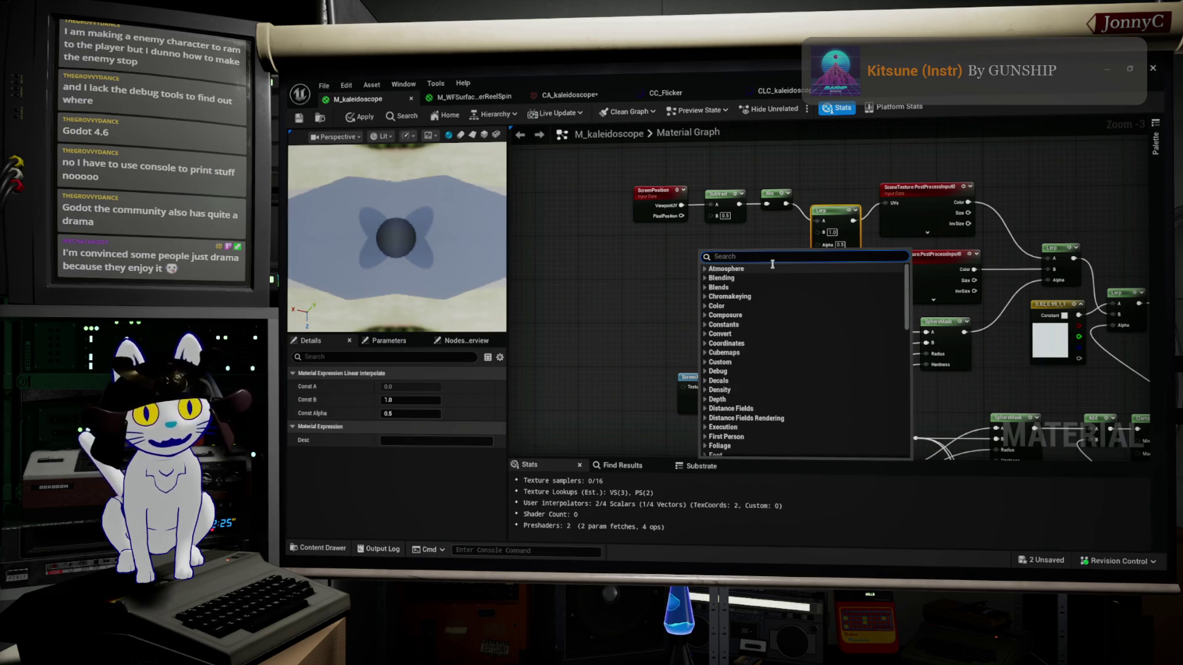
pyautogui.write('a')
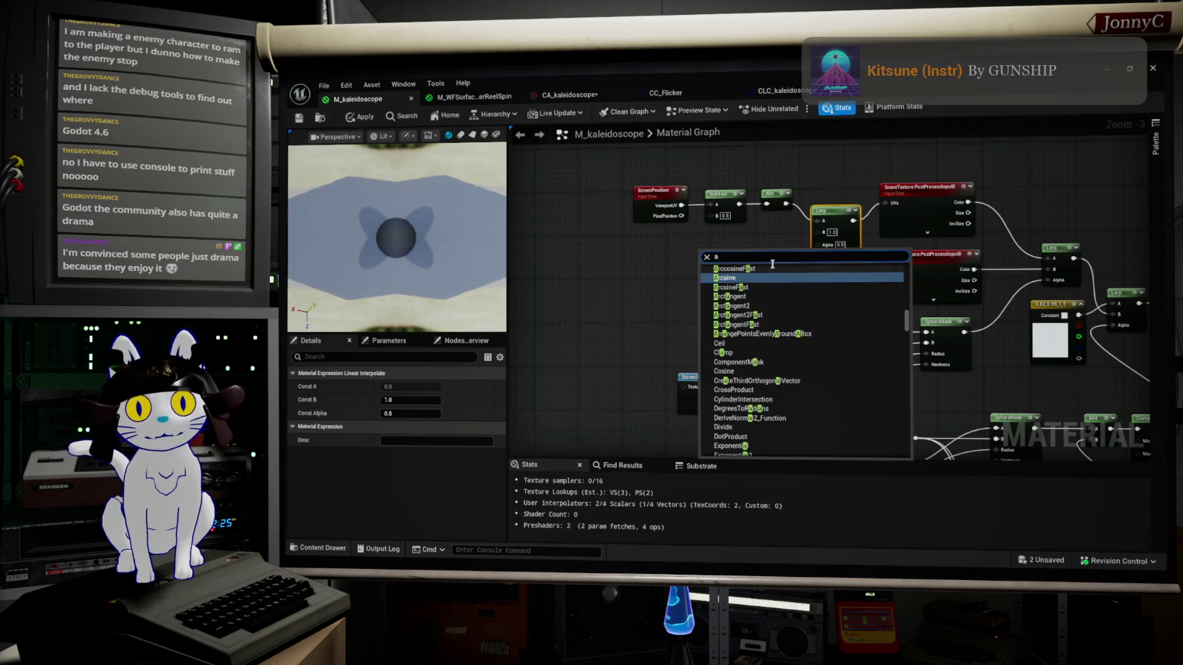
pyautogui.write('tlas')
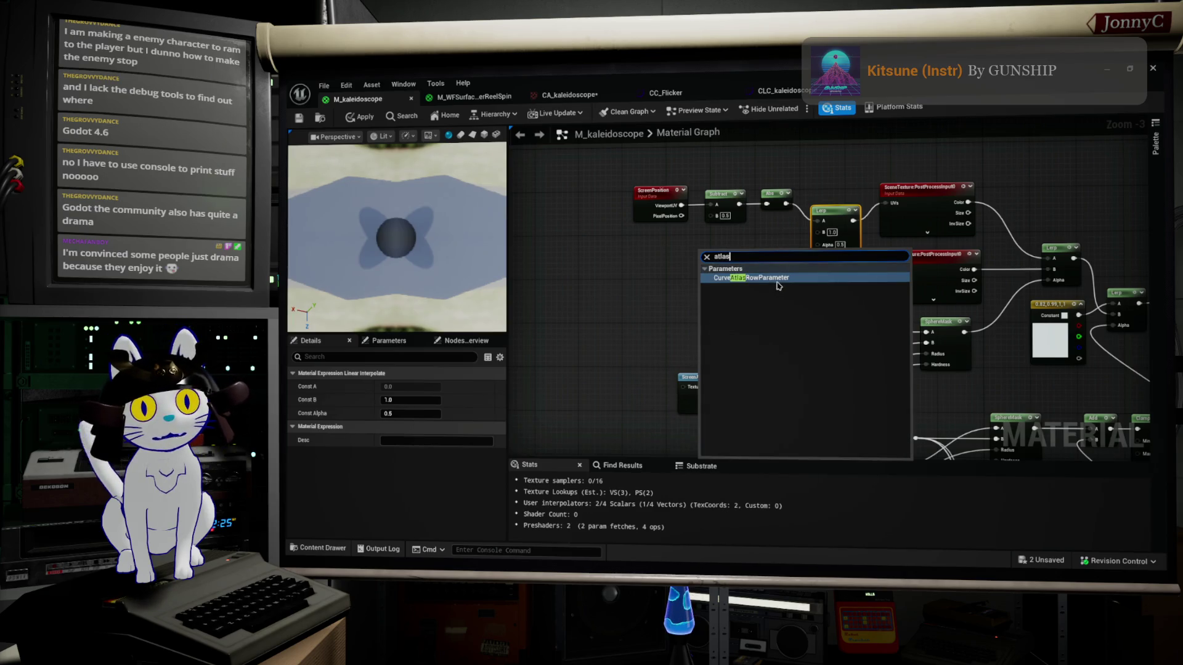
pyautogui.click(777, 285)
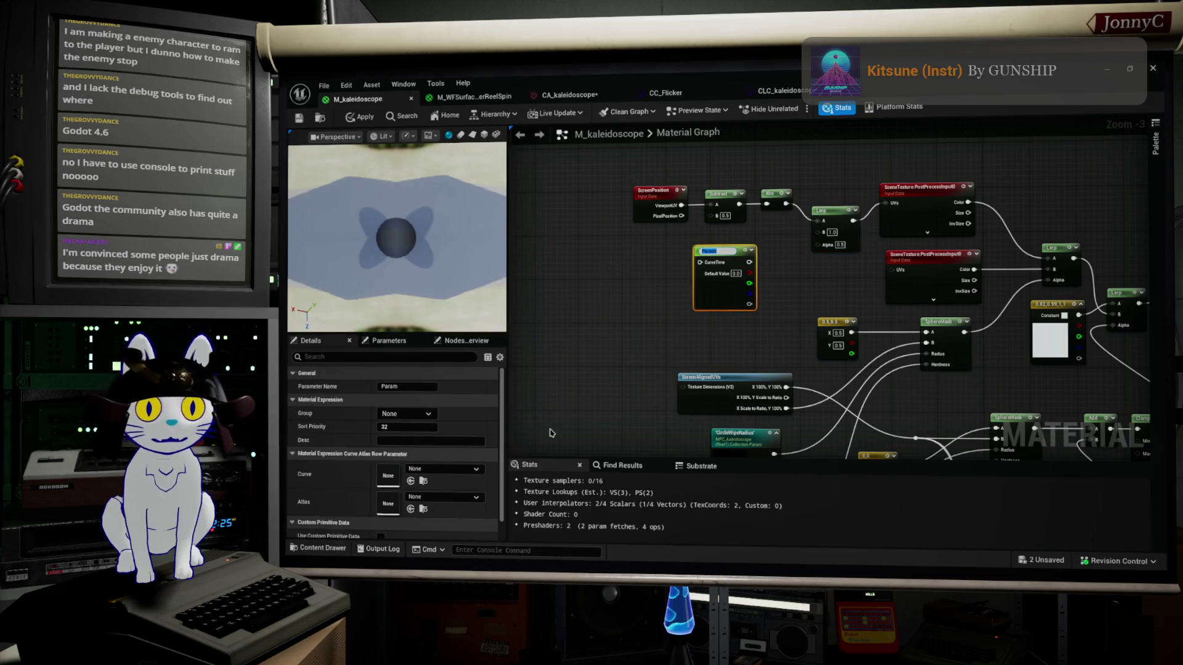
pyautogui.press('Return')
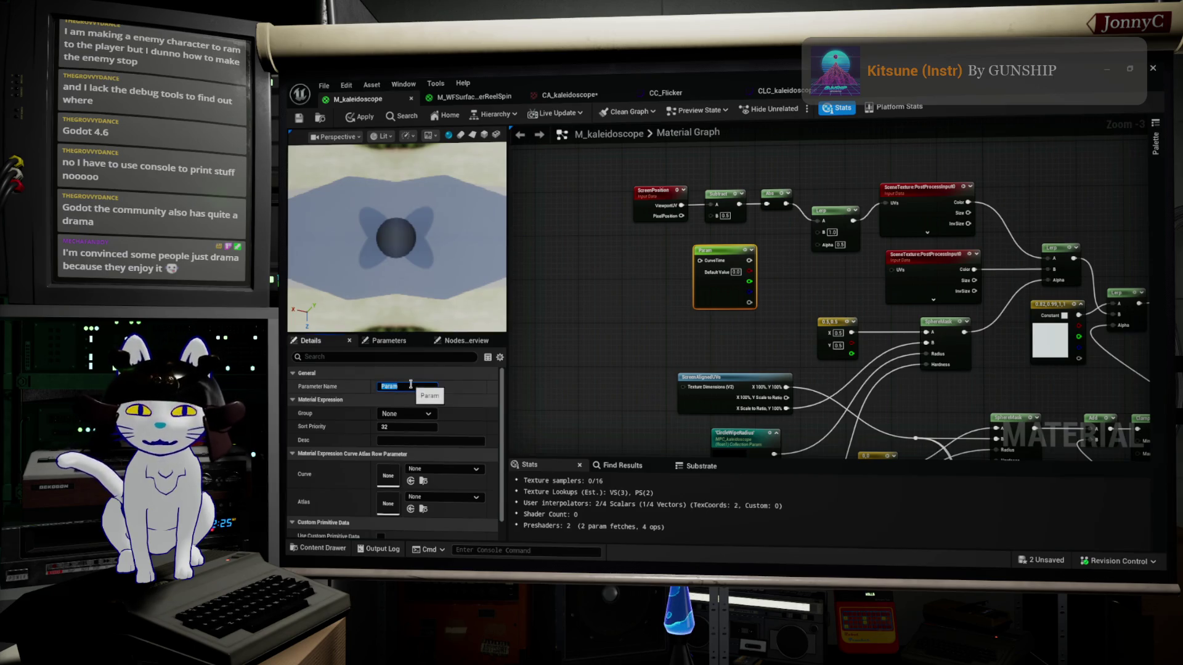
pyautogui.write('A')
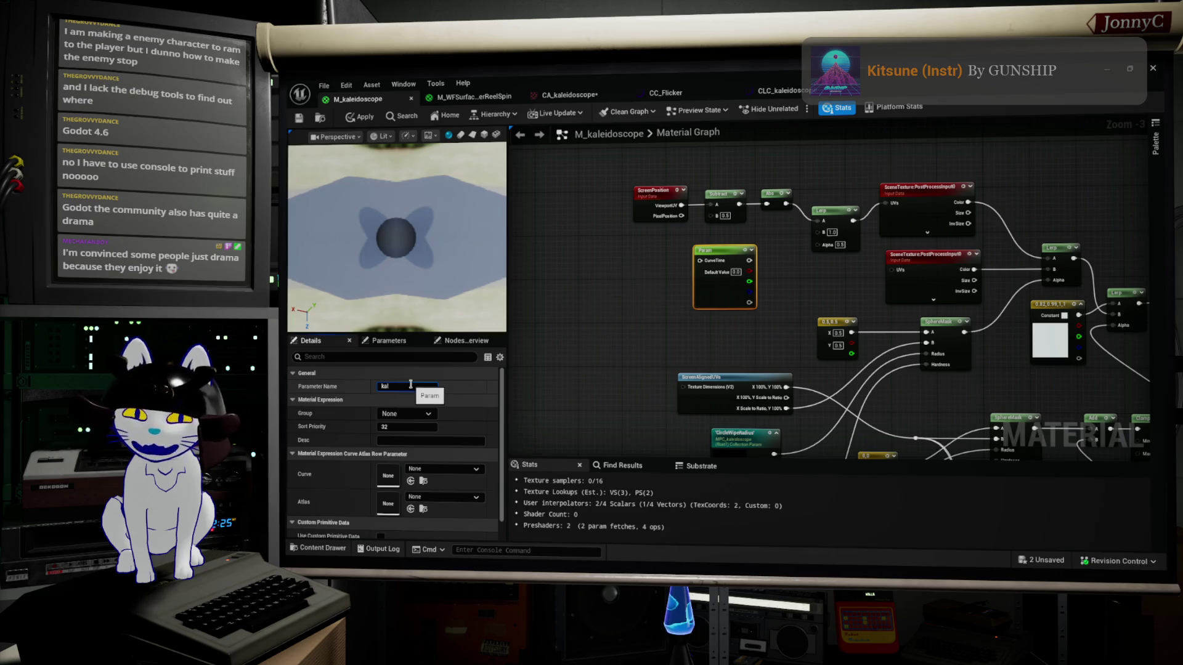
pyautogui.write('eidoscope')
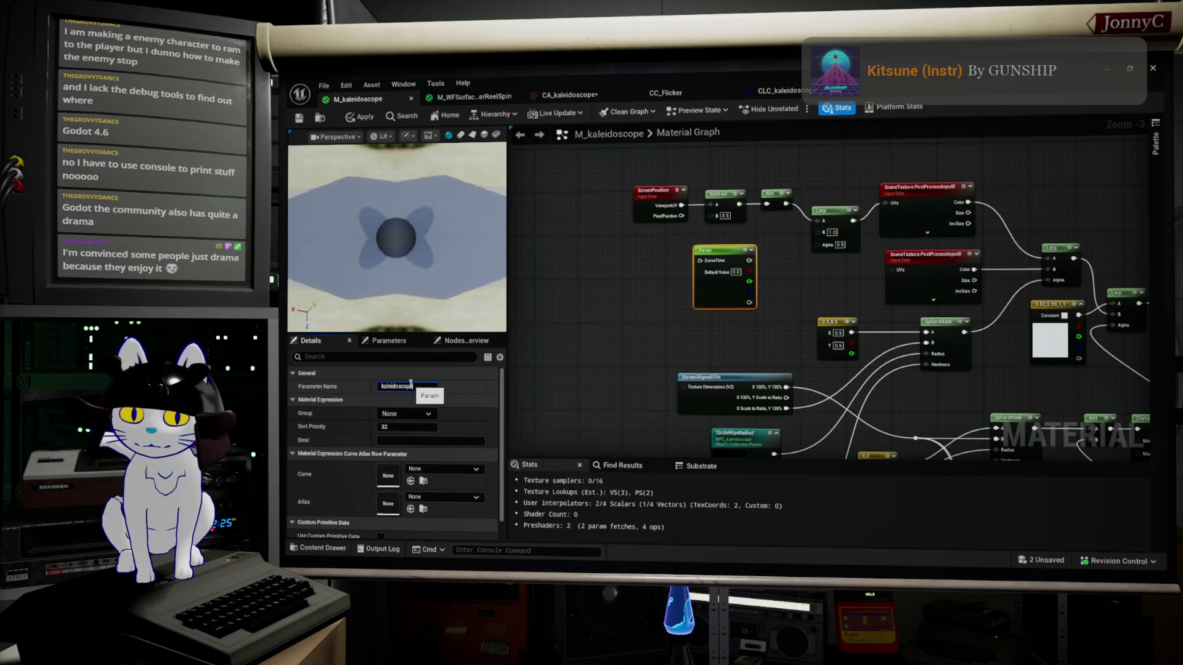
pyautogui.press('Return')
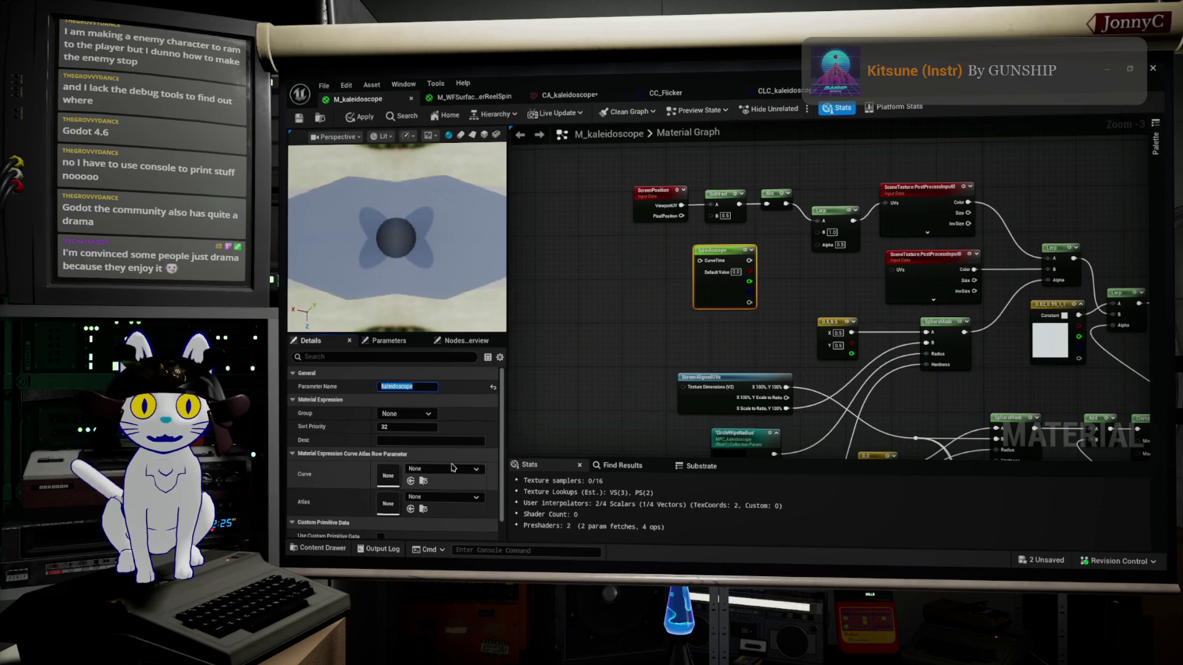
# Set the parameter's Atlas to CA_kaleidoscope and its Curve to CLC_kaleidoscope
pyautogui.click(449, 496)
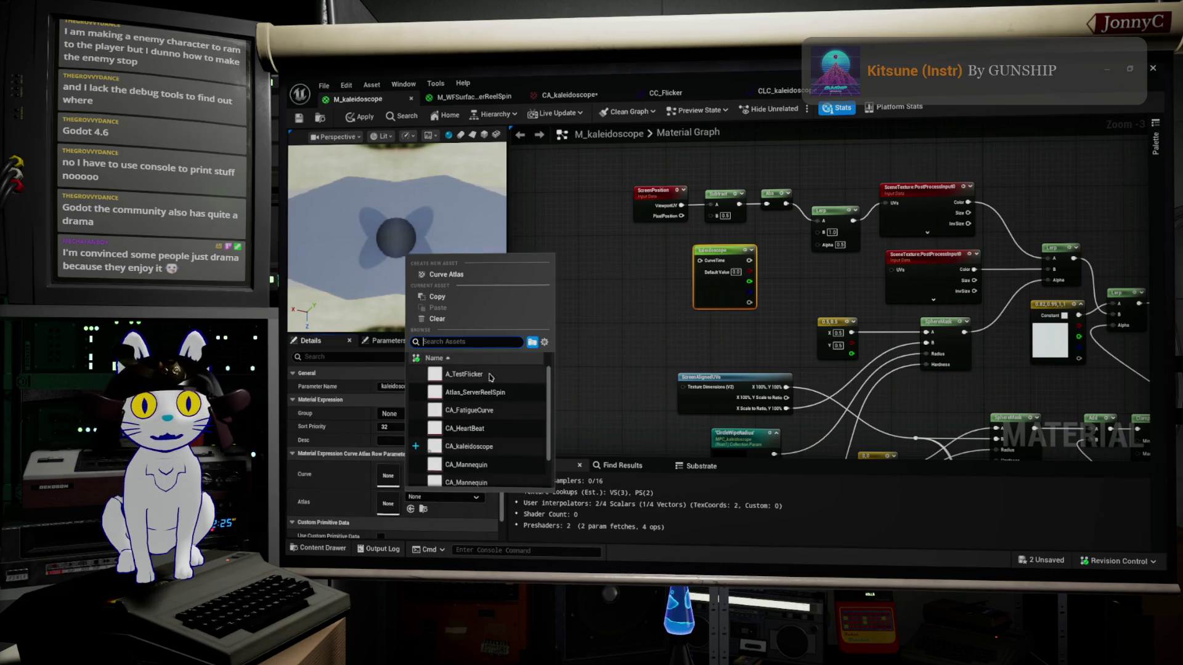
pyautogui.click(468, 446)
pyautogui.click(450, 469)
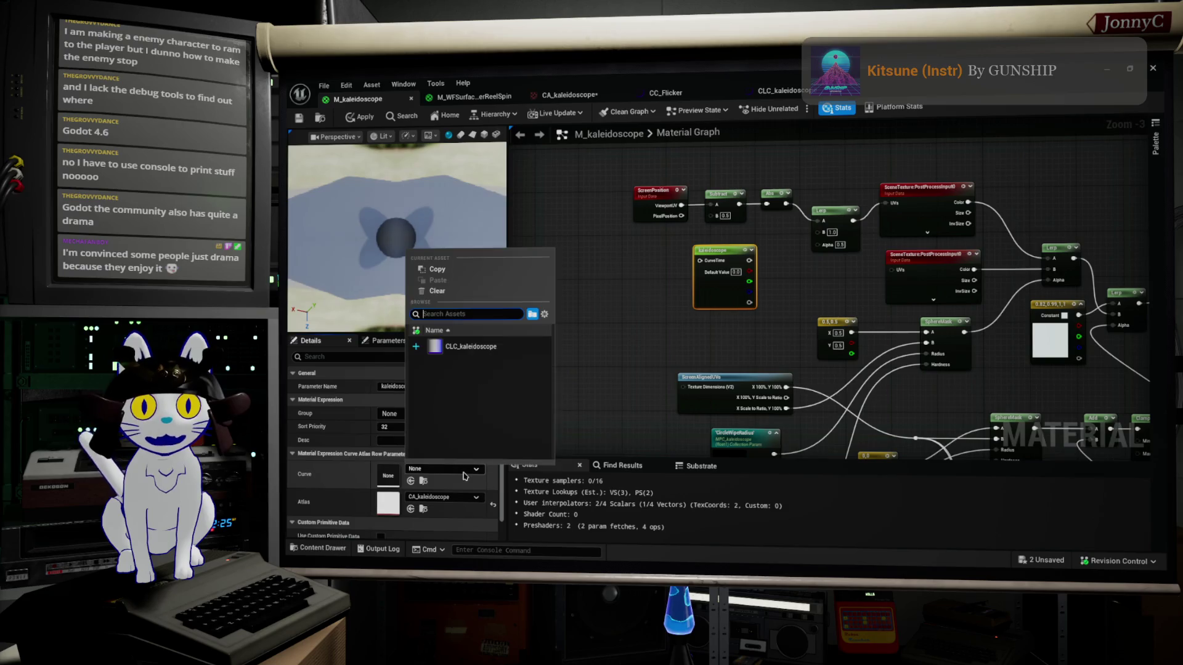
pyautogui.click(482, 346)
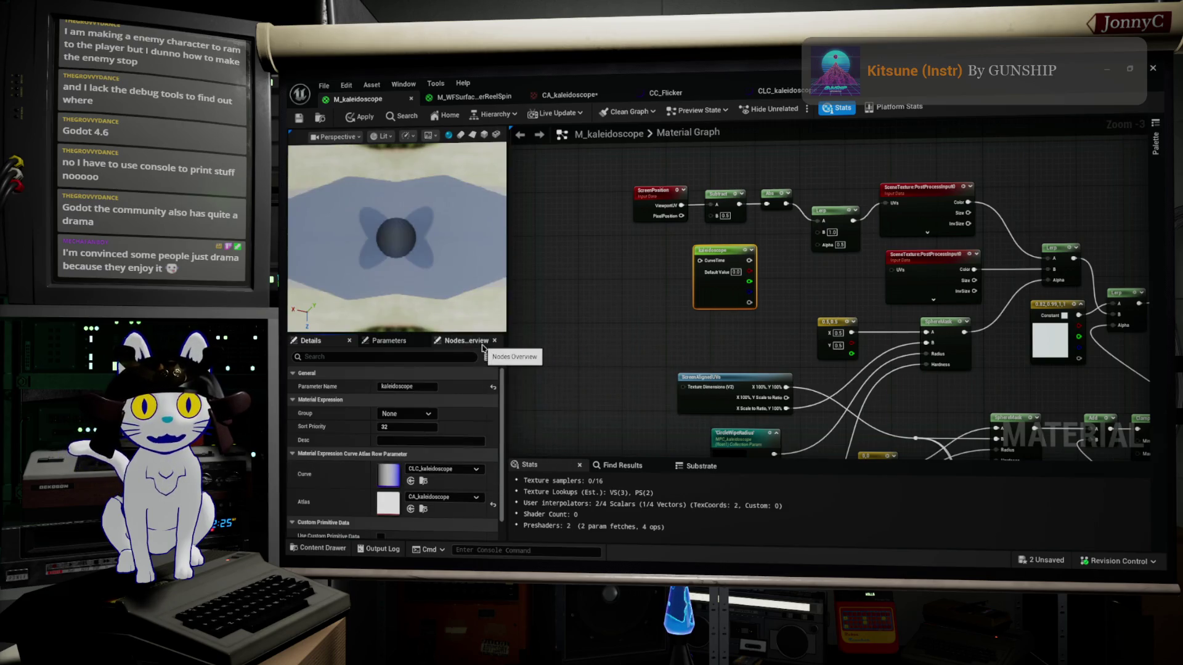
# Reroute the SceneTexture UVs connection so ViewportUV drives the kaleidoscope node's Curve Time
pyautogui.moveTo(834, 321); pyautogui.dragTo(767, 317)
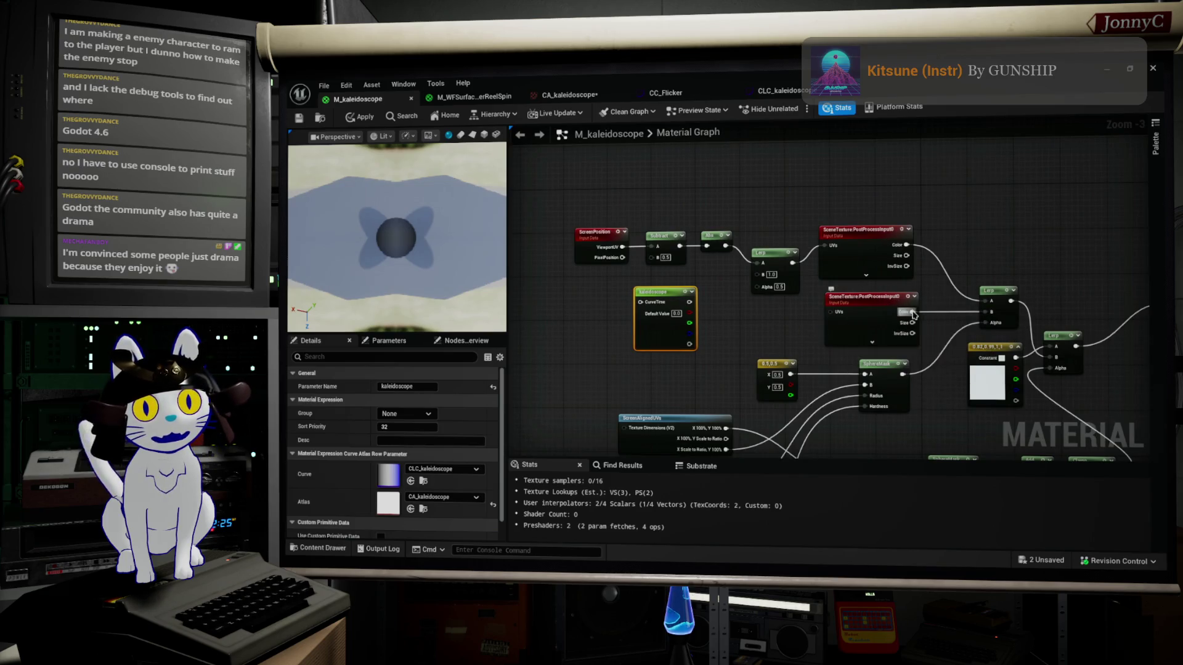
pyautogui.scroll(1, 918, 312)
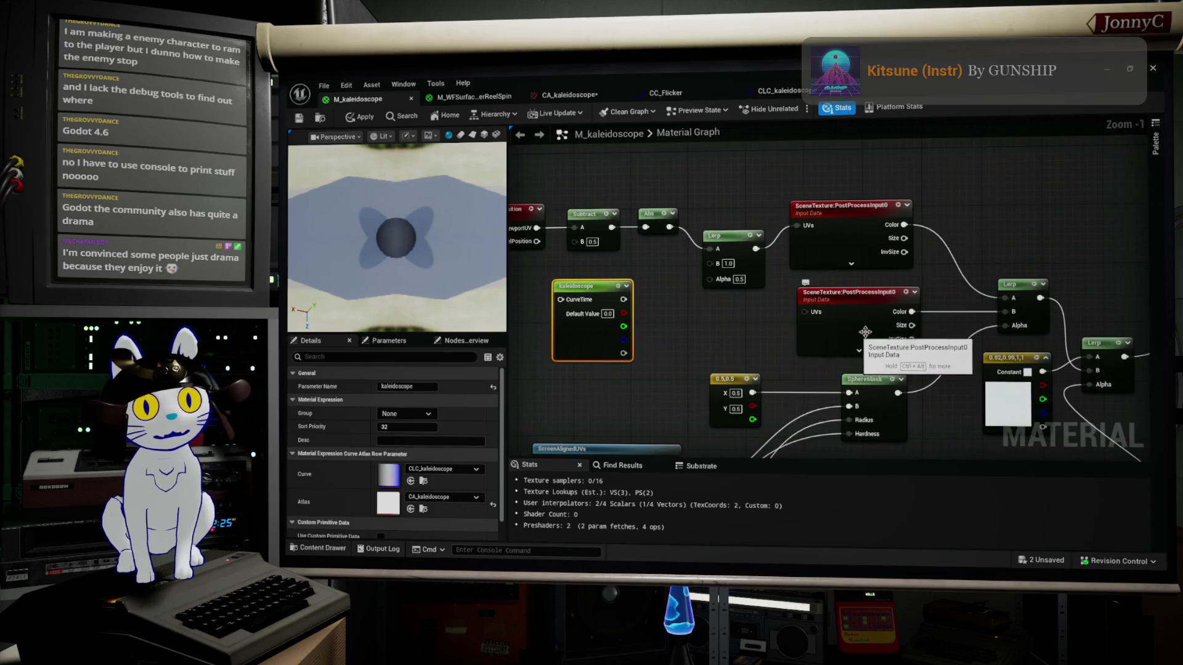
pyautogui.scroll(-1, 957, 359)
pyautogui.scroll(1, 957, 361)
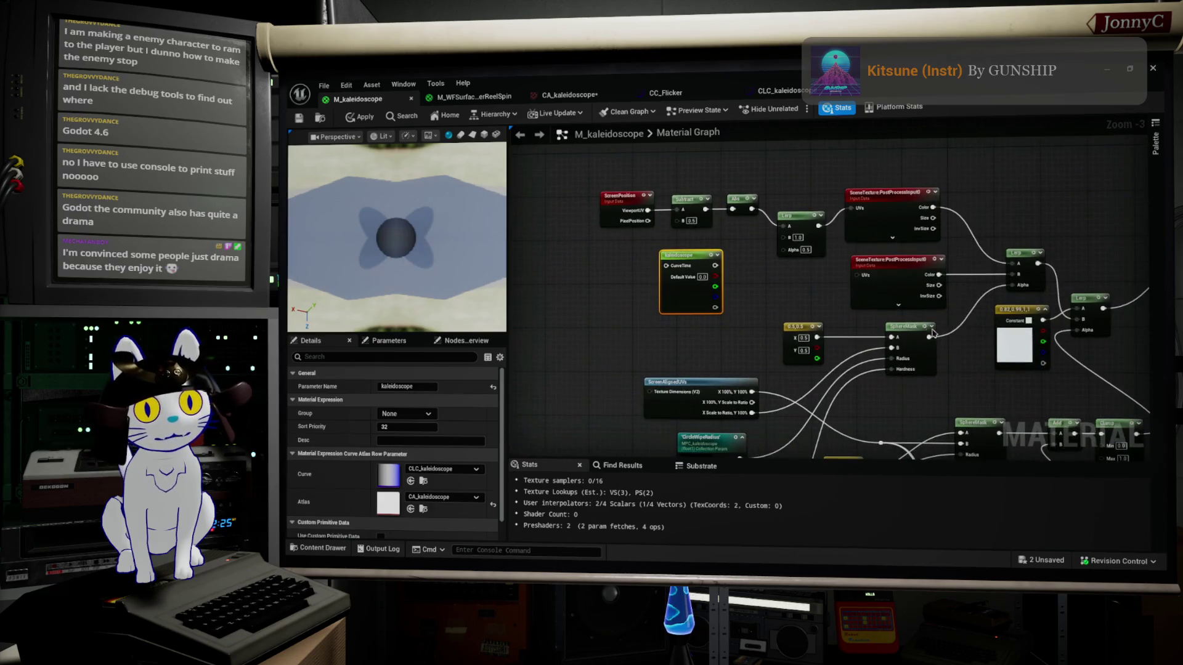
pyautogui.scroll(-1, 901, 340)
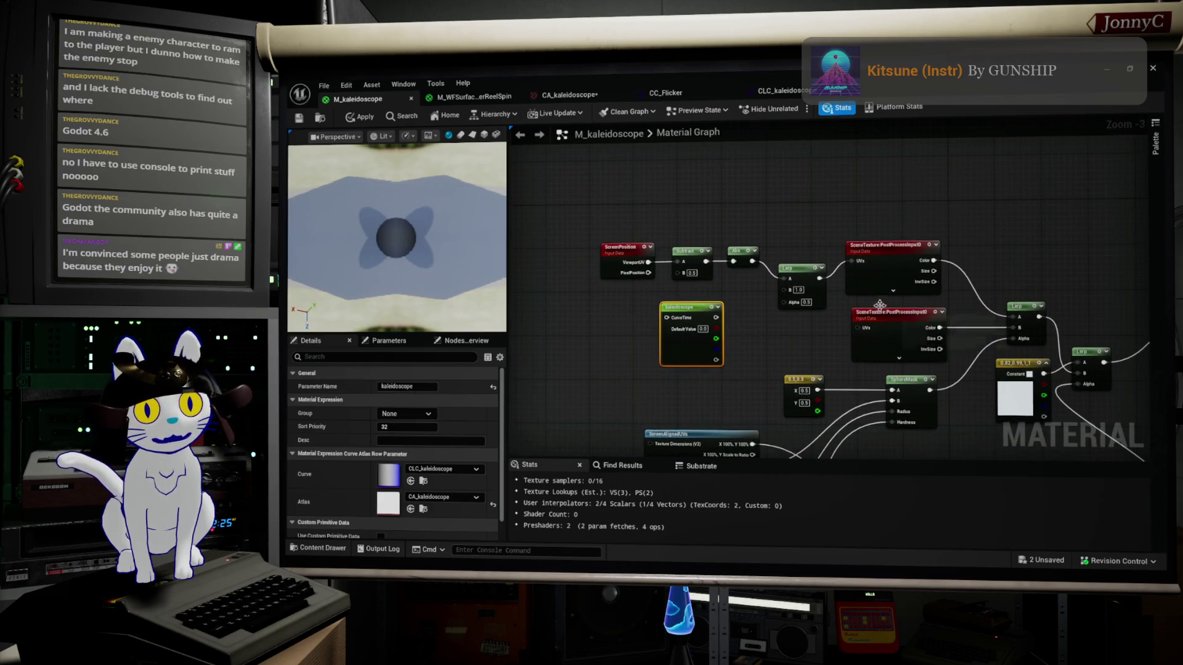
pyautogui.scroll(2, 859, 266)
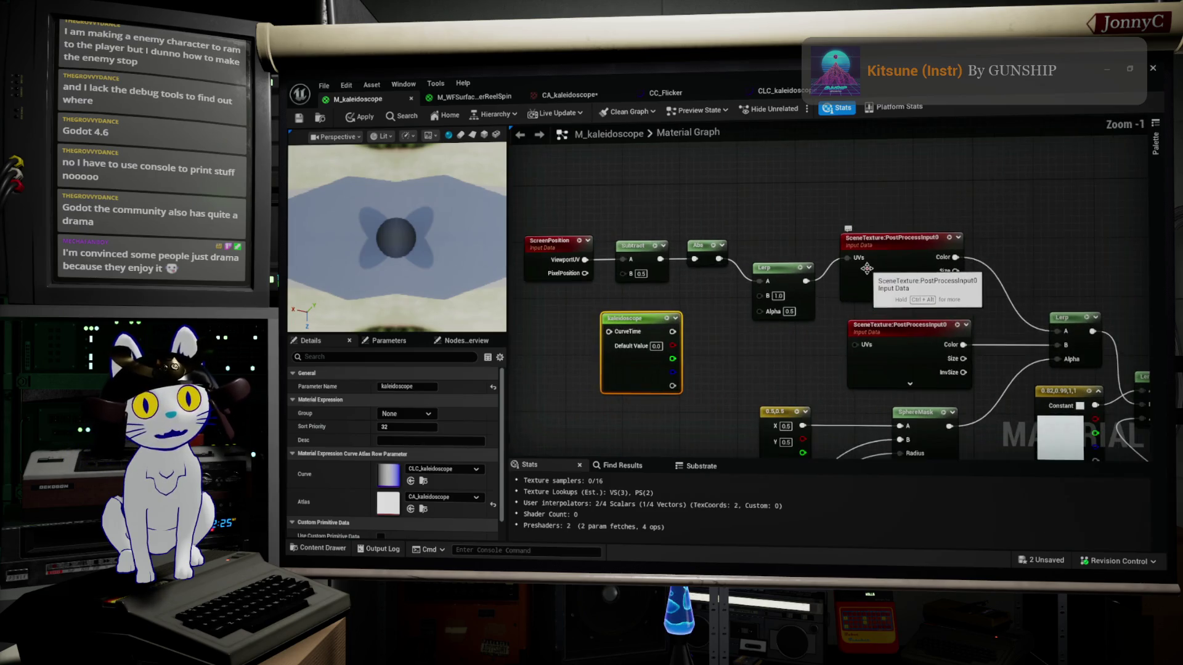
pyautogui.moveTo(856, 263)
pyautogui.mouseDown()
pyautogui.moveTo(733, 280)
pyautogui.moveTo(675, 348)
pyautogui.moveTo(672, 332)
pyautogui.moveTo(601, 296)
pyautogui.moveTo(585, 260)
pyautogui.mouseUp()
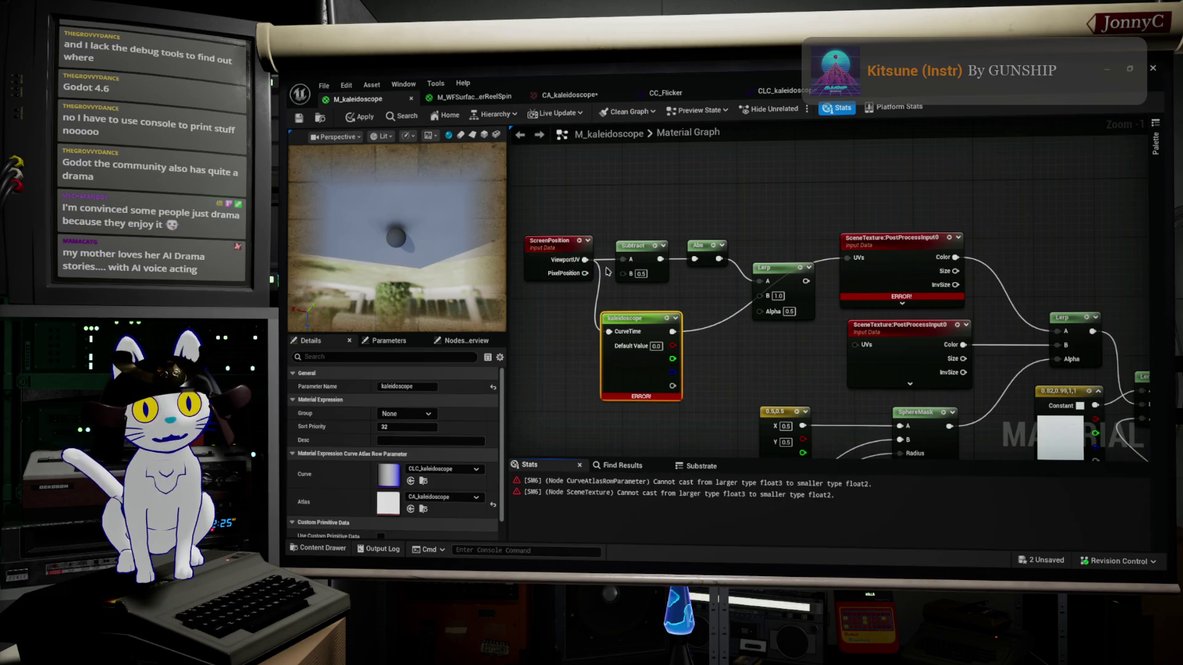
# Move the Subtract, Abs, Lerp and kaleidoscope nodes aside, then open node search from ViewportUV
pyautogui.moveTo(622, 188)
pyautogui.mouseDown()
pyautogui.moveTo(732, 284)
pyautogui.moveTo(817, 308)
pyautogui.moveTo(897, 173)
pyautogui.mouseUp()
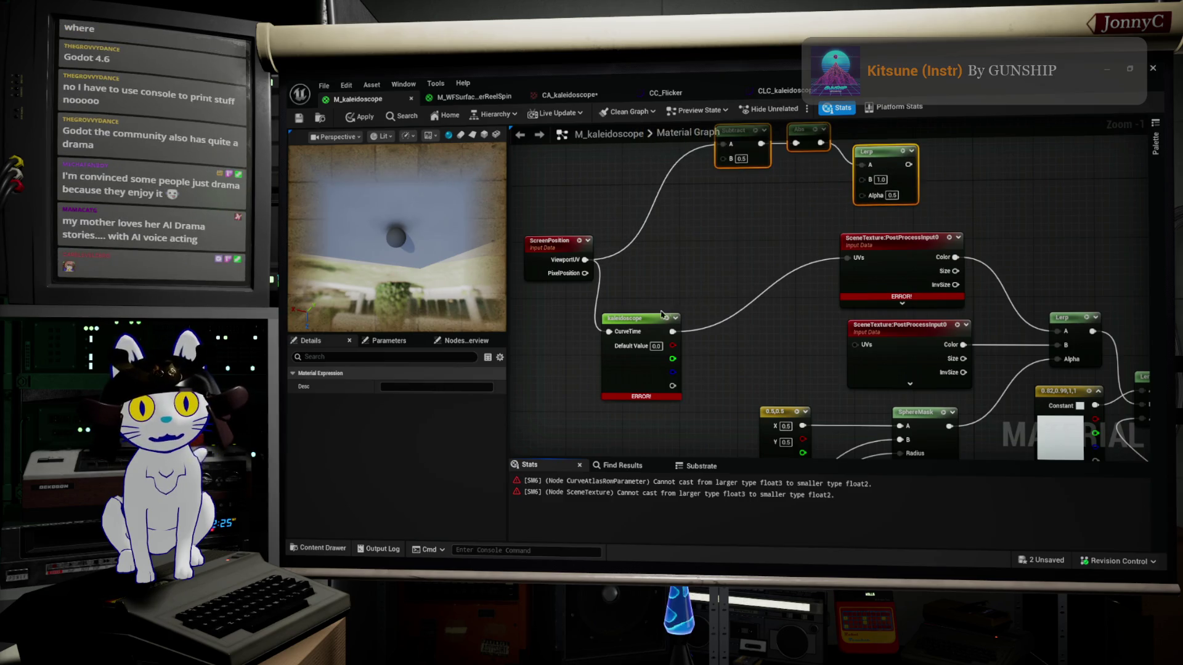
pyautogui.moveTo(644, 320); pyautogui.dragTo(694, 242)
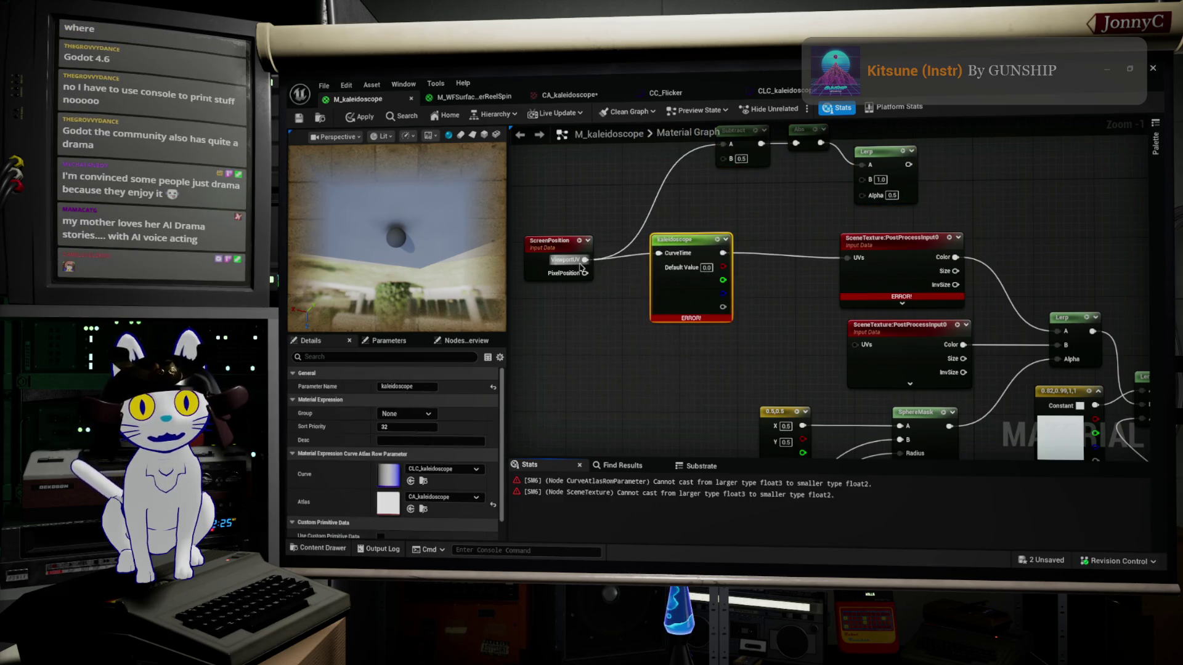
pyautogui.moveTo(581, 267)
pyautogui.mouseDown()
pyautogui.moveTo(607, 299)
pyautogui.moveTo(610, 290)
pyautogui.mouseUp()
pyautogui.moveTo(679, 249); pyautogui.dragTo(696, 259)
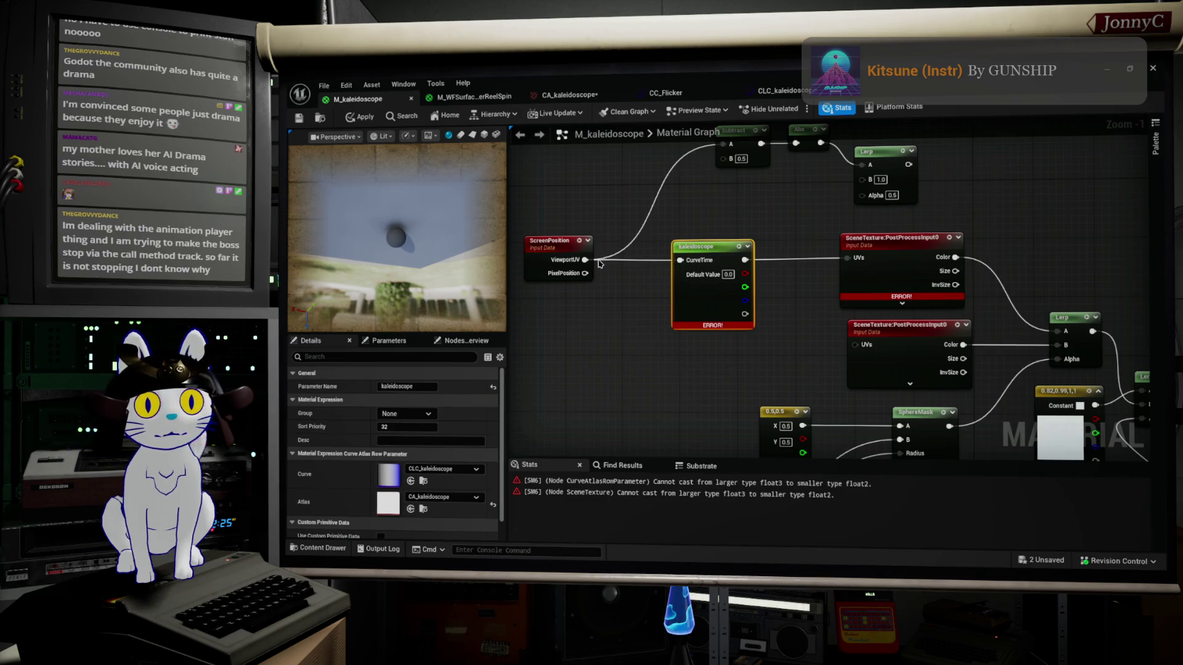
pyautogui.moveTo(585, 259)
pyautogui.mouseDown()
pyautogui.moveTo(633, 267)
pyautogui.moveTo(636, 282)
pyautogui.mouseUp()
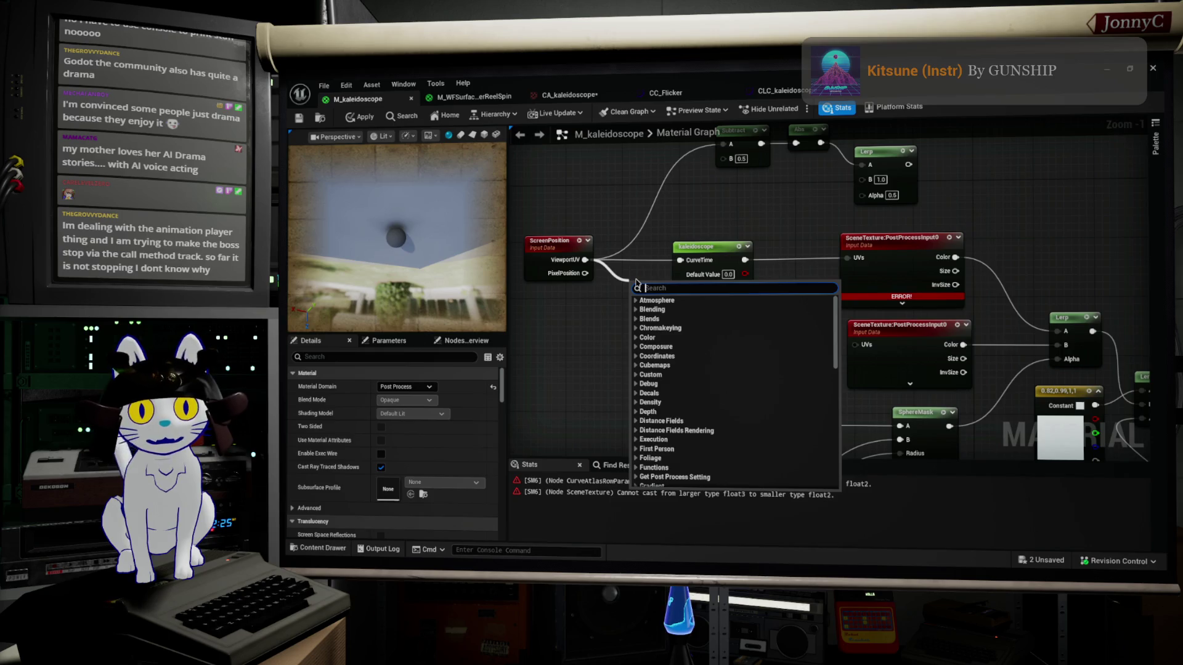
# Add a SplitComponents node after ViewportUV and connect its R output to kaleidoscope's CurveTime
pyautogui.write('split')
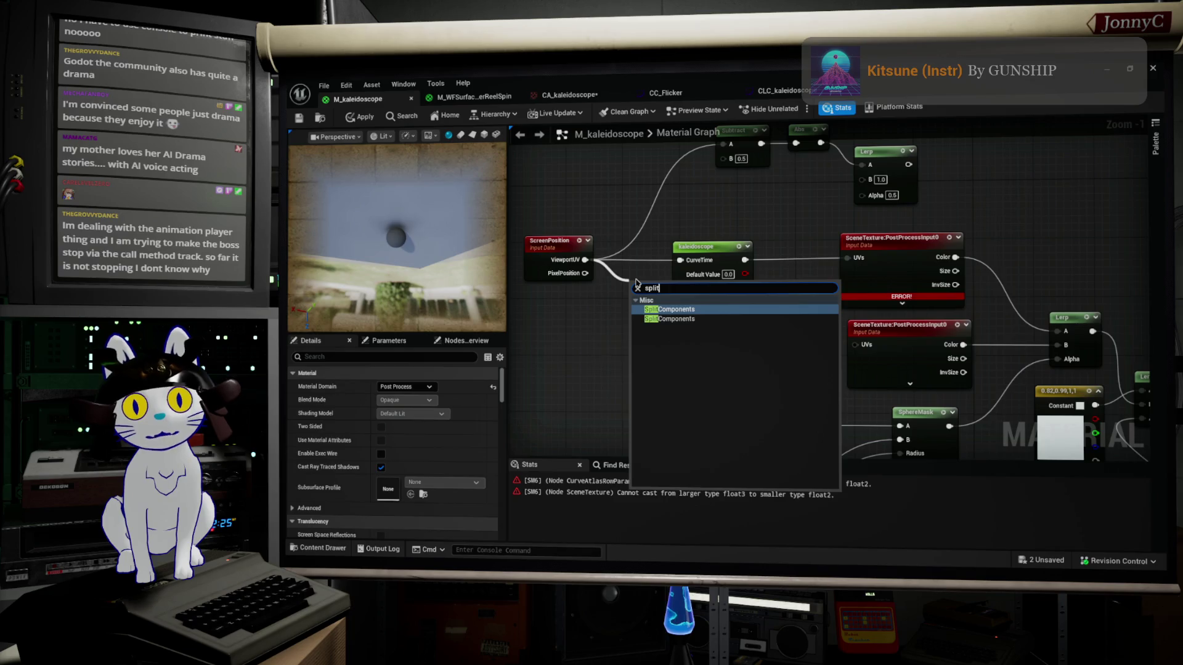
pyautogui.press('Return')
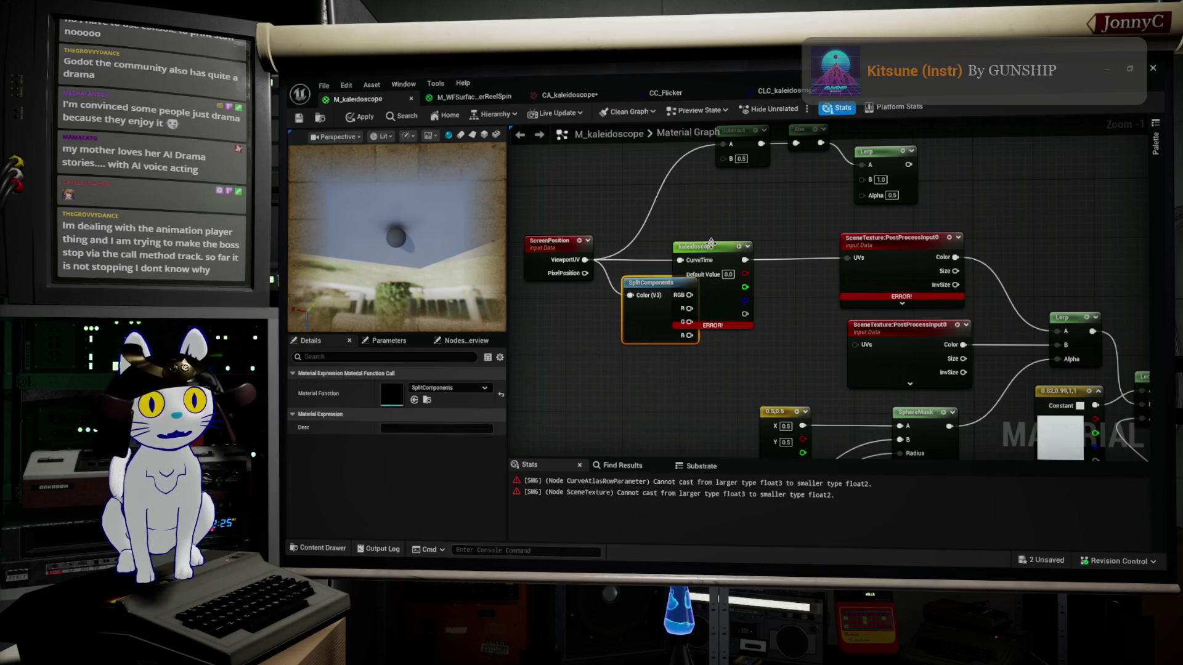
pyautogui.moveTo(711, 244); pyautogui.dragTo(743, 257)
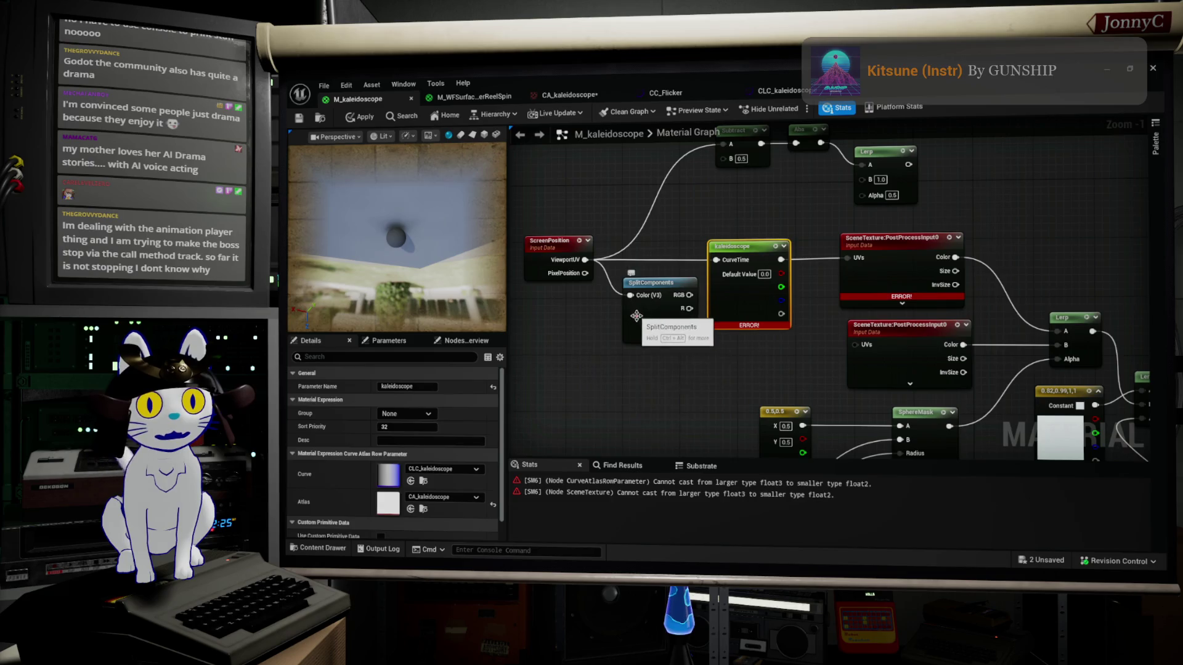
pyautogui.moveTo(640, 319); pyautogui.dragTo(627, 283)
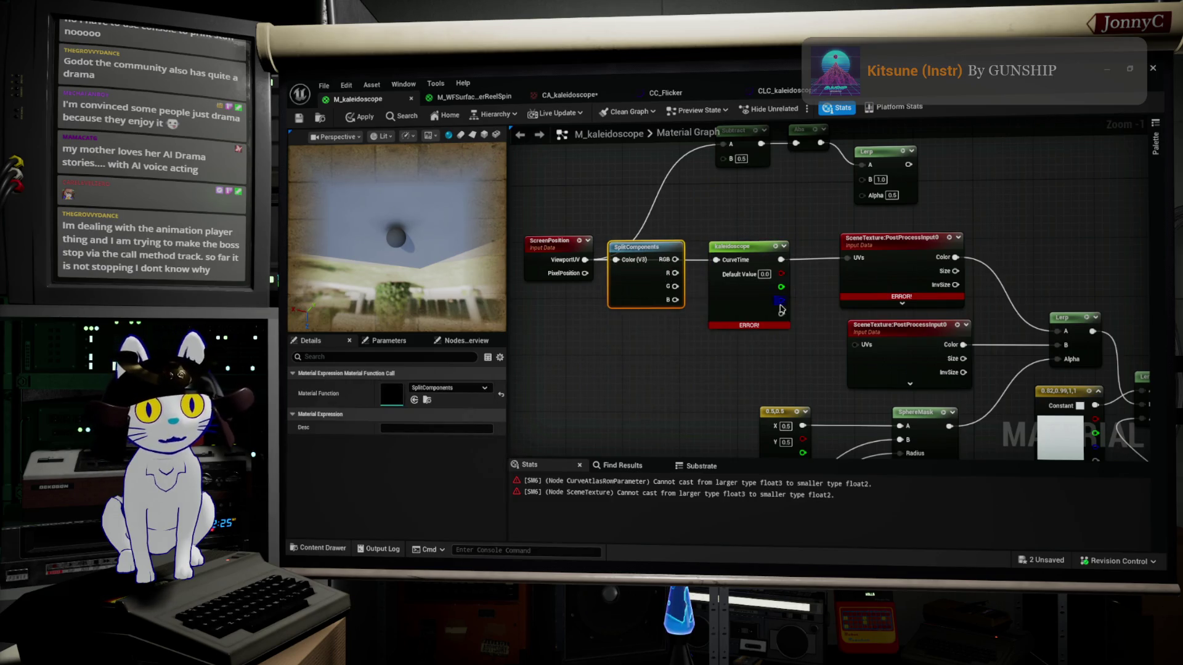
pyautogui.moveTo(675, 273); pyautogui.dragTo(749, 255)
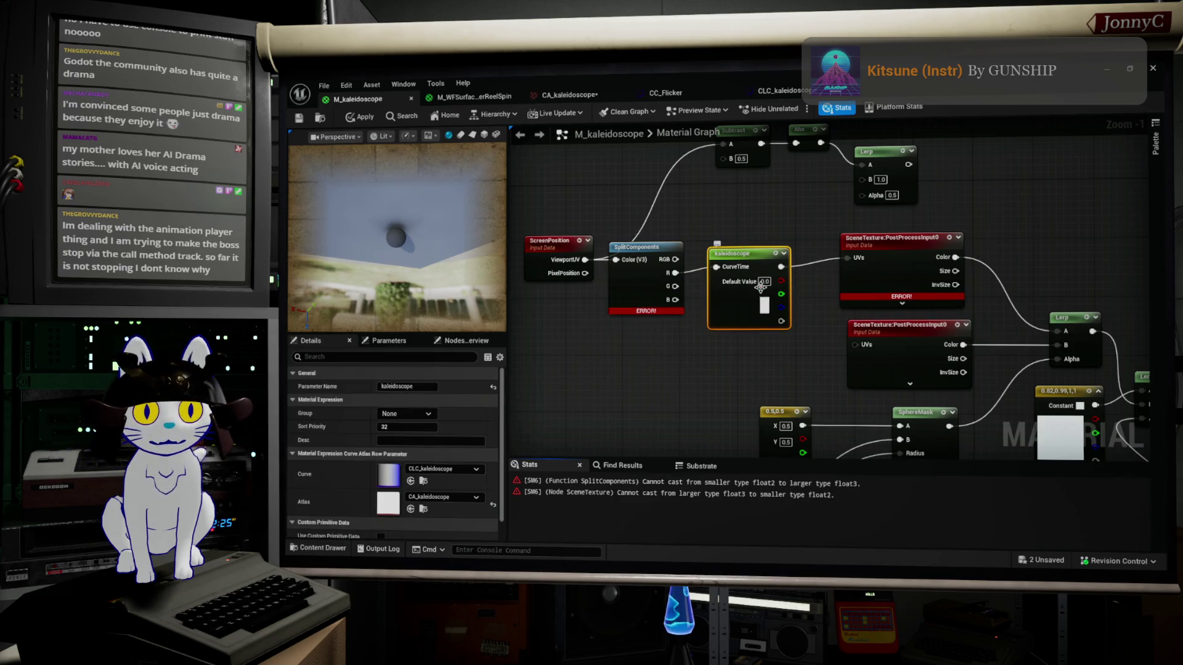
# Search for append, vec2 and 2d nodes from kaleidoscope's output, then close the search unused
pyautogui.moveTo(782, 282); pyautogui.dragTo(818, 272)
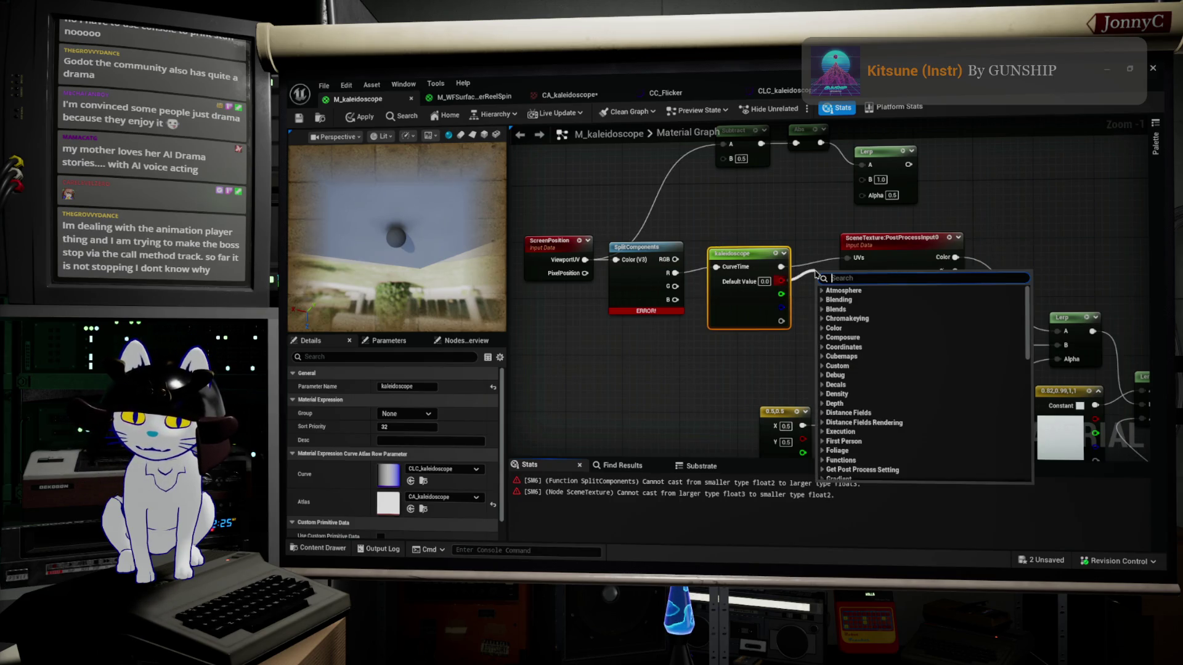
pyautogui.write('appe')
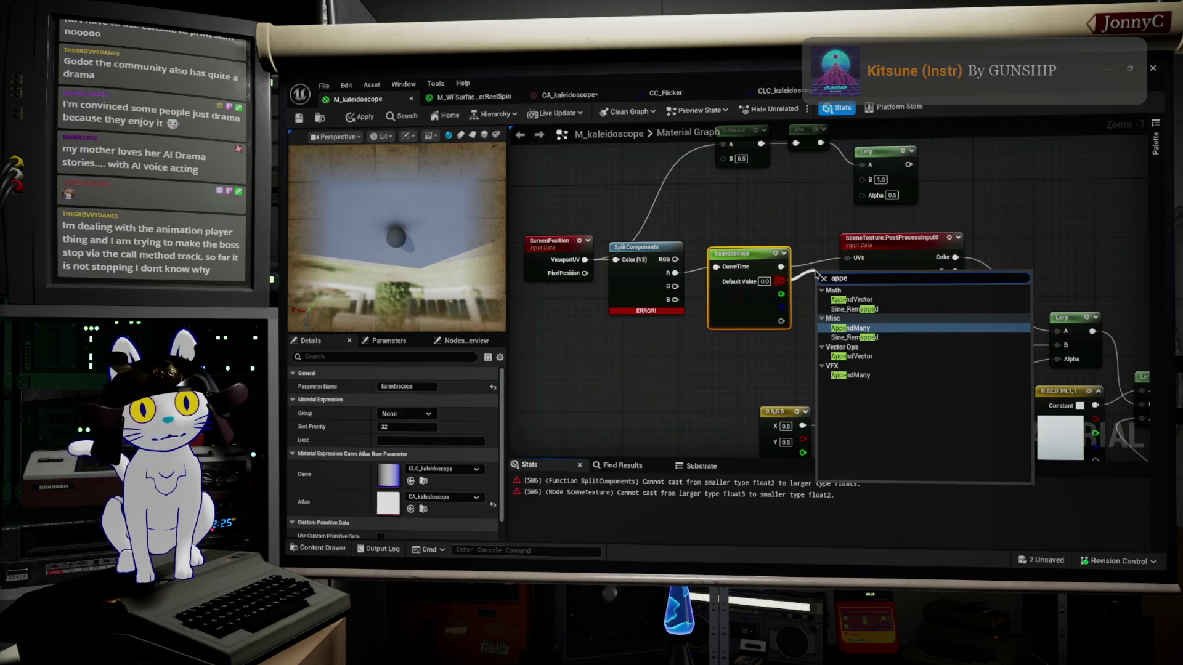
pyautogui.press('BackSpace')
pyautogui.press('BackSpace')
pyautogui.press('BackSpace')
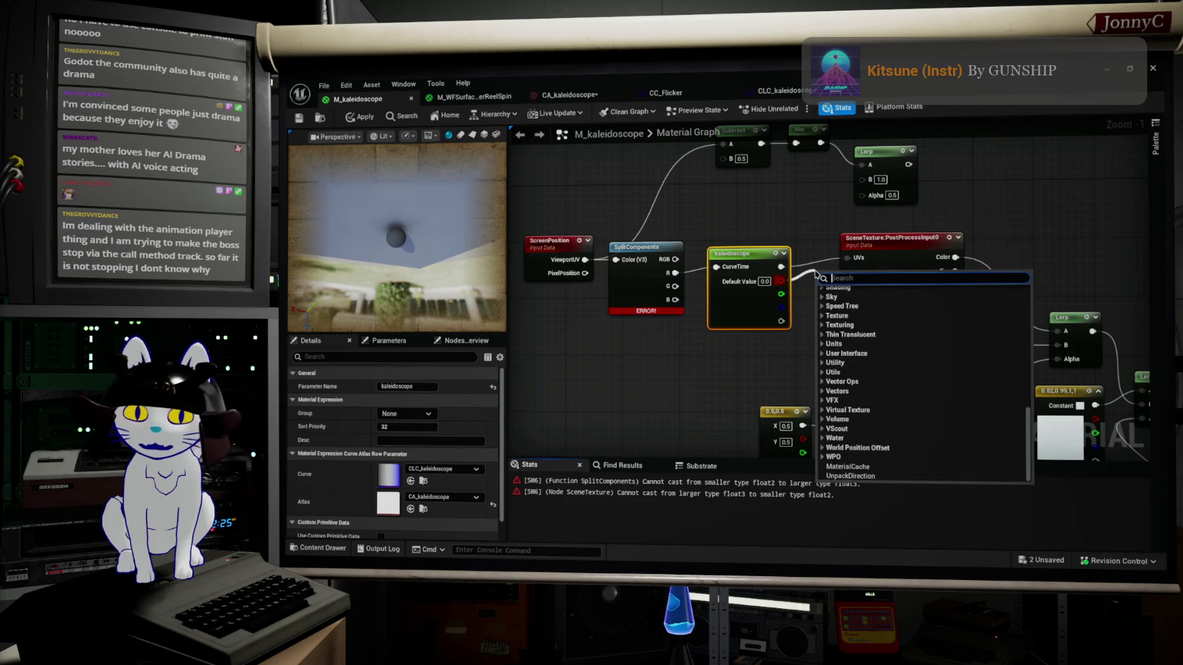
pyautogui.write('vec2')
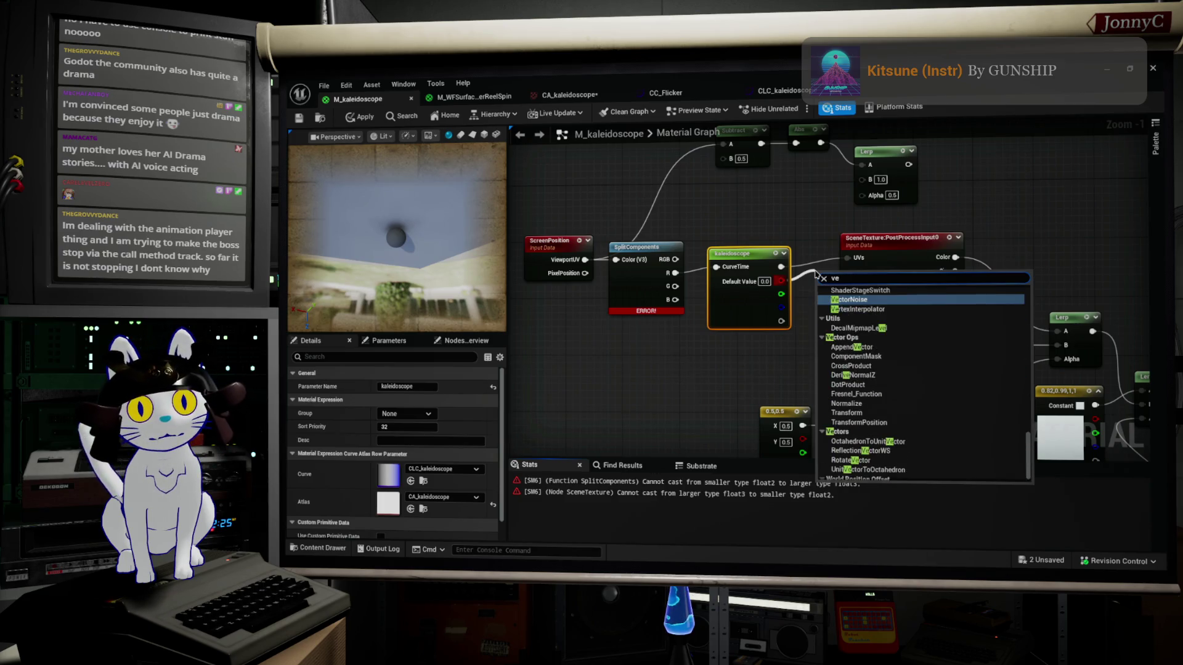
pyautogui.press('BackSpace')
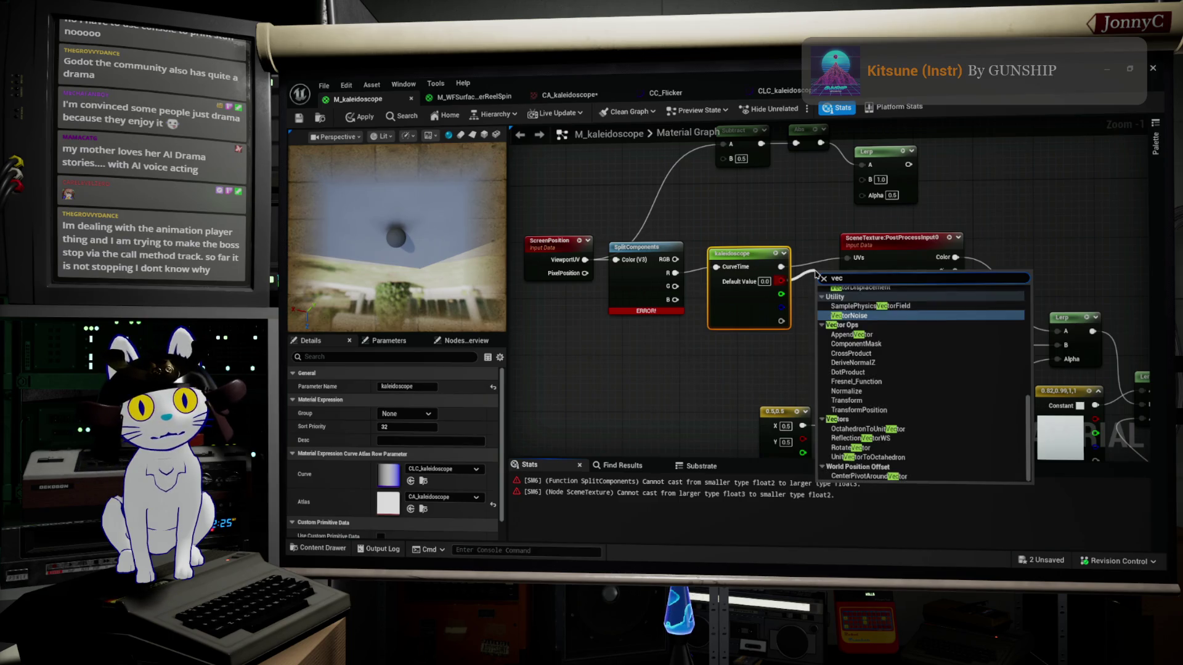
pyautogui.write(' 2')
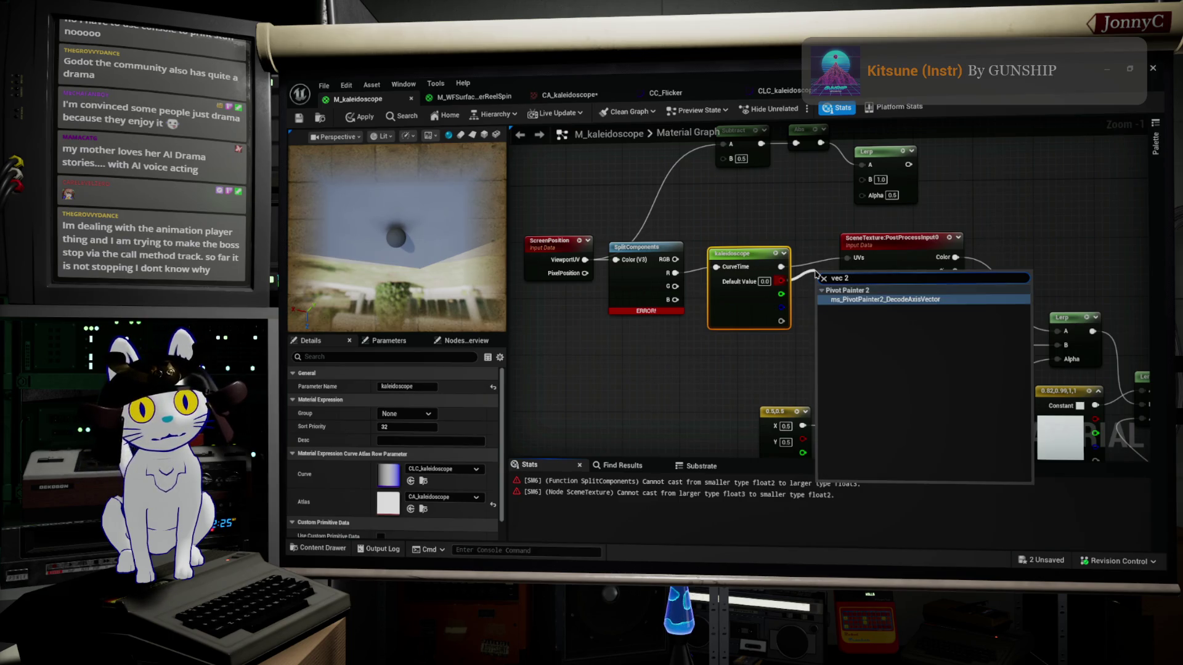
pyautogui.press('BackSpace')
pyautogui.press('BackSpace')
pyautogui.press('BackSpace')
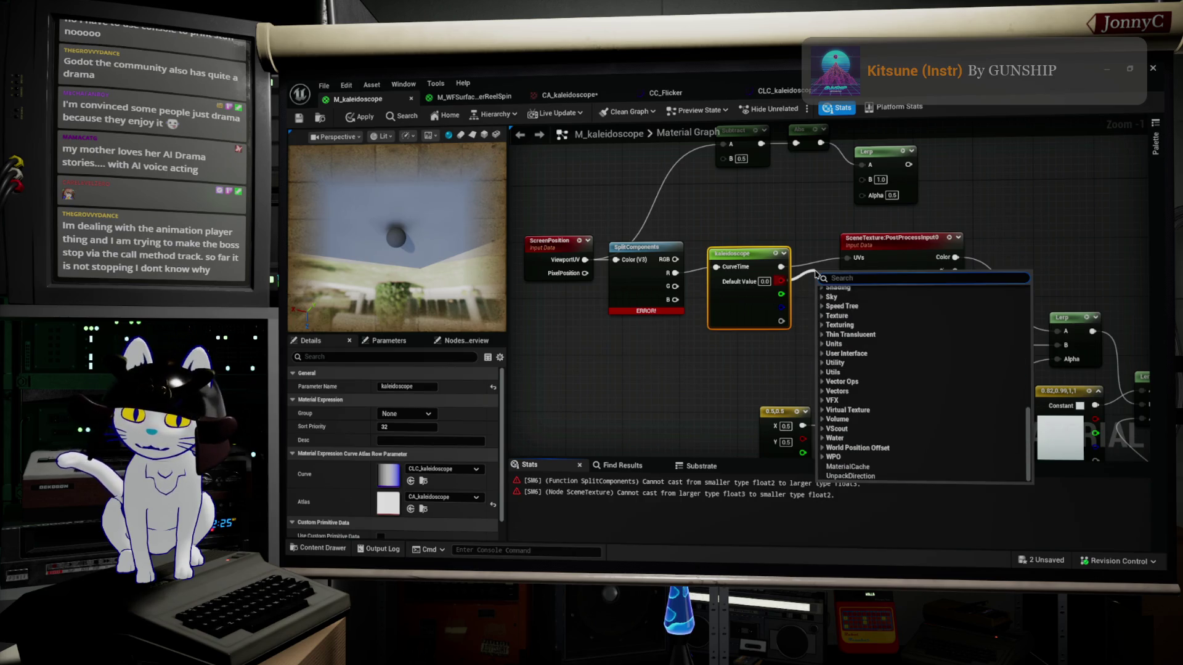
pyautogui.write('2d')
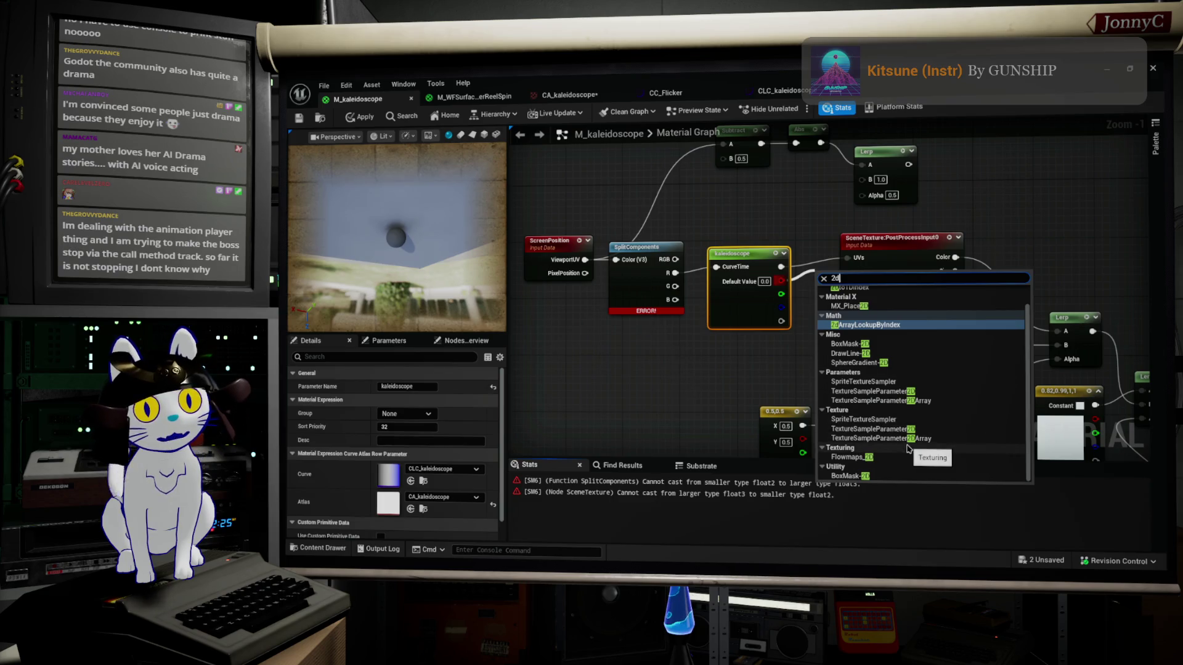
pyautogui.scroll(1, 907, 449)
pyautogui.click(836, 269)
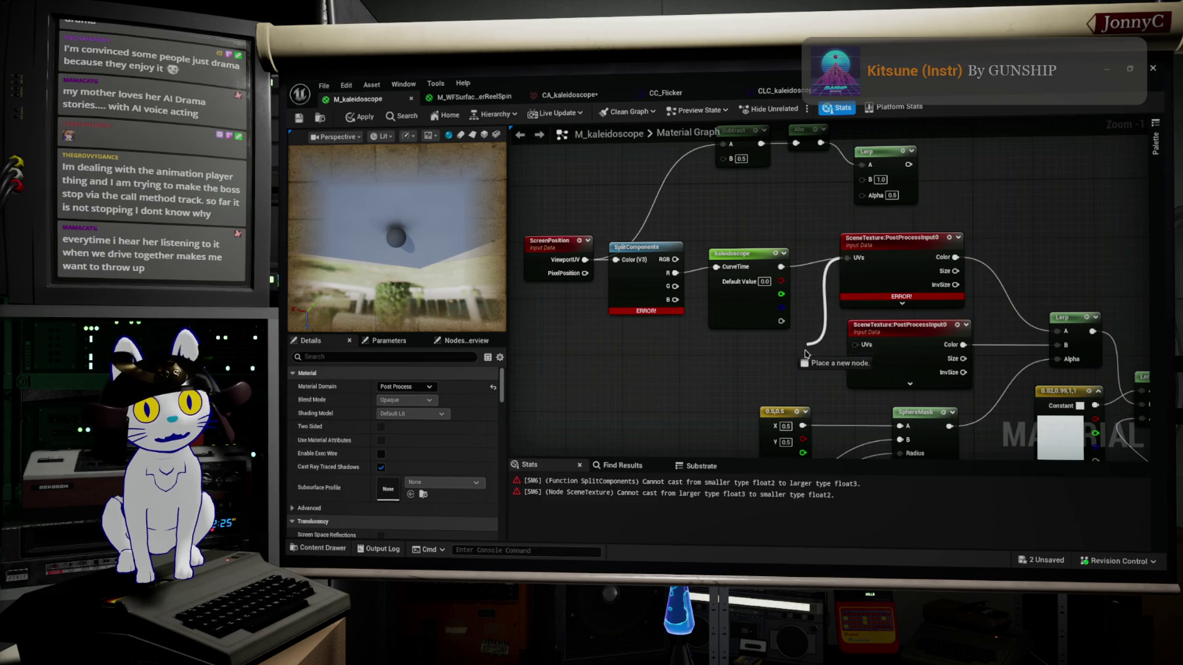
# Add a MakeFloat2 node wired from kaleidoscope and place it before SceneTexture's UVs
pyautogui.rightClick(809, 361)
pyautogui.write('make')
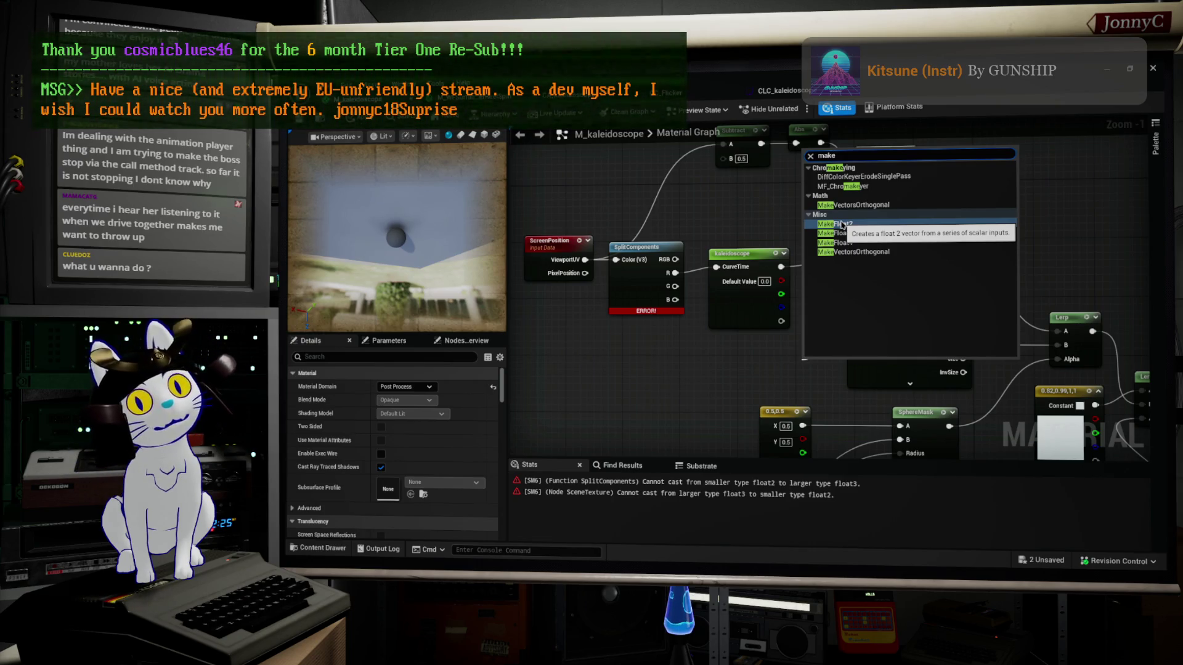
pyautogui.click(842, 225)
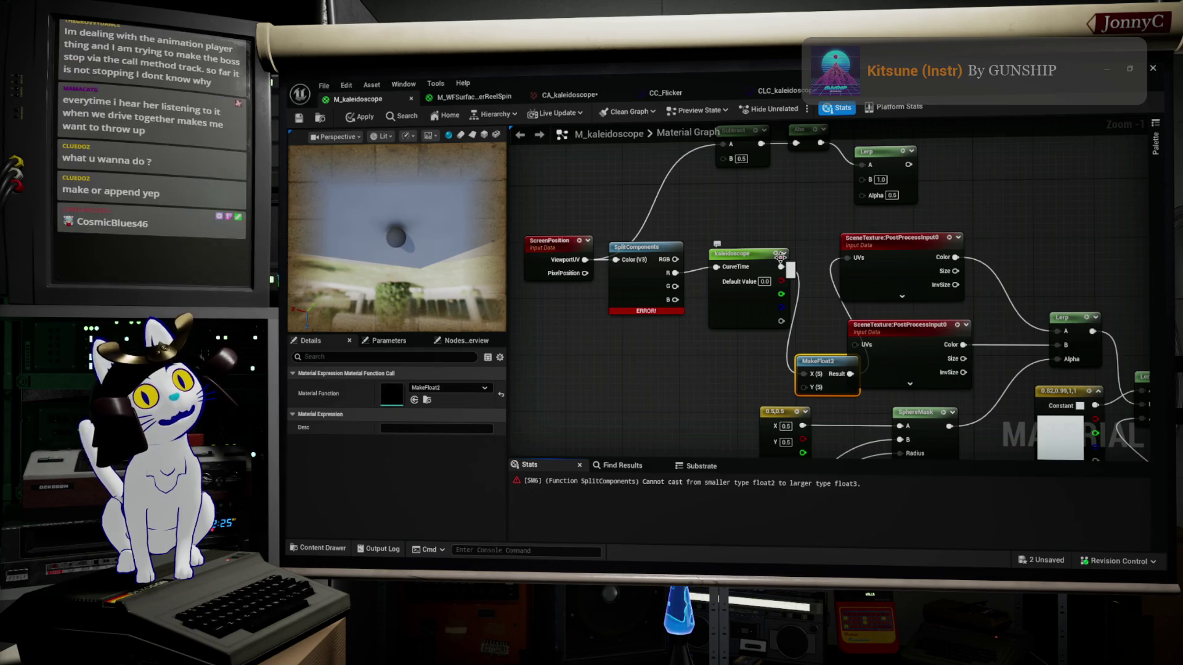
pyautogui.moveTo(780, 255); pyautogui.dragTo(868, 305)
pyautogui.moveTo(886, 362); pyautogui.dragTo(613, 243)
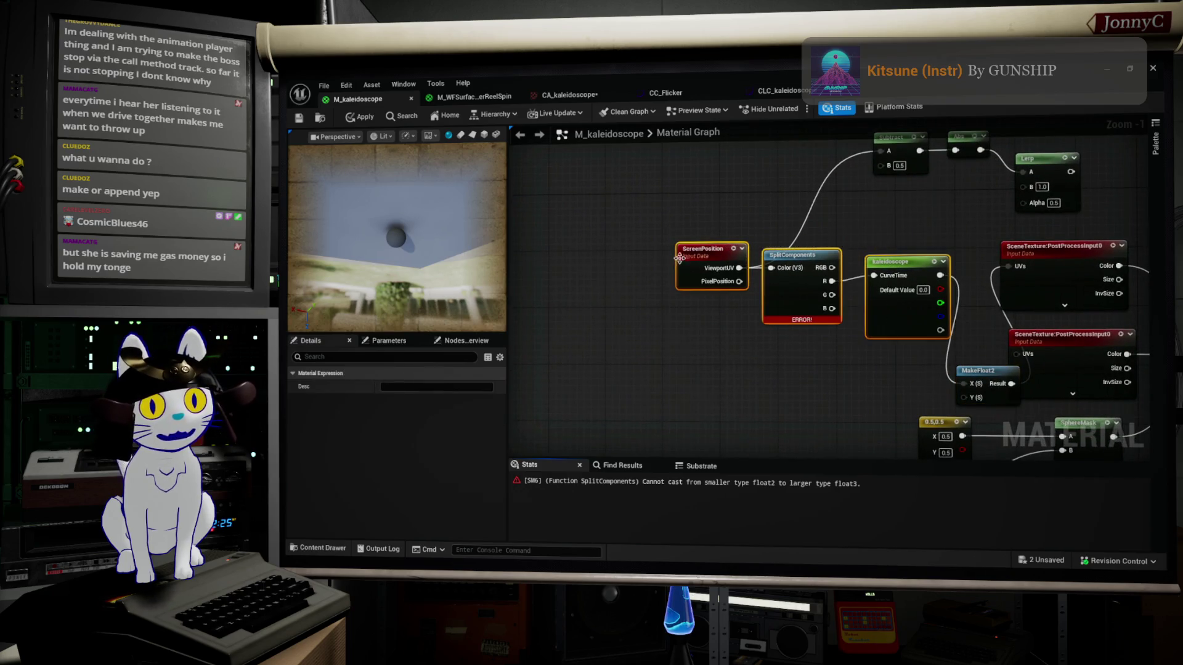
pyautogui.moveTo(720, 267); pyautogui.dragTo(627, 254)
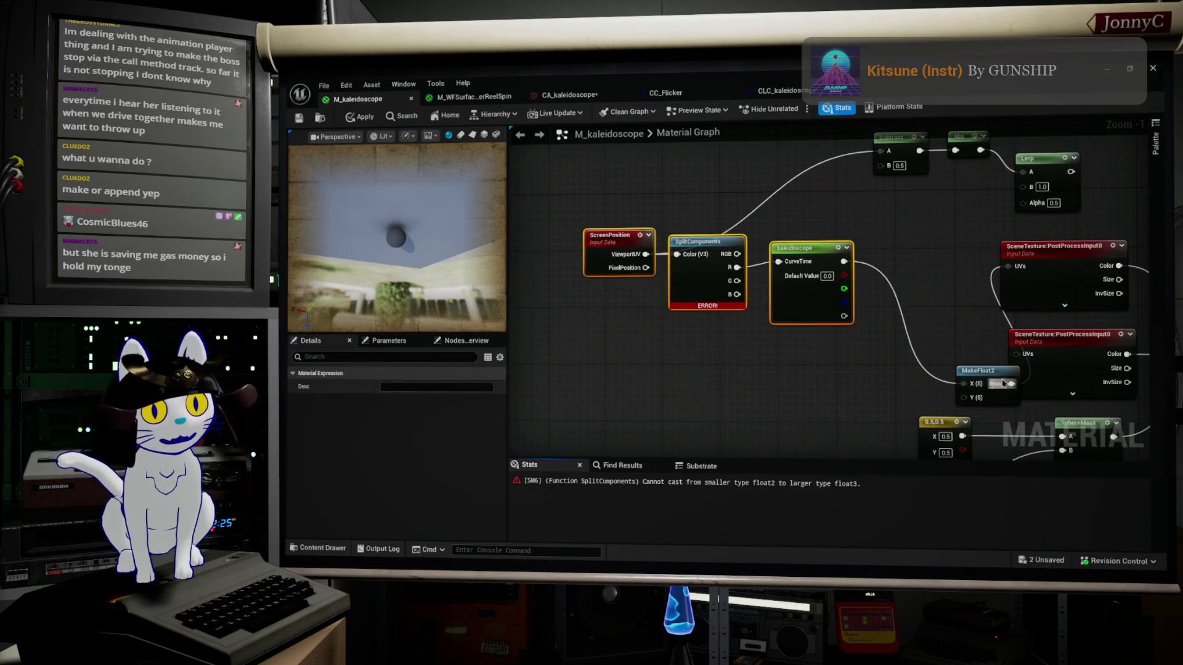
pyautogui.moveTo(987, 374)
pyautogui.mouseDown()
pyautogui.moveTo(941, 307)
pyautogui.moveTo(940, 259)
pyautogui.mouseUp()
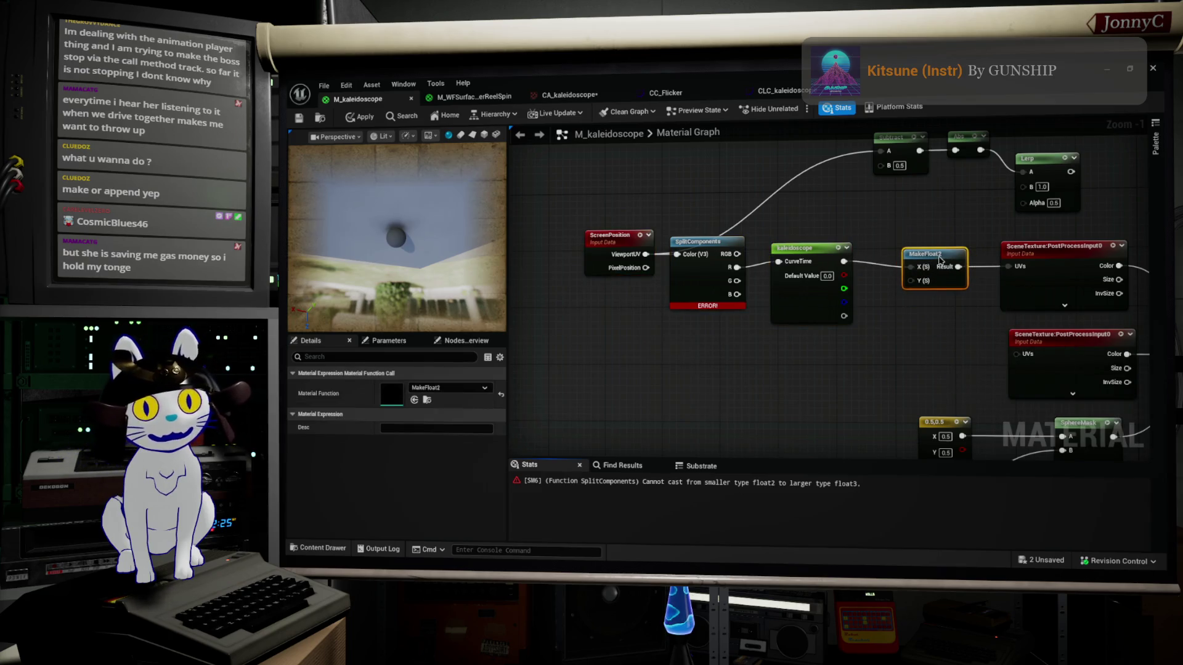
# Delete SplitComponents and connect ViewportUV directly to kaleidoscope's CurveTime
pyautogui.moveTo(845, 275)
pyautogui.mouseDown()
pyautogui.moveTo(903, 271)
pyautogui.moveTo(894, 314)
pyautogui.mouseUp()
pyautogui.click(870, 342)
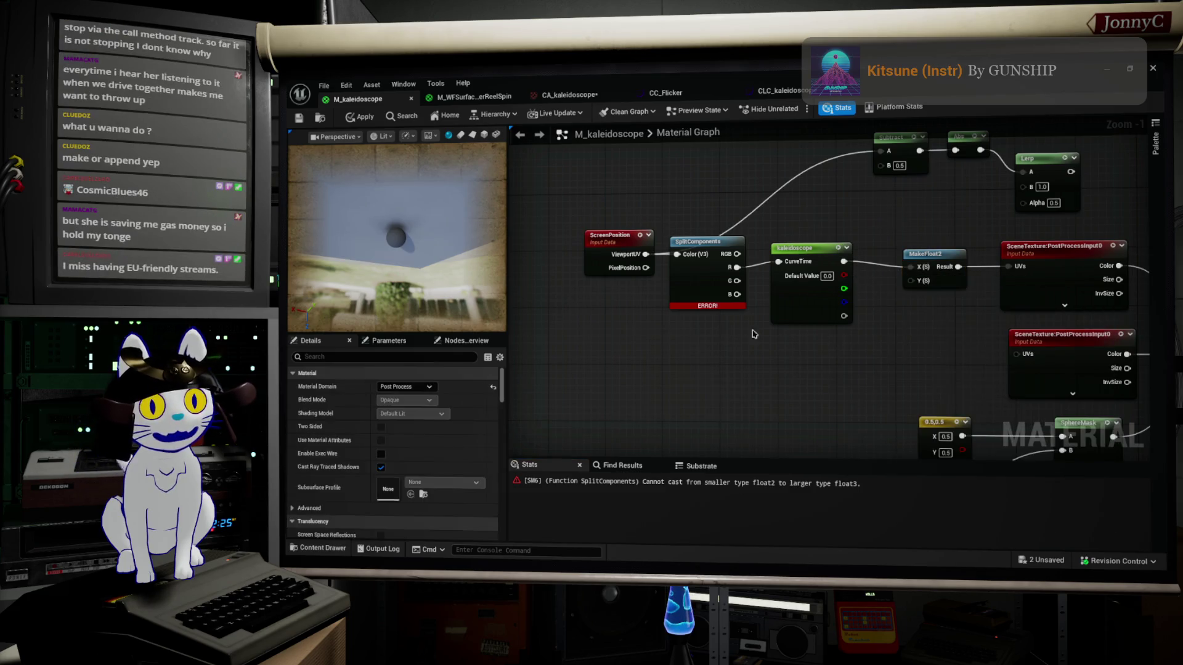
pyautogui.click(706, 273)
pyautogui.press('Delete')
pyautogui.moveTo(646, 253)
pyautogui.mouseDown()
pyautogui.moveTo(746, 274)
pyautogui.moveTo(815, 265)
pyautogui.moveTo(777, 262)
pyautogui.moveTo(909, 266)
pyautogui.moveTo(902, 288)
pyautogui.moveTo(831, 295)
pyautogui.moveTo(844, 289)
pyautogui.mouseUp()
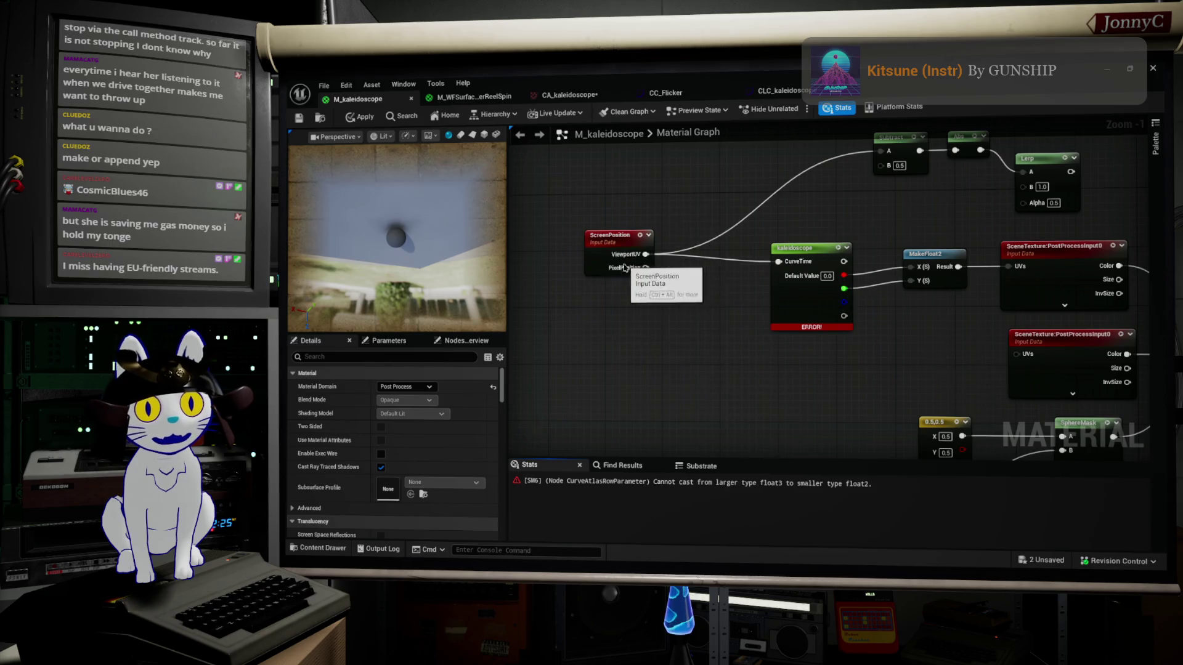
# Insert a BreakOutFloat2Components node after ViewportUV, its R output feeding kaleidoscope's CurveTime
pyautogui.moveTo(645, 253); pyautogui.dragTo(688, 300)
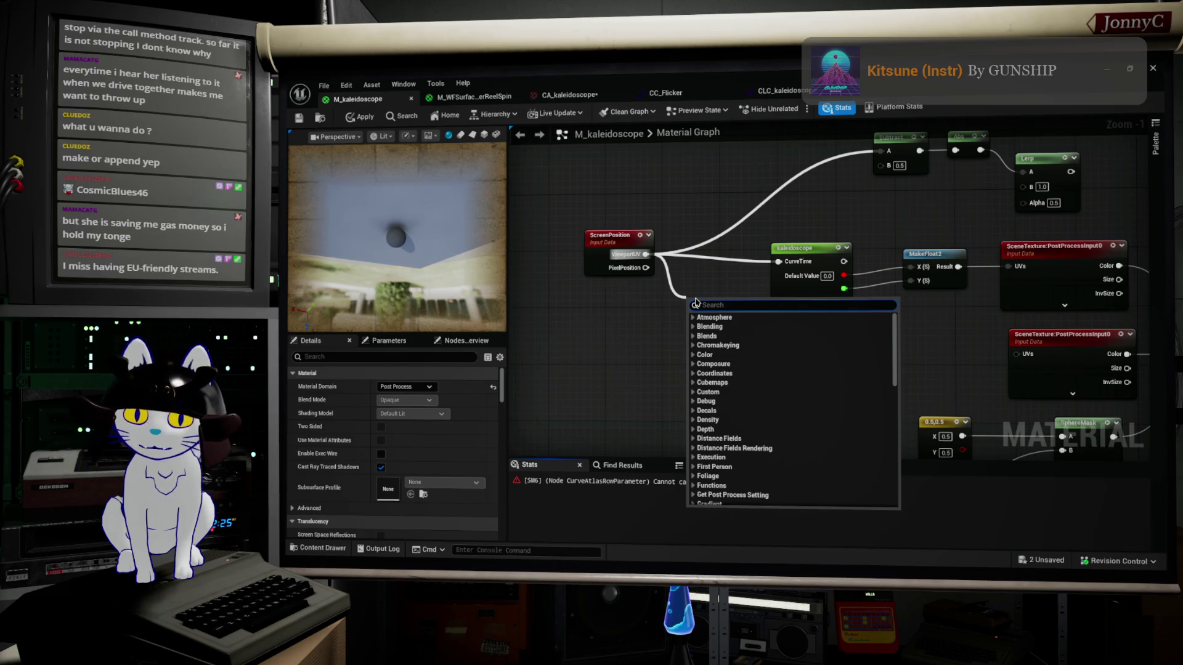
pyautogui.write('s')
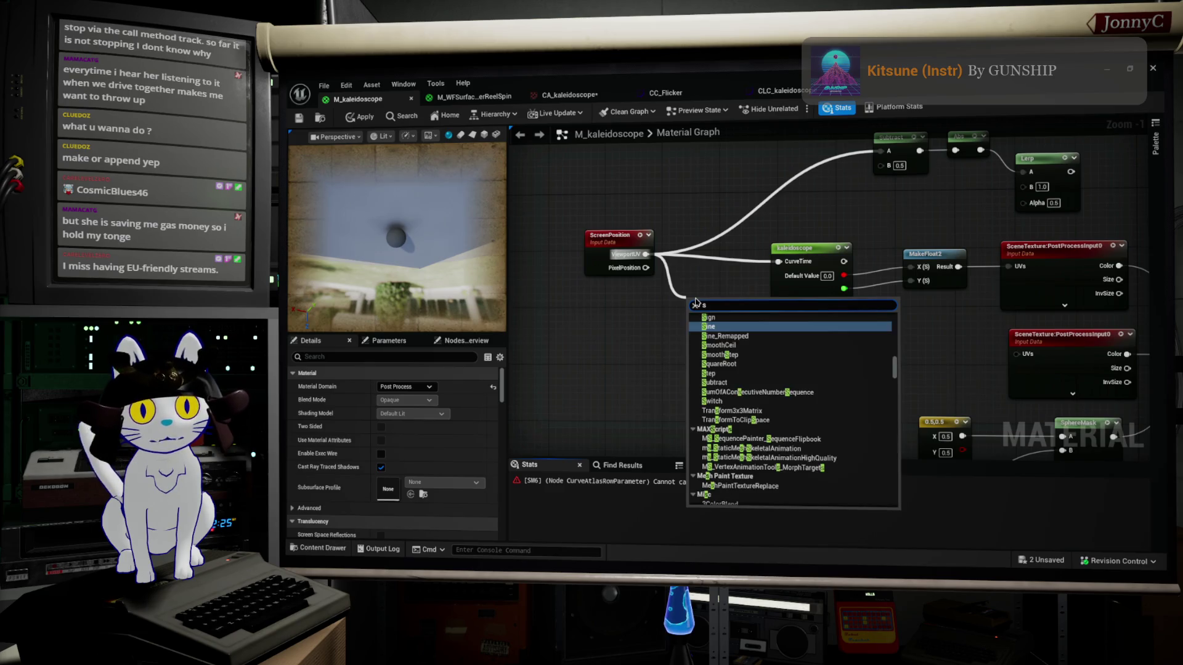
pyautogui.press('BackSpace')
pyautogui.write('break')
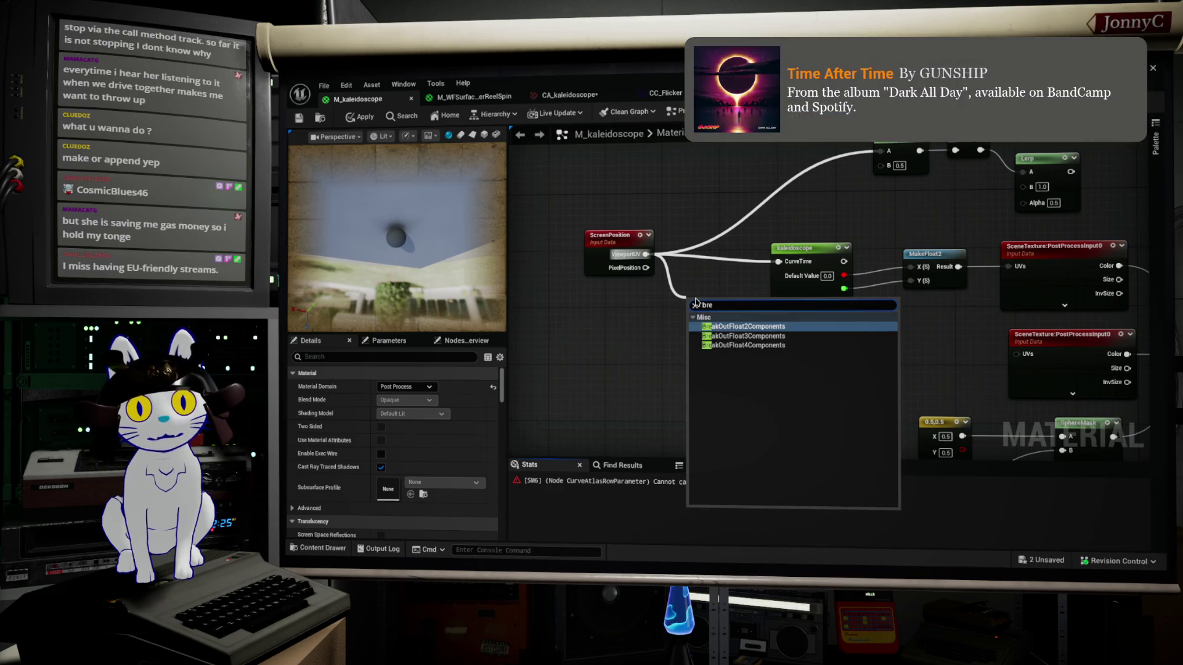
pyautogui.click(736, 325)
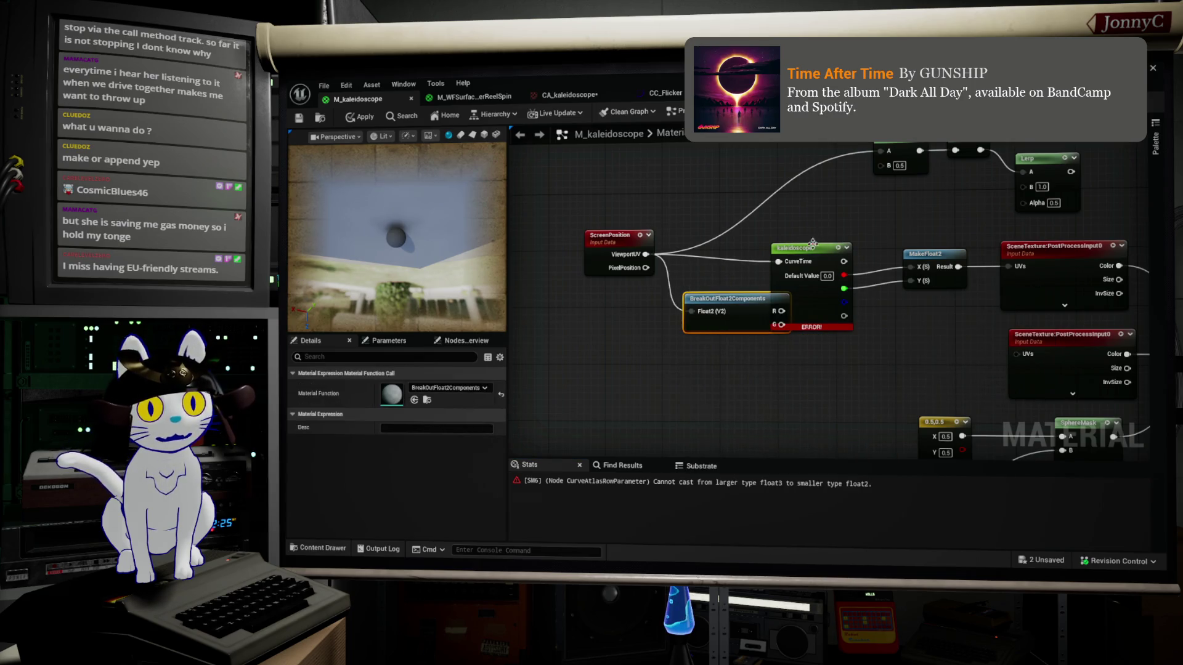
pyautogui.moveTo(813, 244); pyautogui.dragTo(842, 250)
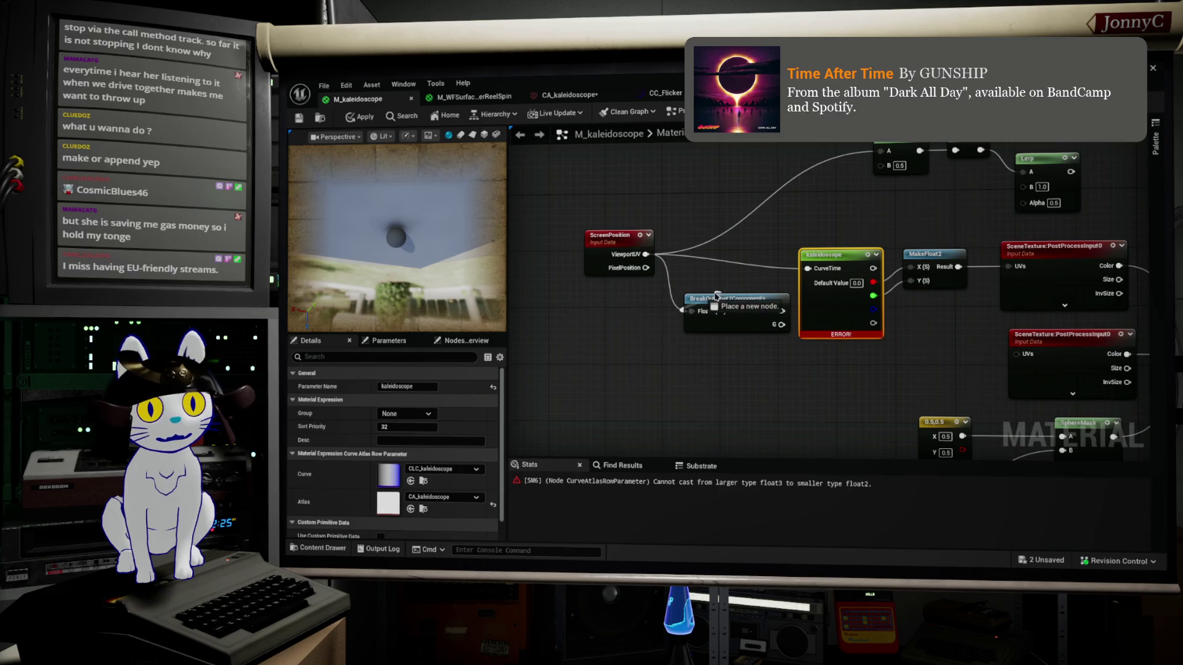
pyautogui.moveTo(717, 297); pyautogui.dragTo(694, 281)
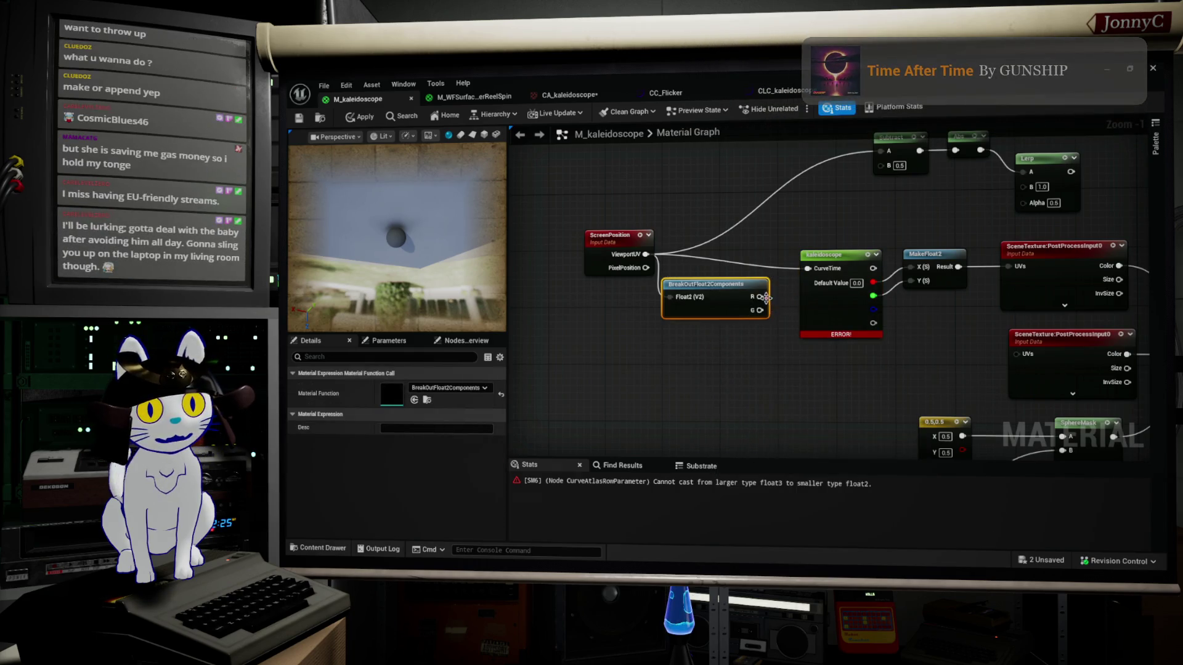
pyautogui.moveTo(762, 297); pyautogui.dragTo(807, 268)
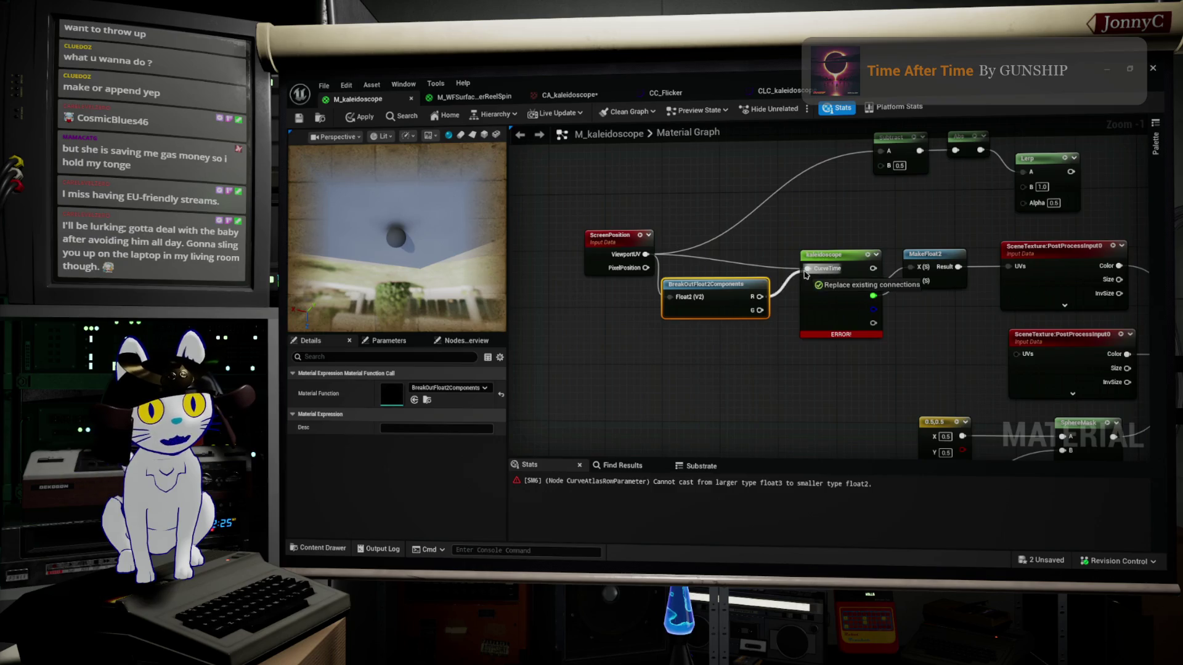
# Duplicate the kaleidoscope node, driving the copy from the breakout's G output into MakeFloat2's Y
pyautogui.keyDown('ctrl'); pyautogui.click(839, 282); pyautogui.keyUp('ctrl')
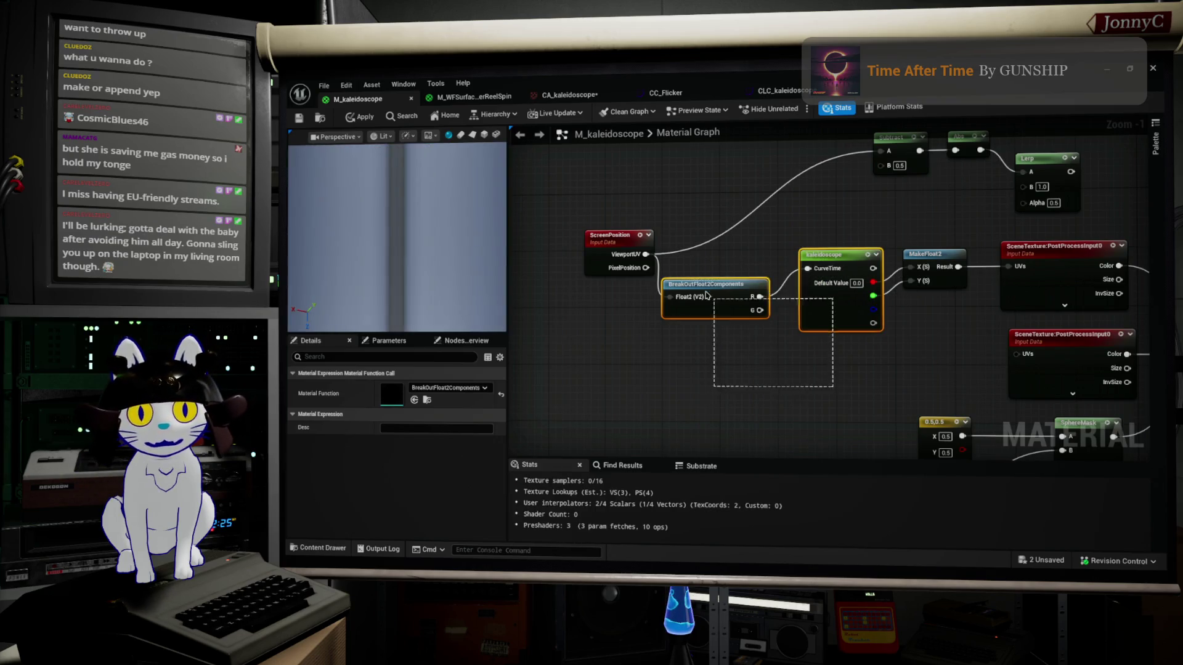
pyautogui.hotkey('ctrl', 'w')
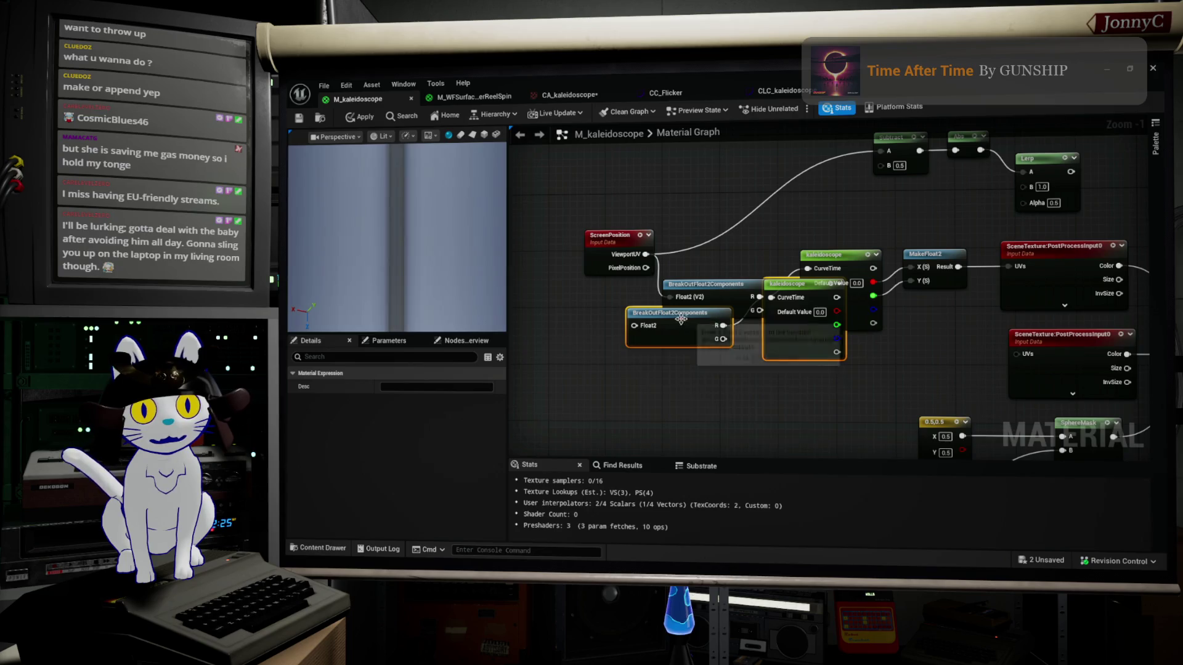
pyautogui.moveTo(761, 355); pyautogui.dragTo(782, 391)
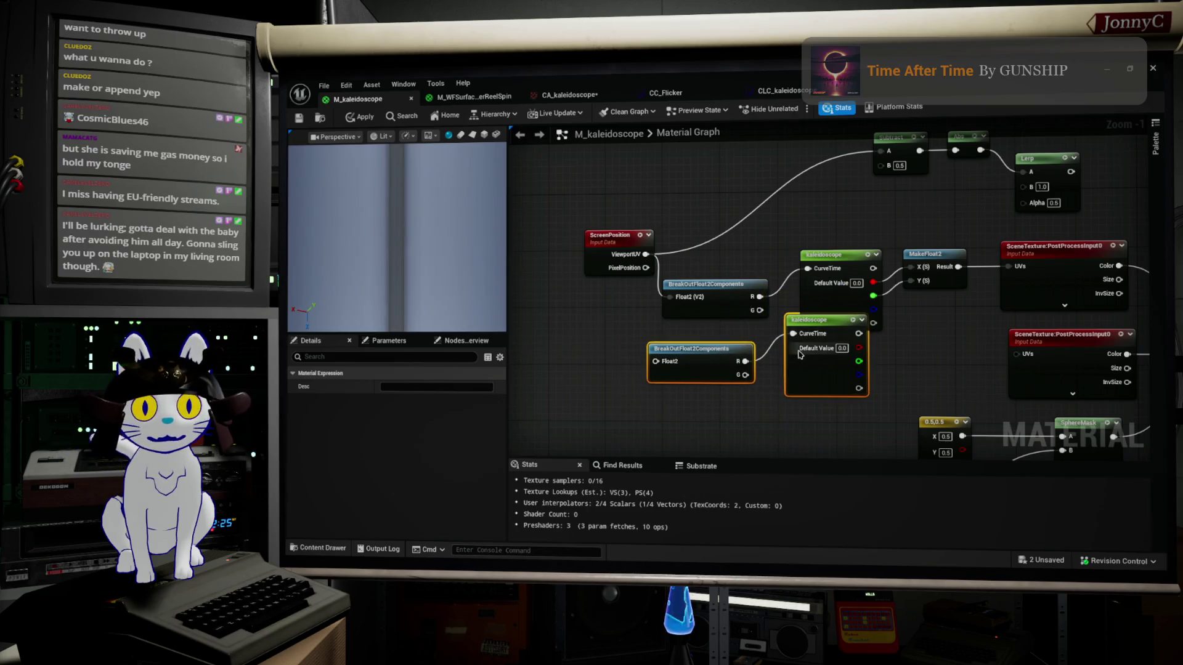
pyautogui.moveTo(656, 361); pyautogui.dragTo(645, 316)
pyautogui.click(781, 321)
pyautogui.moveTo(760, 310); pyautogui.dragTo(793, 333)
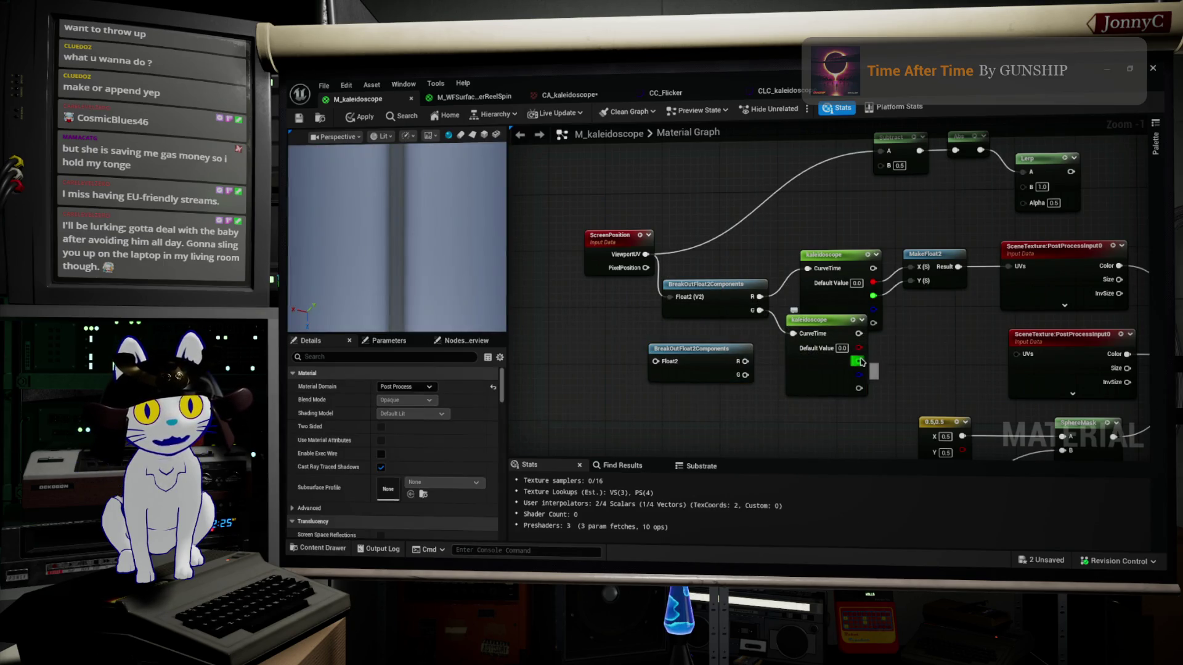
pyautogui.moveTo(860, 362); pyautogui.dragTo(910, 281)
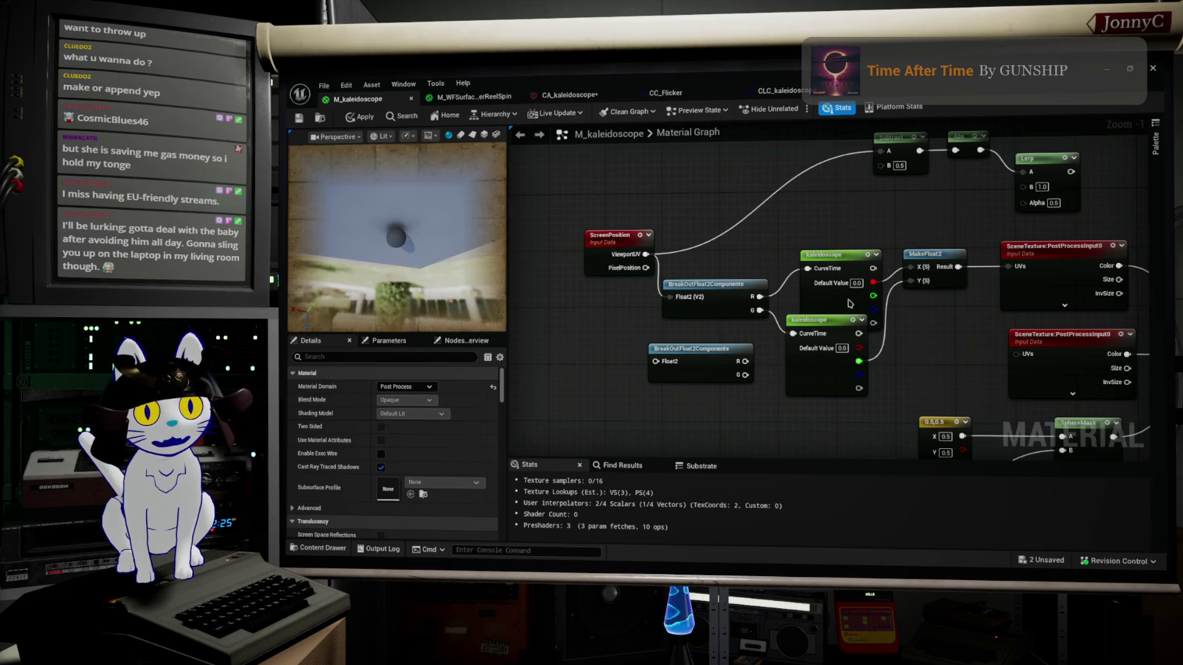
# Tidy the breakout, kaleidoscope and MakeFloat2 nodes, then delete the Subtract, Abs and Lerp nodes
pyautogui.click(702, 364)
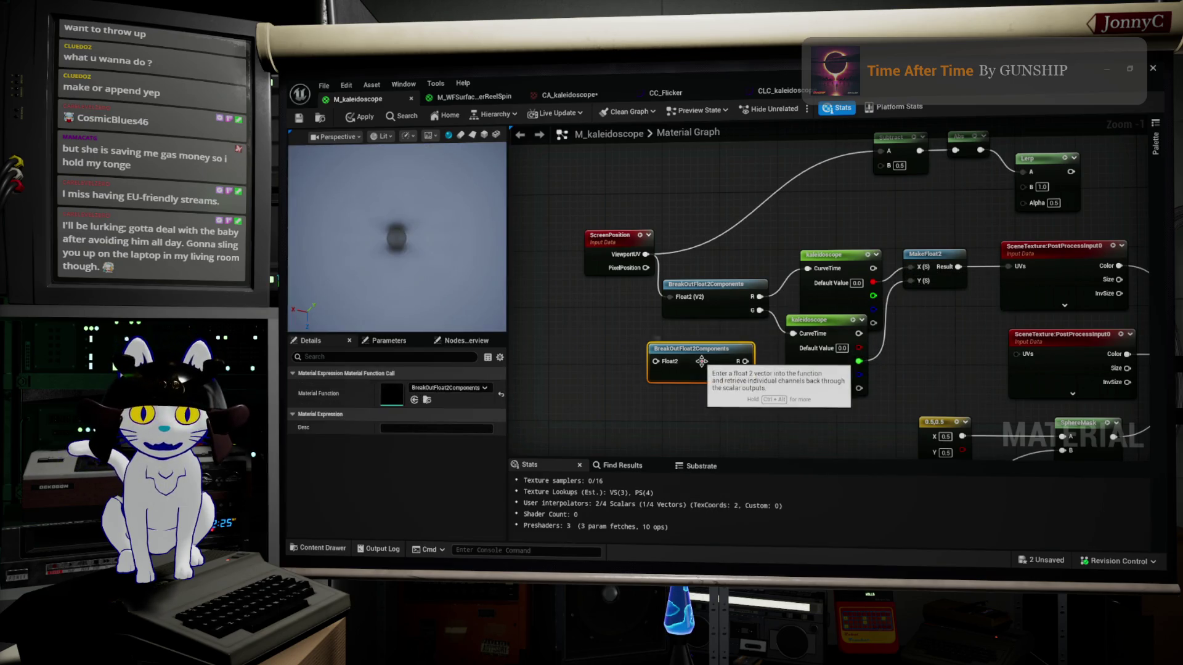
pyautogui.click(471, 280)
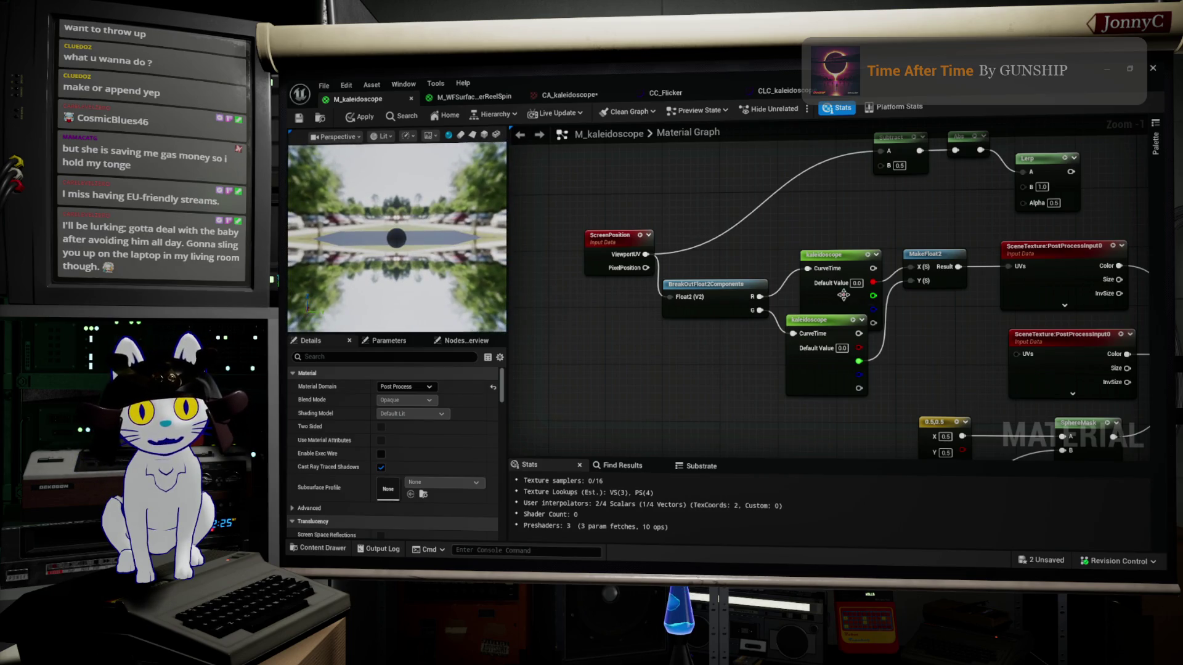
pyautogui.moveTo(940, 397); pyautogui.dragTo(659, 244)
pyautogui.moveTo(709, 314); pyautogui.dragTo(712, 308)
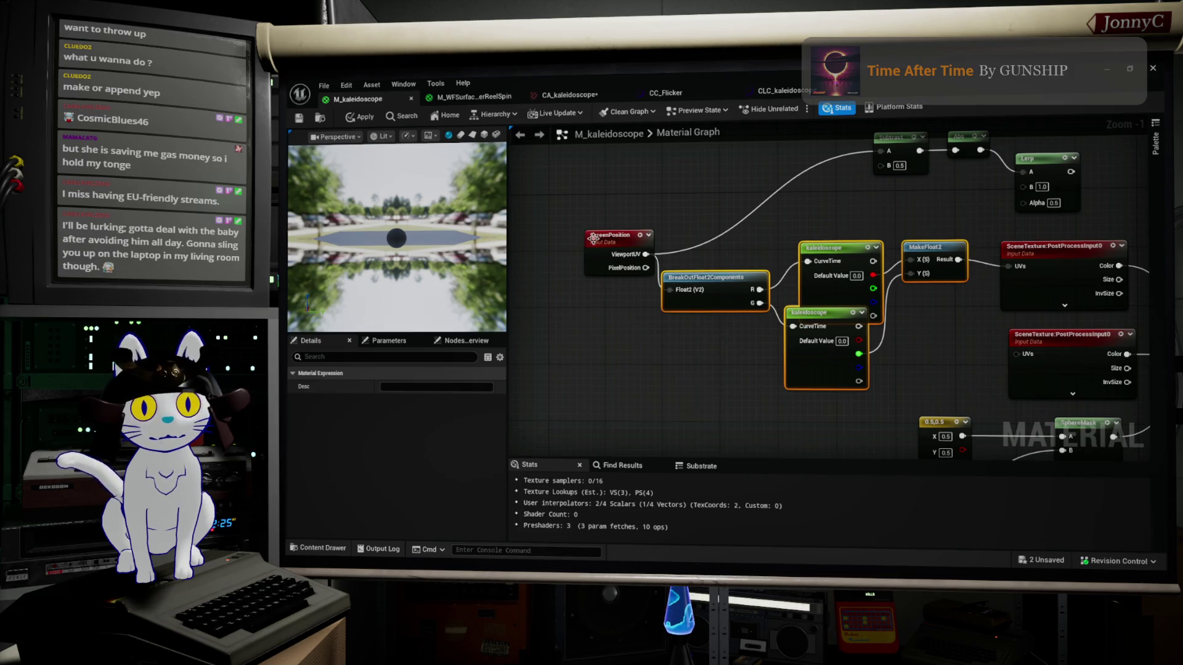
pyautogui.moveTo(592, 238)
pyautogui.mouseDown()
pyautogui.moveTo(563, 254)
pyautogui.moveTo(554, 280)
pyautogui.mouseUp()
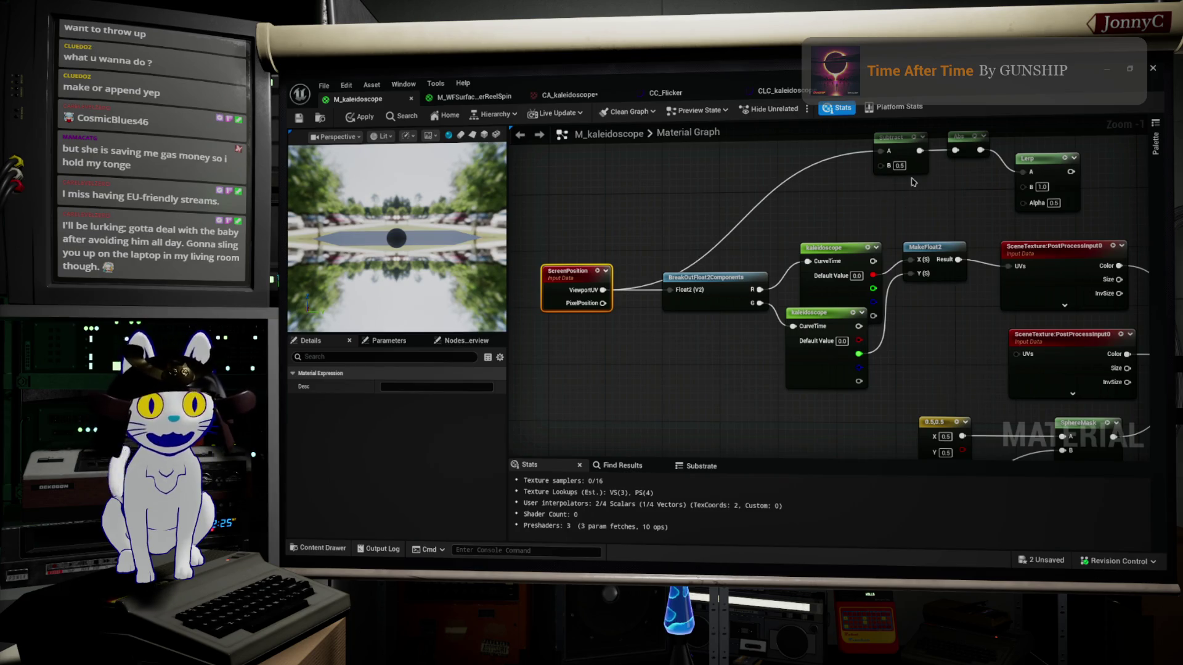
pyautogui.moveTo(1113, 222); pyautogui.dragTo(841, 133)
pyautogui.press('Delete')
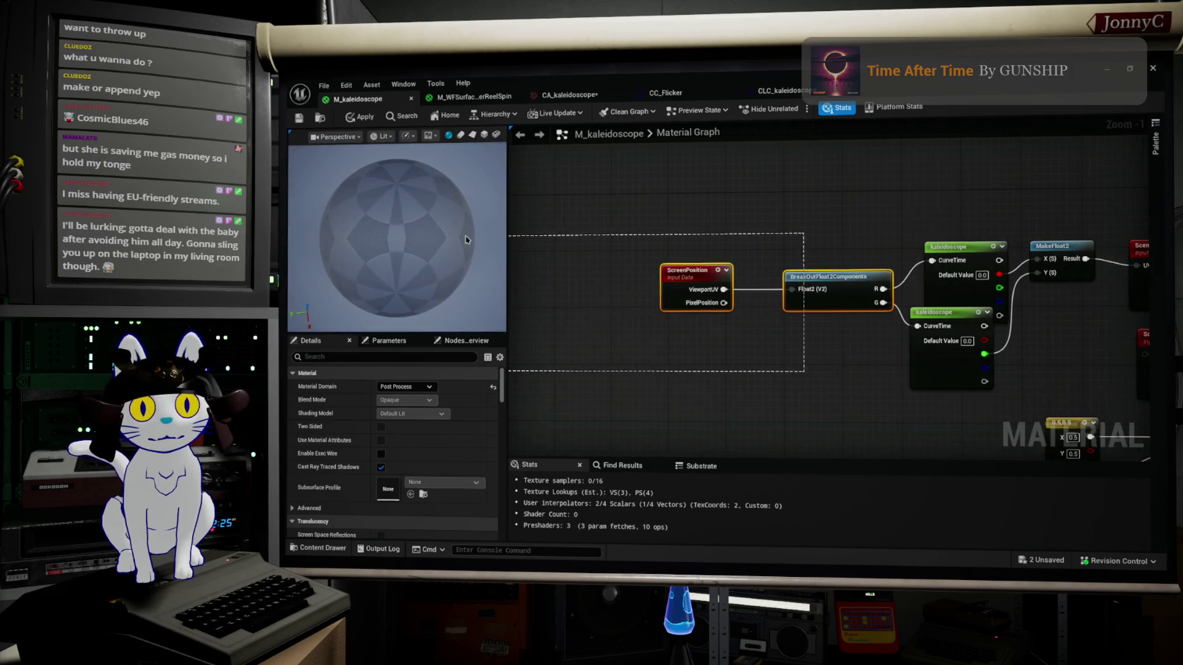
# Shift ScreenPosition, the breakout, both kaleidoscope nodes and MakeFloat2 into one aligned left-to-right chain
pyautogui.moveTo(652, 259); pyautogui.dragTo(905, 311)
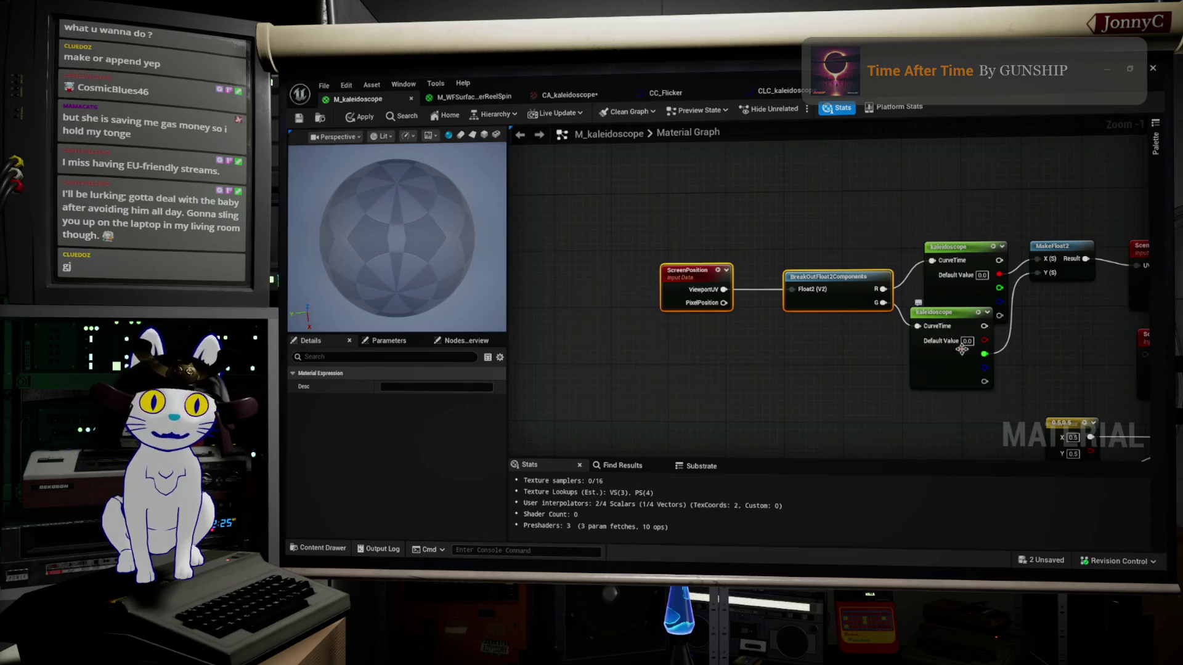
pyautogui.moveTo(833, 360); pyautogui.dragTo(663, 252)
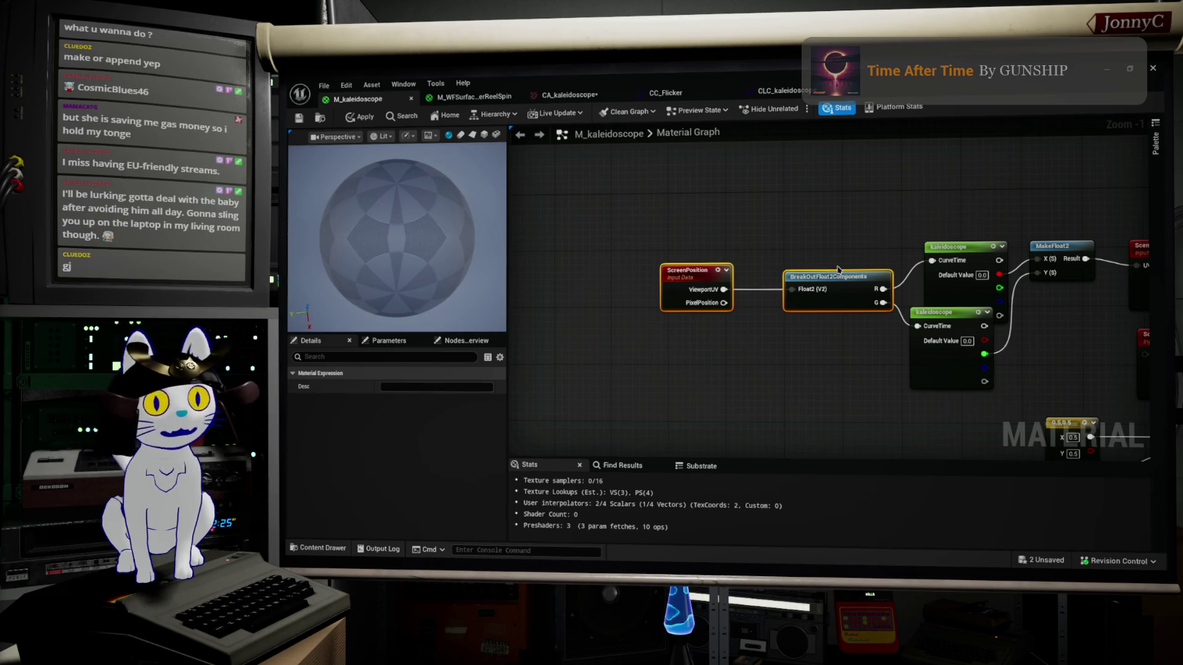
pyautogui.moveTo(840, 291); pyautogui.dragTo(824, 267)
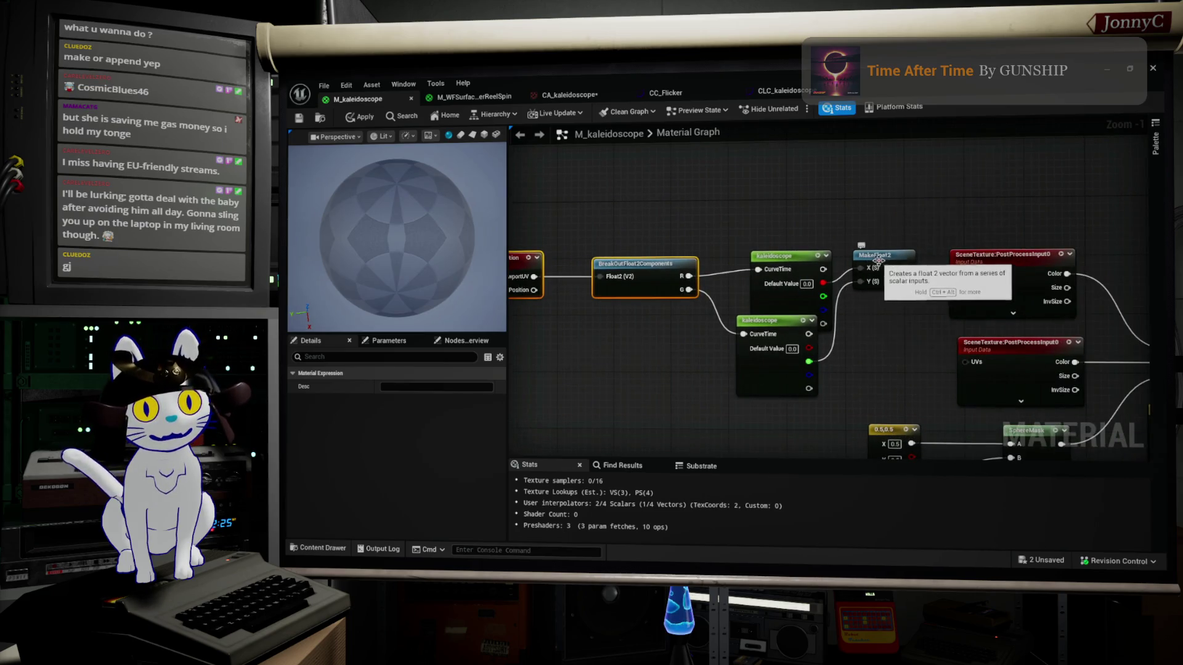
pyautogui.click(894, 277)
pyautogui.moveTo(865, 376)
pyautogui.mouseDown()
pyautogui.moveTo(770, 308)
pyautogui.moveTo(528, 254)
pyautogui.mouseUp()
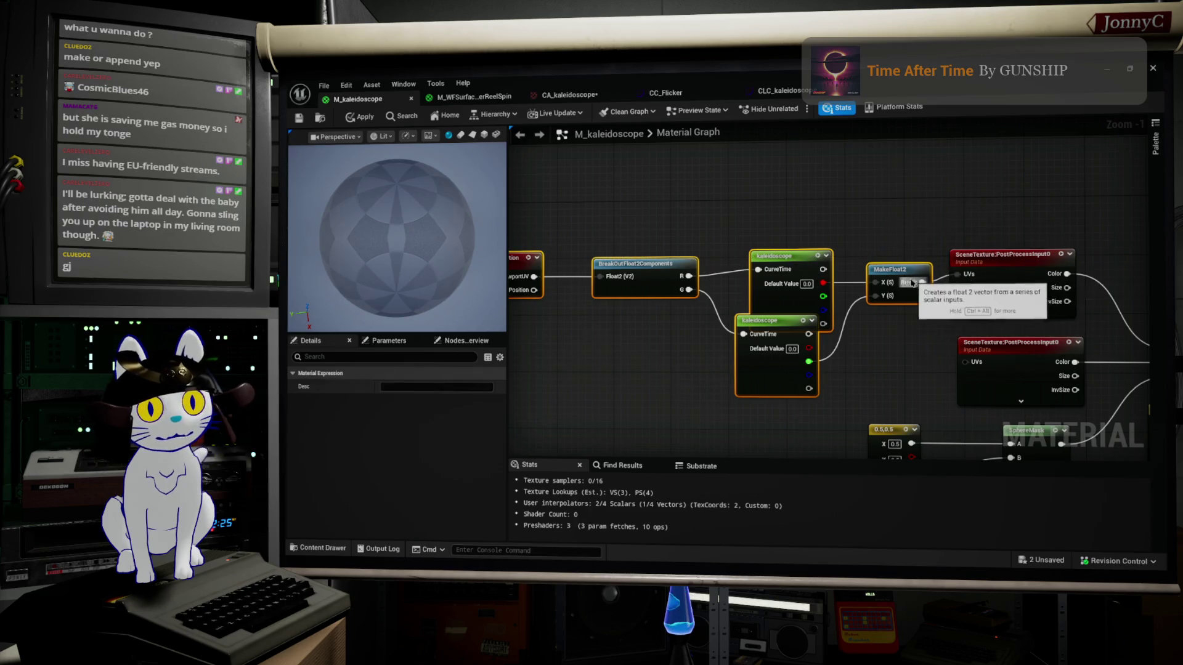
pyautogui.moveTo(906, 283); pyautogui.dragTo(891, 275)
pyautogui.click(746, 320)
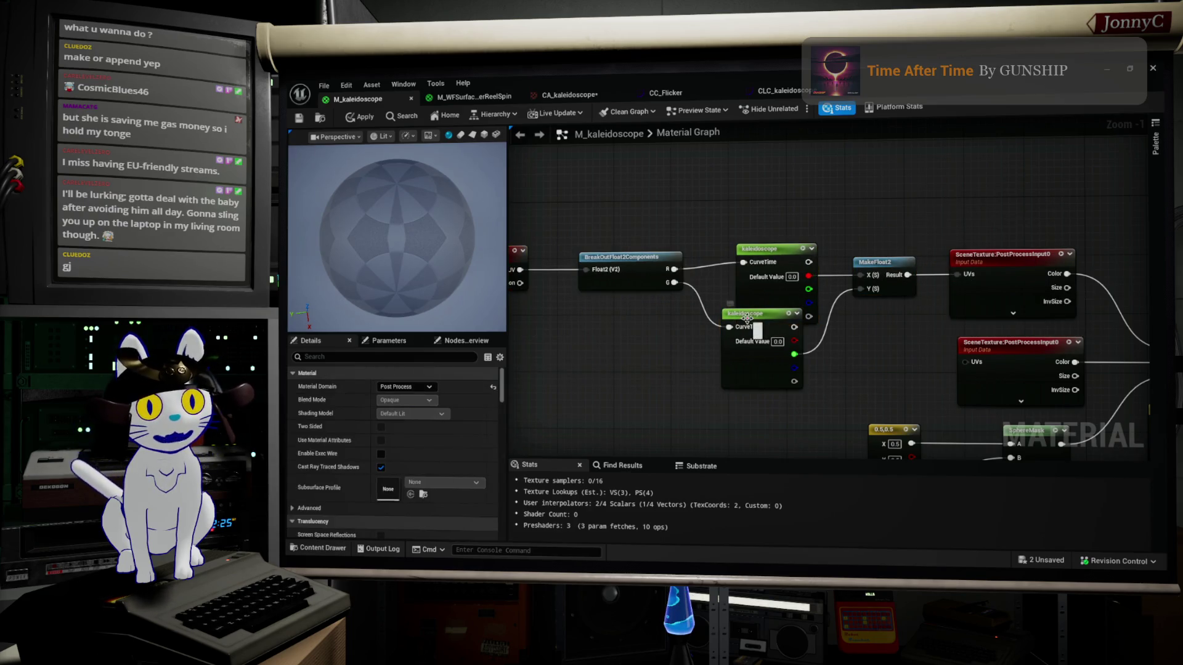
pyautogui.moveTo(746, 320); pyautogui.dragTo(759, 340)
pyautogui.moveTo(650, 270); pyautogui.dragTo(693, 289)
pyautogui.click(693, 290)
pyautogui.keyDown('ctrl'); pyautogui.click(538, 282); pyautogui.keyUp('ctrl')
pyautogui.moveTo(538, 282)
pyautogui.mouseDown()
pyautogui.moveTo(566, 266)
pyautogui.moveTo(558, 274)
pyautogui.mouseUp()
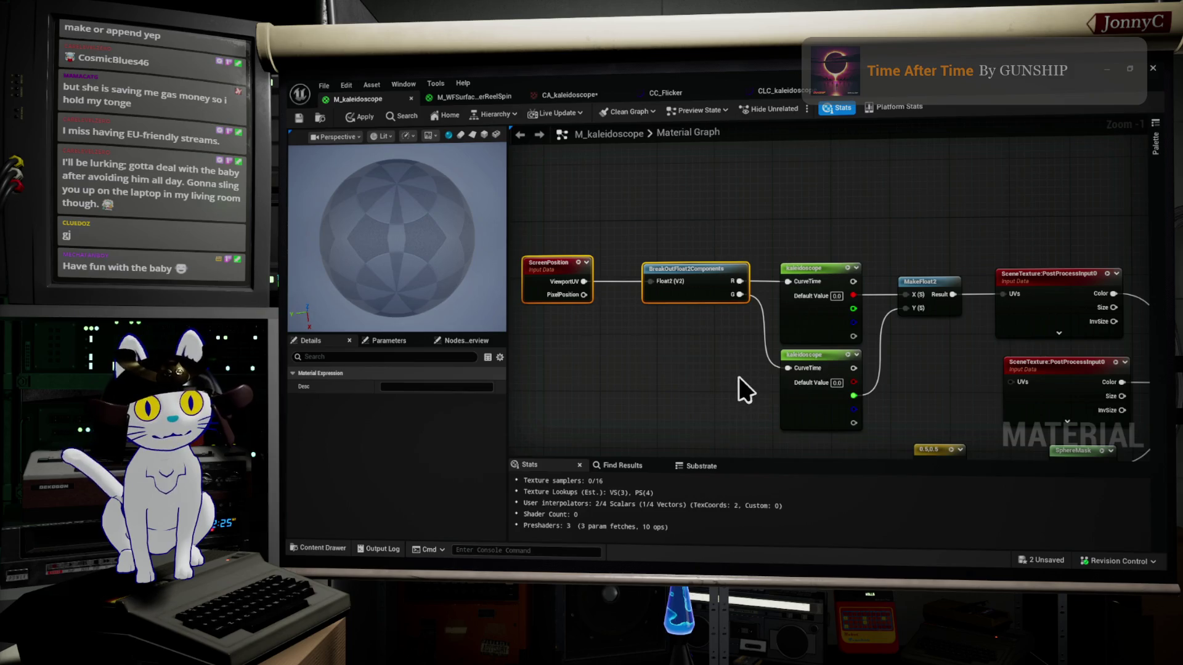
# Zoom out, move the material output node right and down, then switch to the 2026-06-07 Show Notes in AFFiNE
pyautogui.scroll(-4, 721, 384)
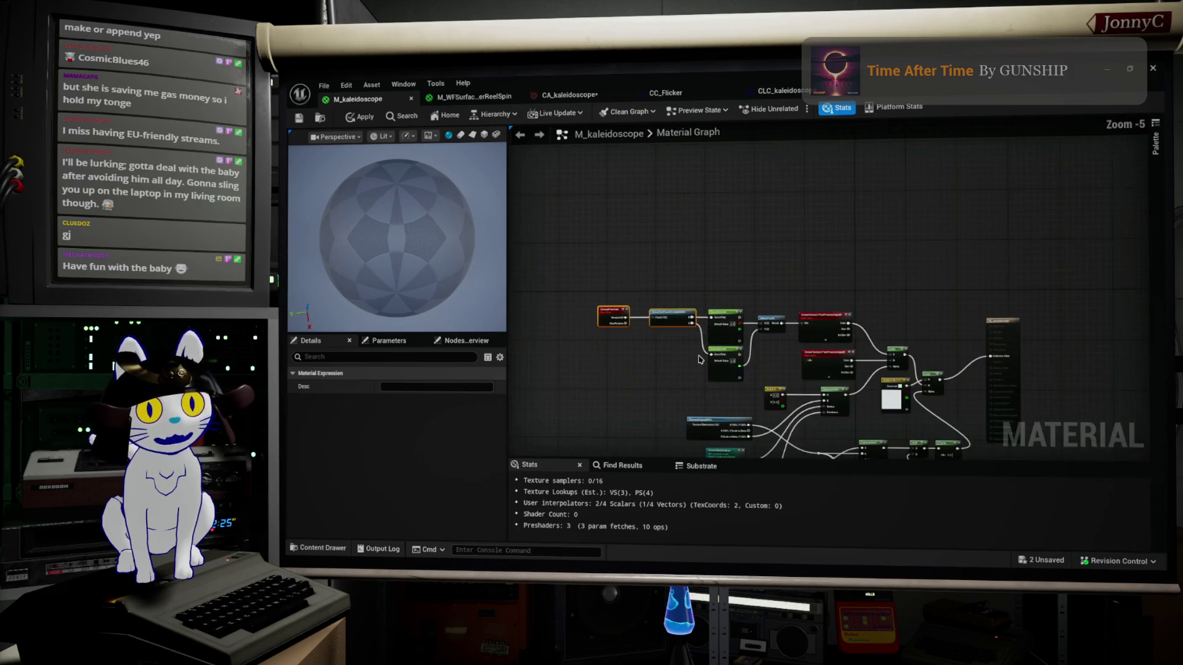
pyautogui.scroll(-2, 739, 166)
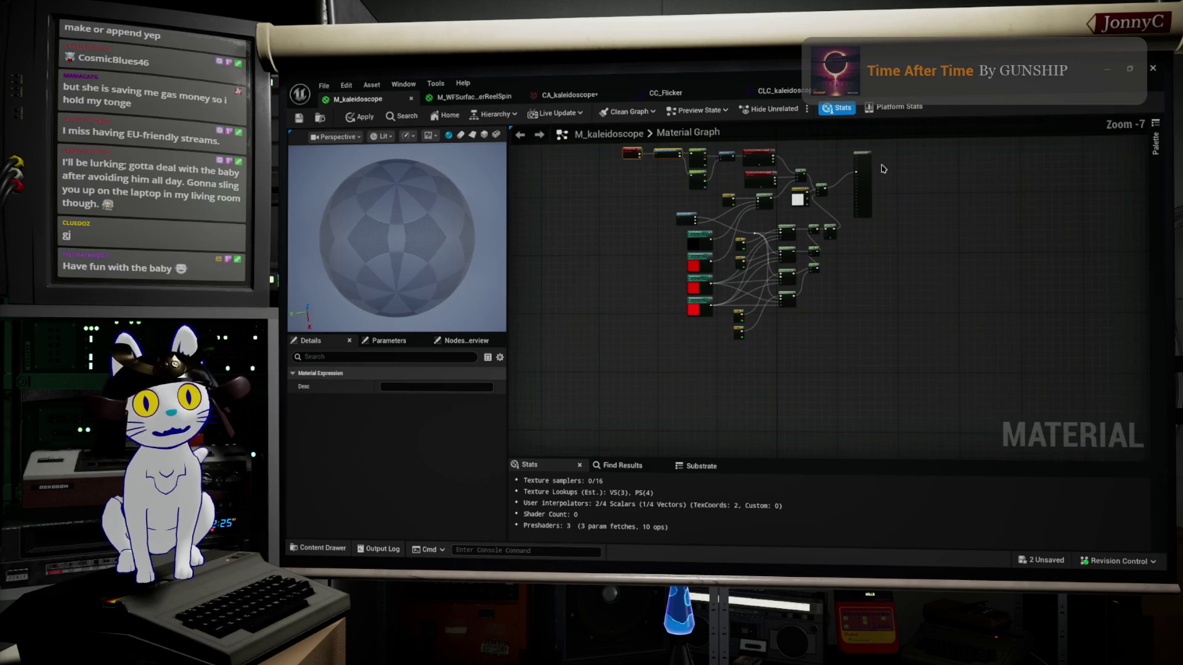
pyautogui.moveTo(868, 154)
pyautogui.mouseDown()
pyautogui.moveTo(900, 166)
pyautogui.moveTo(885, 173)
pyautogui.mouseUp()
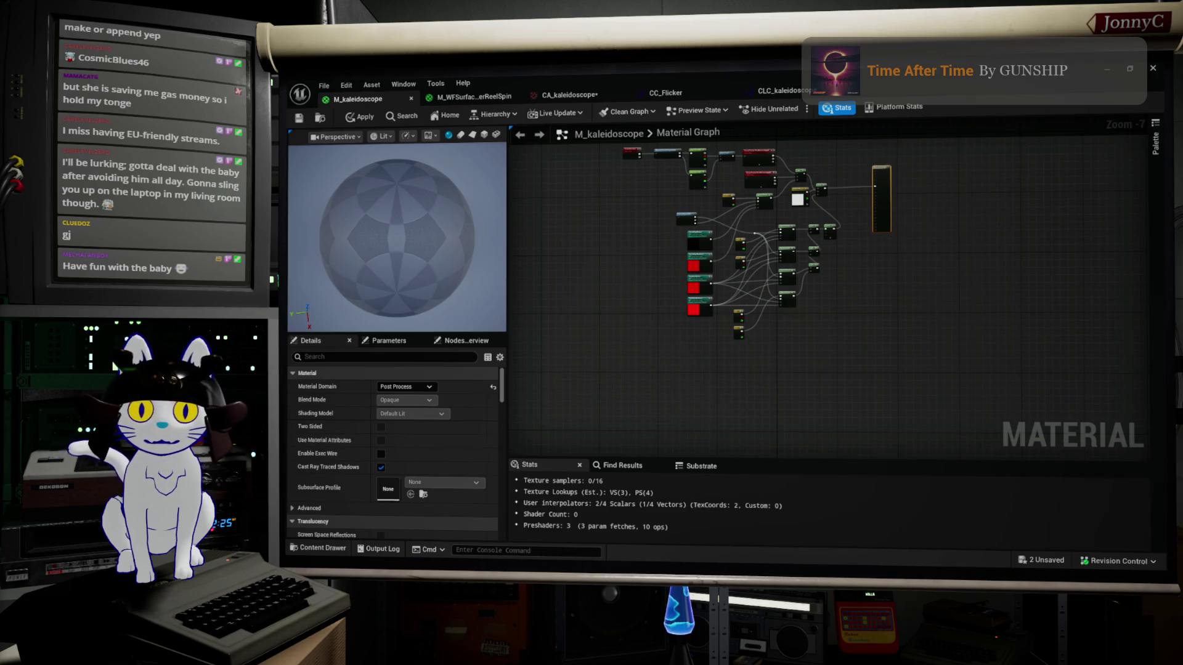
pyautogui.hotkey('alt', 'Tab')
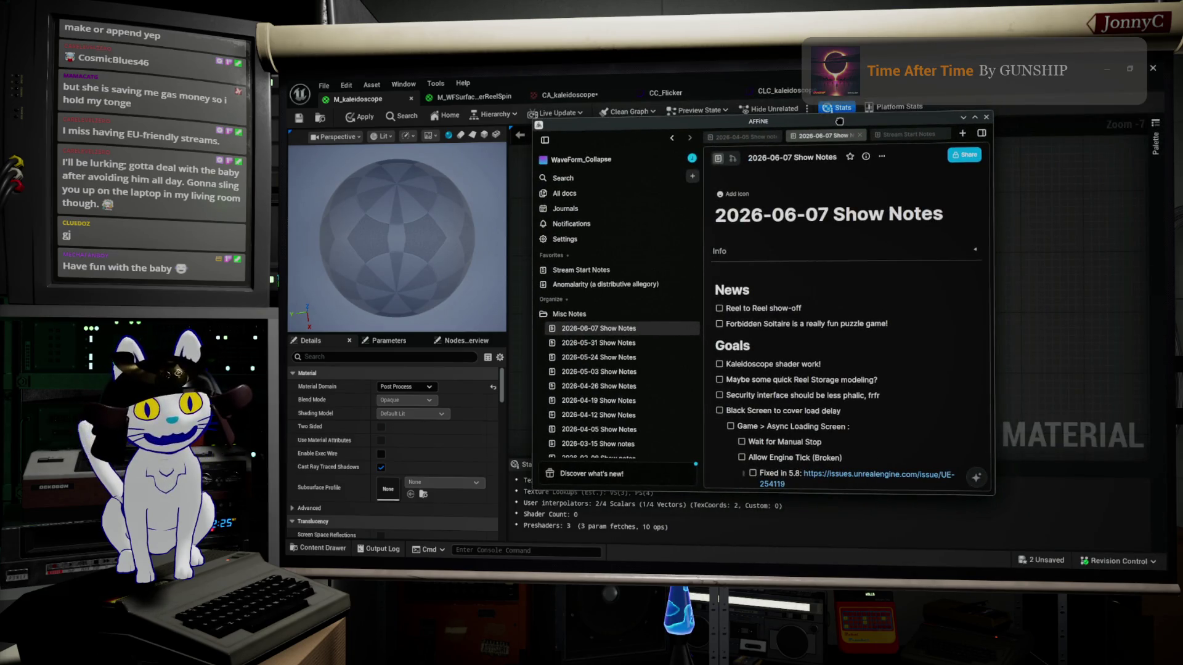
# Mark 'Reel to Reel show-off' and 'Kaleidoscope shader work!' done, then switch to the Forbidden Solitaire Steam page
pyautogui.click(719, 308)
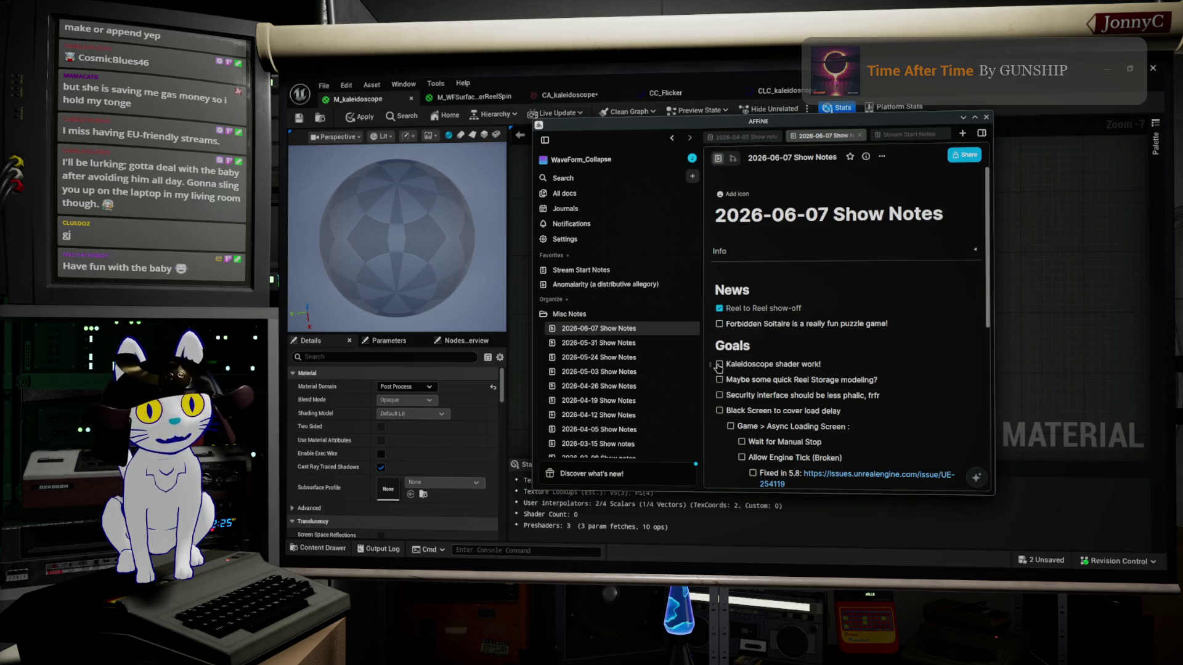
pyautogui.click(719, 365)
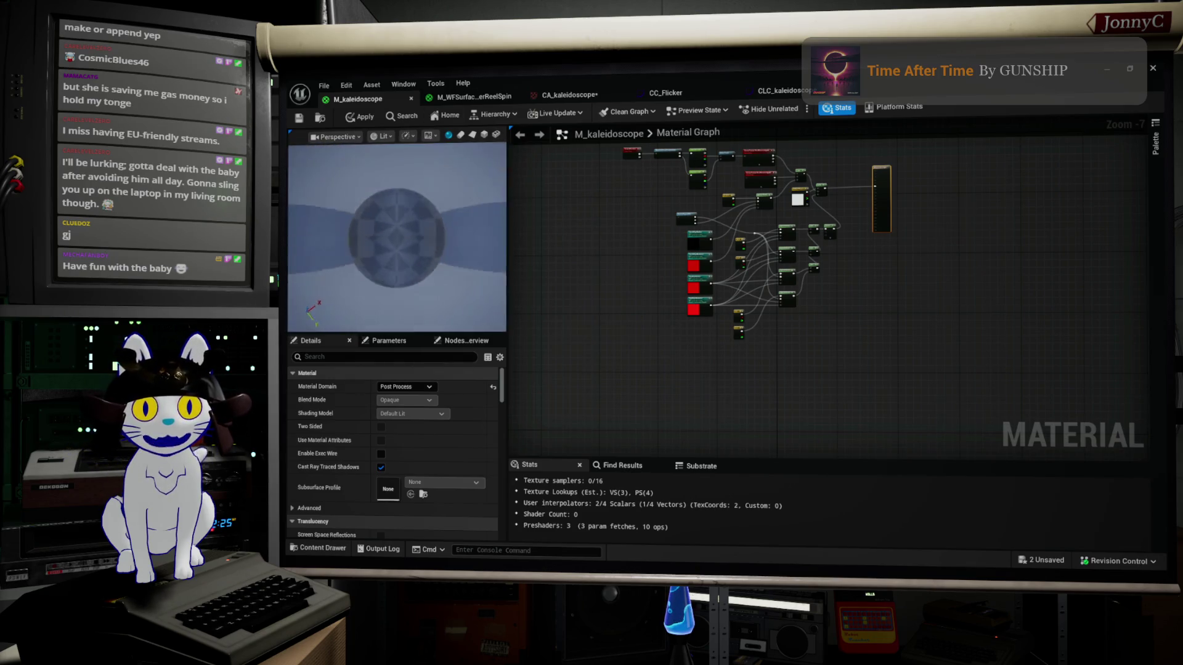
pyautogui.moveTo(448, 259); pyautogui.dragTo(448, 259)
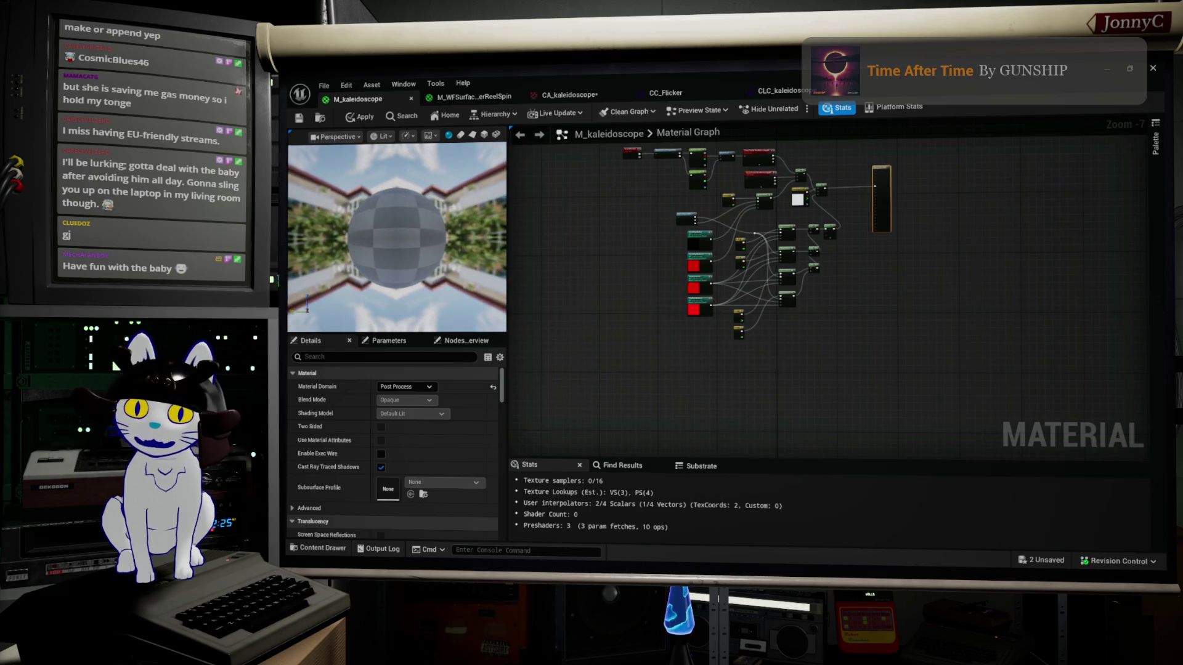
pyautogui.hotkey('alt', 'Tab')
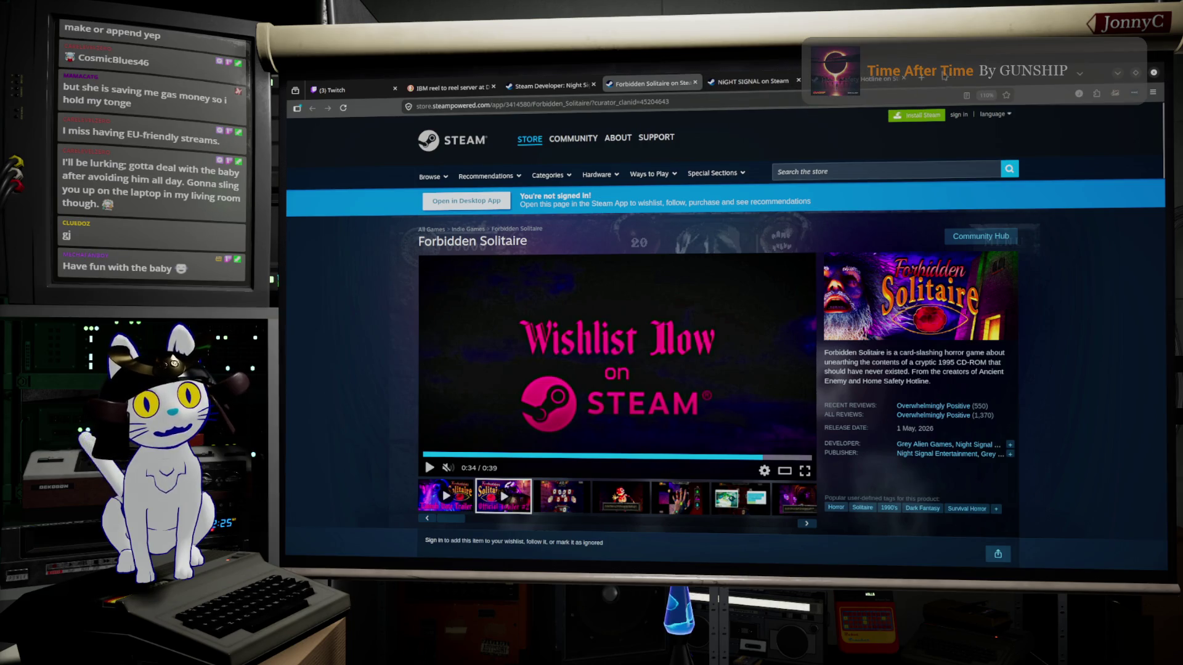
# Open a new blank Firefox tab, then return to the whiteboard's quartered UV square sketch
pyautogui.click(920, 79)
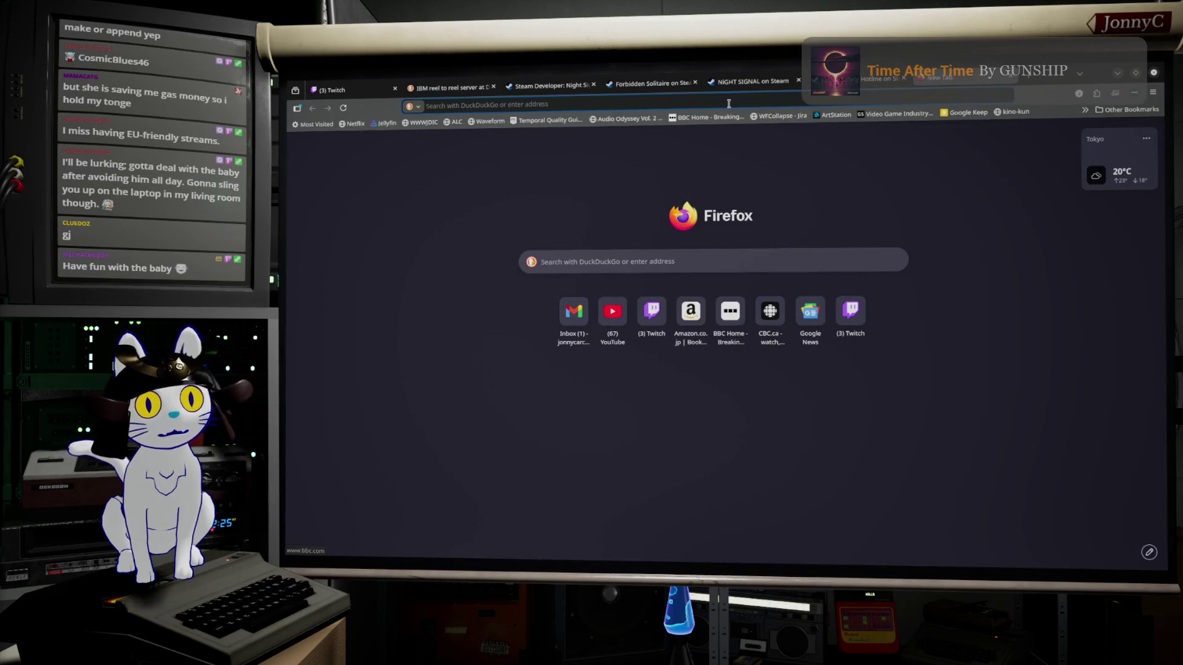
pyautogui.click(715, 105)
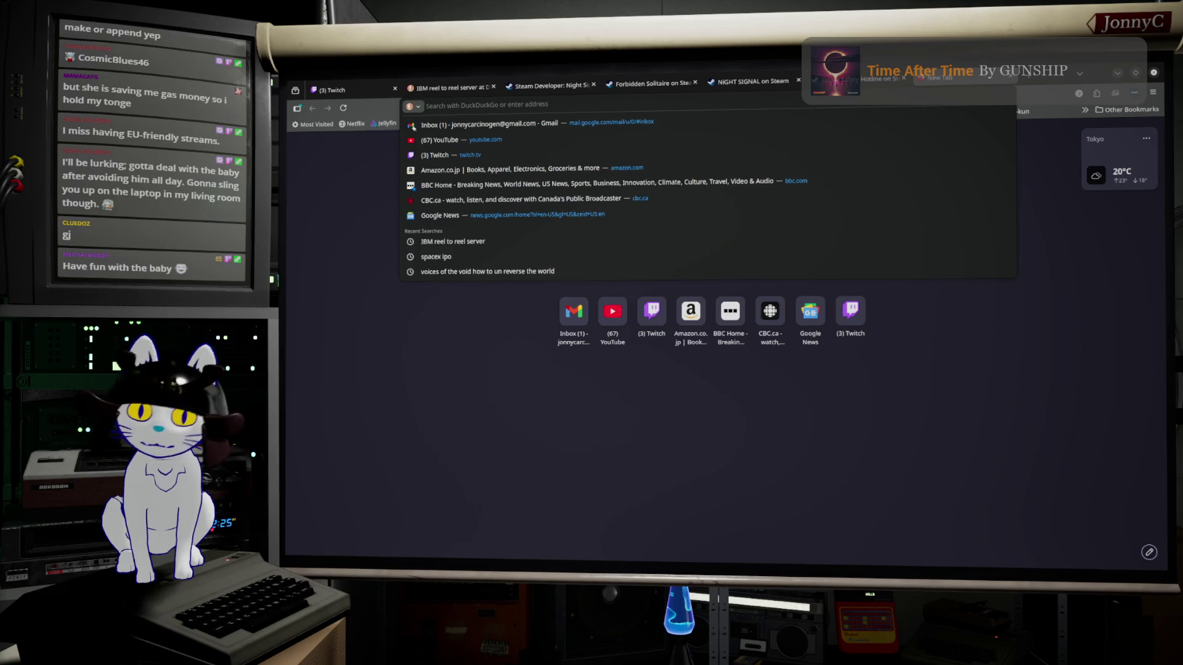
pyautogui.hotkey('alt', 'Tab')
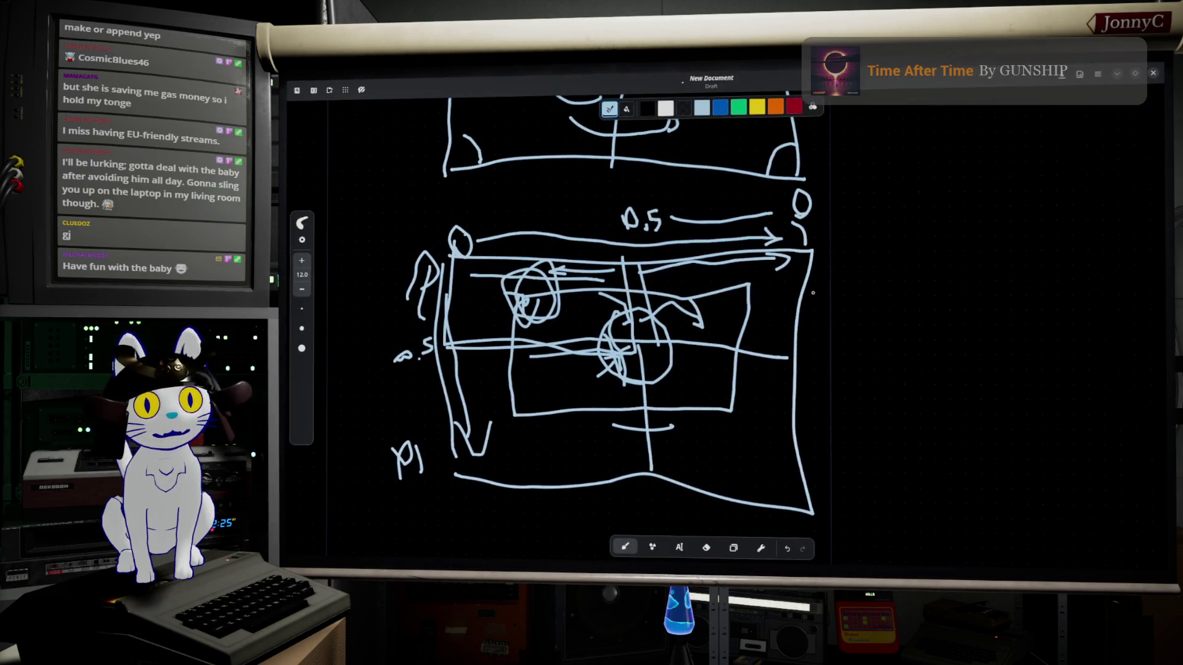
# Draw a triangle outline with inner strokes reaching across to its right edge
pyautogui.scroll(-5, 794, 310)
pyautogui.scroll(2, 793, 309)
pyautogui.scroll(-5, 649, 258)
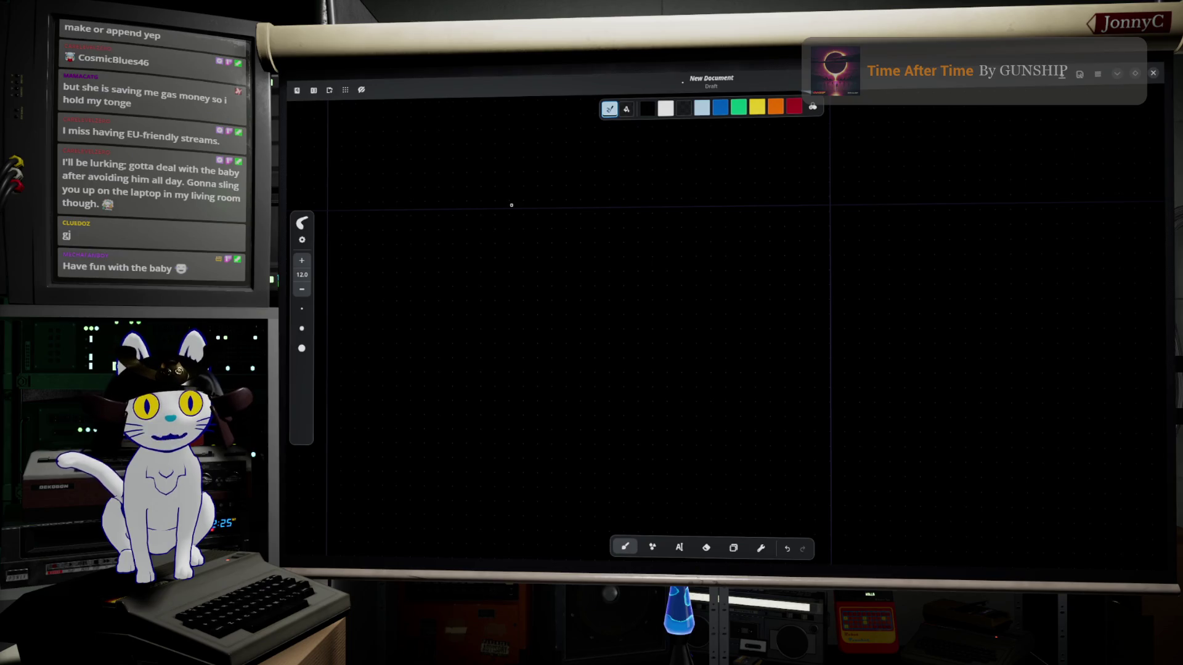
pyautogui.moveTo(556, 202)
pyautogui.mouseDown()
pyautogui.moveTo(493, 290)
pyautogui.moveTo(423, 431)
pyautogui.mouseUp()
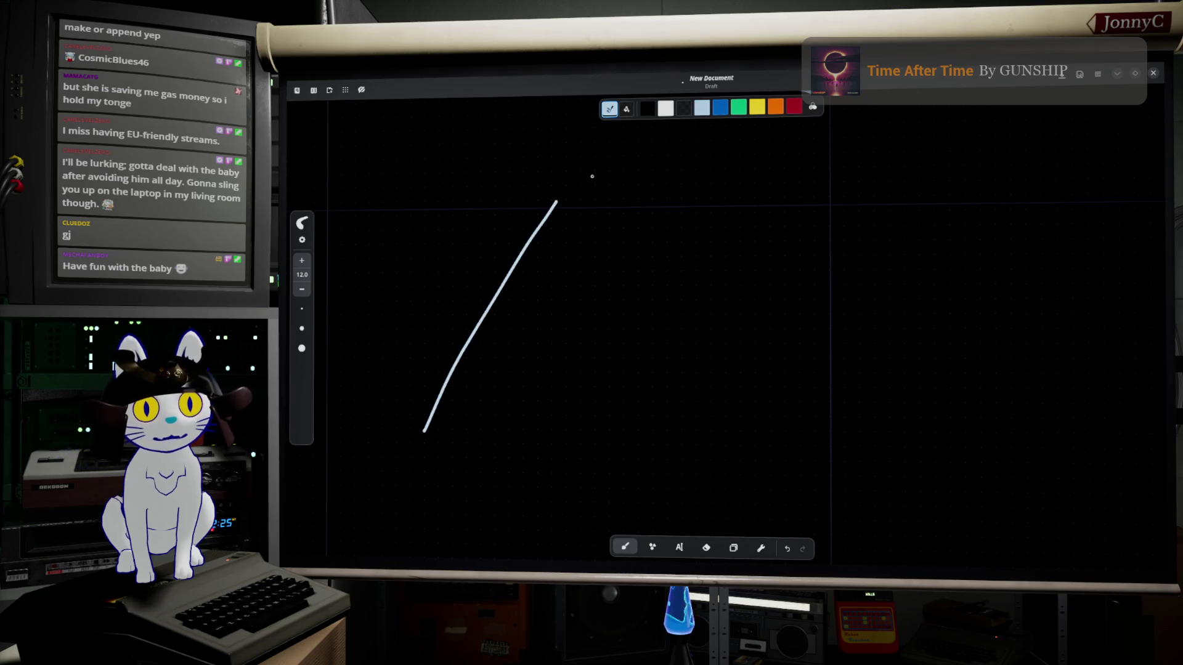
pyautogui.moveTo(558, 202)
pyautogui.mouseDown()
pyautogui.moveTo(602, 256)
pyautogui.moveTo(677, 432)
pyautogui.mouseUp()
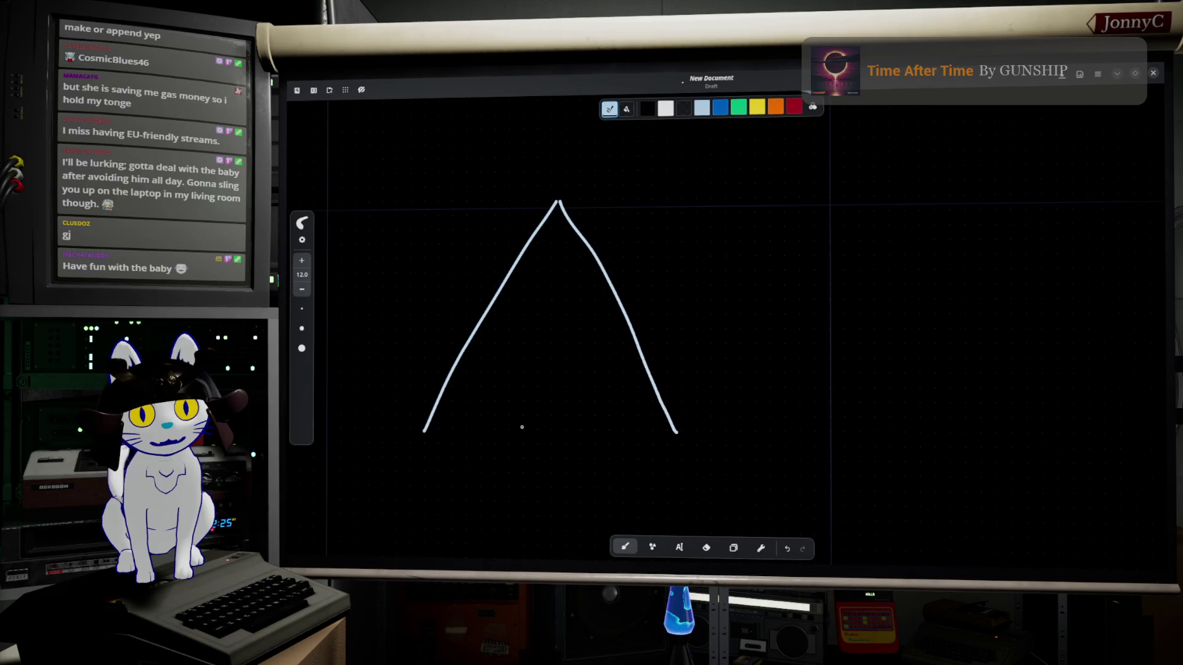
pyautogui.moveTo(444, 425)
pyautogui.mouseDown()
pyautogui.moveTo(641, 461)
pyautogui.moveTo(692, 447)
pyautogui.mouseUp()
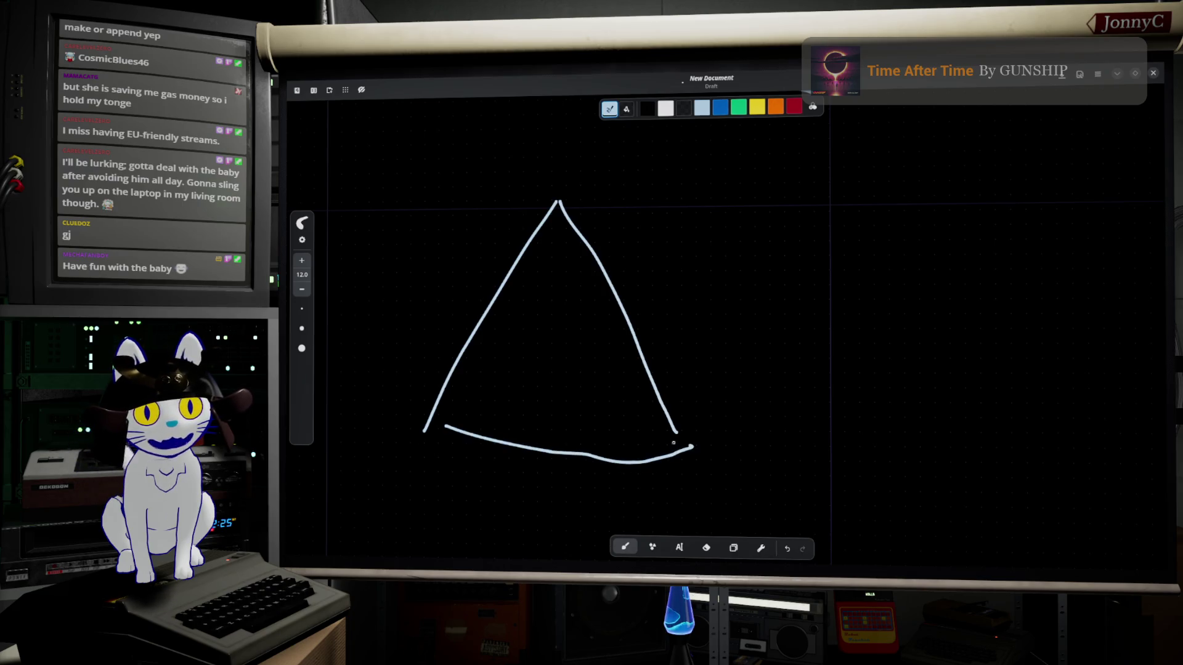
pyautogui.moveTo(638, 338)
pyautogui.mouseDown()
pyautogui.moveTo(590, 425)
pyautogui.moveTo(562, 443)
pyautogui.moveTo(491, 305)
pyautogui.moveTo(606, 279)
pyautogui.moveTo(468, 394)
pyautogui.moveTo(456, 430)
pyautogui.mouseUp()
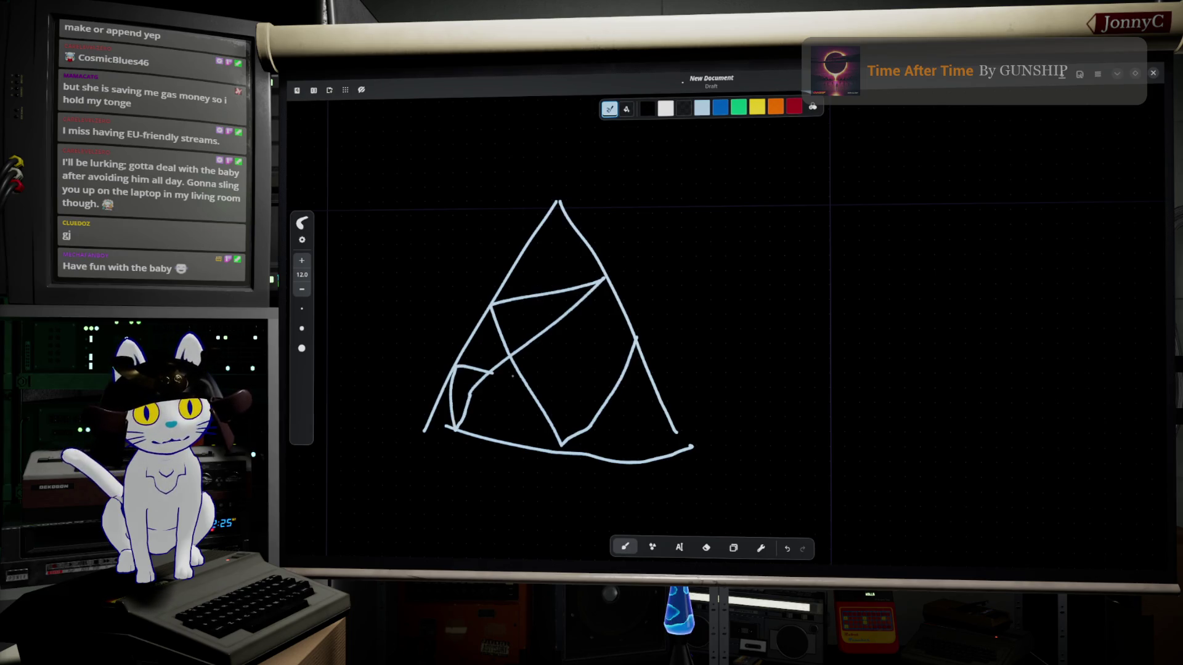
pyautogui.moveTo(493, 373); pyautogui.dragTo(661, 330)
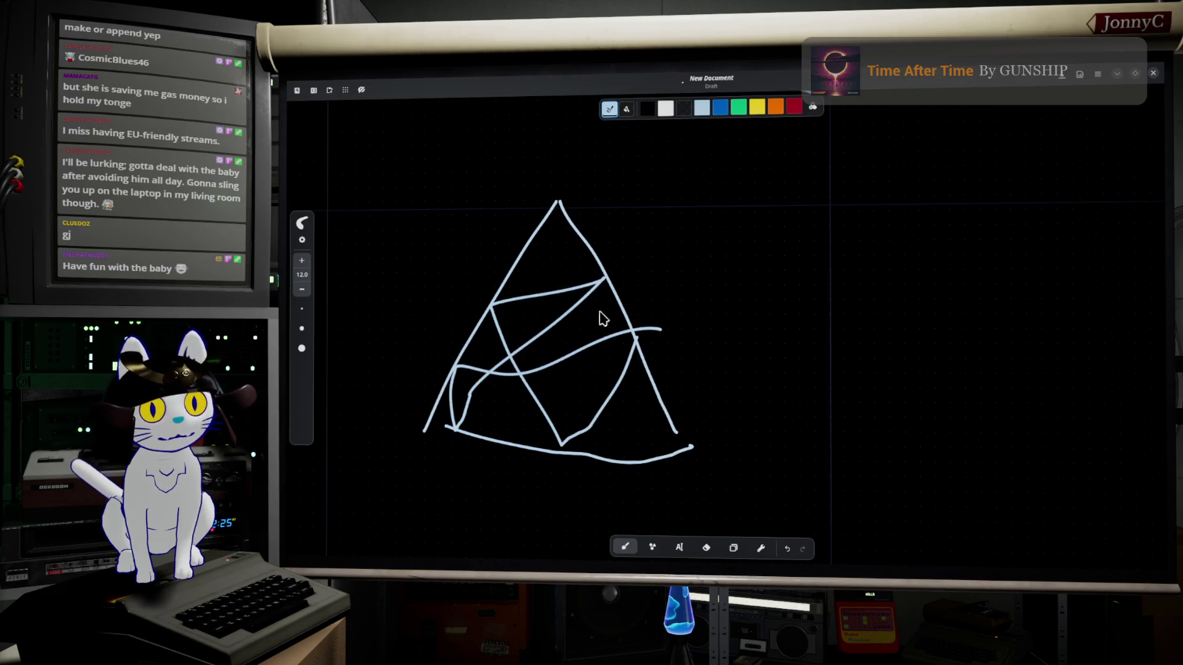
# Add a horizontal line leading out of the triangle's right edge and a vertical line crossing it
pyautogui.moveTo(645, 335); pyautogui.dragTo(880, 329)
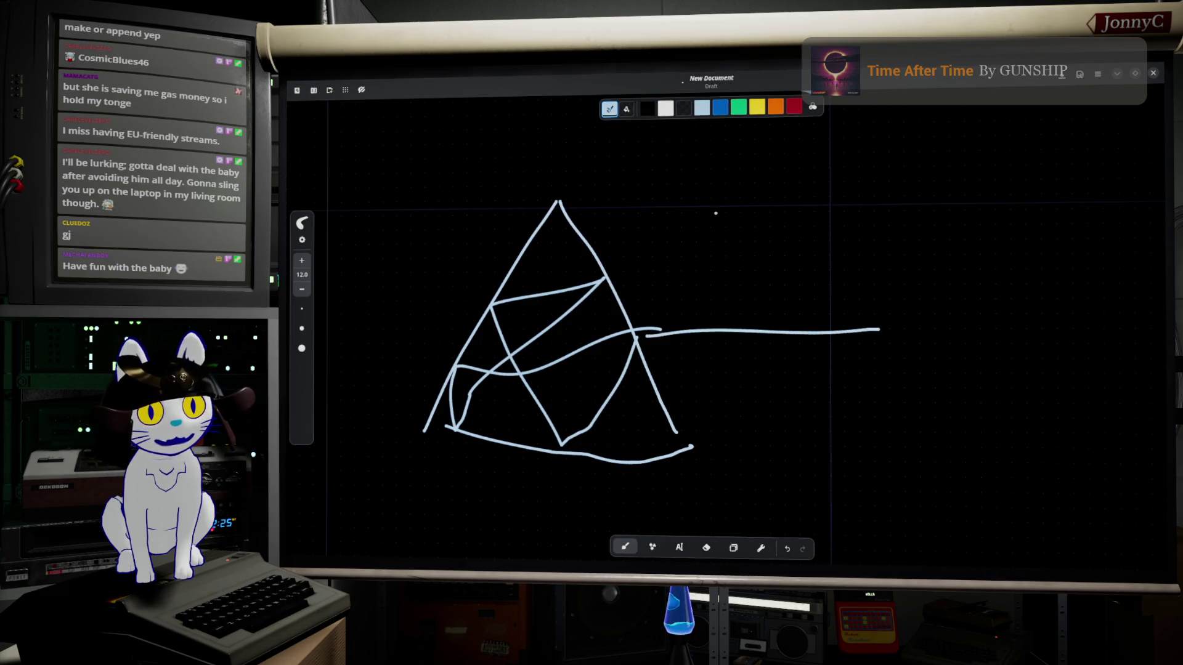
pyautogui.moveTo(715, 213); pyautogui.dragTo(758, 428)
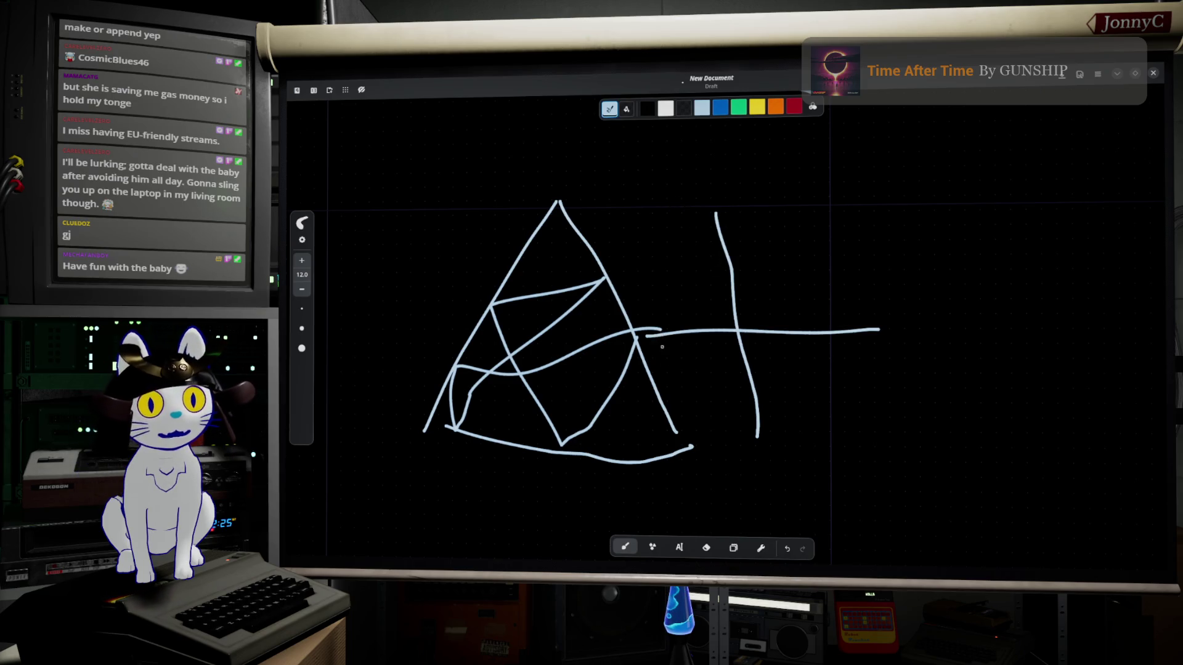
pyautogui.scroll(2, 668, 282)
pyautogui.scroll(-2, 668, 282)
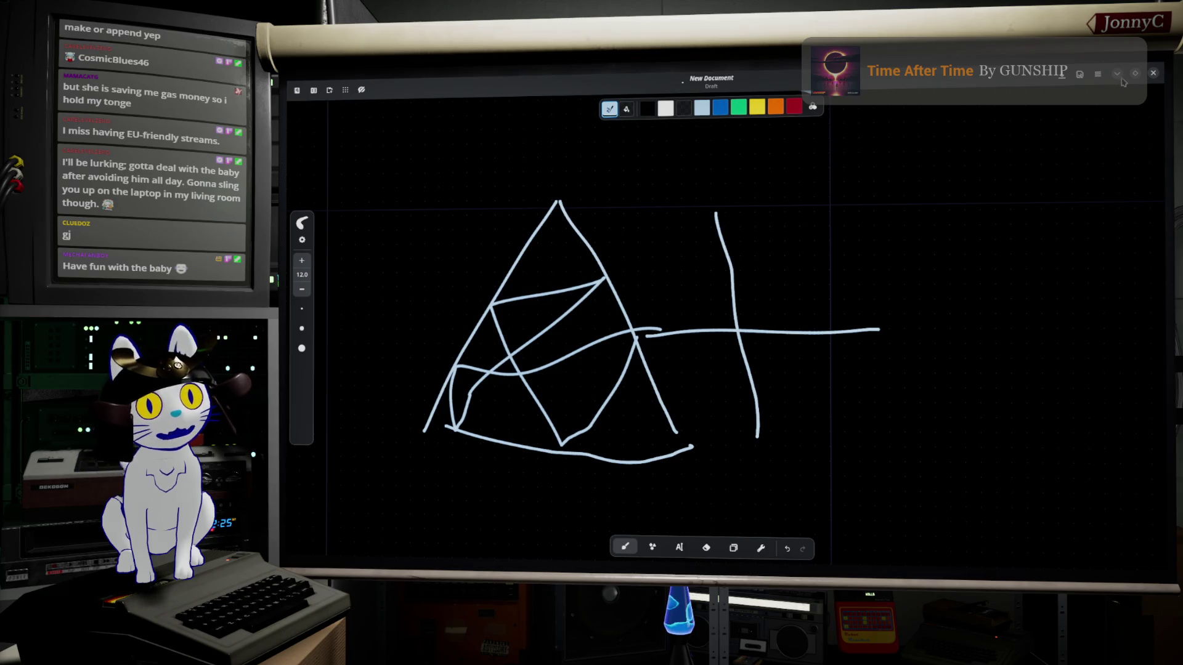
# Minimize the drawing app so Firefox's New Tab page shows again
pyautogui.click(1117, 75)
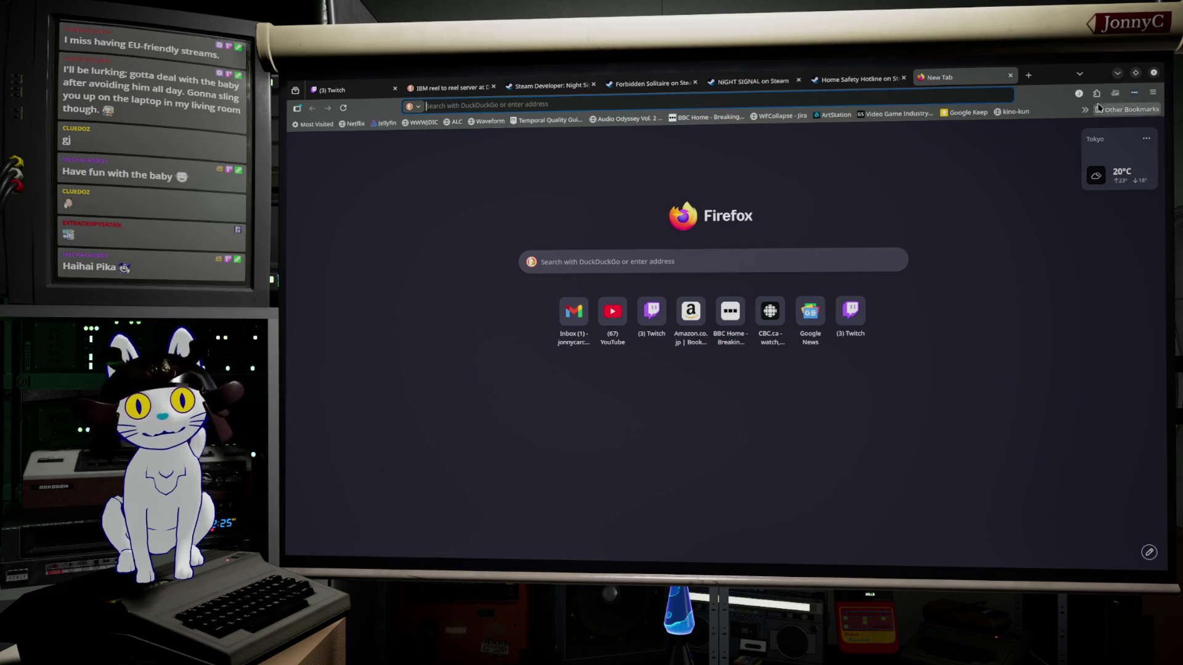
# Minimize Firefox and orbit the M_kaleidoscope material preview to check the mirrored pattern
pyautogui.click(1116, 73)
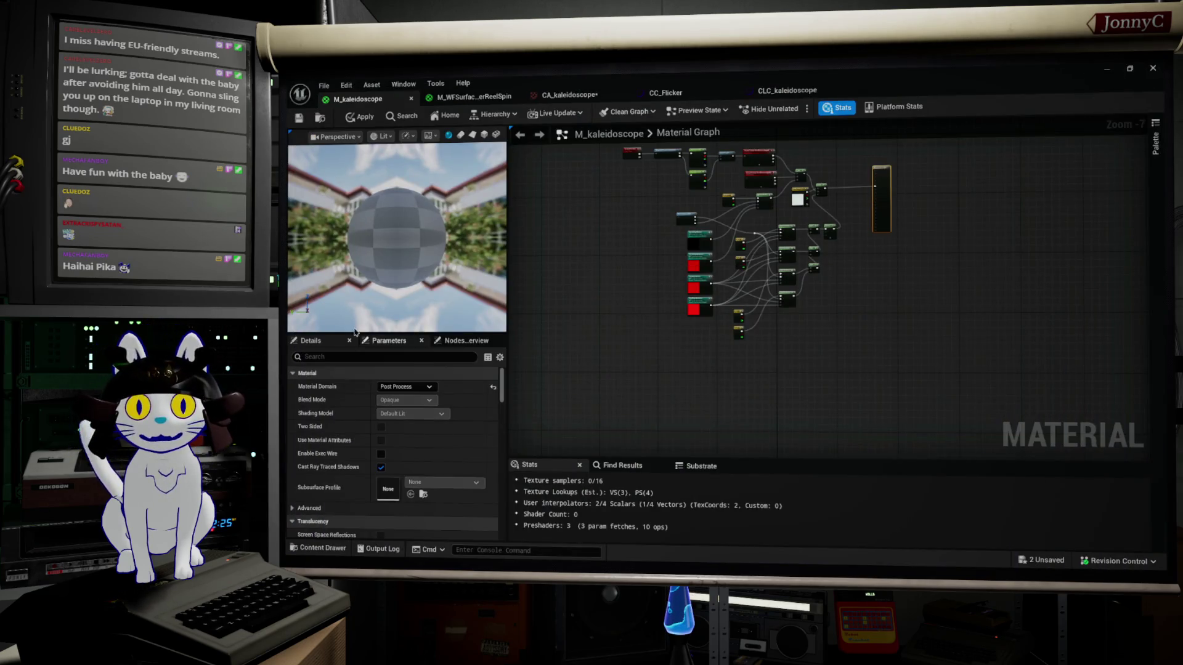
pyautogui.scroll(5, 396, 279)
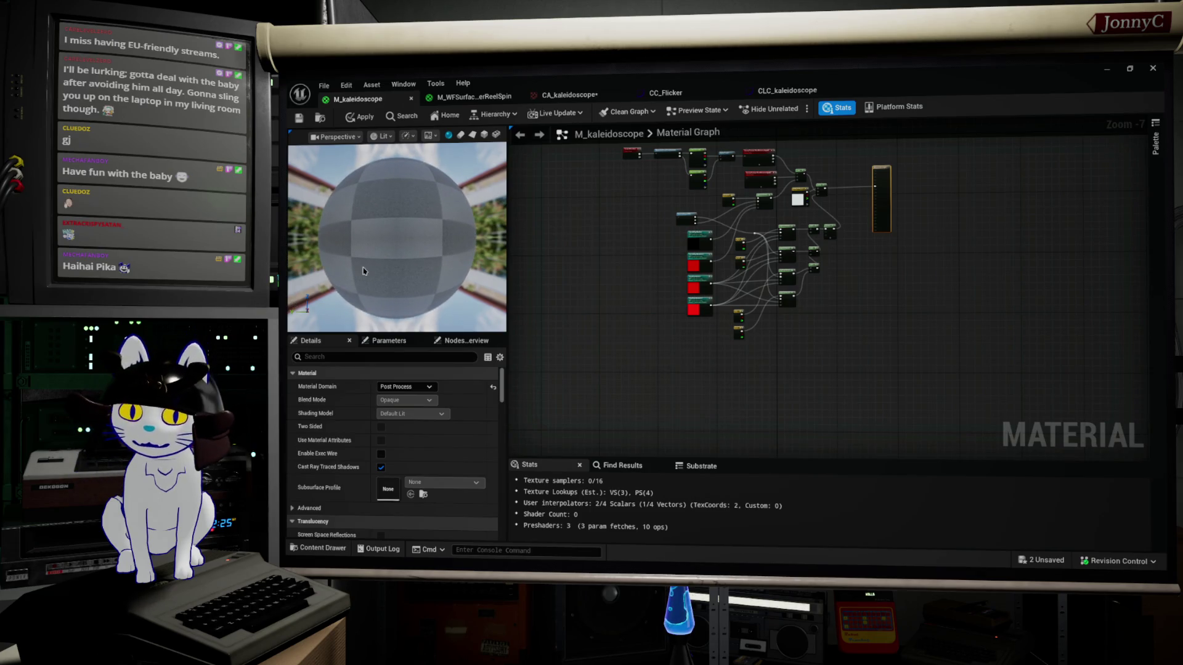
pyautogui.moveTo(396, 280); pyautogui.dragTo(450, 246)
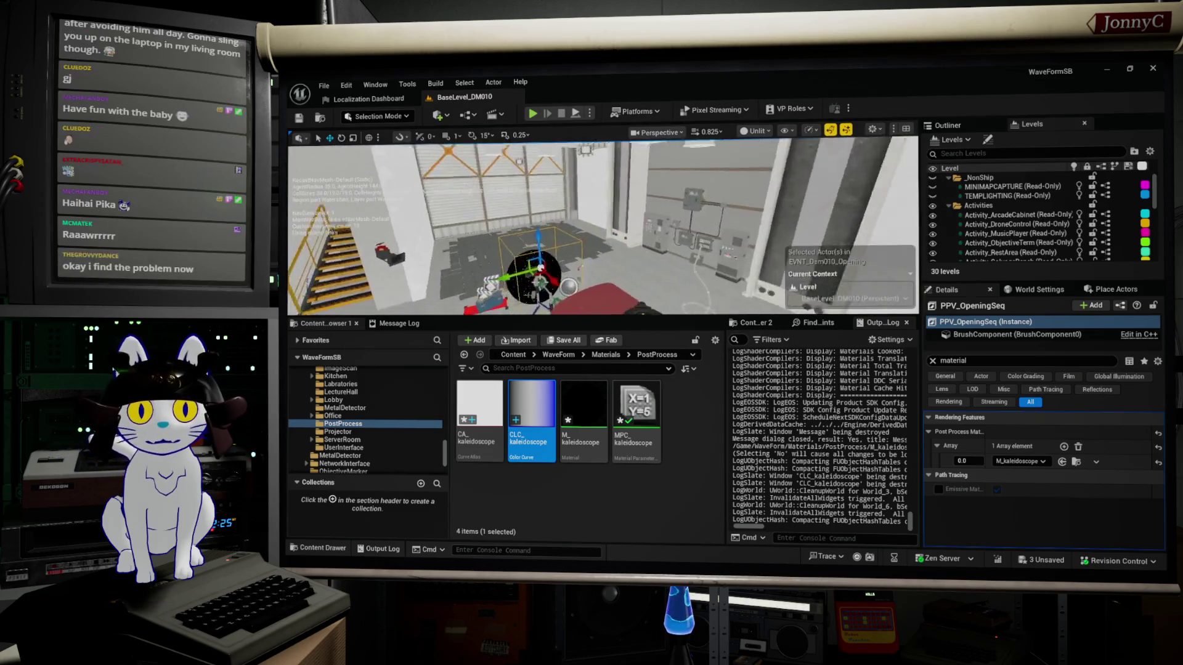
# Frame the selected post-process volume, then select the SEQ_DEM010_Opening010 level sequence actor
pyautogui.press('f')
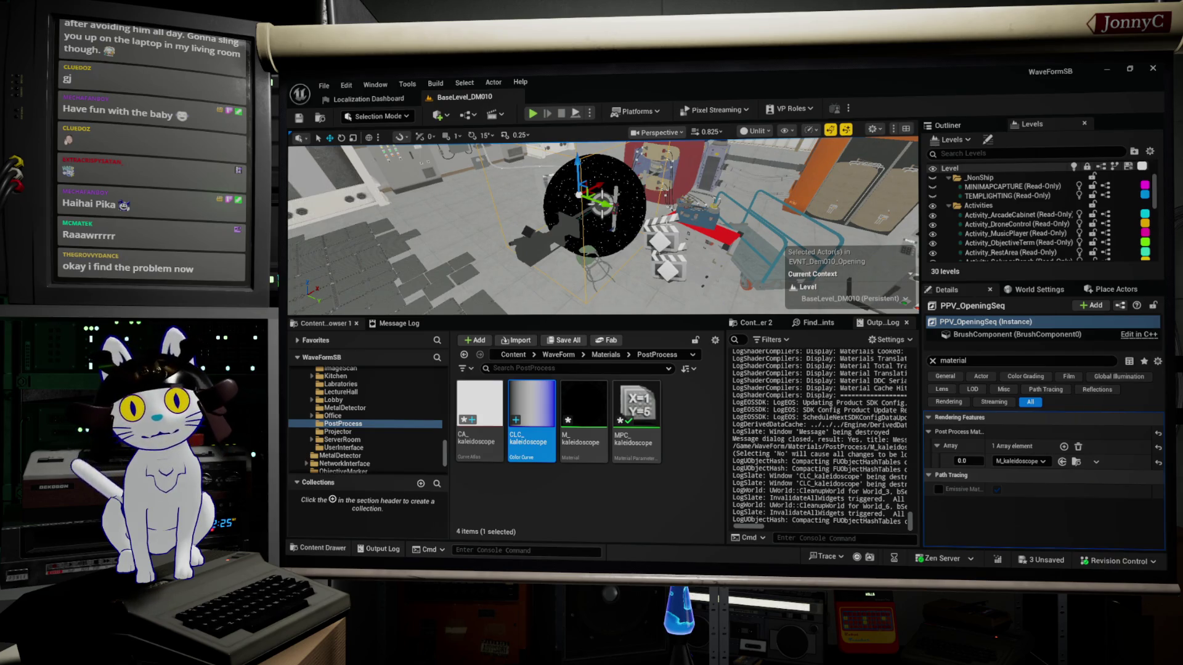
pyautogui.click(394, 265)
pyautogui.click(659, 240)
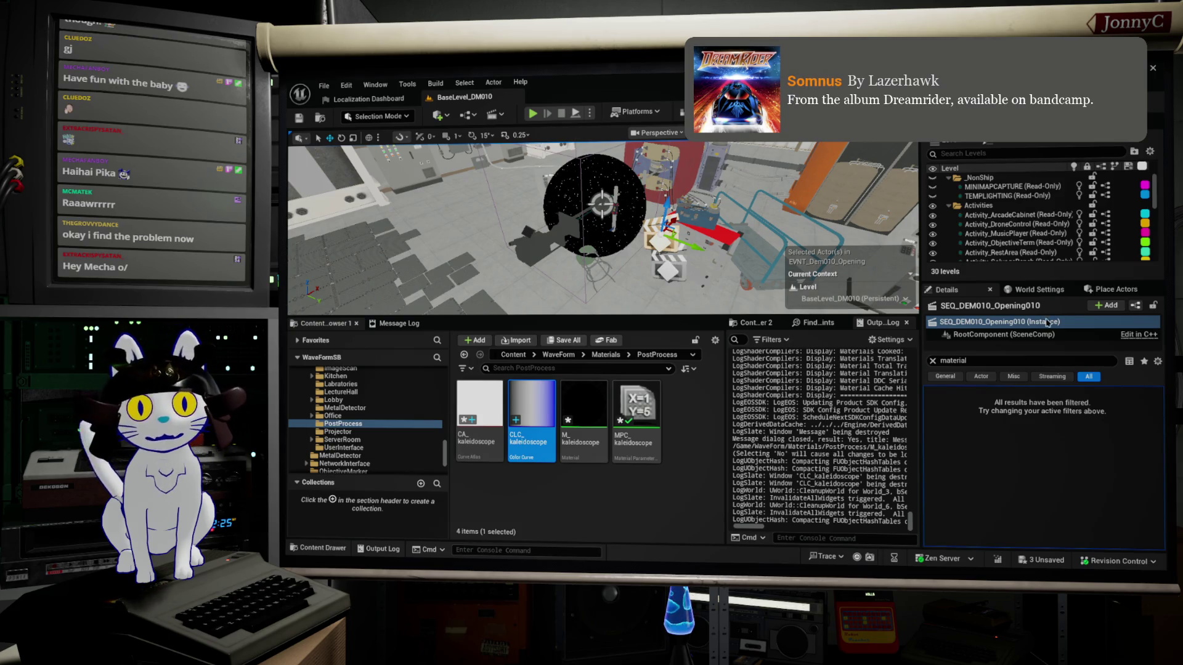
# Open SEQ_DEM010_Opening010 in Sequencer, set the viewport to Lit, and select the camera crane rig
pyautogui.click(933, 361)
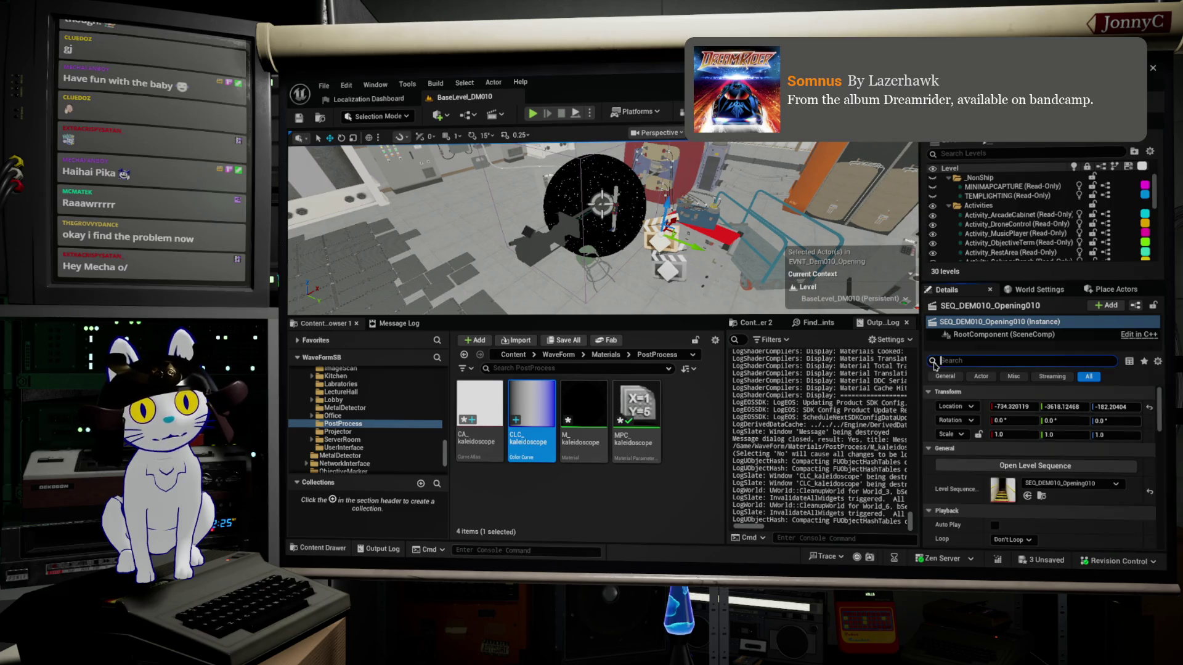
pyautogui.click(1017, 465)
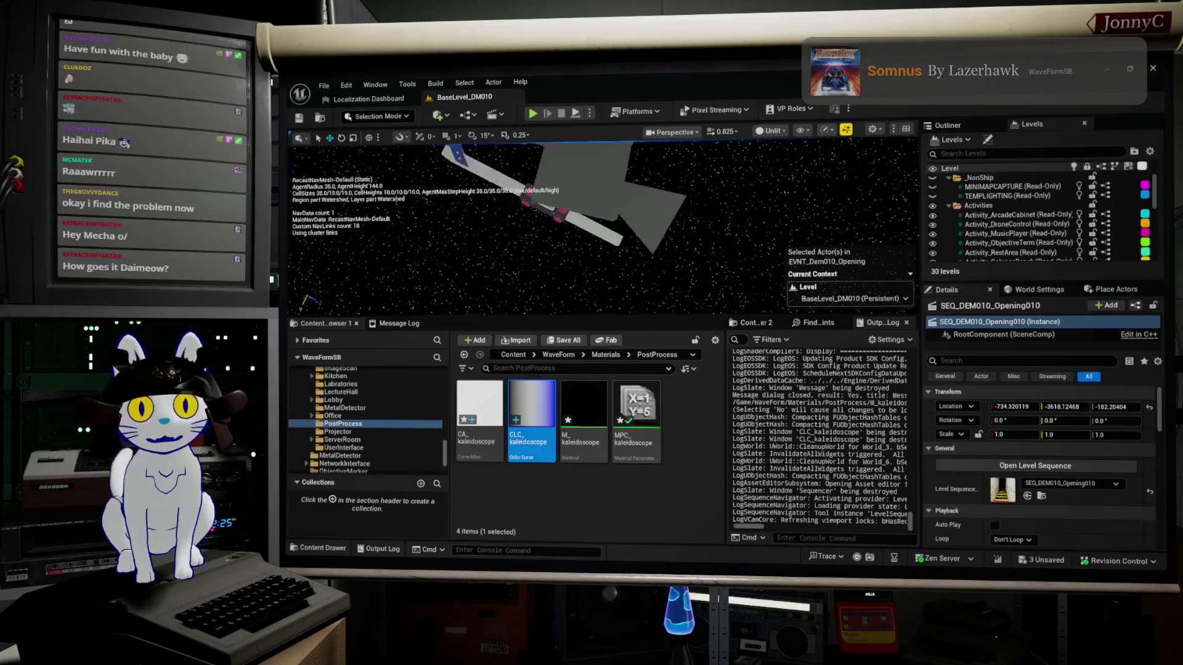
pyautogui.click(776, 131)
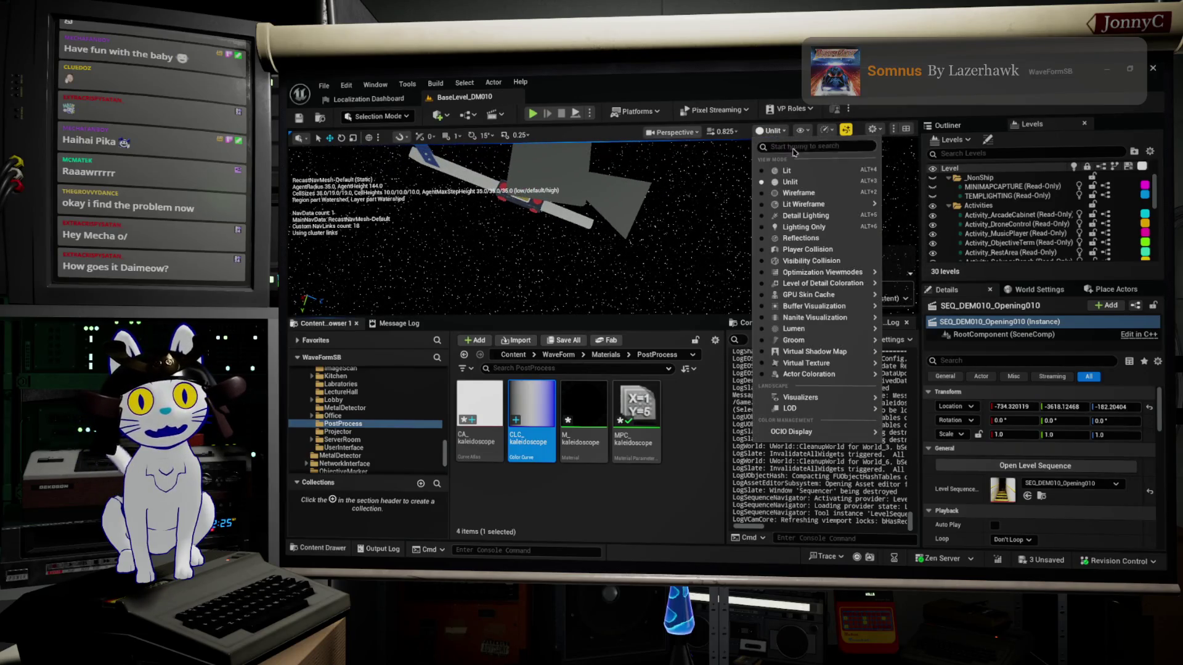
pyautogui.click(803, 170)
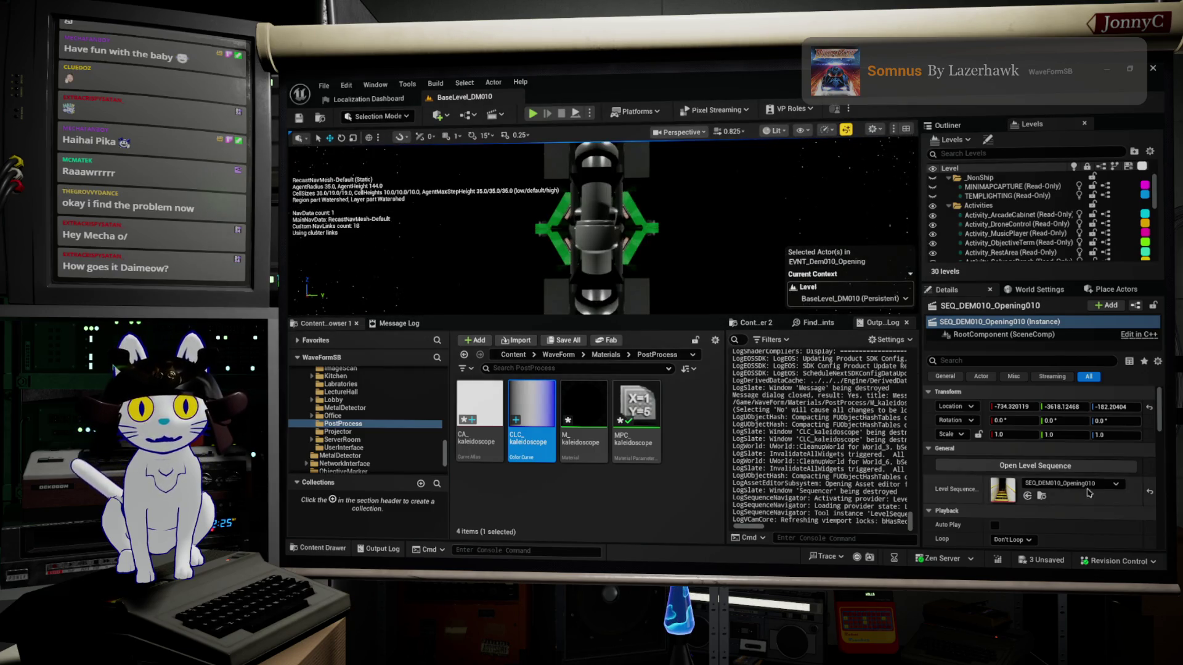
pyautogui.click(646, 231)
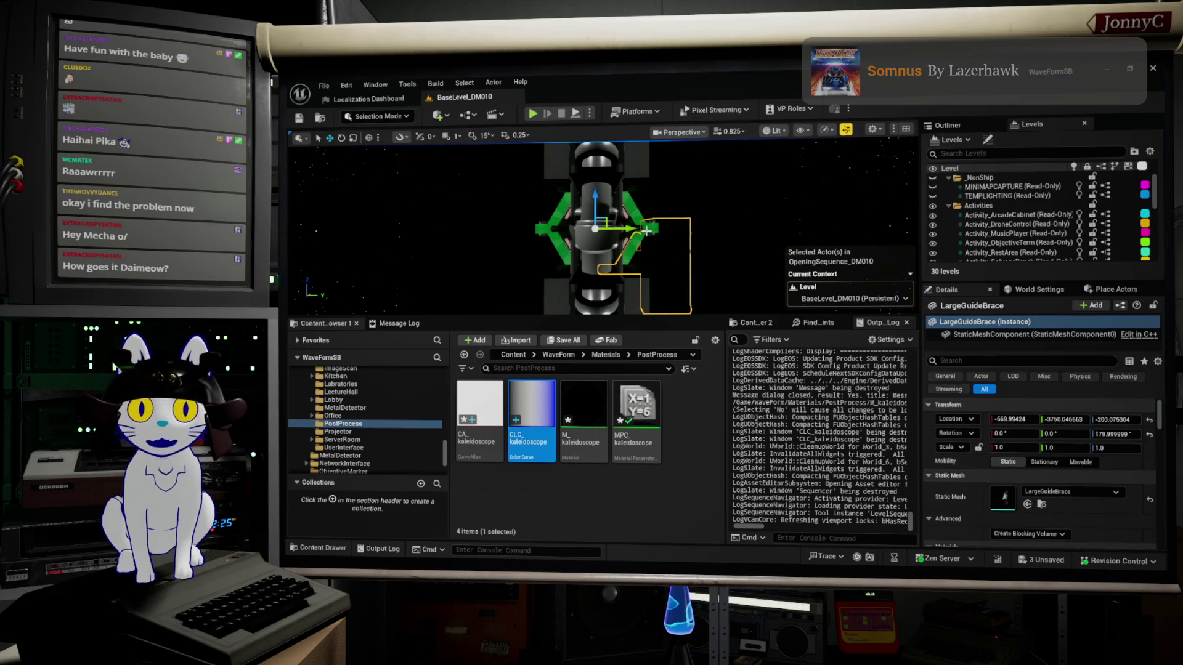
pyautogui.click(649, 247)
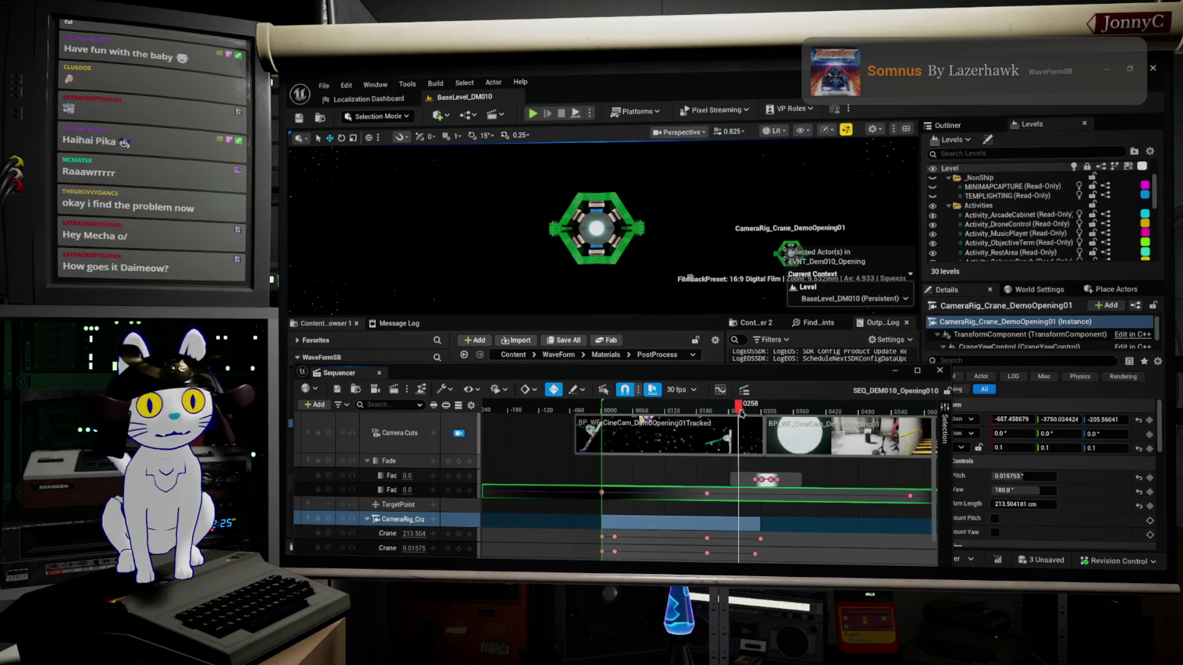
# Scrub the camera-rig sequence back to frame 0062 and enlarge the level view beside PostProcess assets
pyautogui.moveTo(741, 412)
pyautogui.mouseDown()
pyautogui.moveTo(598, 428)
pyautogui.moveTo(802, 397)
pyautogui.moveTo(751, 392)
pyautogui.moveTo(928, 389)
pyautogui.moveTo(697, 400)
pyautogui.moveTo(597, 431)
pyautogui.moveTo(635, 429)
pyautogui.mouseUp()
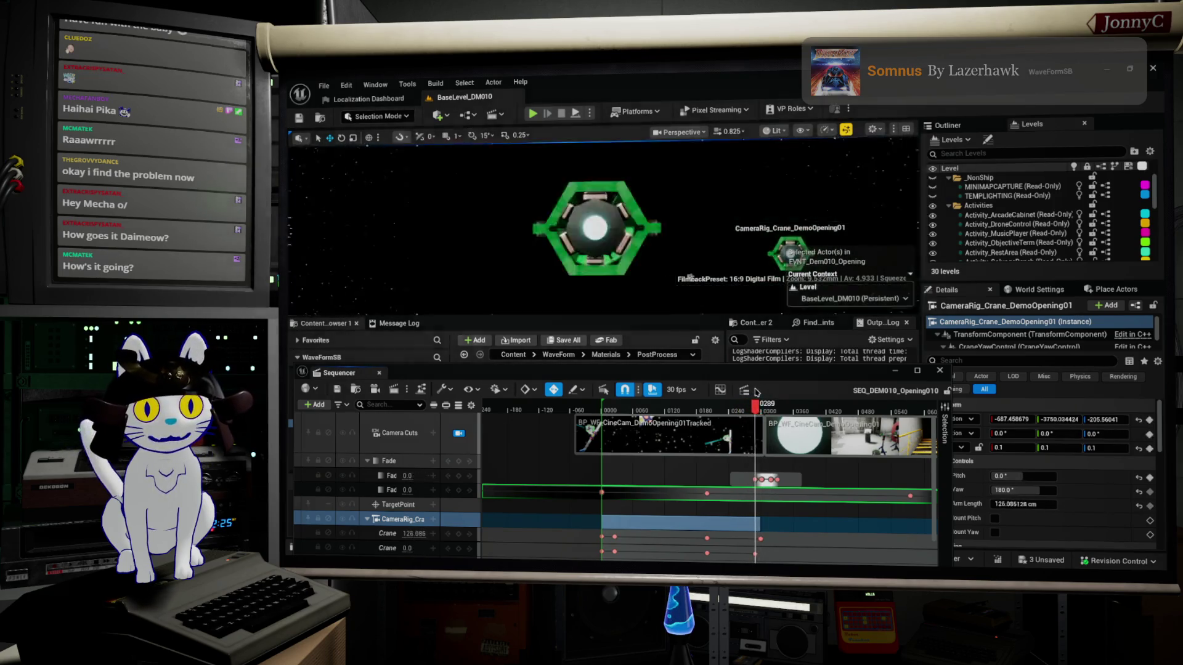
pyautogui.press('Left')
pyautogui.press('Left')
pyautogui.press('Left')
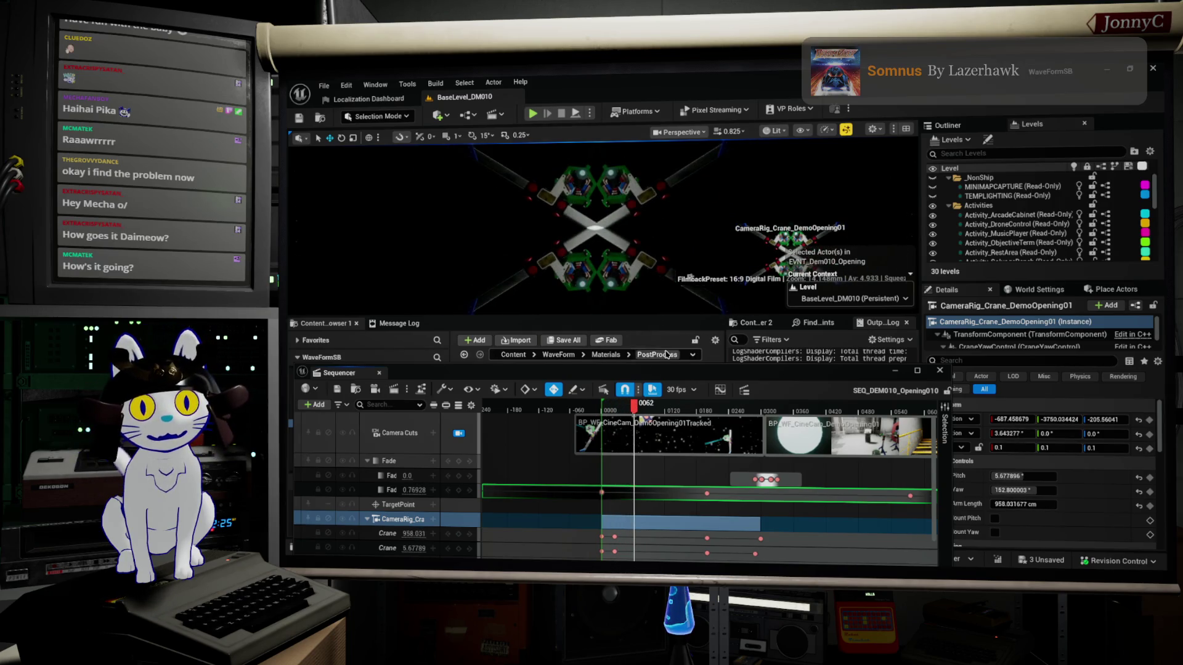
pyautogui.moveTo(699, 373); pyautogui.dragTo(763, 421)
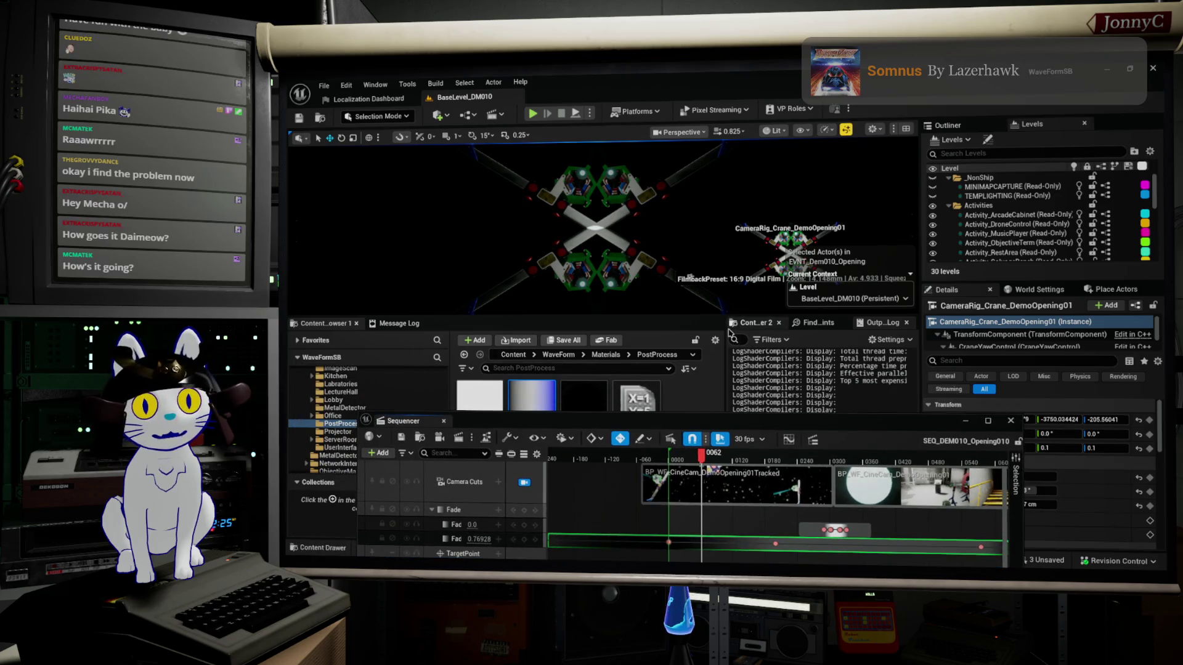
pyautogui.moveTo(709, 317)
pyautogui.mouseDown()
pyautogui.moveTo(716, 407)
pyautogui.moveTo(977, 343)
pyautogui.moveTo(1056, 255)
pyautogui.moveTo(1069, 250)
pyautogui.moveTo(1073, 274)
pyautogui.mouseUp()
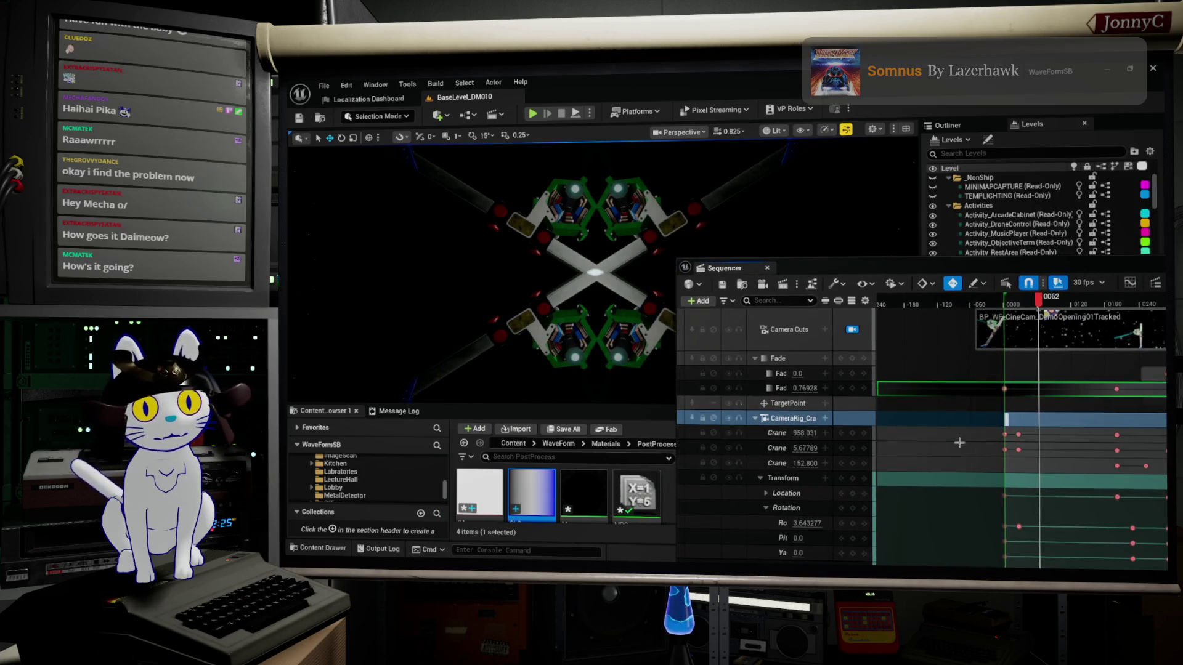
# Select the Crane key and drag the CameraRig_Crane arm length down to 755.219
pyautogui.scroll(-1, 1066, 383)
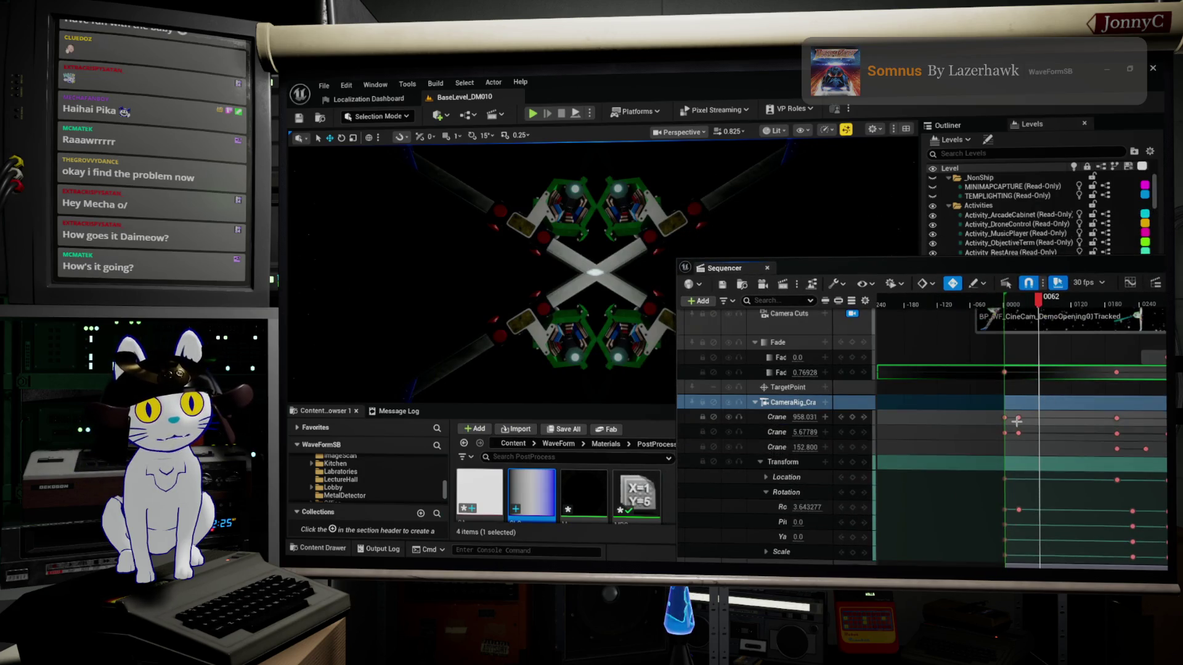
pyautogui.click(1019, 418)
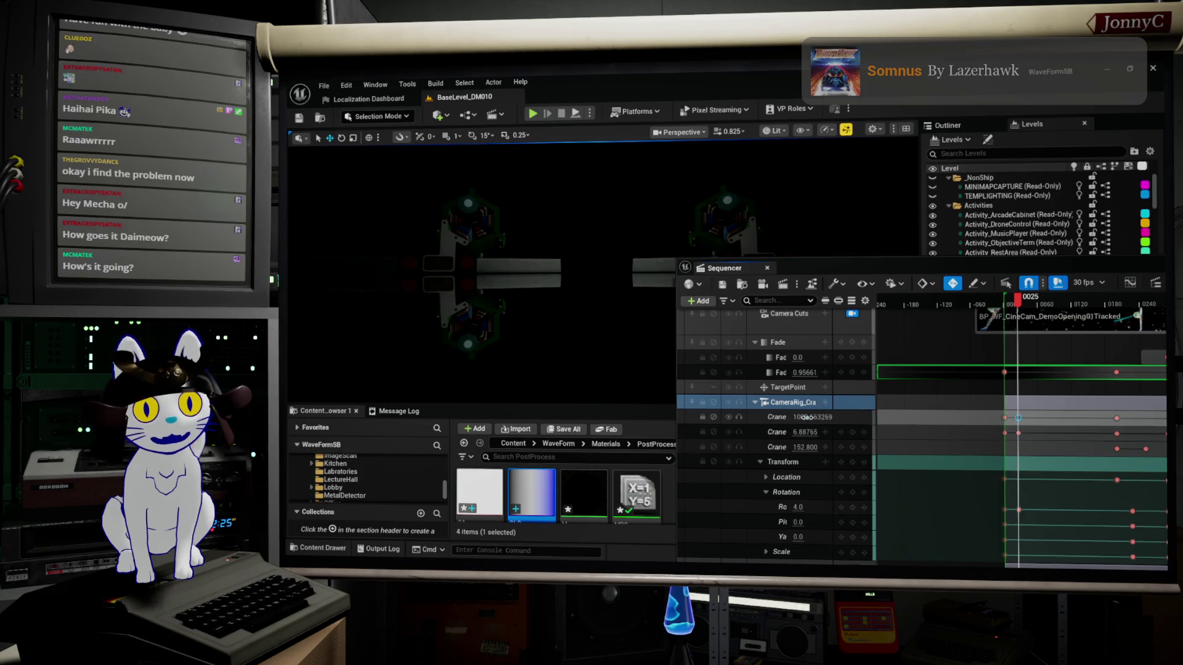
pyautogui.moveTo(801, 418)
pyautogui.mouseDown()
pyautogui.moveTo(764, 420)
pyautogui.moveTo(808, 432)
pyautogui.mouseUp()
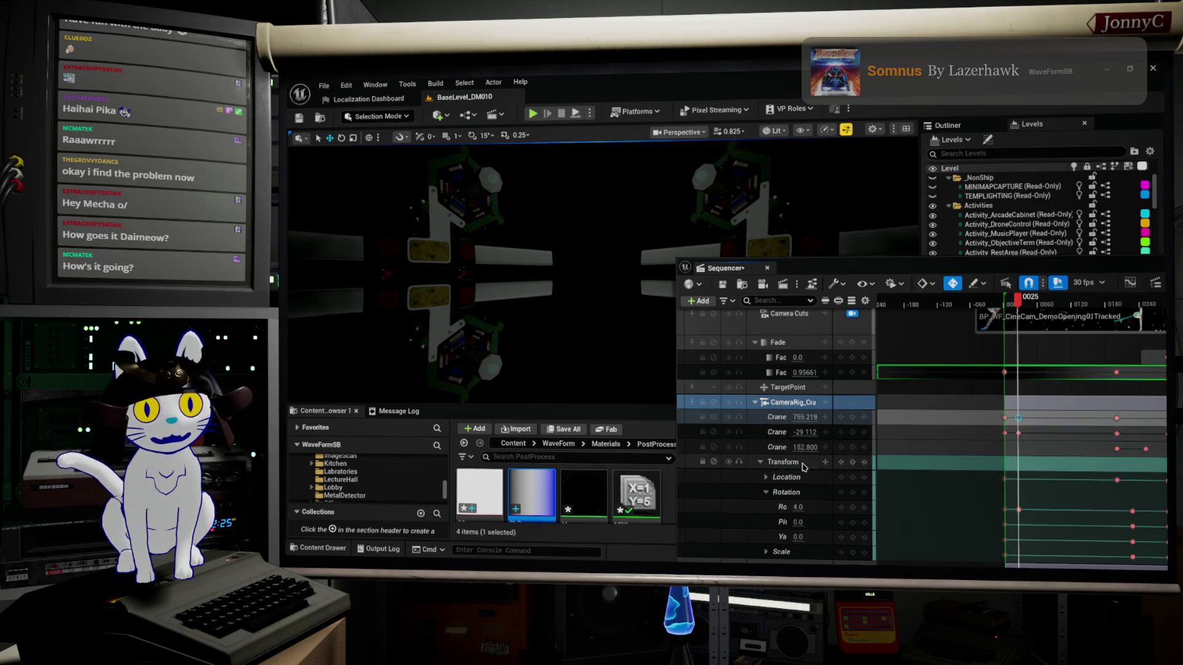
pyautogui.scroll(-2, 815, 502)
pyautogui.scroll(-5, 814, 502)
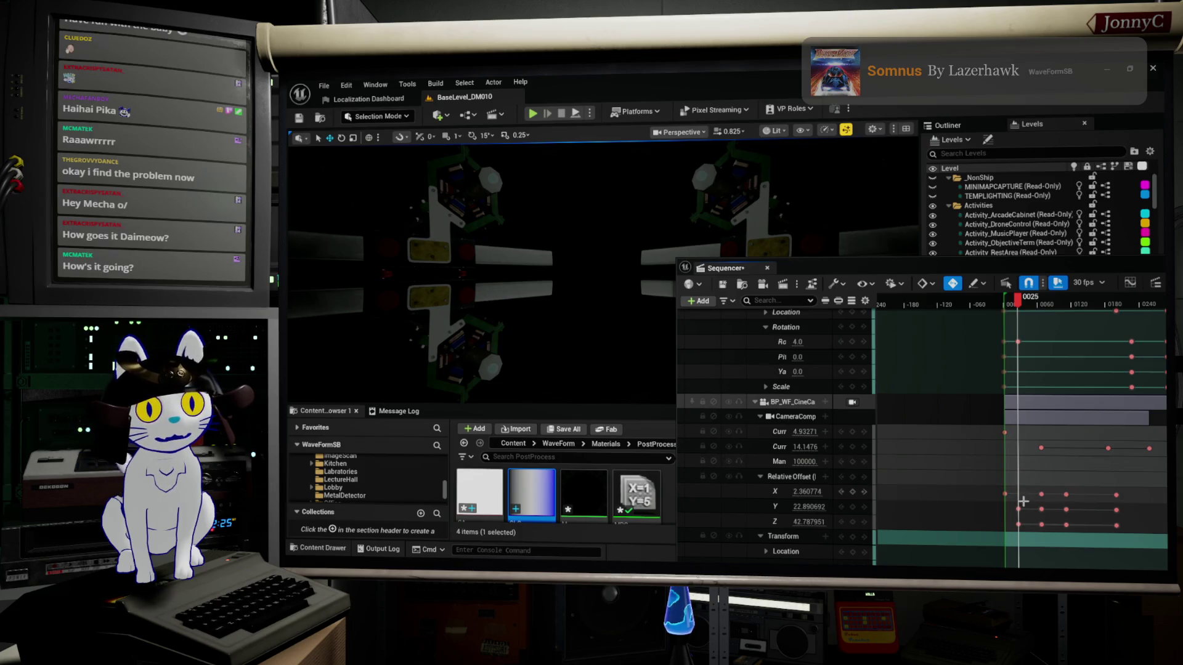
# Lower the camera rig's Rotation Roll keyframe value, preview a later frame, and float the Sequencer window
pyautogui.scroll(-5, 1023, 512)
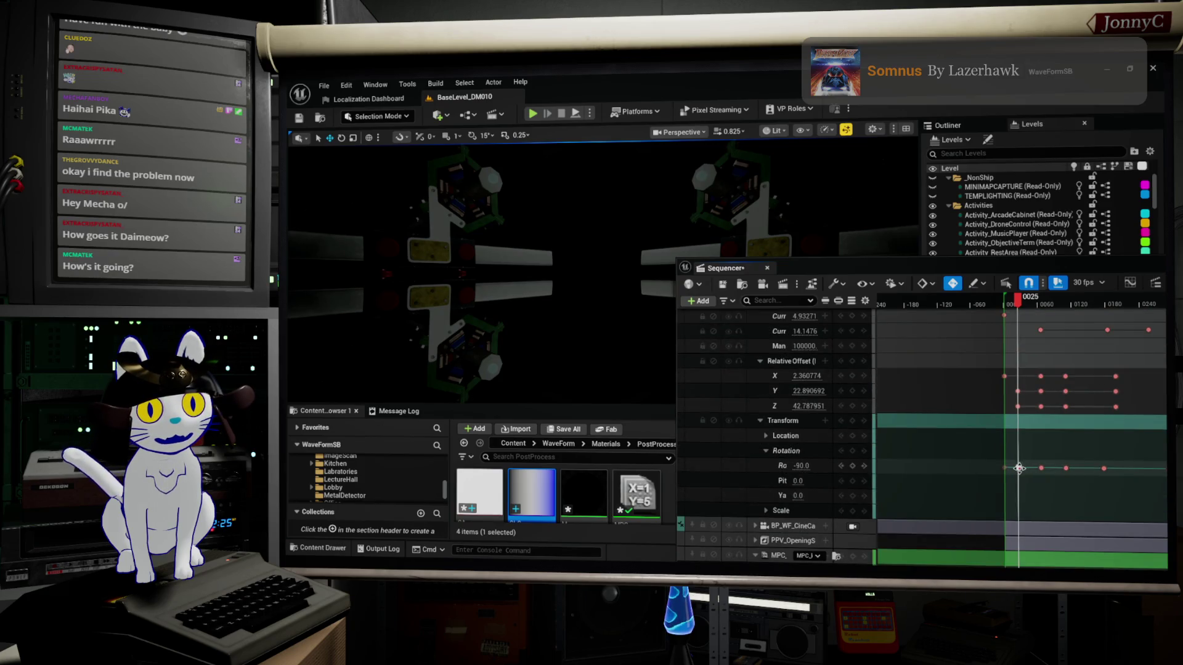
pyautogui.click(1020, 468)
pyautogui.moveTo(801, 466); pyautogui.dragTo(752, 466)
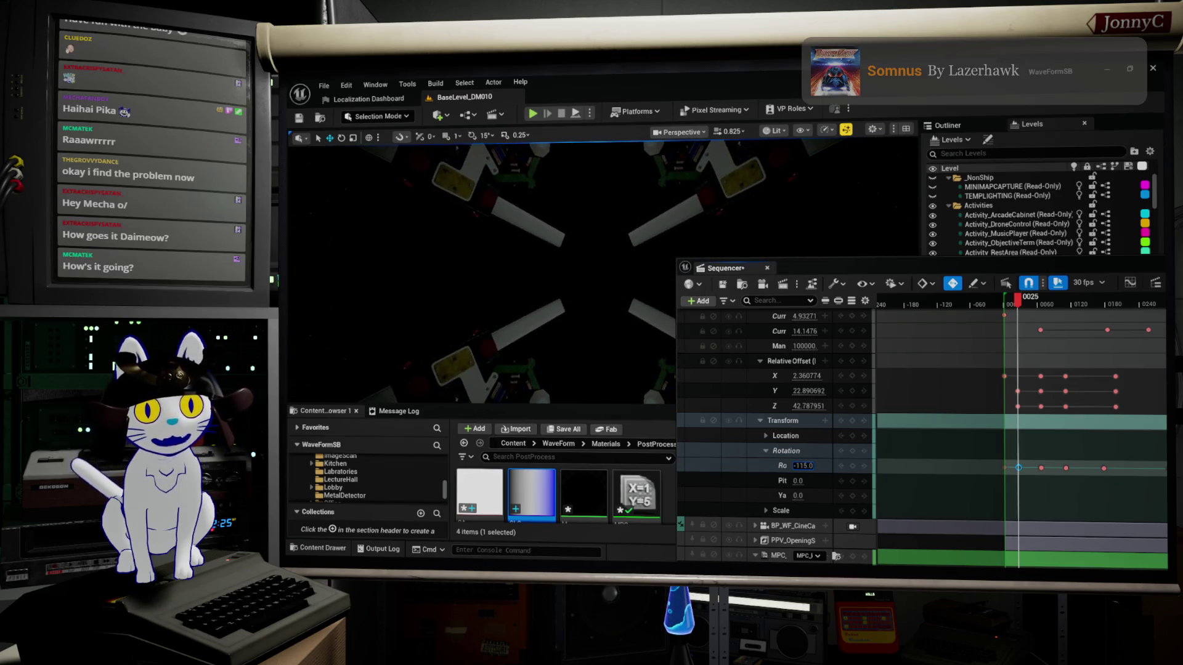
pyautogui.moveTo(1012, 305)
pyautogui.mouseDown()
pyautogui.moveTo(1096, 301)
pyautogui.moveTo(1133, 284)
pyautogui.moveTo(1160, 293)
pyautogui.mouseUp()
pyautogui.moveTo(1061, 265)
pyautogui.mouseDown()
pyautogui.moveTo(911, 250)
pyautogui.moveTo(807, 295)
pyautogui.moveTo(710, 363)
pyautogui.mouseUp()
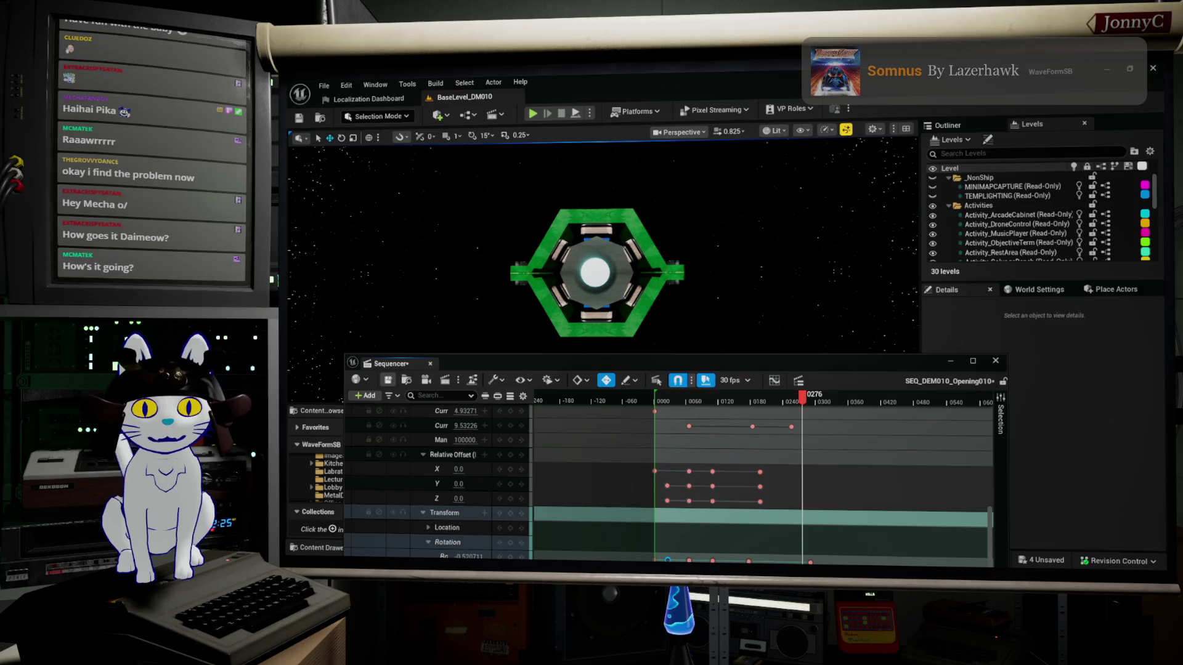
# Save SEQ_DEM010_Opening010, dock and re-float the Sequencer window, then close it
pyautogui.hotkey('ctrl', 's')
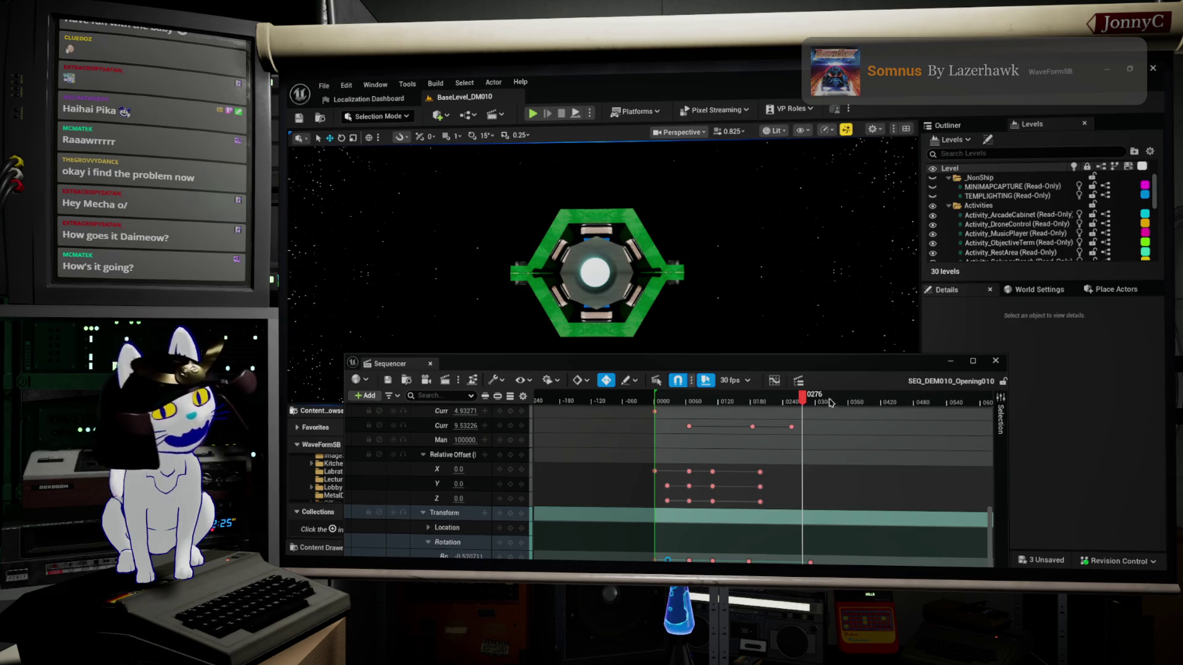
pyautogui.moveTo(825, 364); pyautogui.dragTo(938, 417)
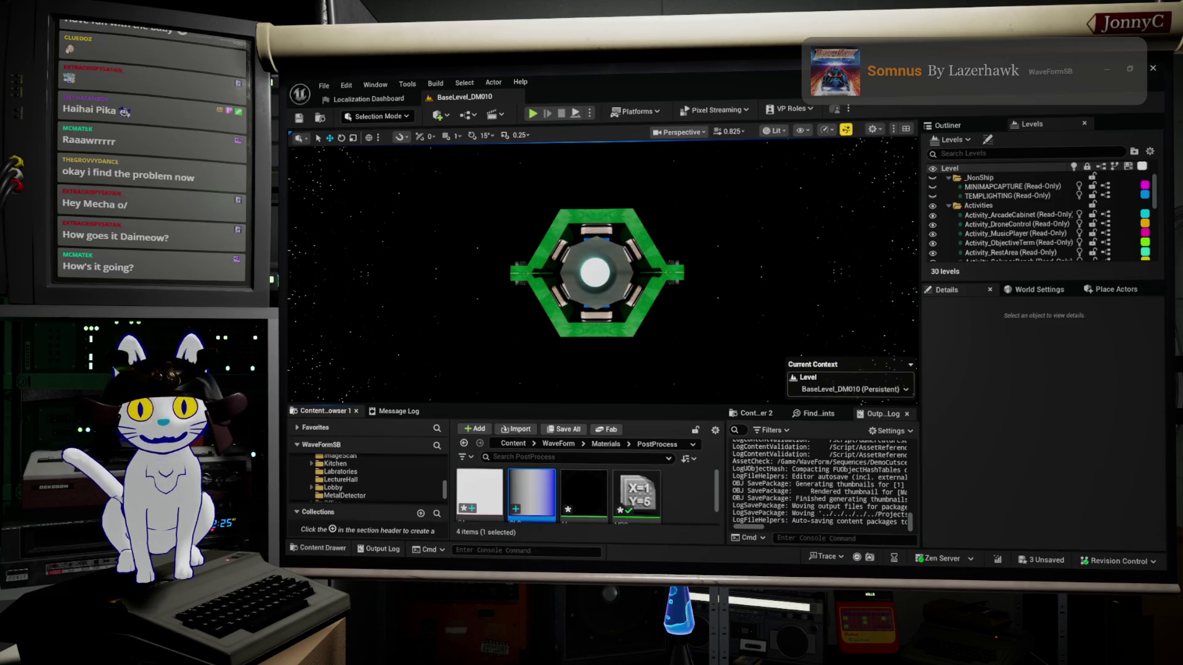
pyautogui.moveTo(938, 416)
pyautogui.mouseDown()
pyautogui.moveTo(616, 89)
pyautogui.moveTo(911, 487)
pyautogui.moveTo(839, 368)
pyautogui.mouseUp()
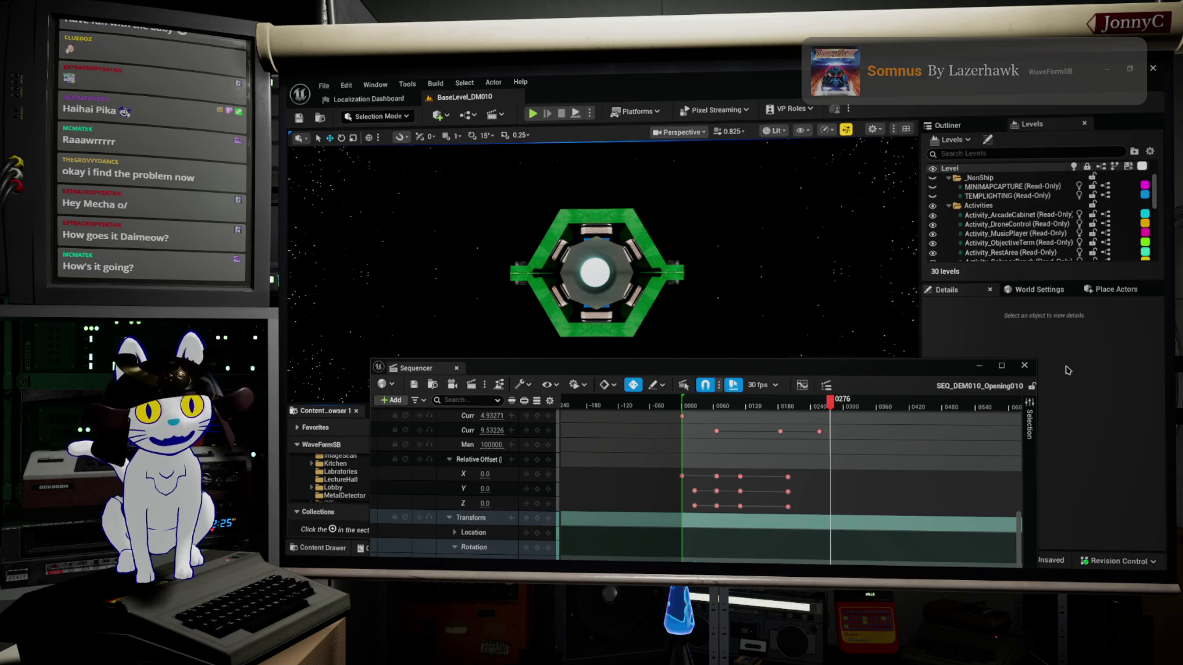
pyautogui.click(1024, 366)
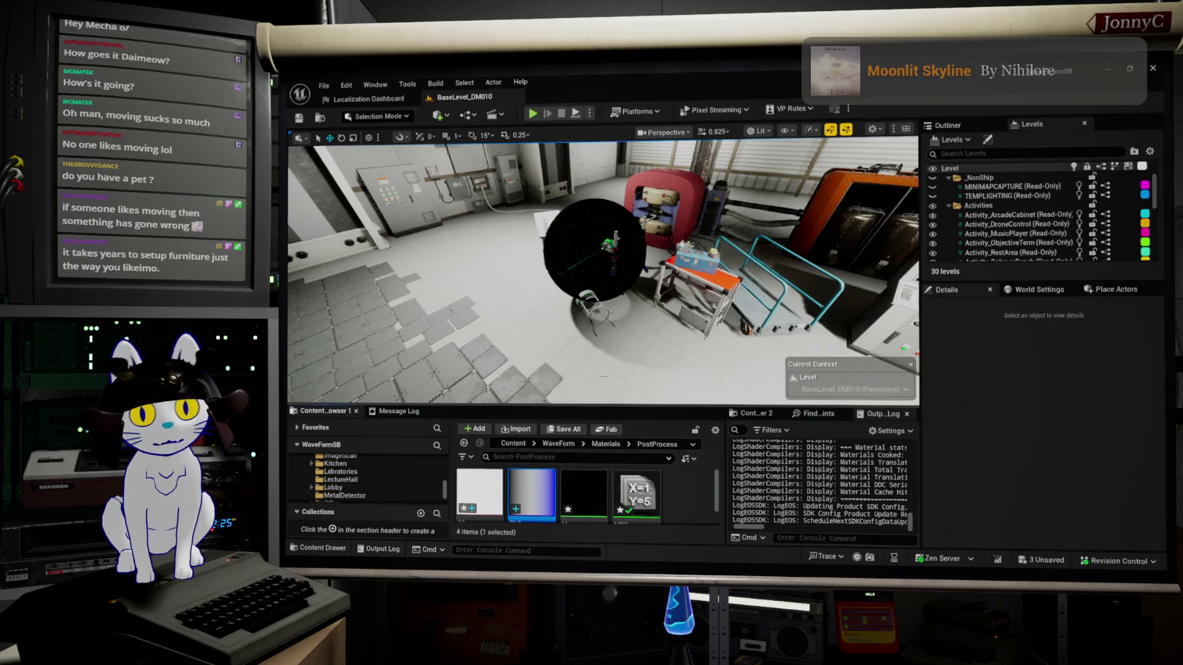
# Zoom the viewport toward the green hexagonal fixture on its pole
pyautogui.scroll(5, 603, 271)
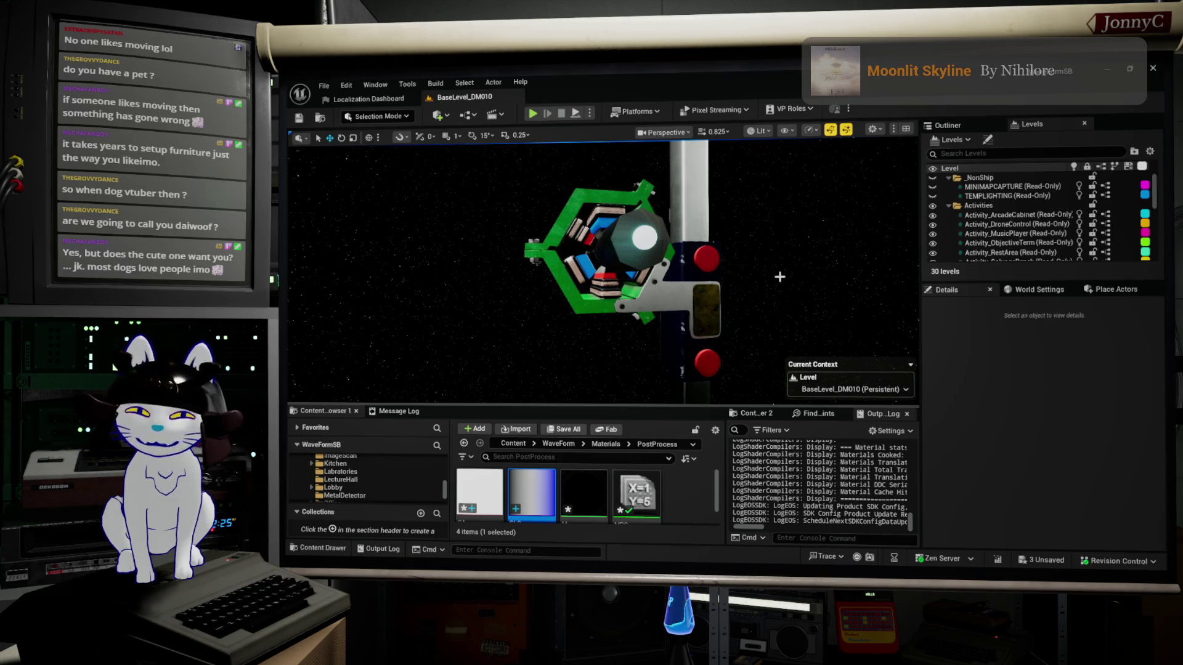
# Orbit and fly the camera to a close, side-on view of the green hexagonal ship
pyautogui.moveTo(781, 272)
pyautogui.mouseDown()
pyautogui.moveTo(739, 244)
pyautogui.moveTo(762, 232)
pyautogui.mouseUp()
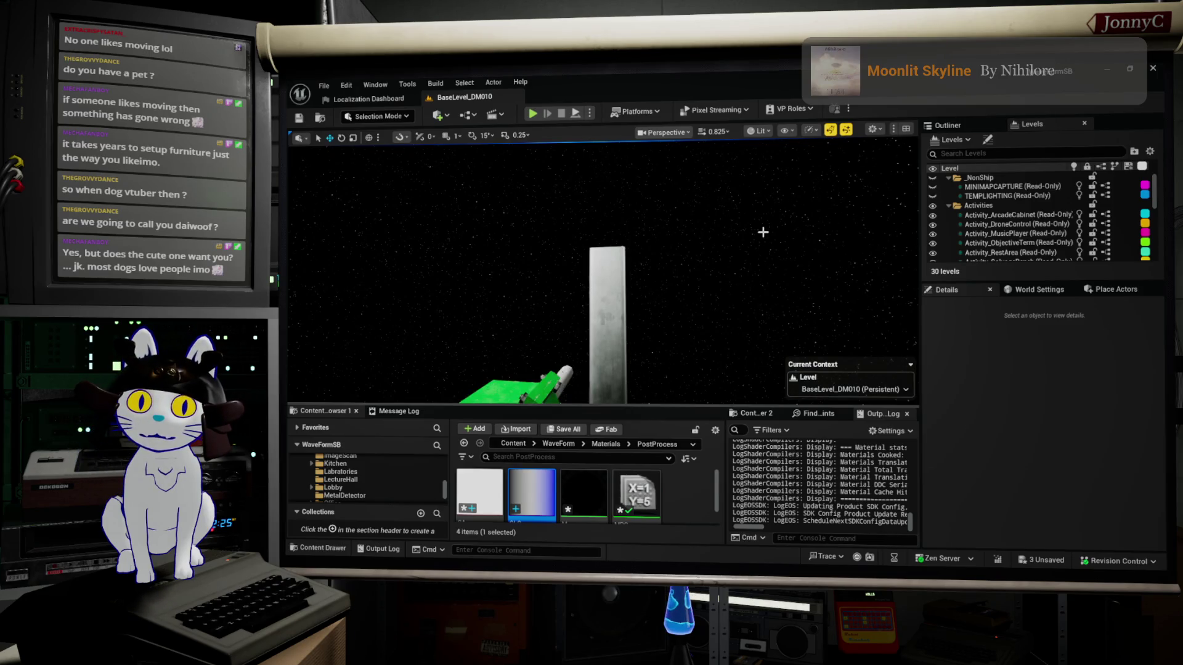
pyautogui.moveTo(752, 248)
pyautogui.mouseDown()
pyautogui.moveTo(755, 261)
pyautogui.moveTo(793, 223)
pyautogui.mouseUp()
pyautogui.moveTo(797, 346); pyautogui.dragTo(797, 333)
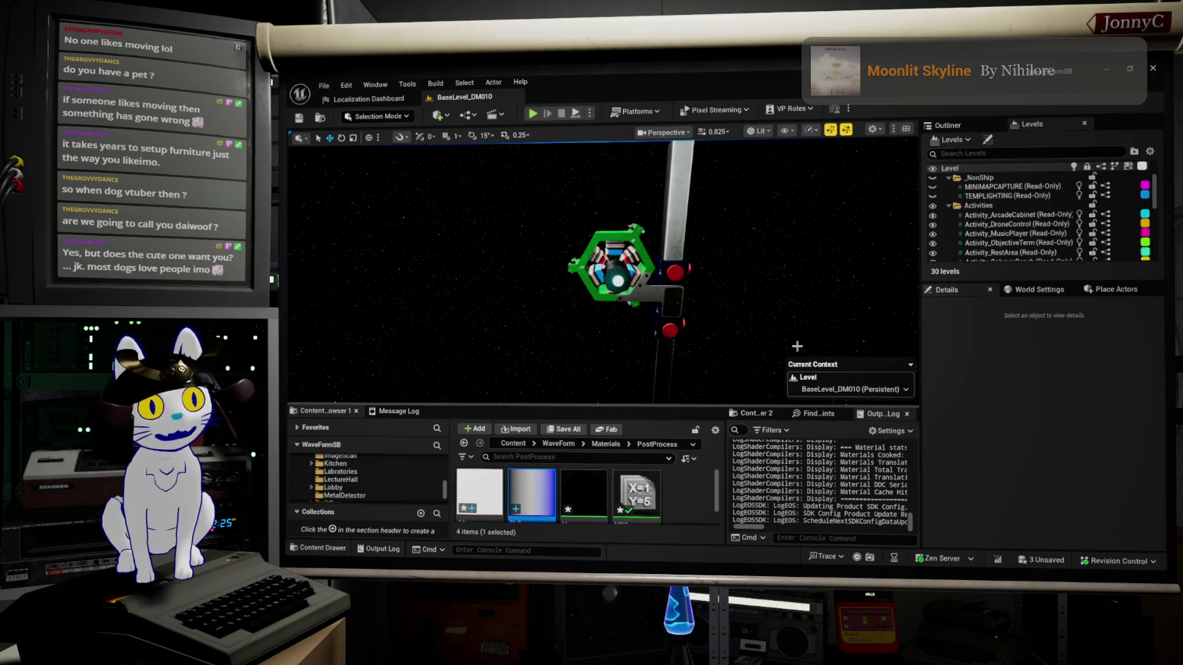
pyautogui.moveTo(666, 293); pyautogui.dragTo(616, 283)
pyautogui.moveTo(764, 289); pyautogui.dragTo(789, 290)
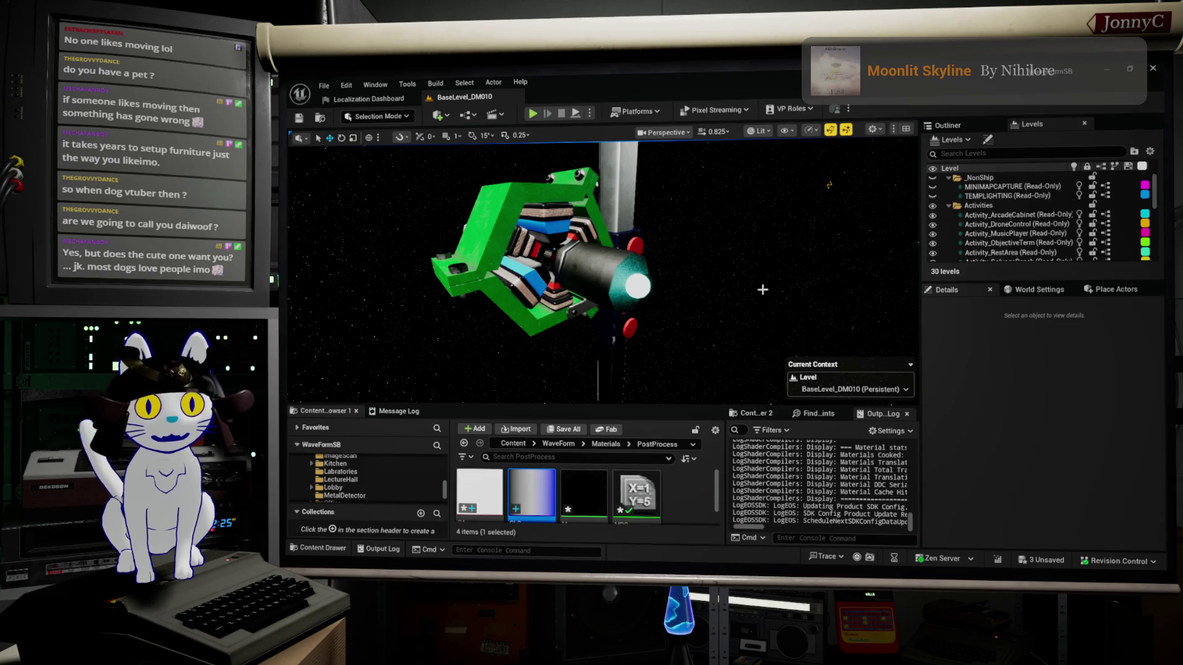
pyautogui.moveTo(765, 290)
pyautogui.mouseDown()
pyautogui.moveTo(696, 271)
pyautogui.moveTo(678, 228)
pyautogui.moveTo(684, 261)
pyautogui.mouseUp()
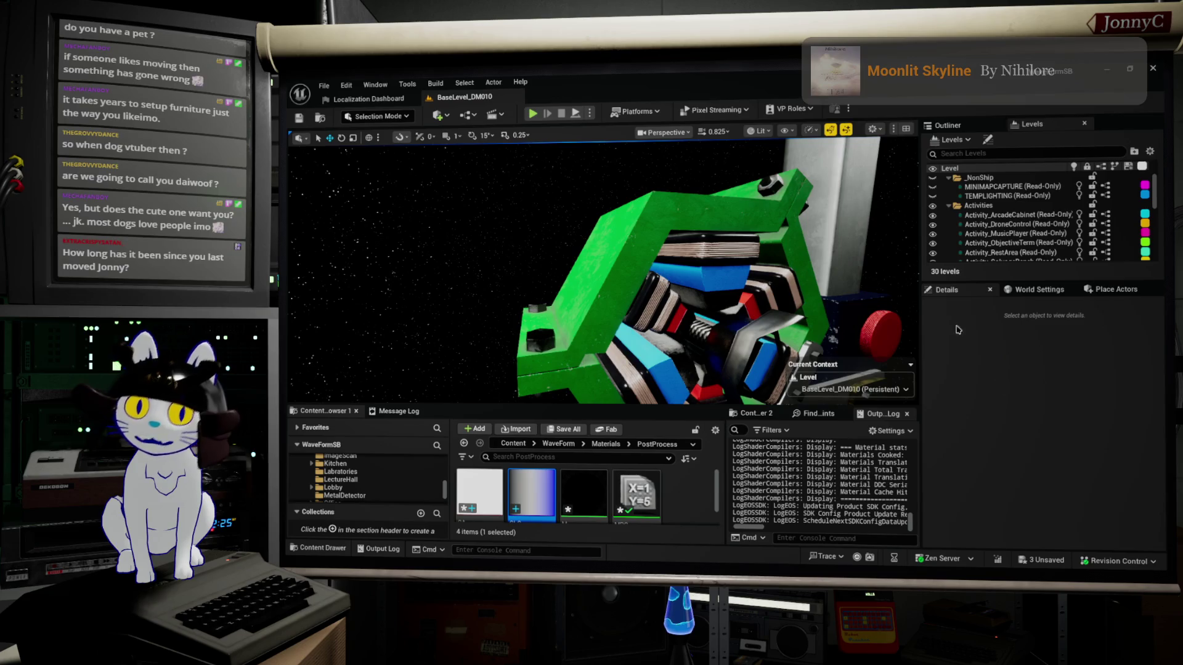
# Open the M_kaleidoscope material and frame its whole node graph
pyautogui.doubleClick(584, 492)
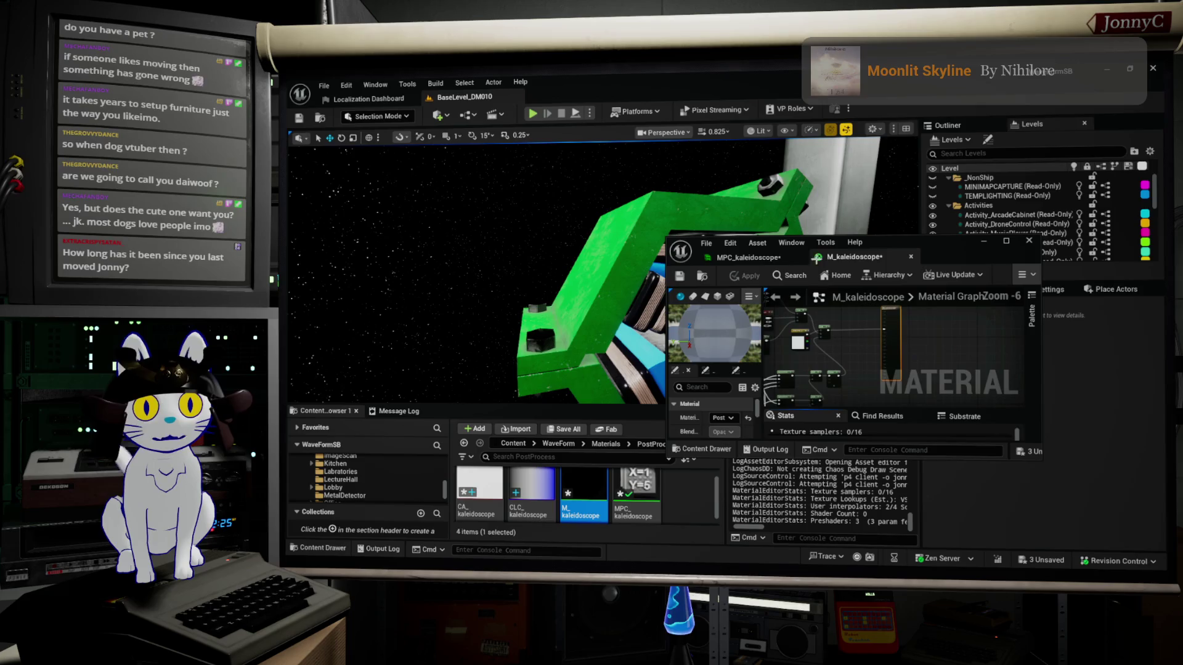
pyautogui.press('Home')
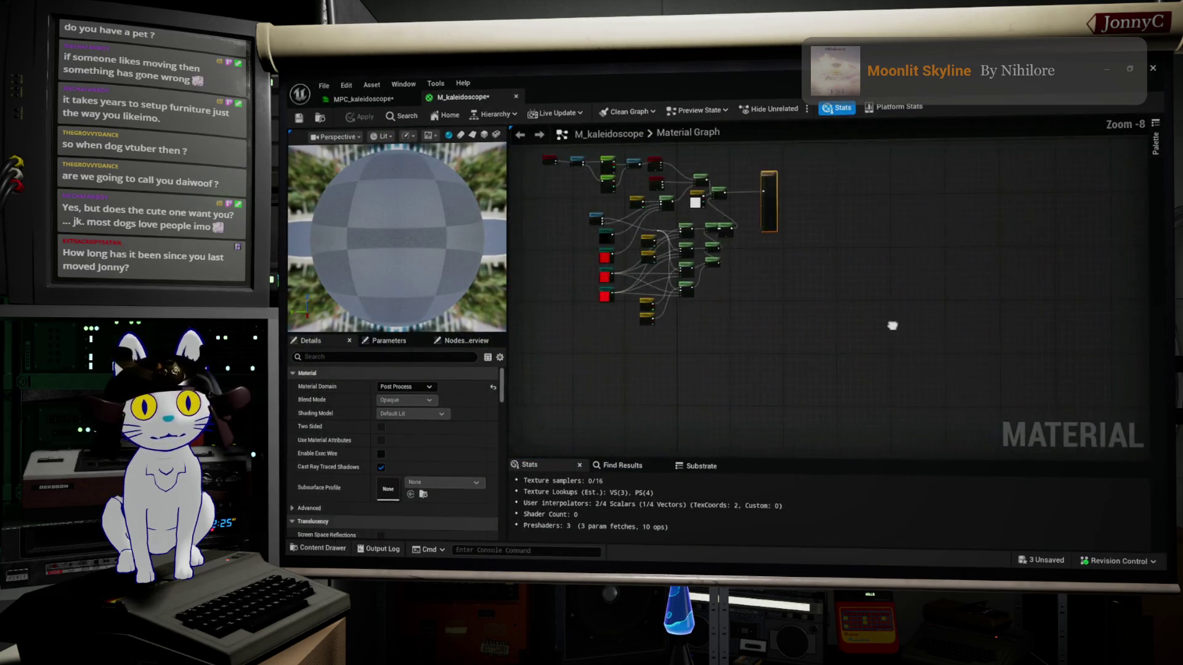
pyautogui.scroll(1, 621, 257)
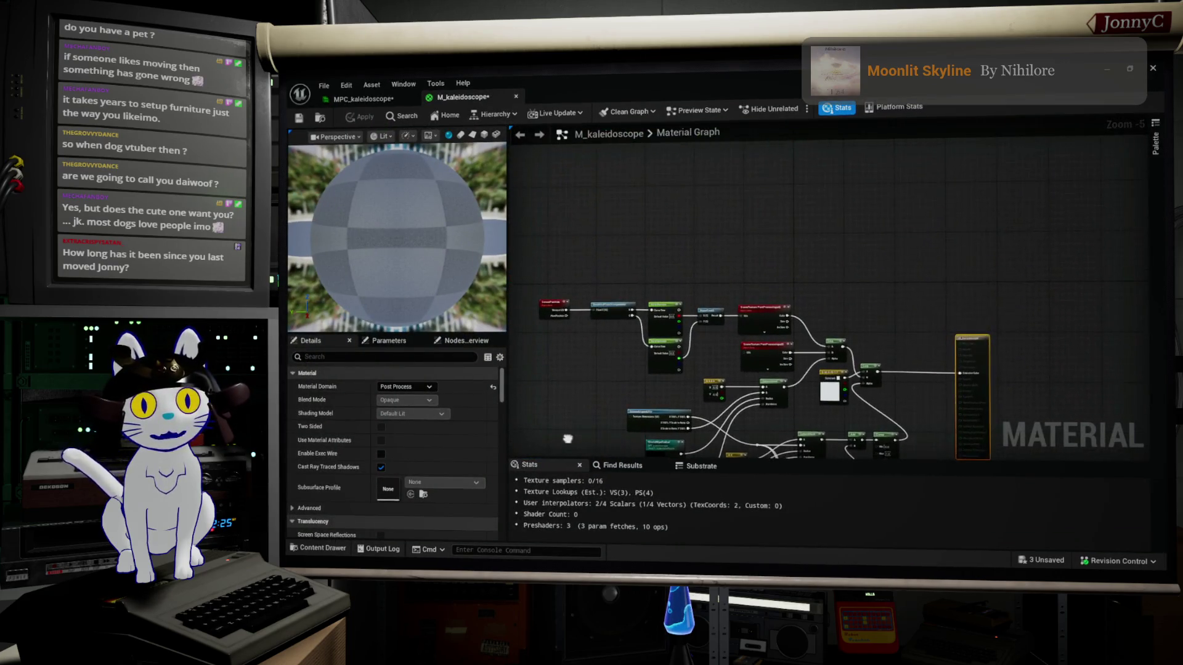
# Move the ScreenPosition-to-SceneTexture nodes into a compact group and select the whole chain
pyautogui.moveTo(549, 254)
pyautogui.mouseDown()
pyautogui.moveTo(807, 345)
pyautogui.moveTo(826, 363)
pyautogui.mouseUp()
pyautogui.moveTo(882, 315); pyautogui.dragTo(868, 265)
pyautogui.moveTo(924, 349)
pyautogui.mouseDown()
pyautogui.moveTo(887, 308)
pyautogui.moveTo(791, 256)
pyautogui.moveTo(821, 324)
pyautogui.mouseUp()
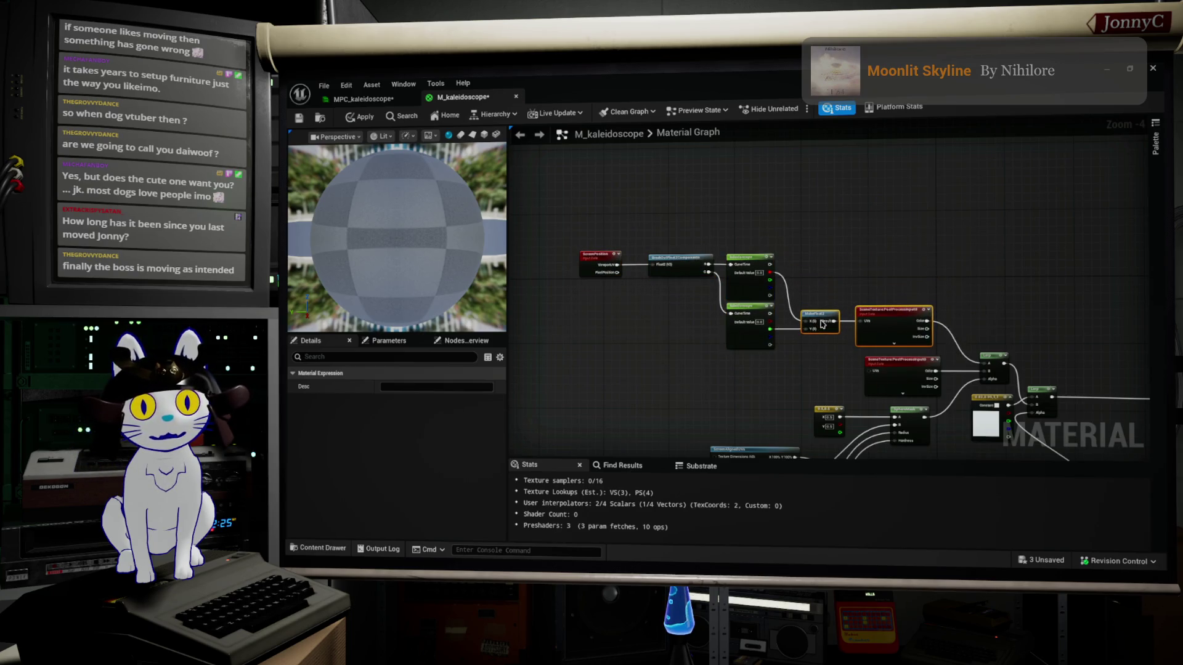
pyautogui.moveTo(565, 236)
pyautogui.mouseDown()
pyautogui.moveTo(904, 335)
pyautogui.moveTo(884, 297)
pyautogui.mouseUp()
# Add a comment box with C around the selected nodes and type the title 'Kaleidoscope'
pyautogui.write('c')
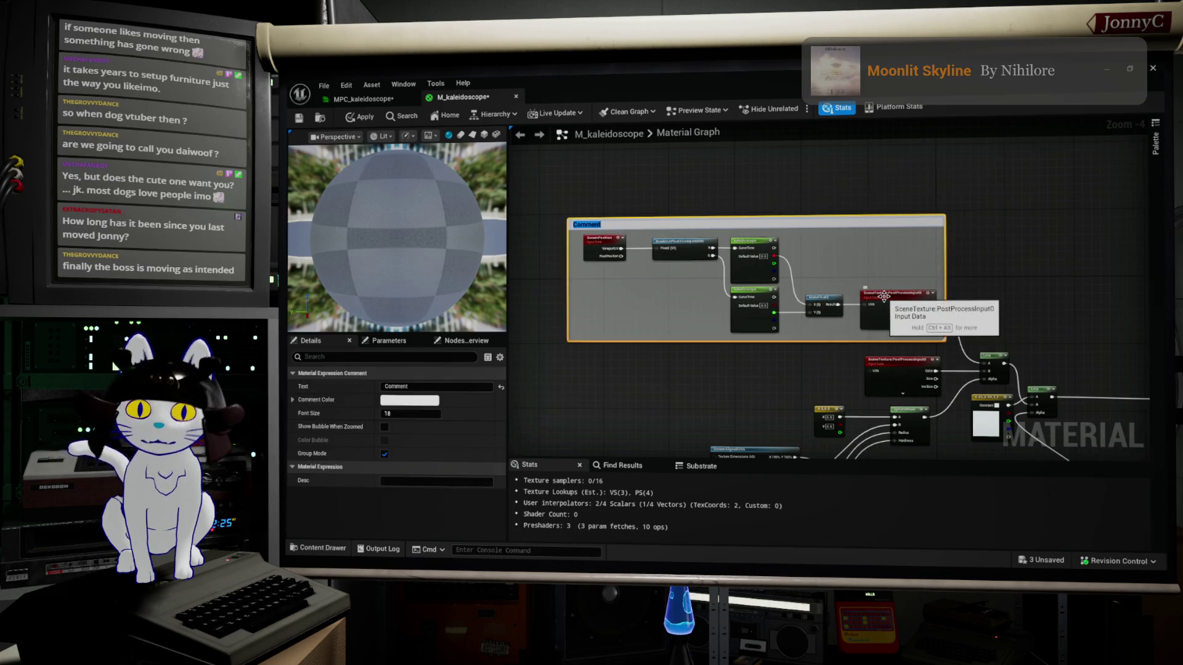
pyautogui.write('Ka')
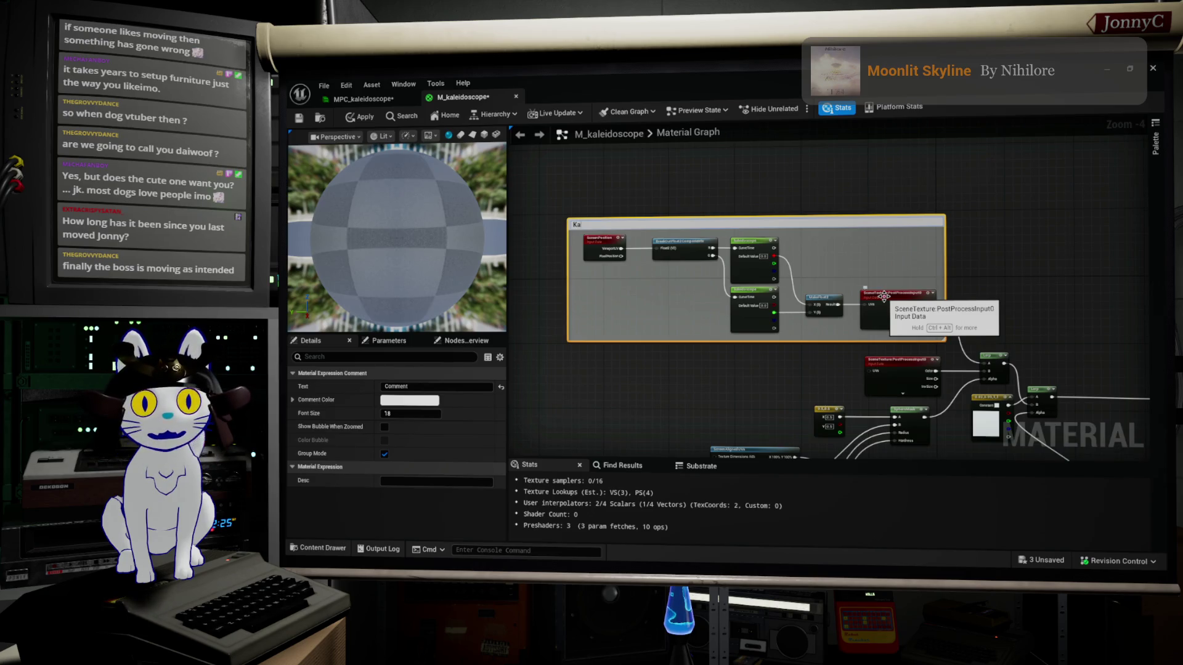
pyautogui.write('i')
pyautogui.write('e')
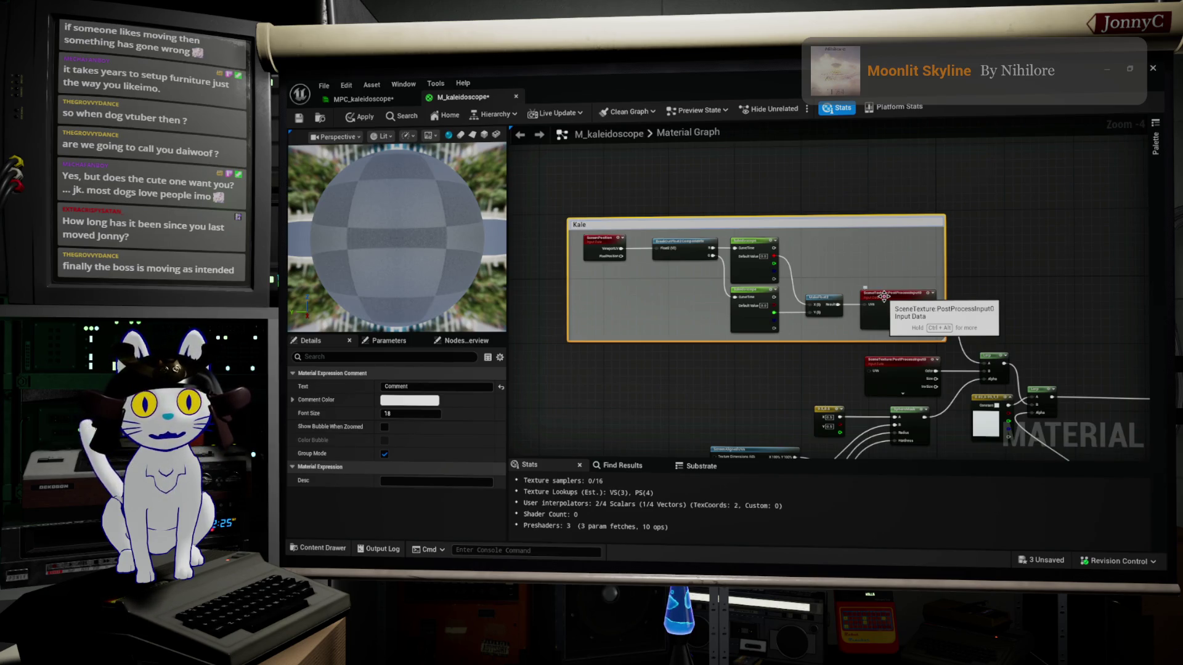
pyautogui.write('idoscope refraction')
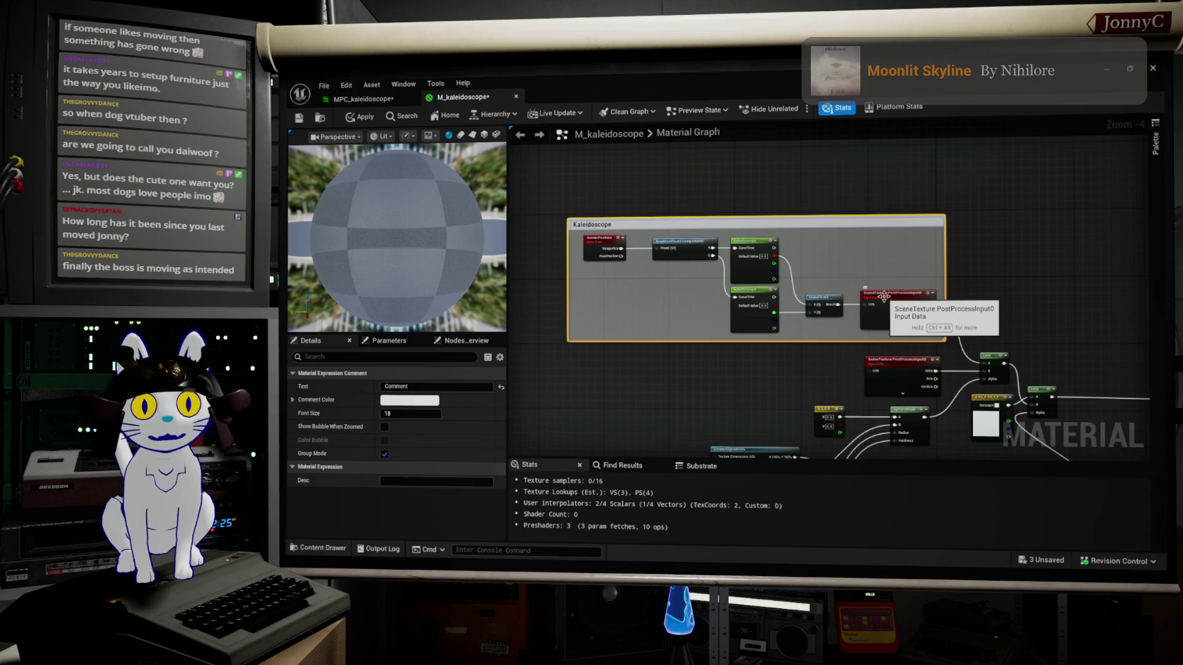
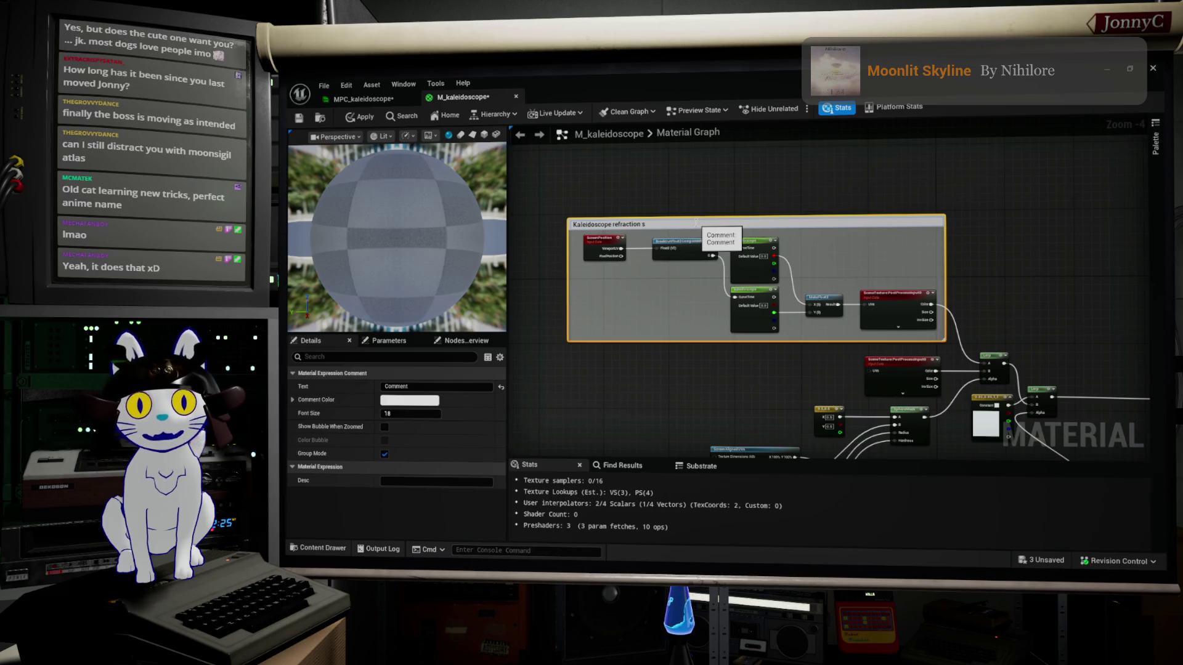
# Commit the Kaleidoscope refraction title, then select the wipe-mask nodes and shift them down-left
pyautogui.press('Return')
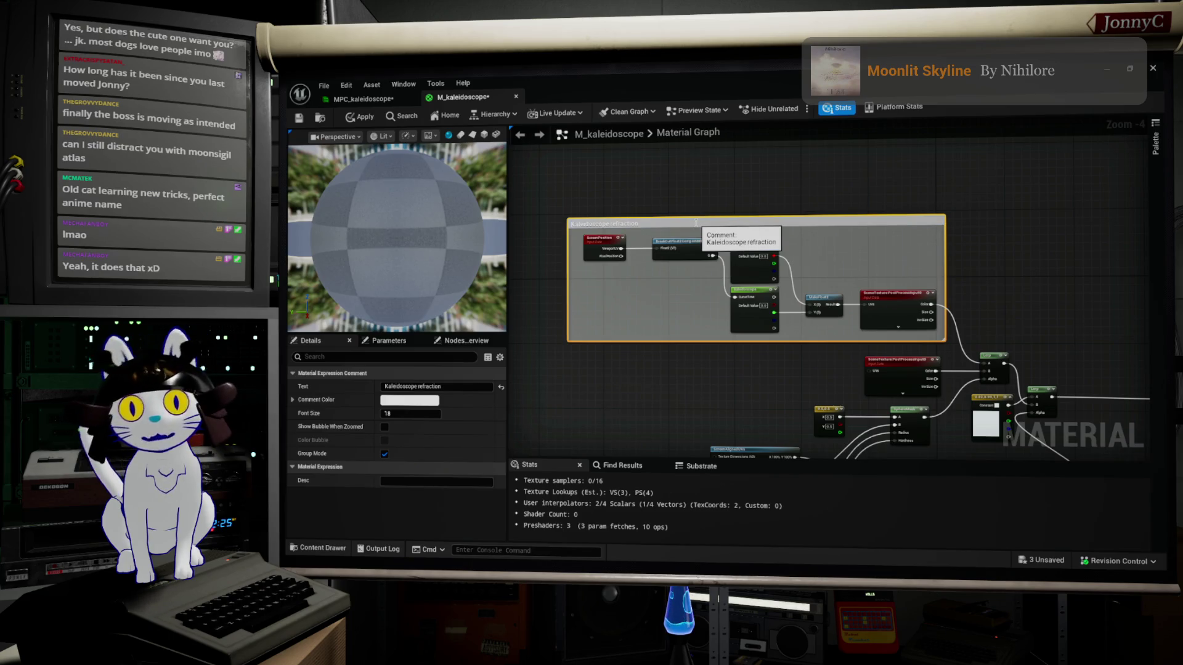
pyautogui.moveTo(902, 263); pyautogui.dragTo(896, 257)
pyautogui.scroll(-2, 897, 258)
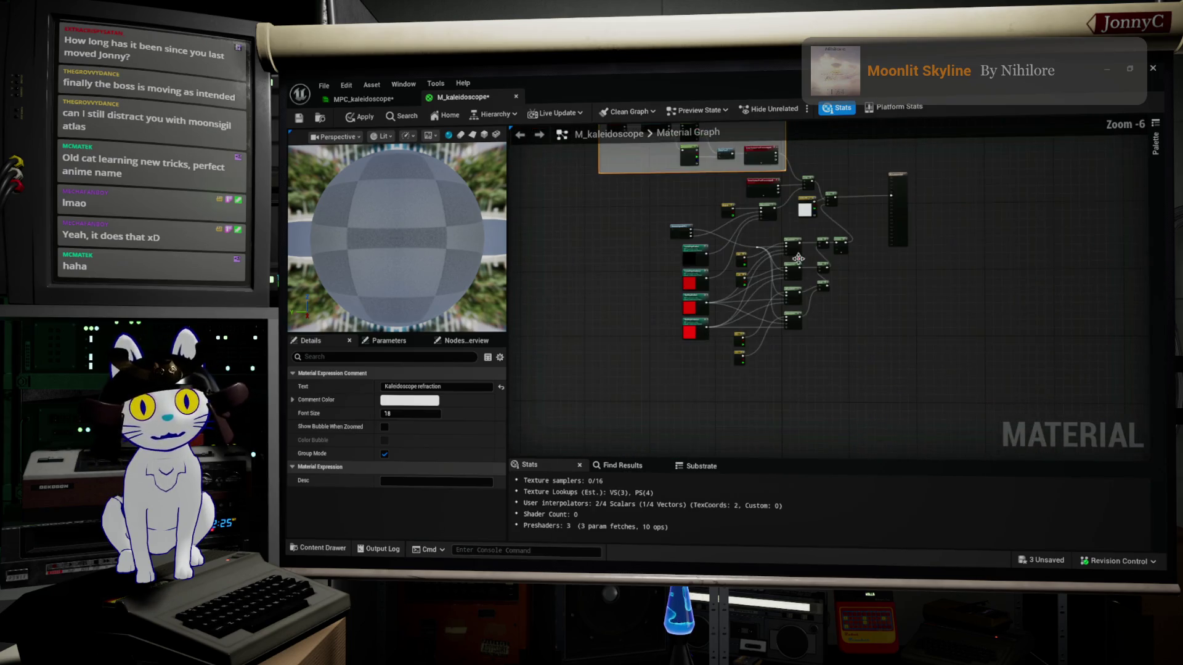
pyautogui.moveTo(881, 396)
pyautogui.mouseDown()
pyautogui.moveTo(686, 291)
pyautogui.moveTo(670, 244)
pyautogui.mouseUp()
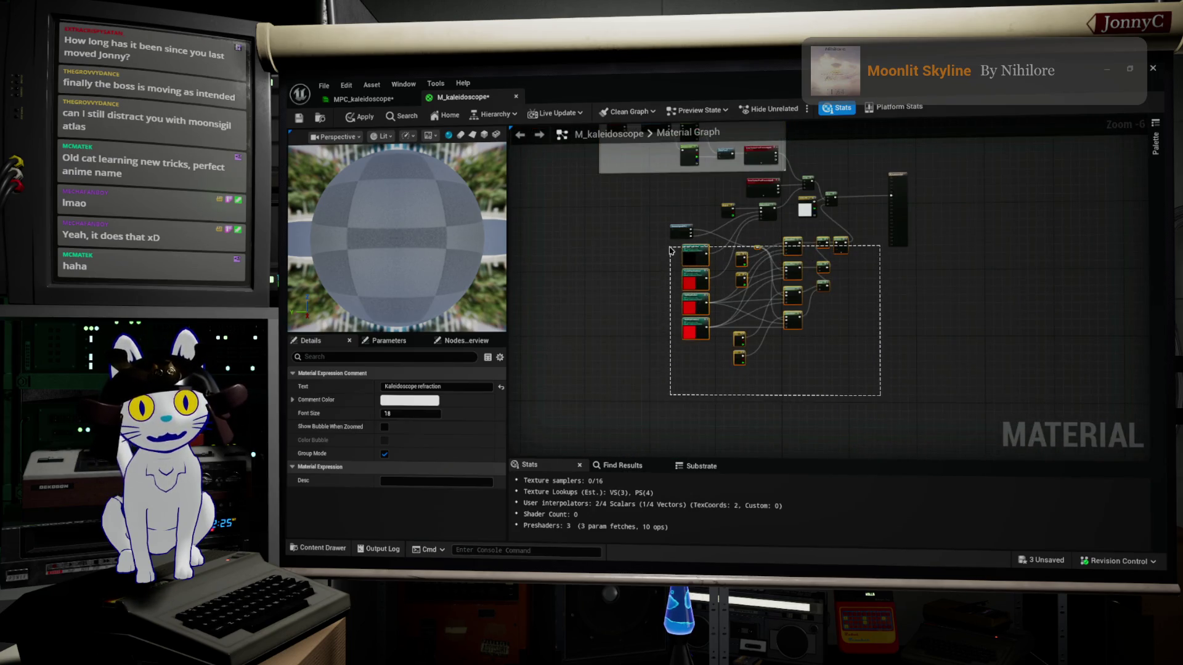
pyautogui.scroll(4, 683, 258)
pyautogui.moveTo(749, 234); pyautogui.dragTo(737, 289)
# Wrap the selected wipe nodes in a comment titled 'Star and circle wipes'
pyautogui.press('c')
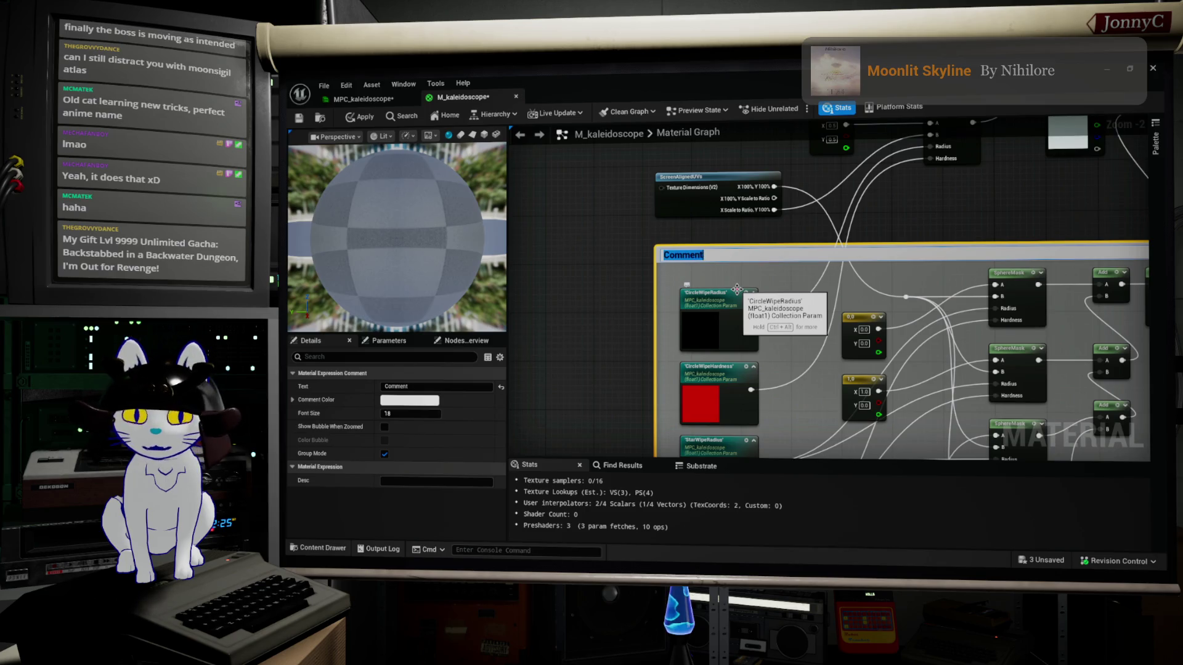
pyautogui.write('Start and')
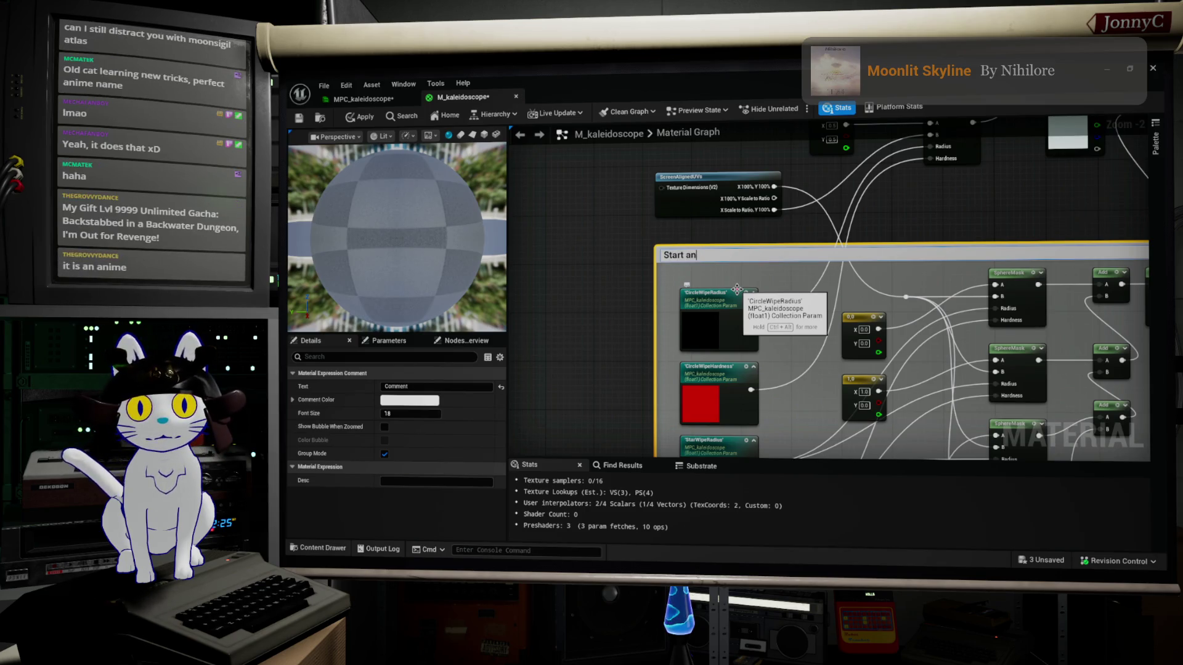
pyautogui.press('BackSpace')
pyautogui.press('BackSpace')
pyautogui.press('BackSpace')
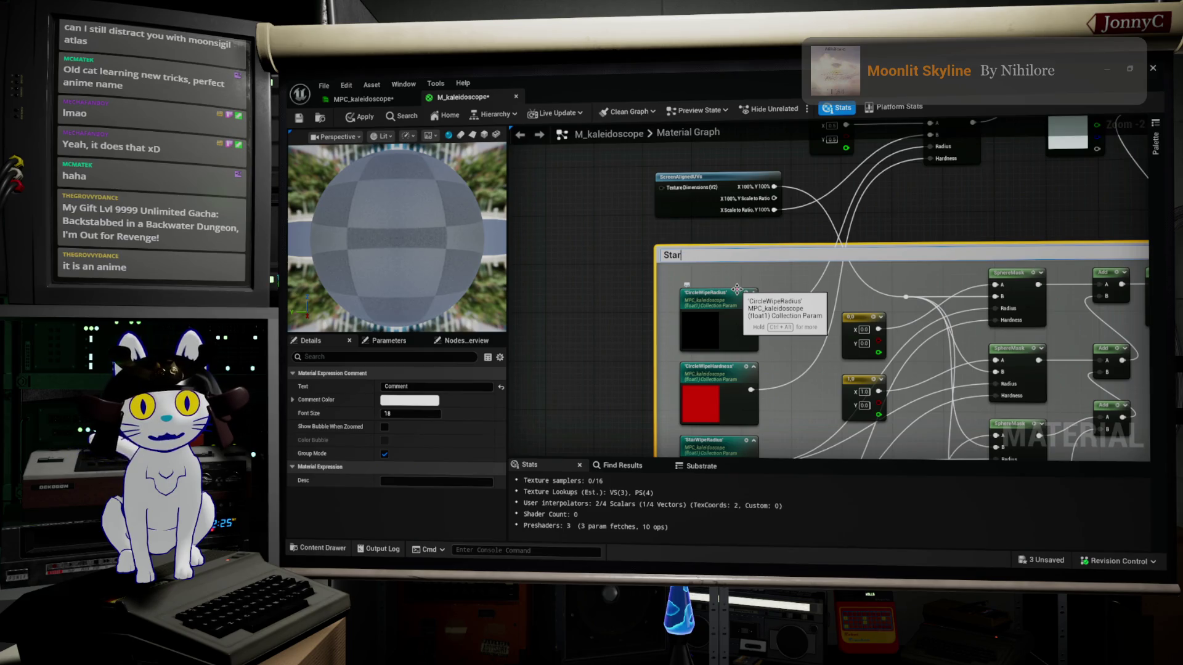
pyautogui.write(' and c')
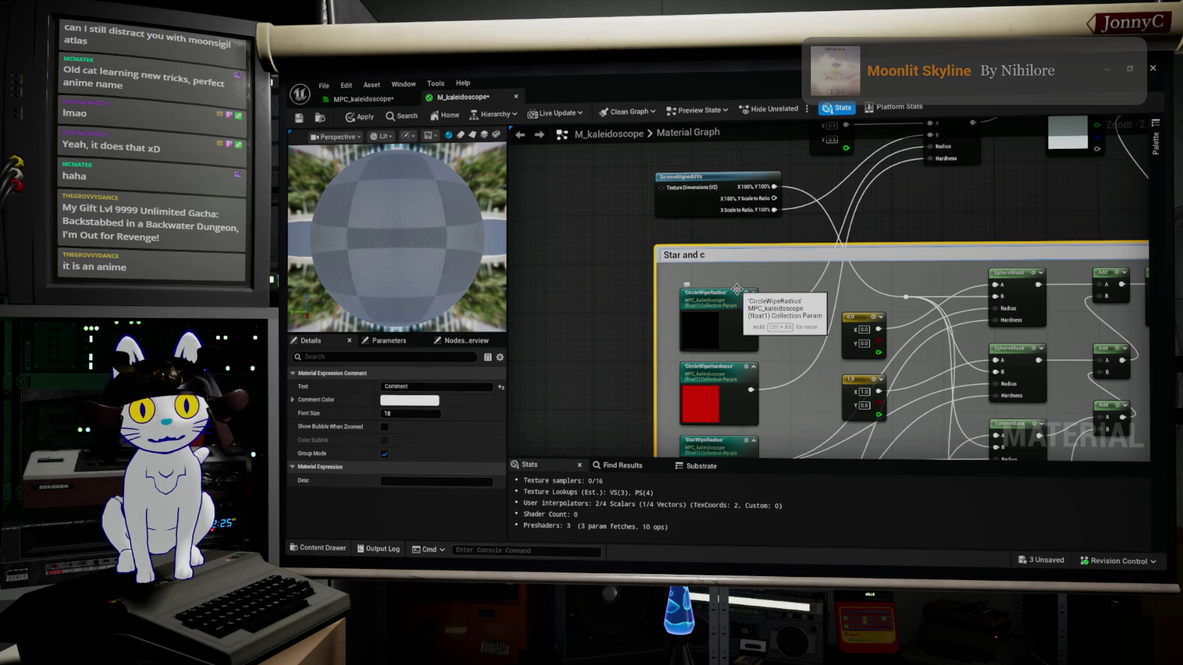
pyautogui.write('ircle wh')
pyautogui.press('BackSpace')
pyautogui.write('ipes')
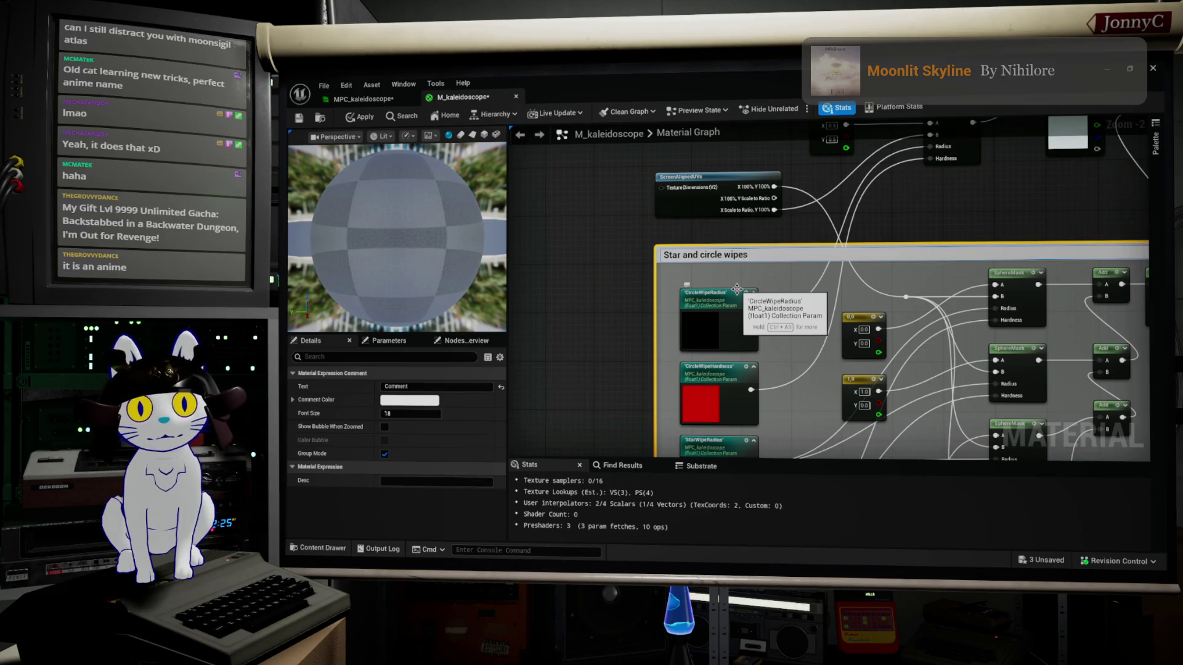
pyautogui.press('Return')
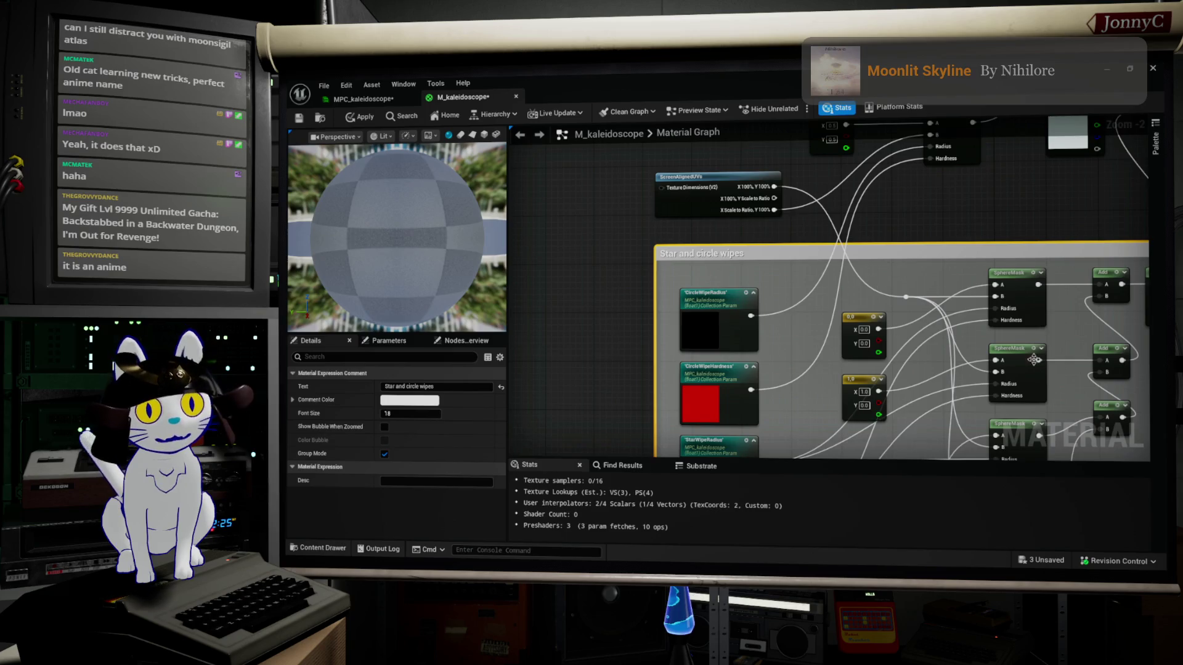
pyautogui.scroll(-2, 1031, 362)
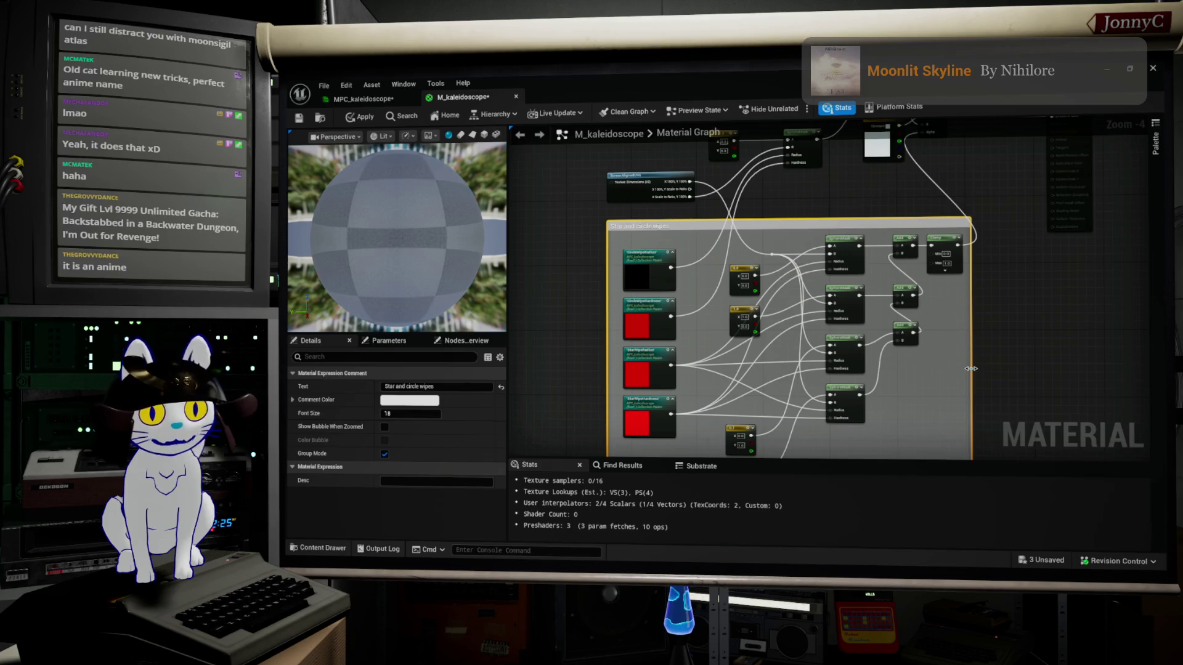
# Centre the view on the Star and circle wipes comment and enlarge its box slightly
pyautogui.moveTo(970, 369); pyautogui.dragTo(959, 445)
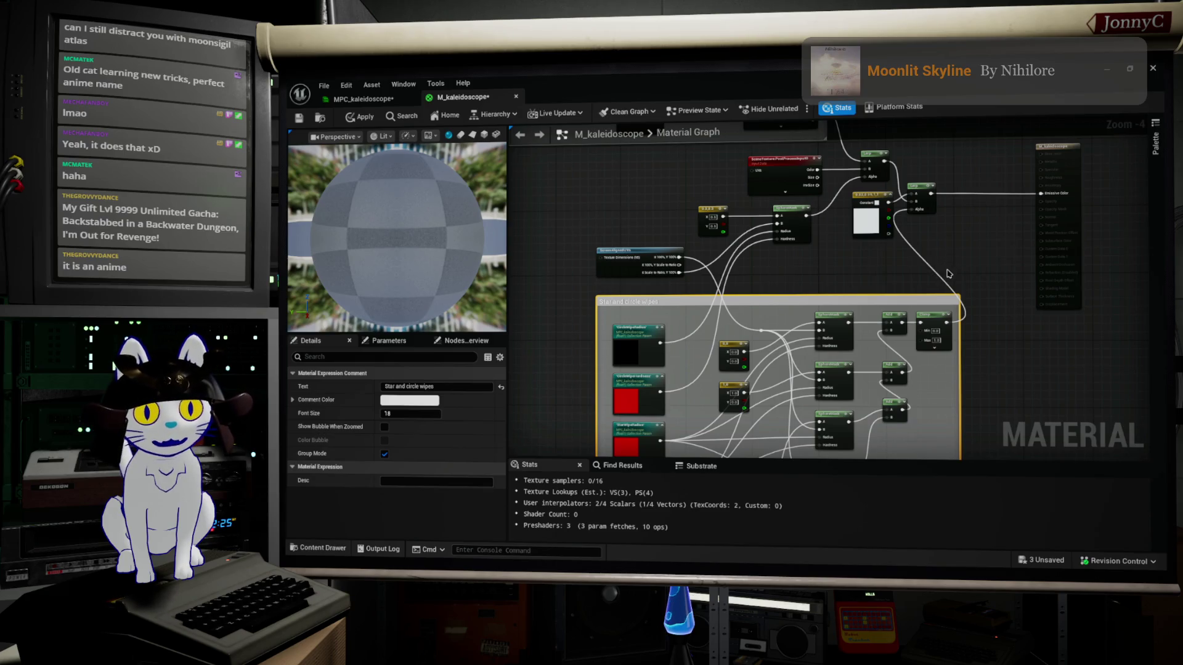
pyautogui.scroll(-1, 911, 359)
pyautogui.moveTo(1015, 387); pyautogui.dragTo(1010, 301)
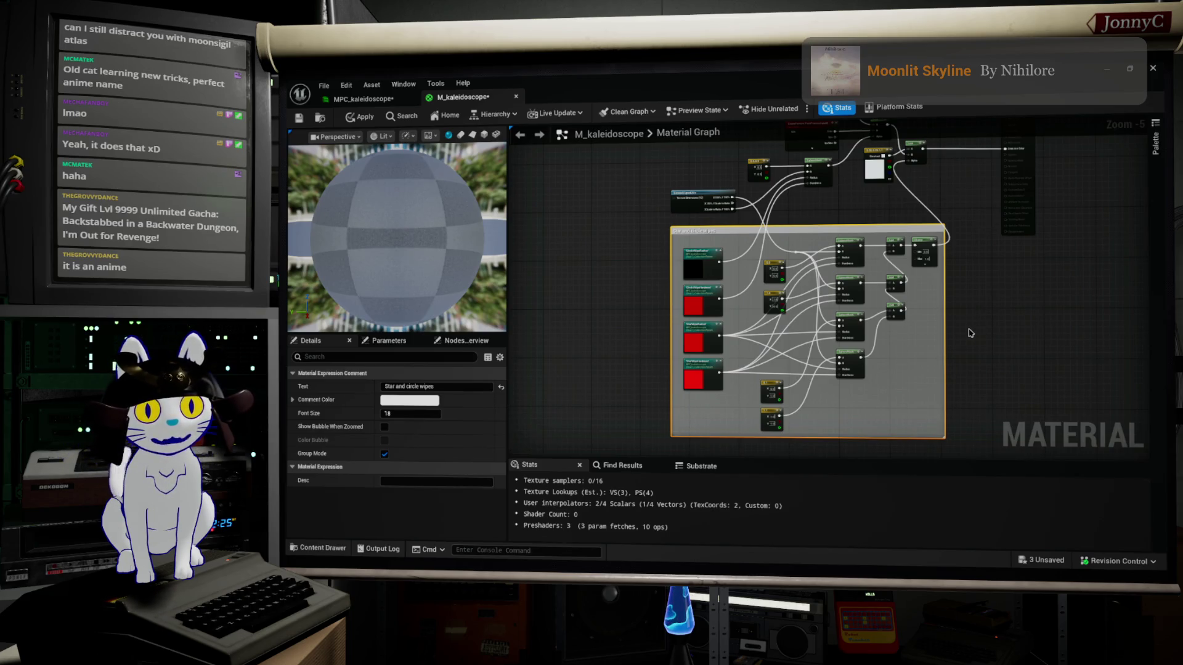
pyautogui.scroll(4, 970, 314)
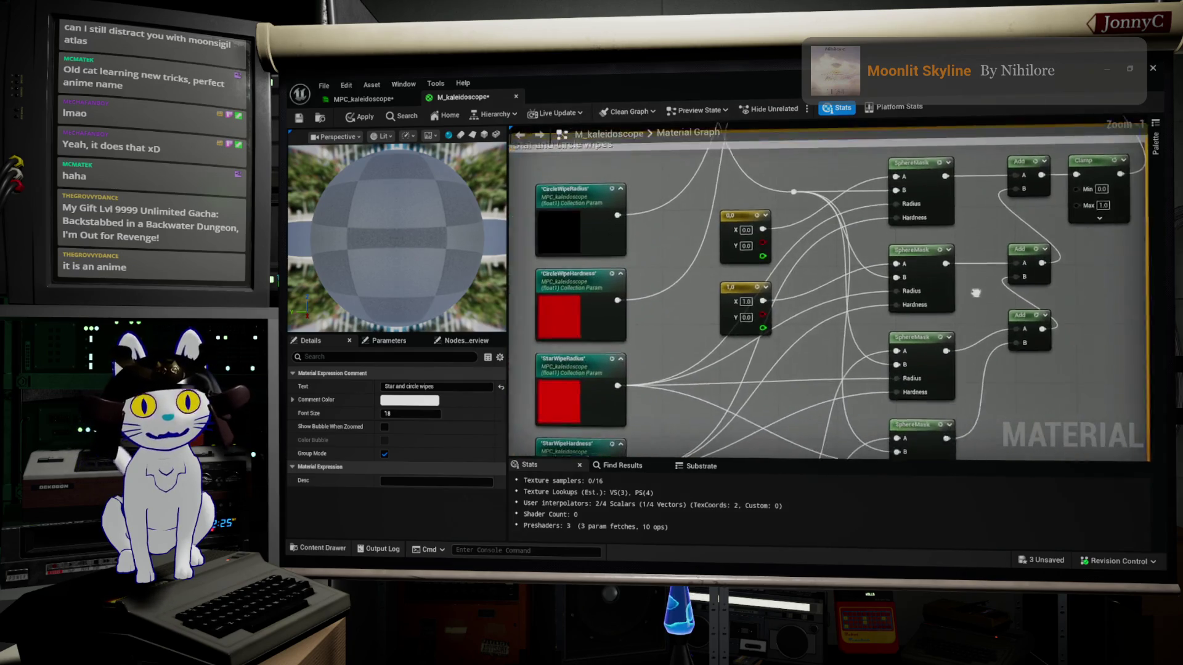
pyautogui.moveTo(971, 295); pyautogui.dragTo(926, 320)
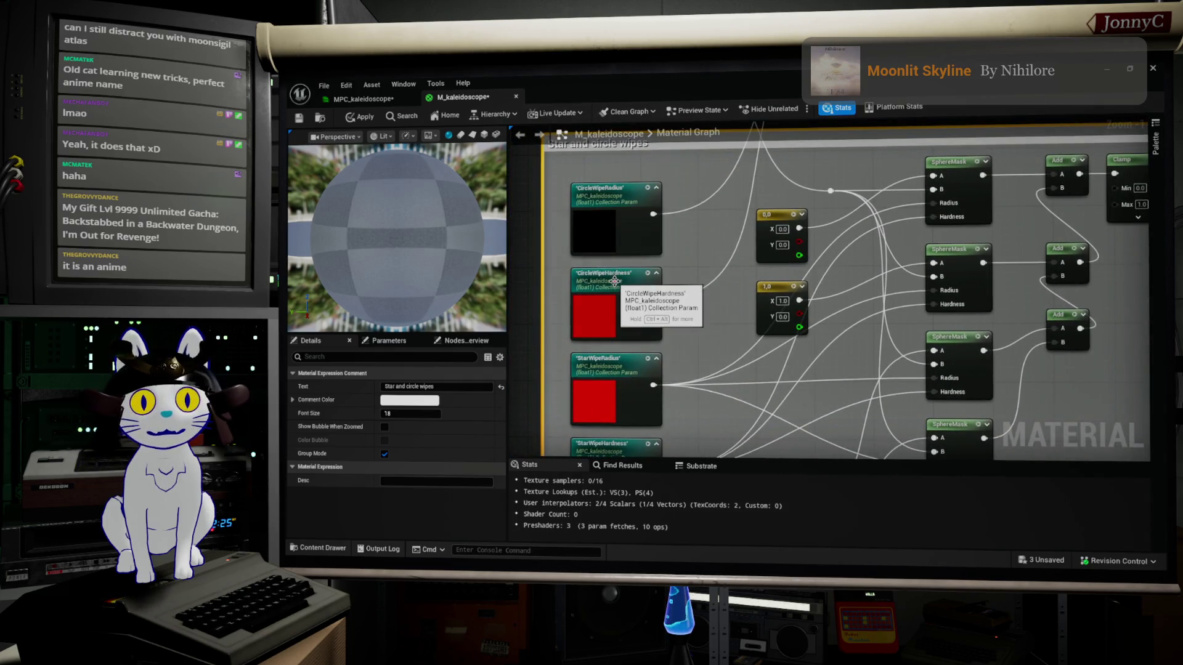
pyautogui.scroll(-2, 607, 287)
pyautogui.scroll(-3, 698, 325)
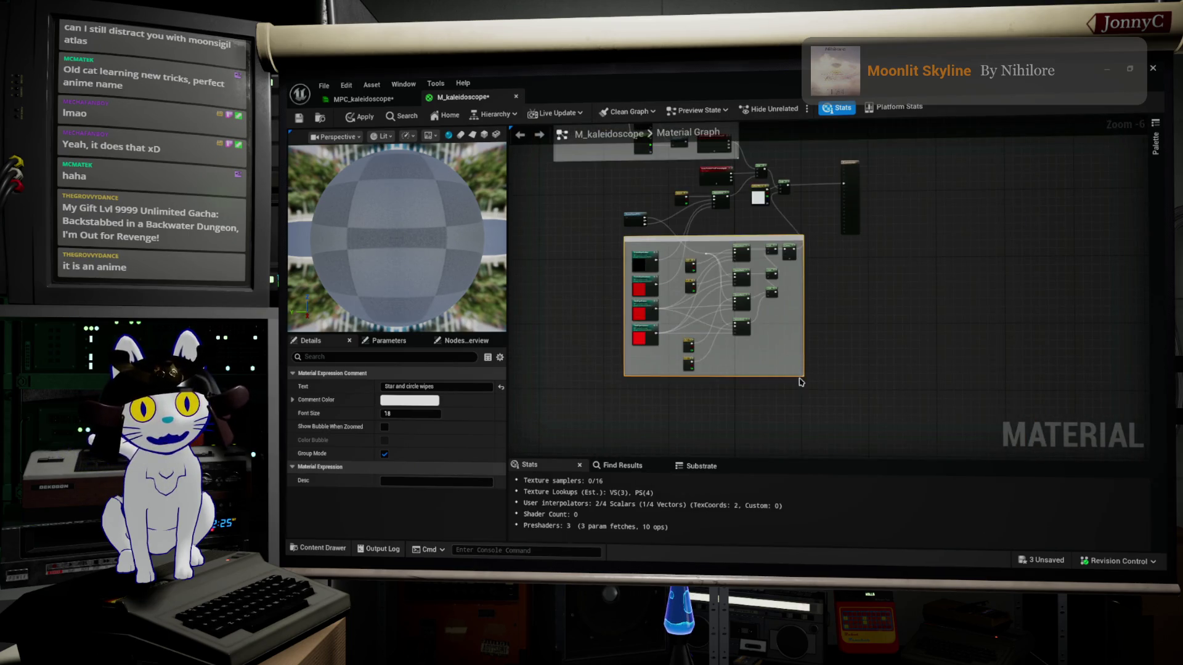
pyautogui.moveTo(803, 376); pyautogui.dragTo(817, 383)
pyautogui.scroll(1, 770, 360)
# Wrap the star wipe nodes in a new comment titled 'Star wipe'
pyautogui.moveTo(745, 382)
pyautogui.mouseDown()
pyautogui.moveTo(558, 271)
pyautogui.moveTo(582, 293)
pyautogui.mouseUp()
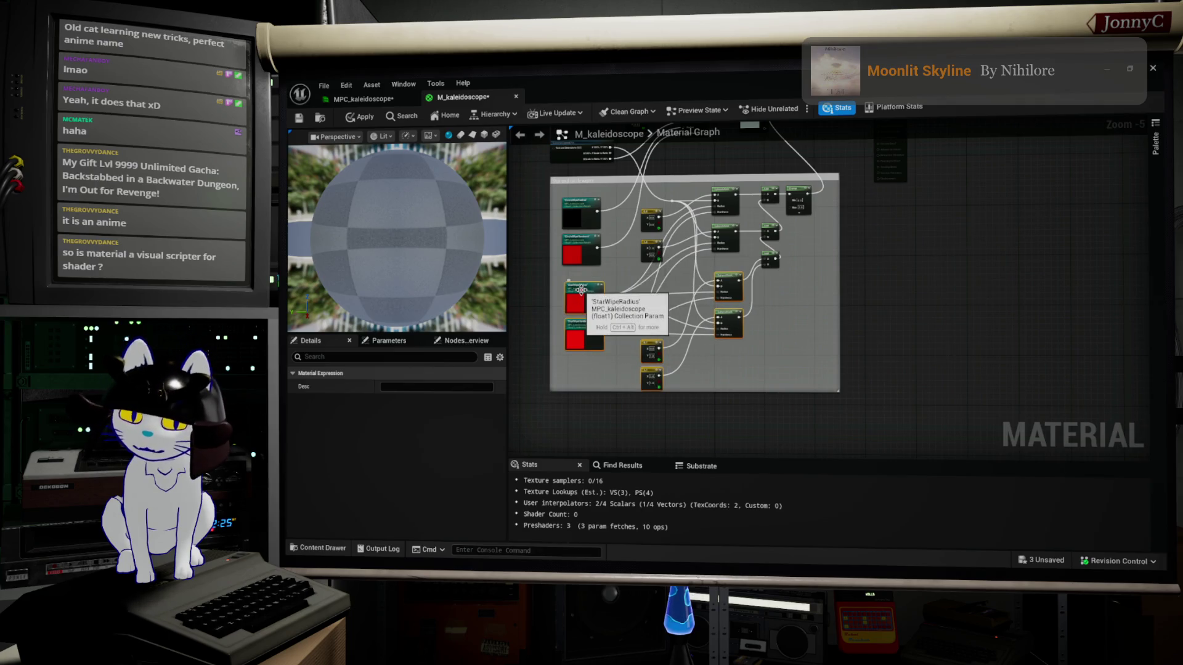
pyautogui.press('c')
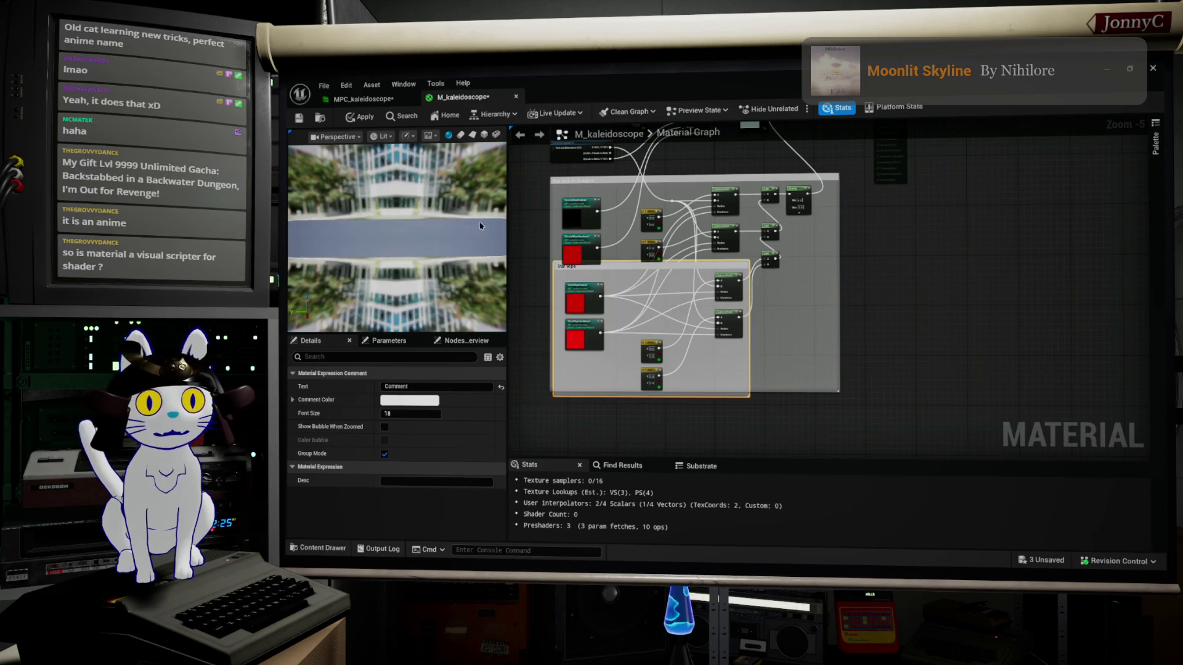
pyautogui.scroll(4, 580, 289)
pyautogui.write('Star wipe')
pyautogui.moveTo(629, 285); pyautogui.dragTo(659, 292)
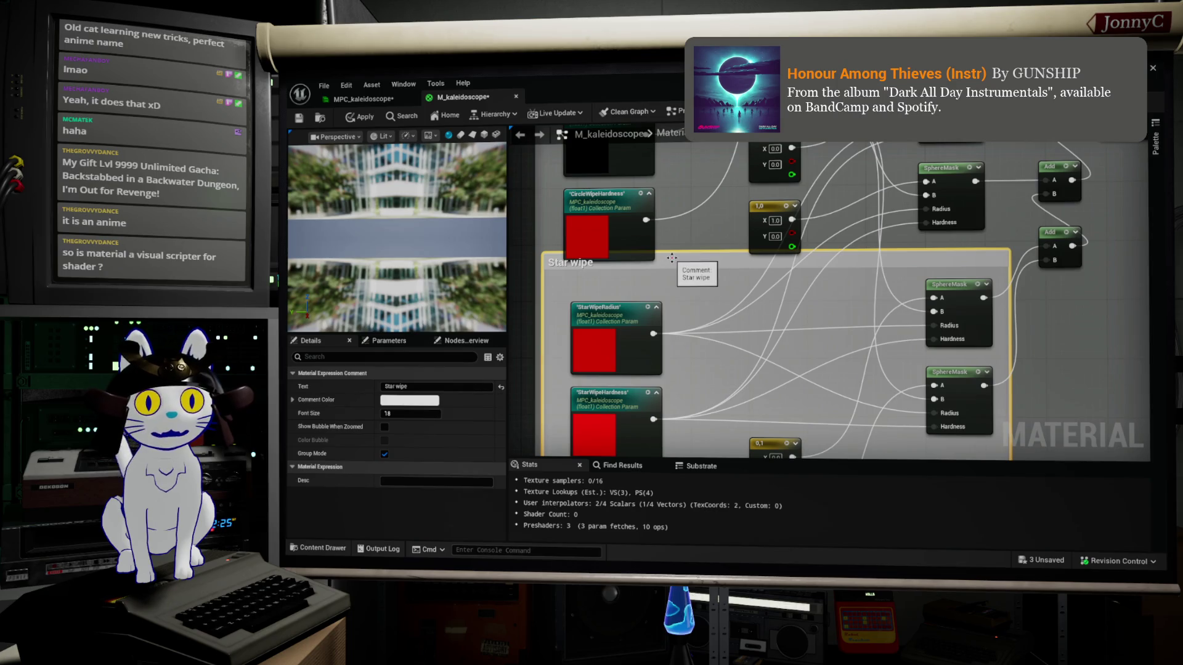
pyautogui.doubleClick(672, 258)
pyautogui.click(681, 280)
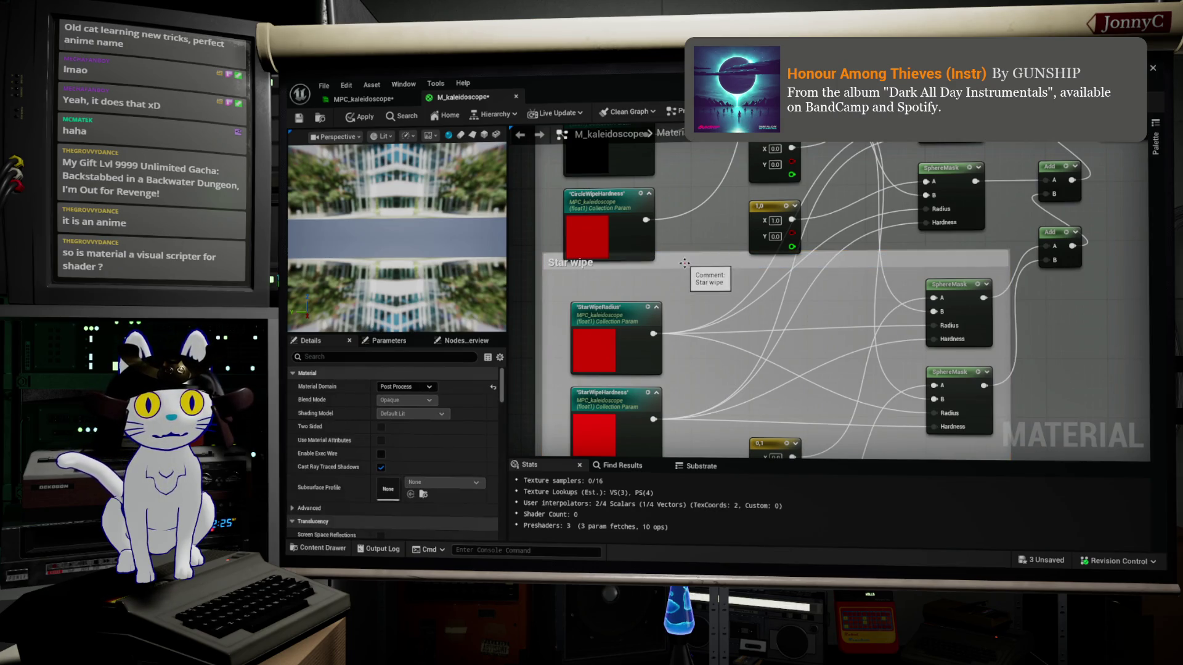
# Enlarge the Star wipe comment and extend the outer comment to enclose it
pyautogui.click(685, 262)
pyautogui.scroll(-3, 699, 287)
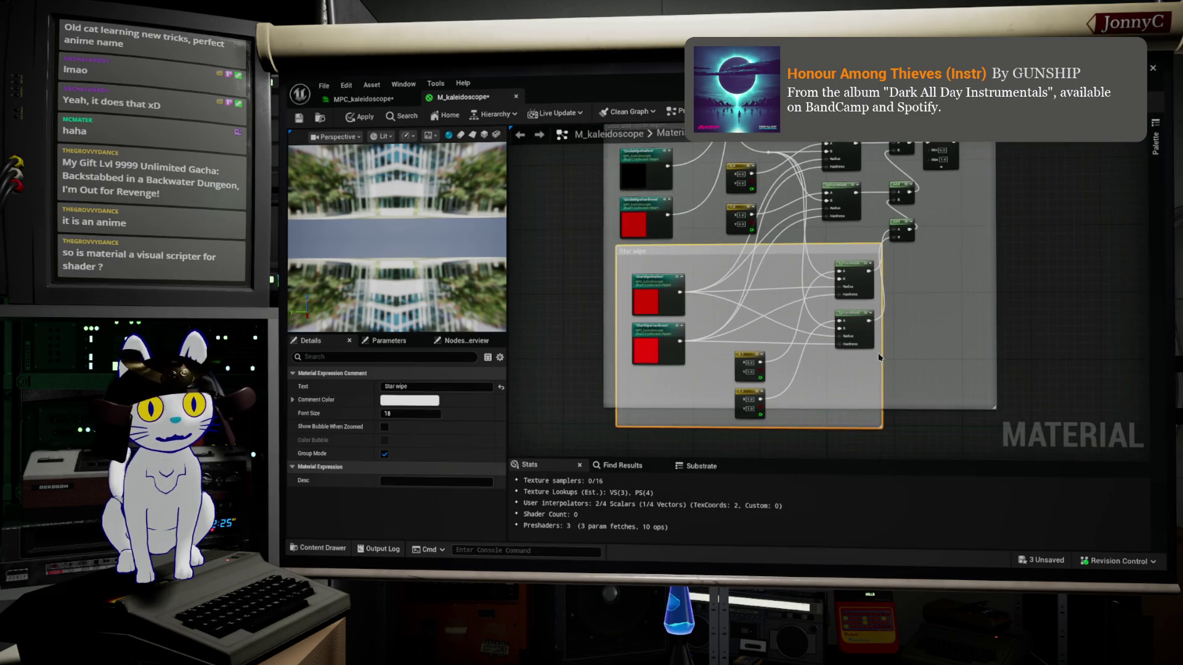
pyautogui.moveTo(880, 427); pyautogui.dragTo(902, 433)
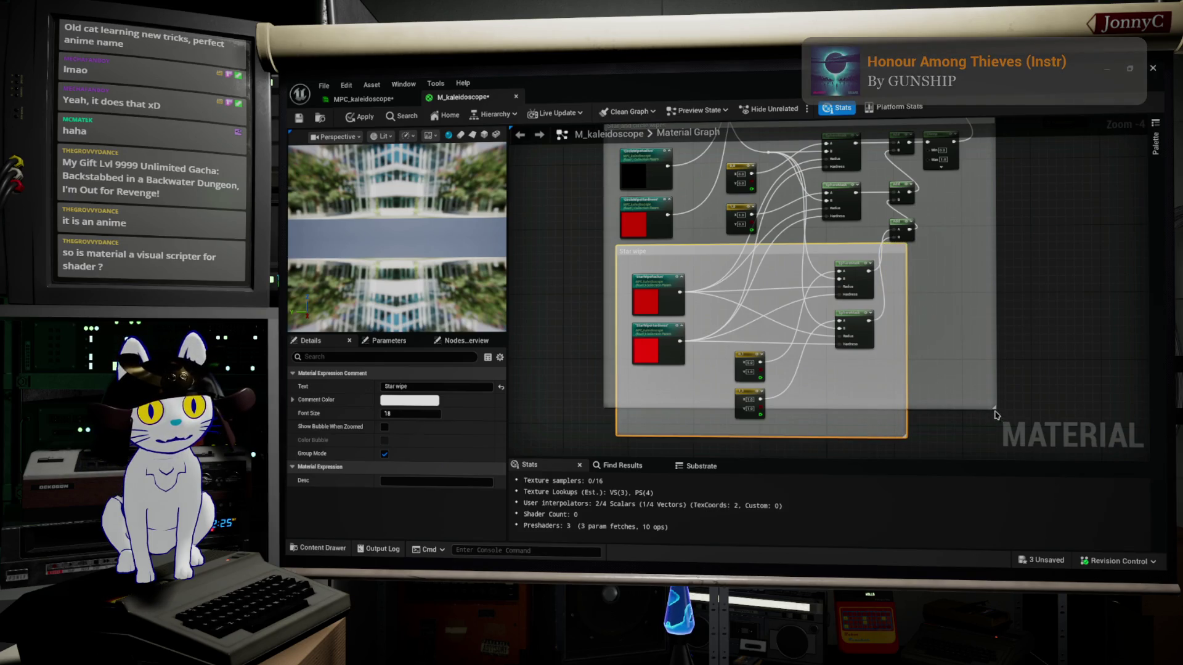
pyautogui.moveTo(994, 410); pyautogui.dragTo(993, 435)
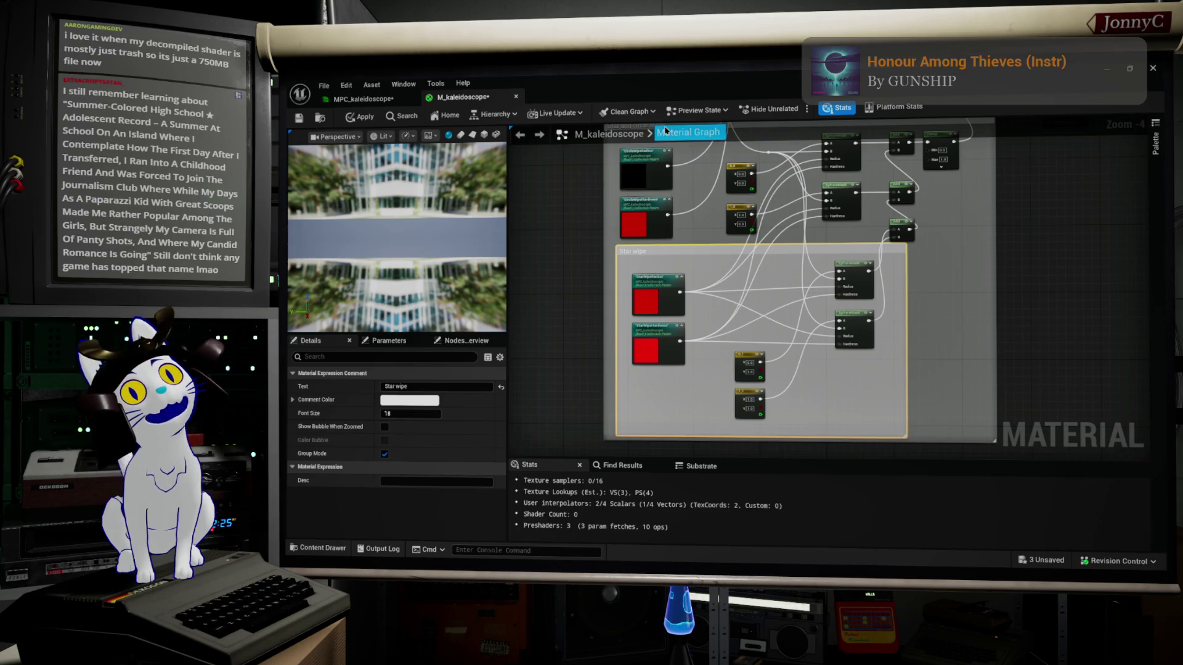
# Move the Star and circle wipes group left and the Kaleidoscope refraction group up-left
pyautogui.scroll(-2, 726, 268)
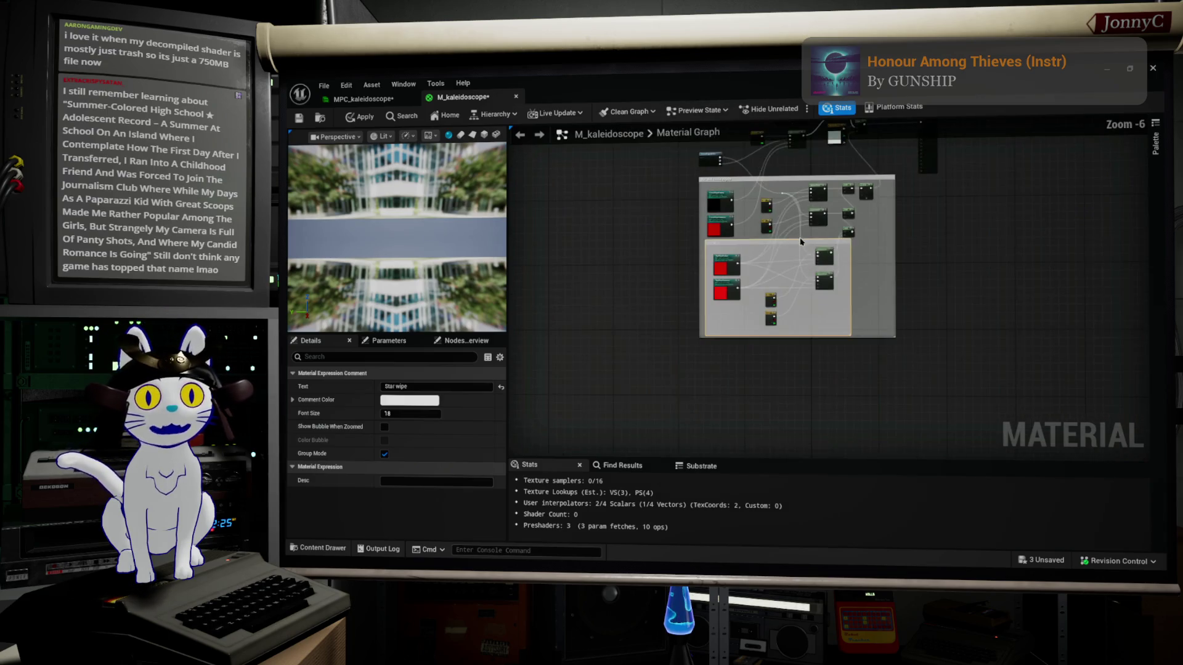
pyautogui.moveTo(712, 204); pyautogui.dragTo(784, 278)
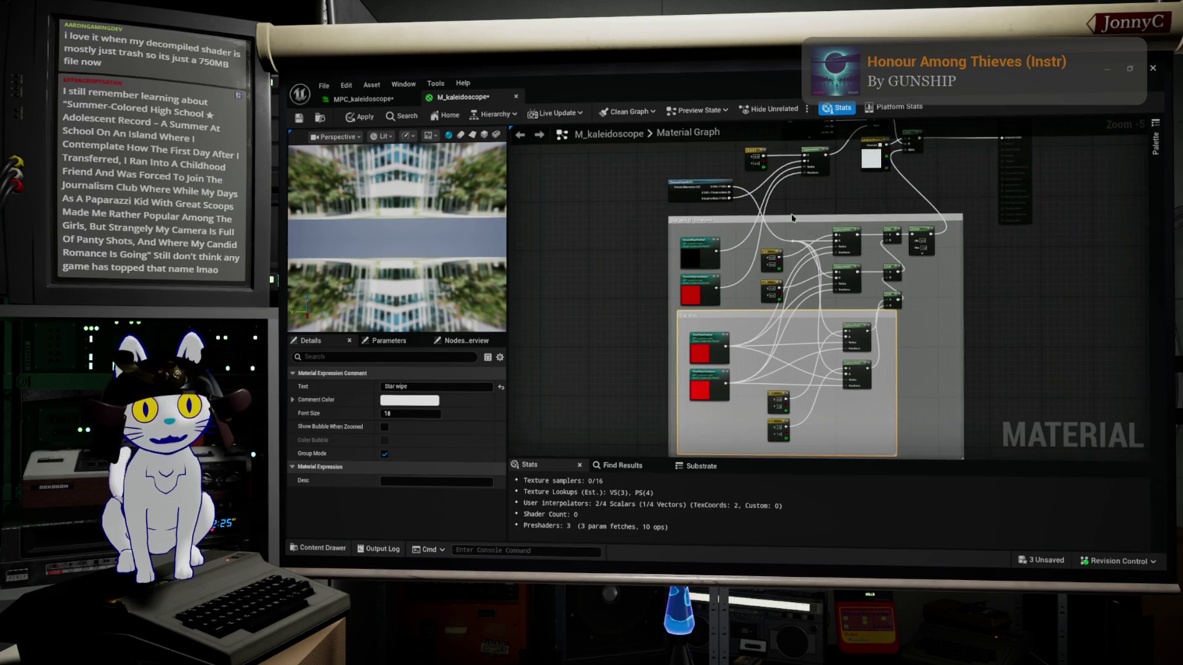
pyautogui.moveTo(793, 217); pyautogui.dragTo(712, 228)
pyautogui.moveTo(849, 200); pyautogui.dragTo(860, 292)
pyautogui.moveTo(554, 67)
pyautogui.mouseDown()
pyautogui.moveTo(659, 179)
pyautogui.moveTo(856, 215)
pyautogui.moveTo(899, 295)
pyautogui.moveTo(852, 271)
pyautogui.mouseUp()
pyautogui.moveTo(815, 330)
pyautogui.mouseDown()
pyautogui.moveTo(740, 305)
pyautogui.moveTo(904, 368)
pyautogui.moveTo(905, 394)
pyautogui.moveTo(835, 352)
pyautogui.mouseUp()
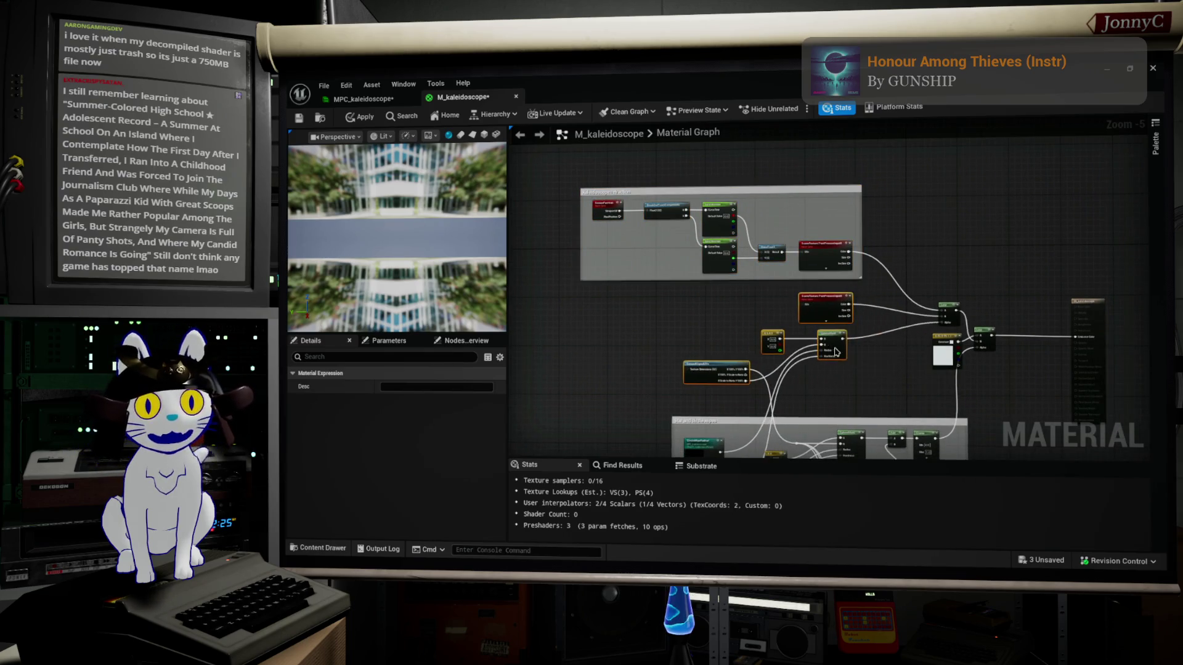
# Search the graph's node menu for 'script', then switch over to Firefox
pyautogui.rightClick(872, 367)
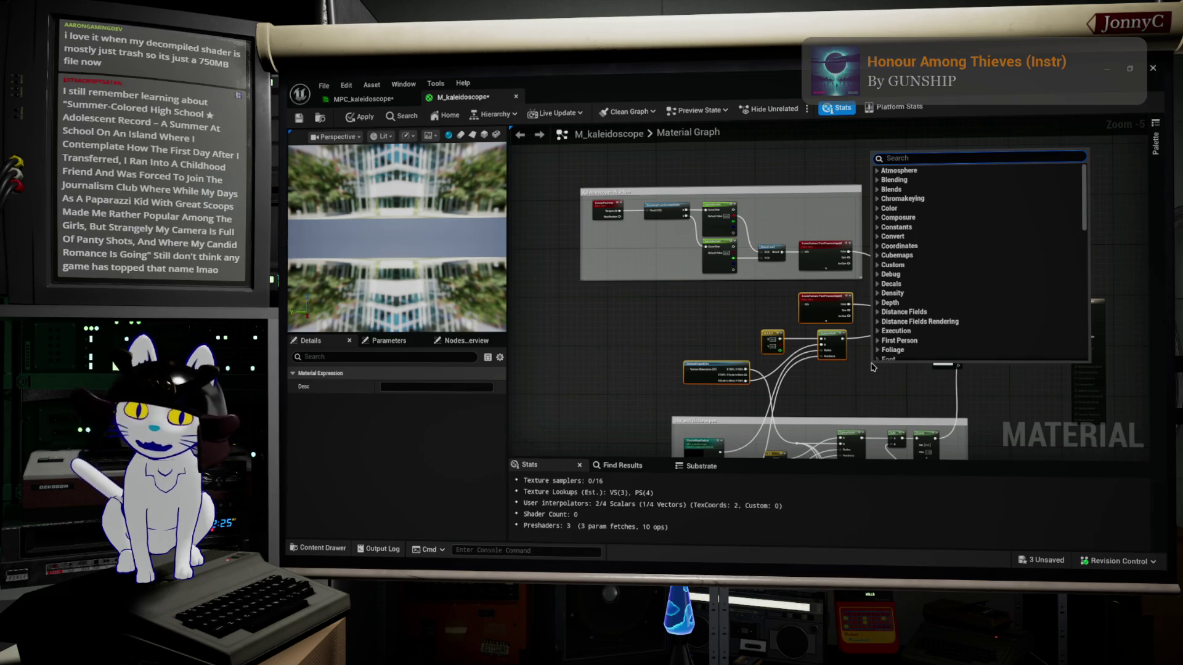
pyautogui.write('h')
pyautogui.write('s')
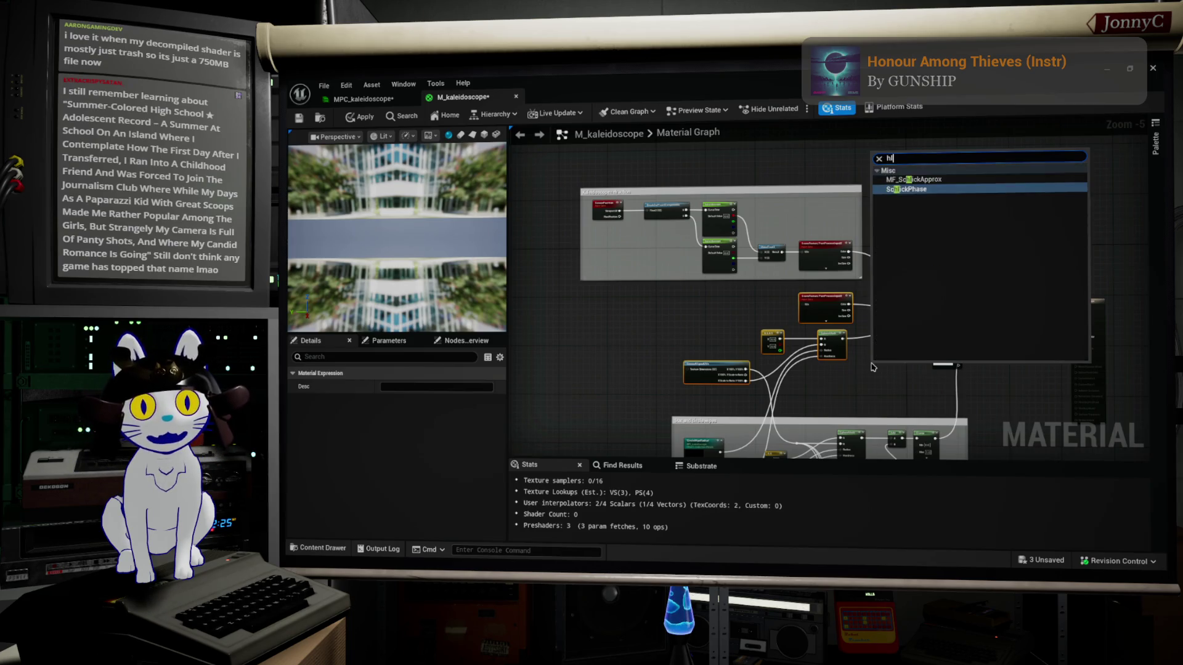
pyautogui.press('BackSpace')
pyautogui.press('BackSpace')
pyautogui.write('script')
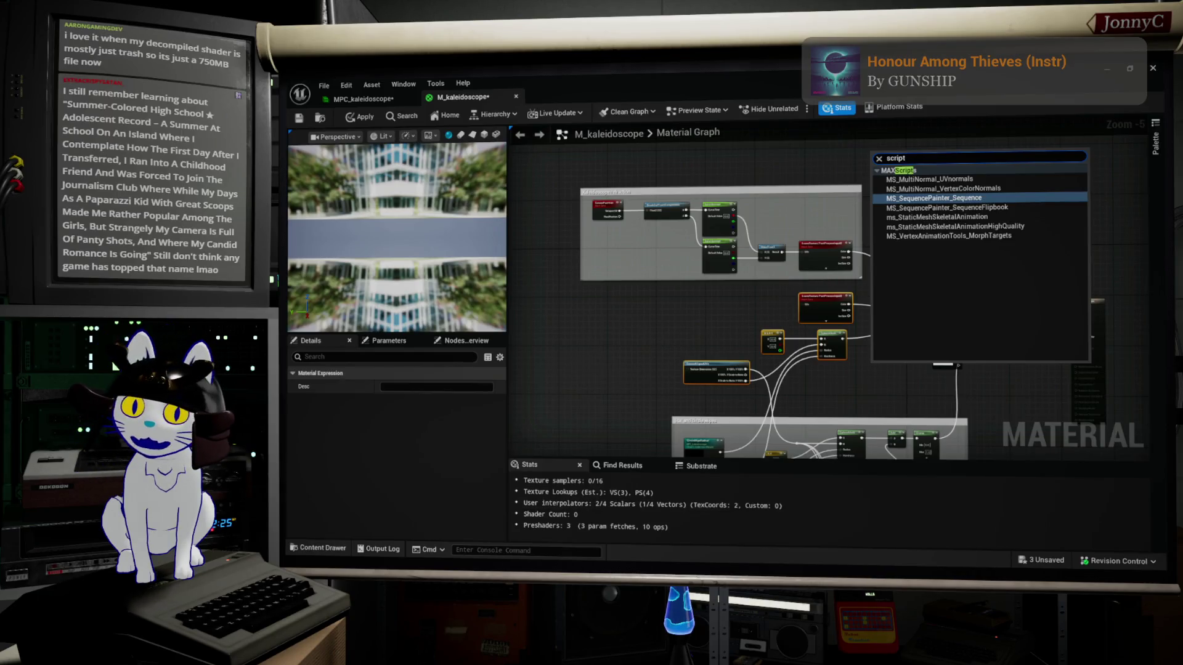
pyautogui.hotkey('alt', 'Tab')
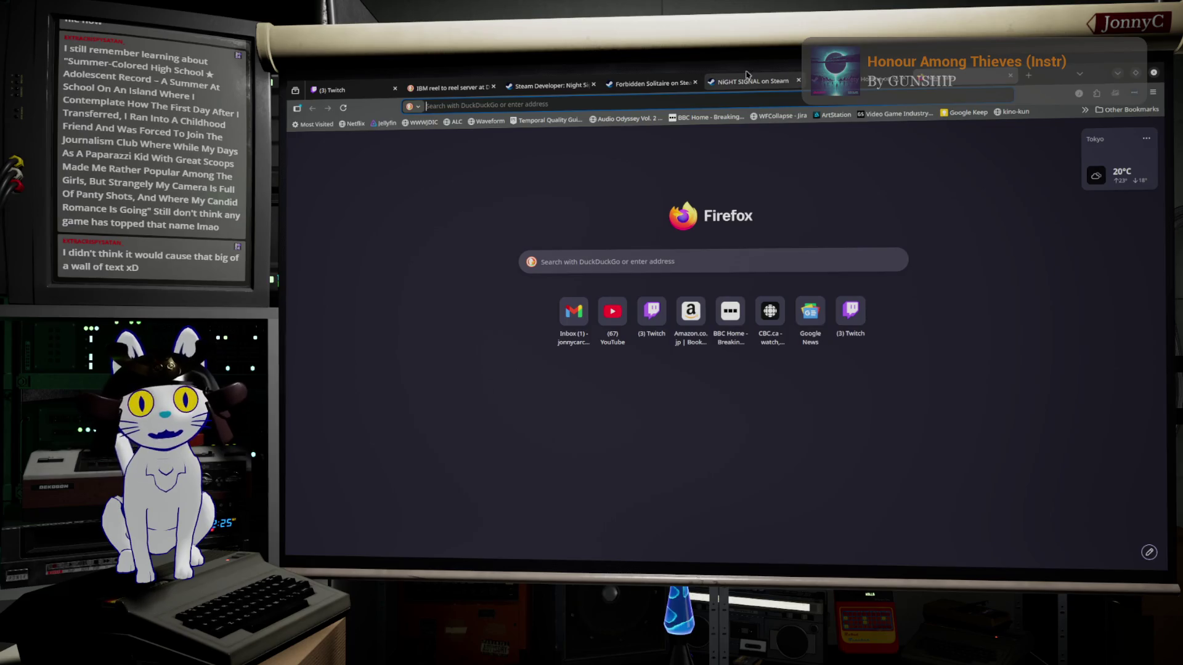
# Return to the HLSL shader blog and scroll through the article
pyautogui.hotkey('alt', 'Tab')
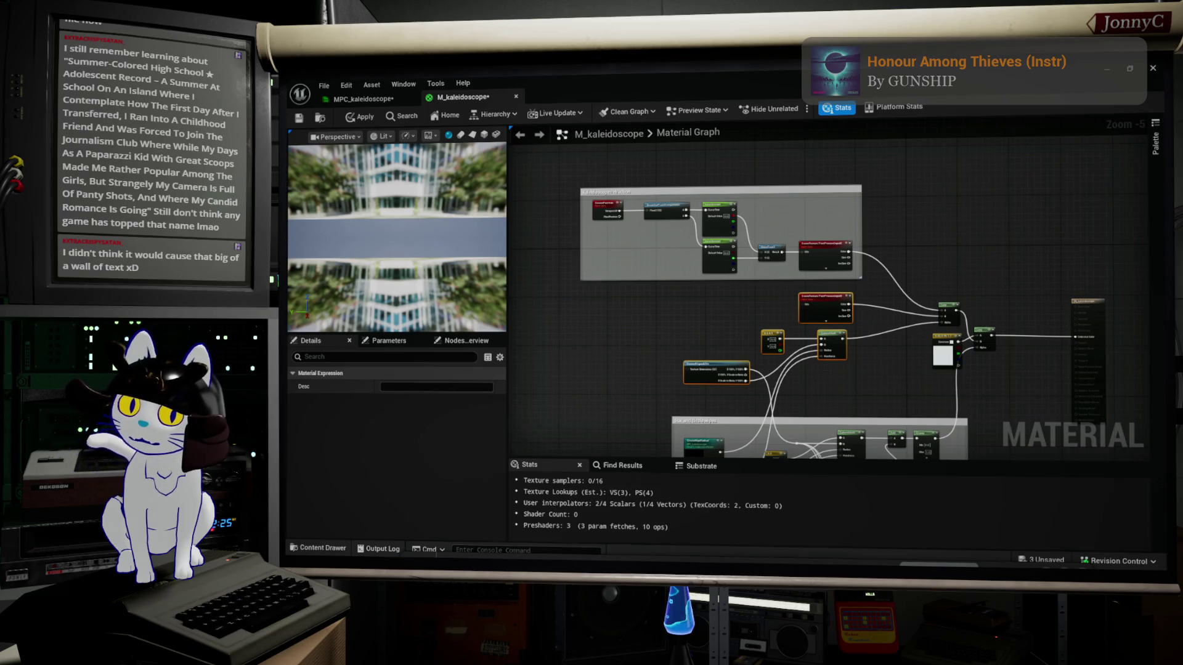
pyautogui.hotkey('alt', 'Tab')
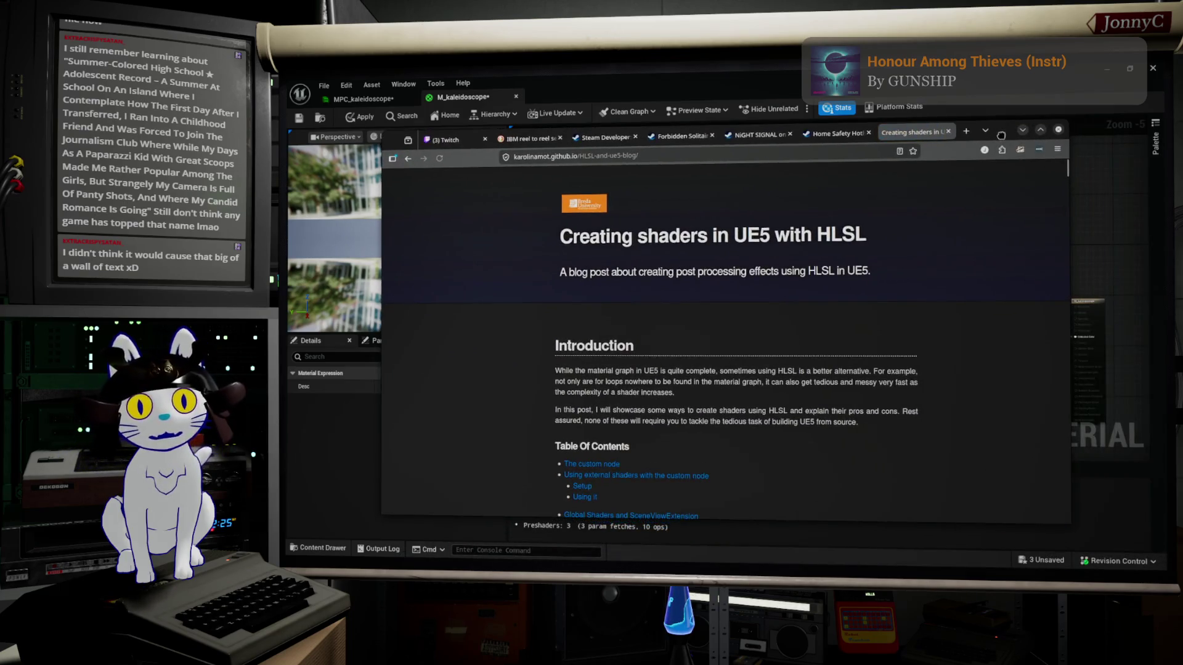
pyautogui.scroll(-6, 807, 363)
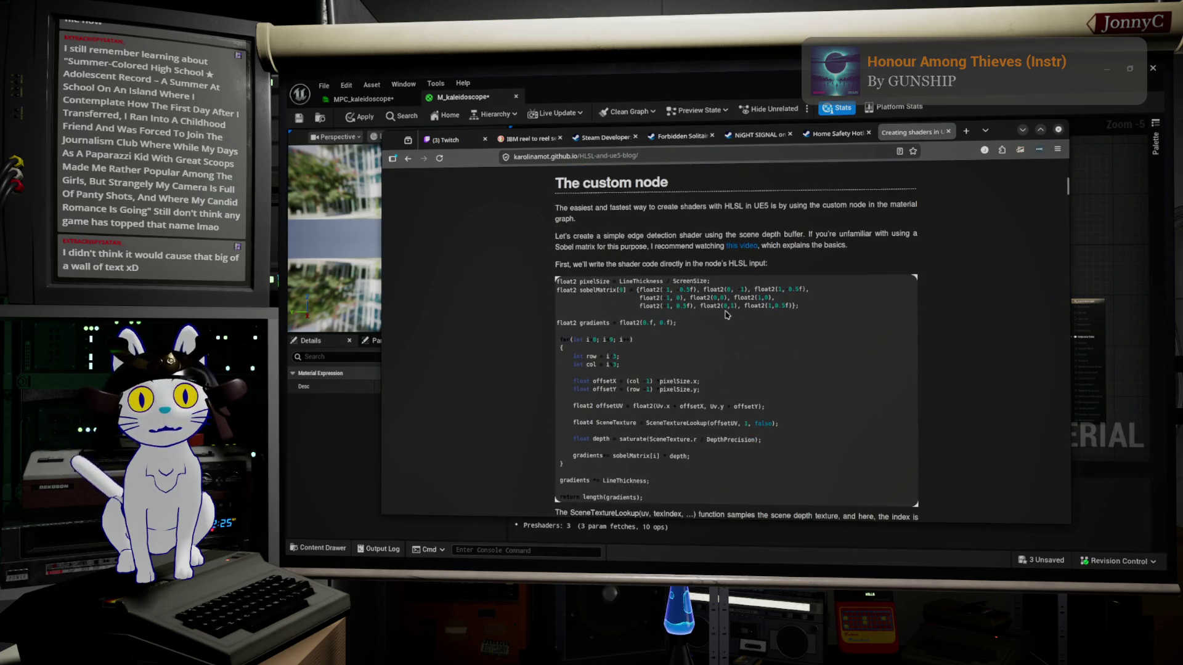
pyautogui.scroll(-5, 727, 315)
pyautogui.scroll(-4, 725, 315)
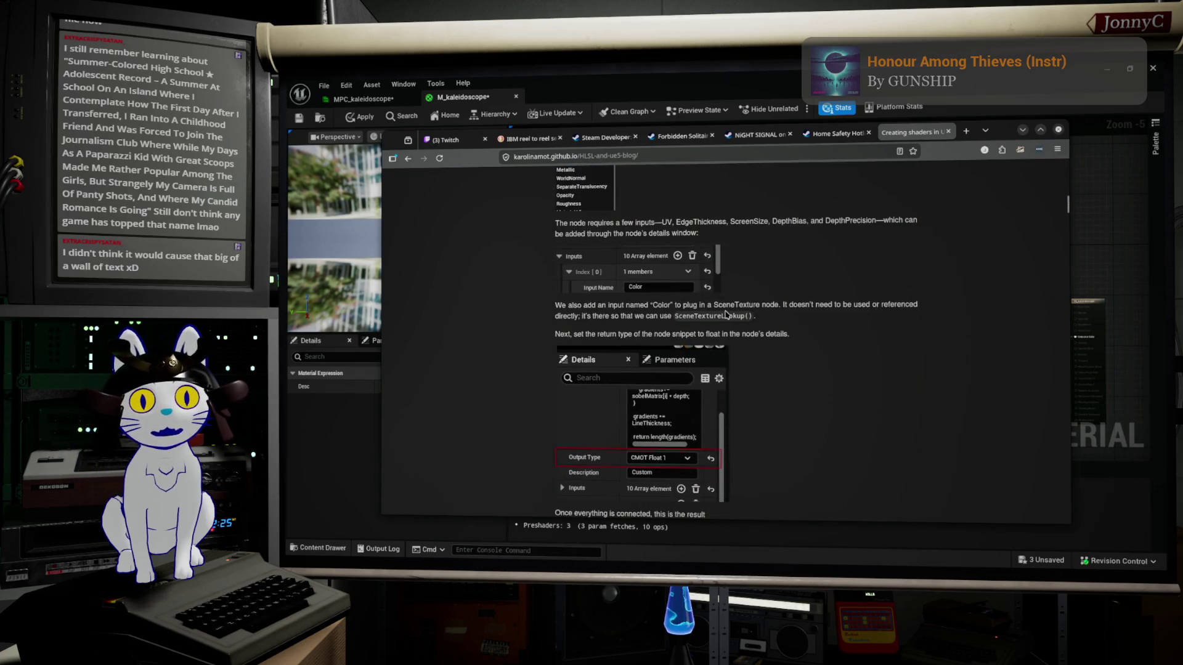
pyautogui.scroll(4, 725, 315)
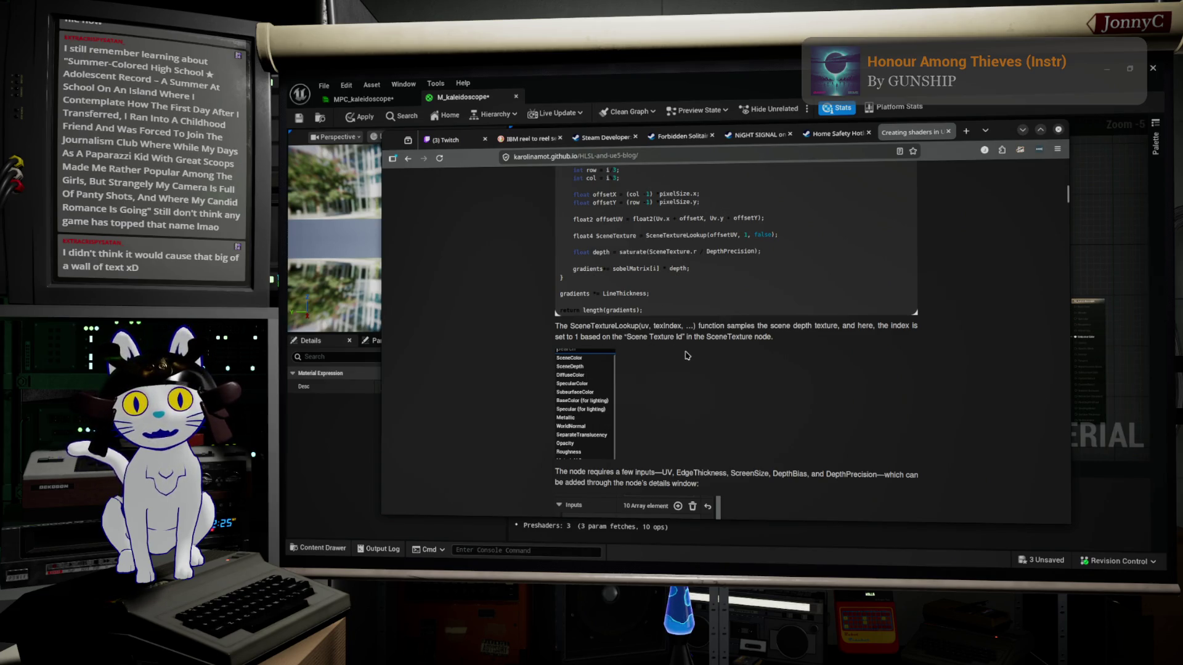
pyautogui.scroll(-2, 687, 356)
pyautogui.scroll(7, 685, 352)
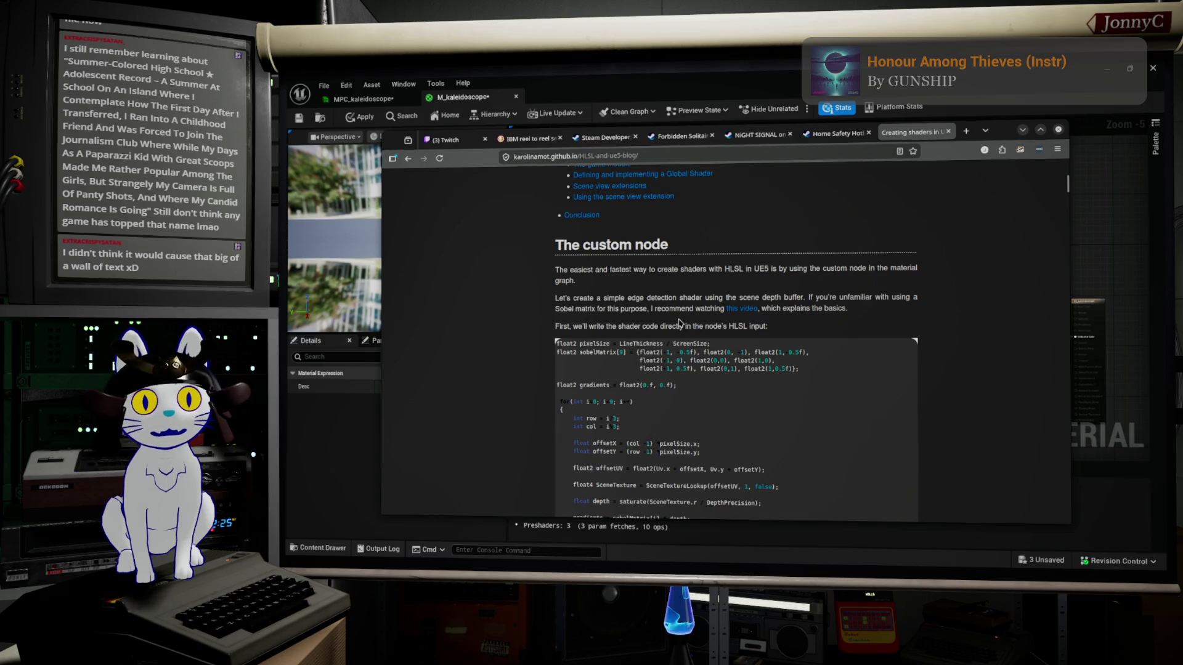
pyautogui.scroll(-9, 668, 330)
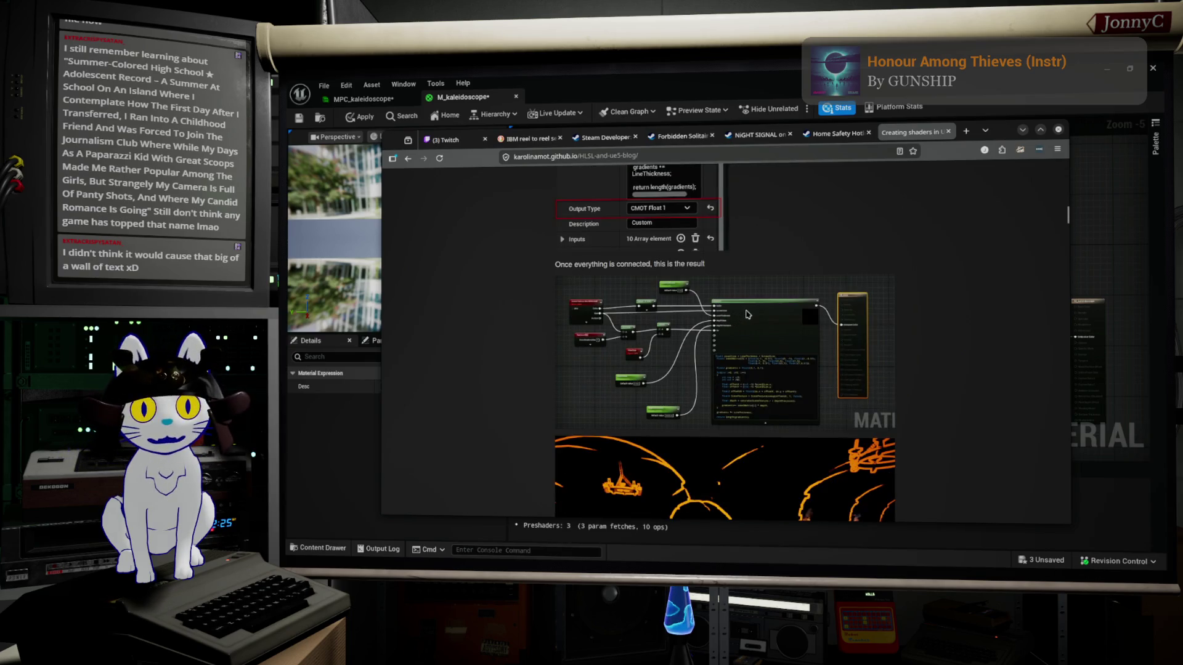
# Zoom the blog page in and back out while scrolling to the node-graph image
pyautogui.hotkey('ctrl', '+')
pyautogui.hotkey('ctrl', '+')
pyautogui.hotkey('ctrl', '+')
pyautogui.hotkey('ctrl', '+')
pyautogui.scroll(-5, 849, 443)
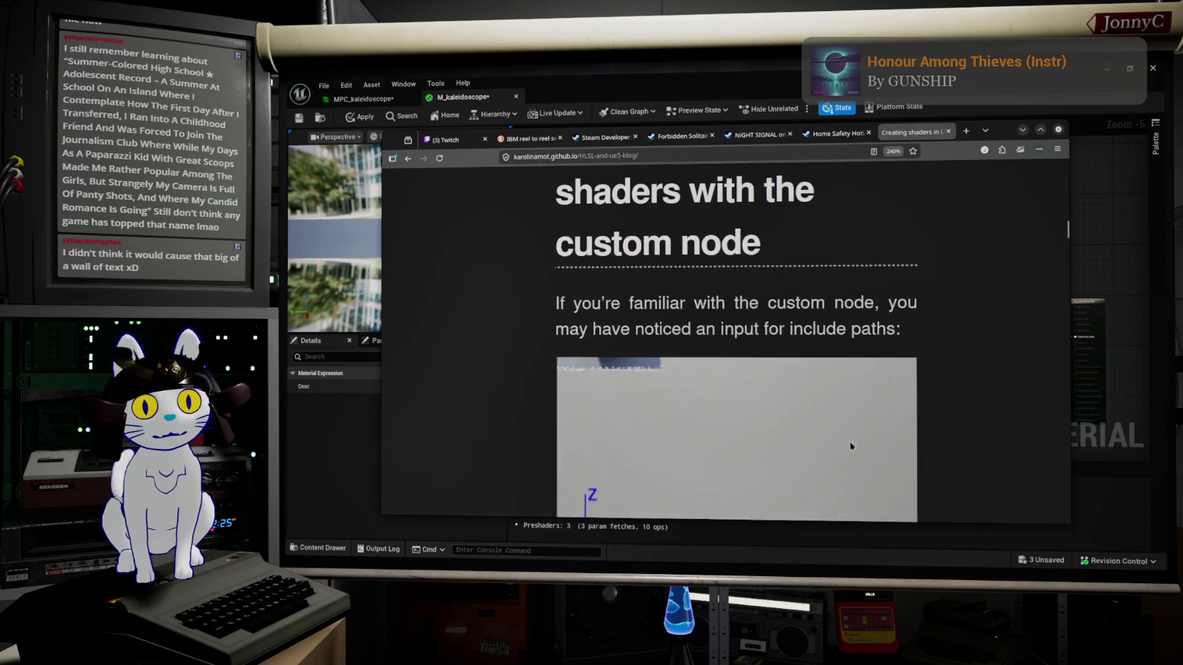
pyautogui.hotkey('ctrl', '+')
pyautogui.scroll(-15, 846, 440)
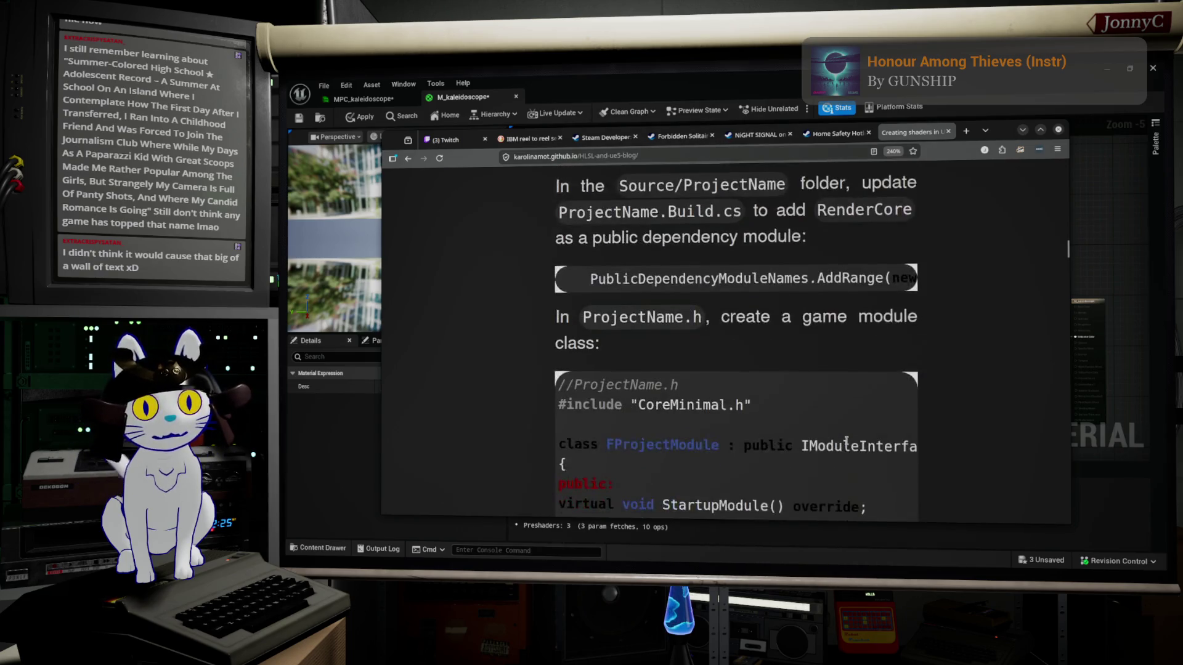
pyautogui.scroll(-3, 847, 443)
pyautogui.hotkey('ctrl', '-')
pyautogui.hotkey('ctrl', '-')
pyautogui.hotkey('ctrl', '-')
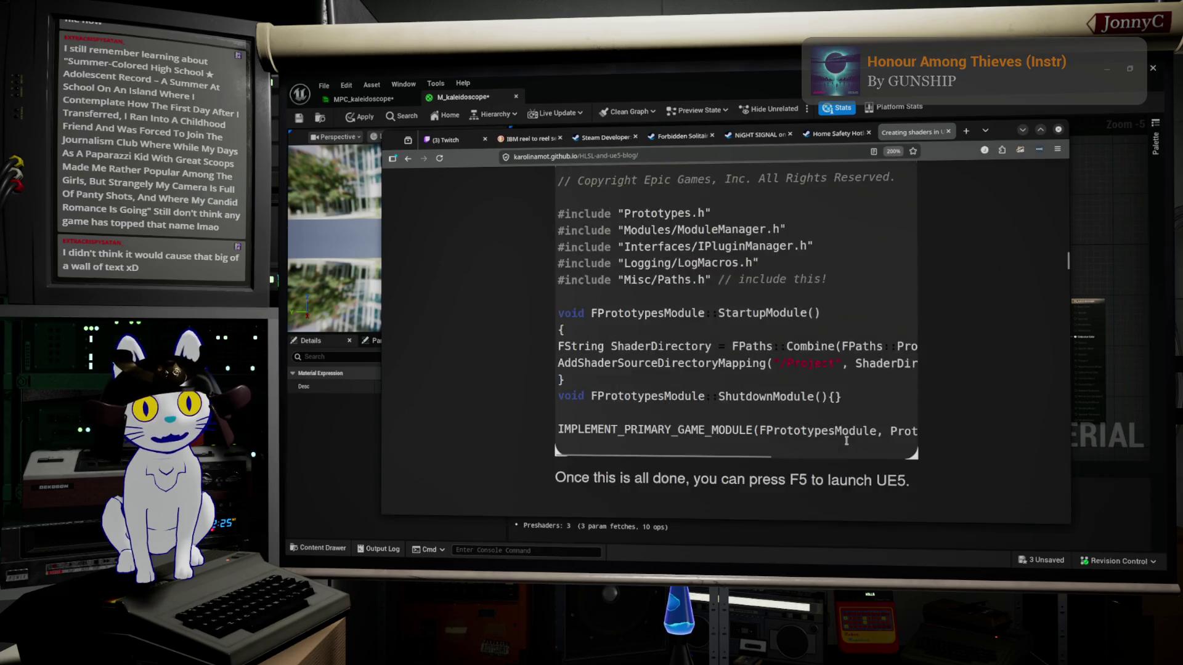
pyautogui.scroll(-10, 846, 441)
pyautogui.hotkey('ctrl', '-')
pyautogui.hotkey('ctrl', '-')
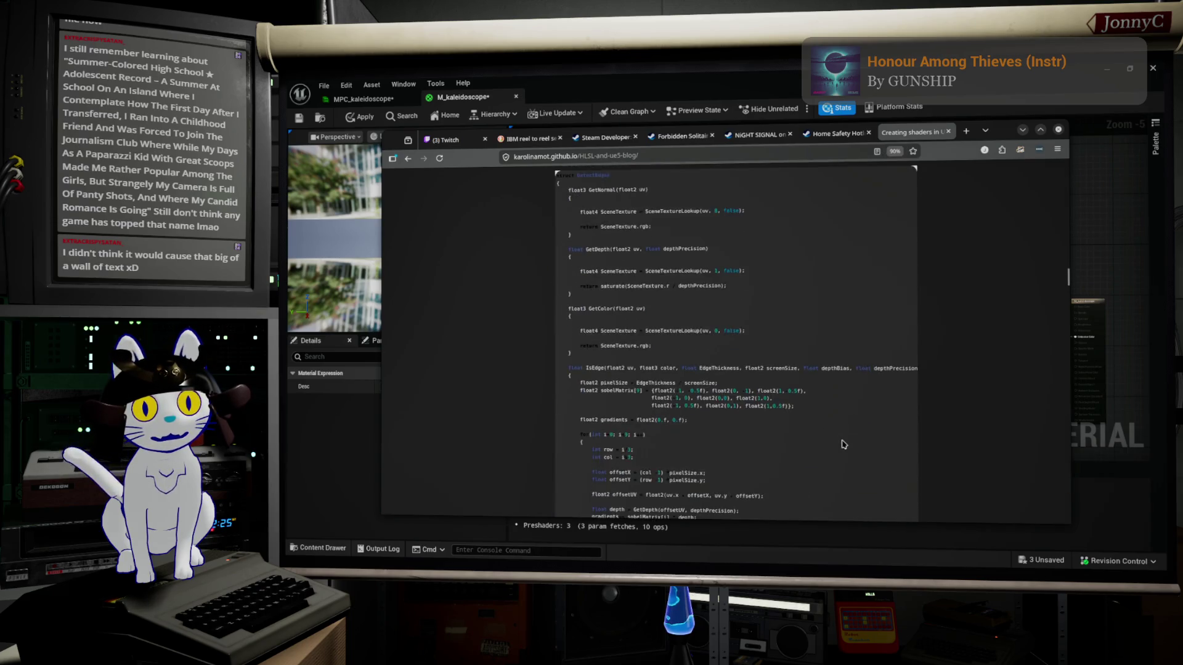
pyautogui.scroll(-12, 843, 444)
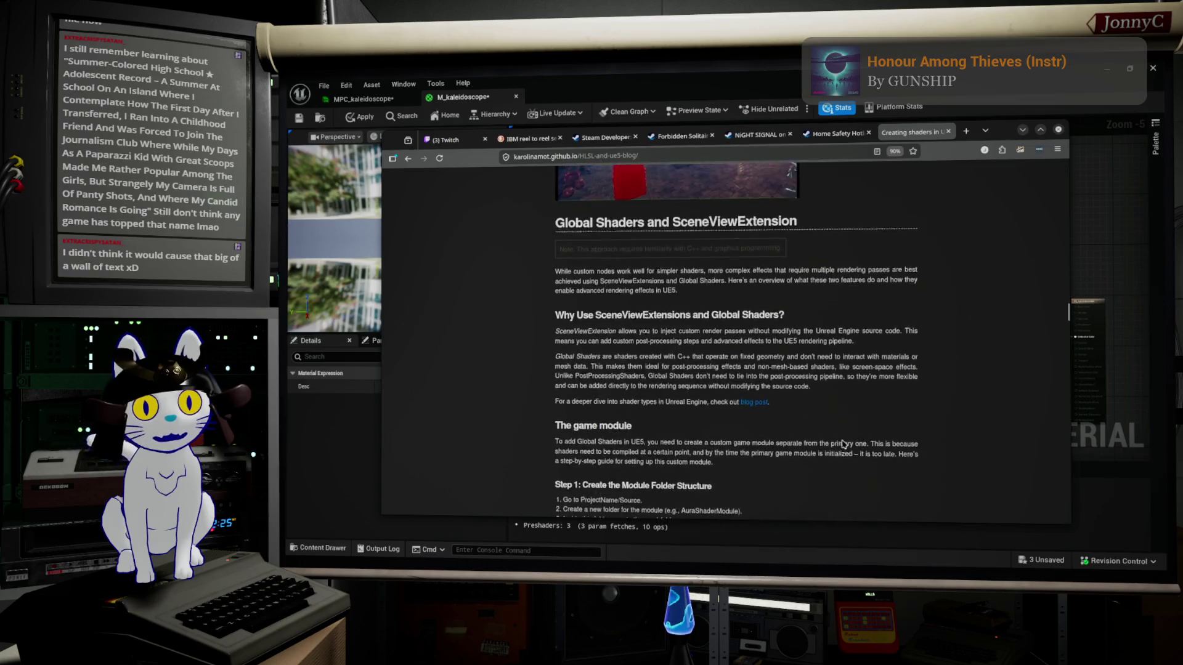
pyautogui.scroll(3, 843, 443)
pyautogui.scroll(10, 843, 444)
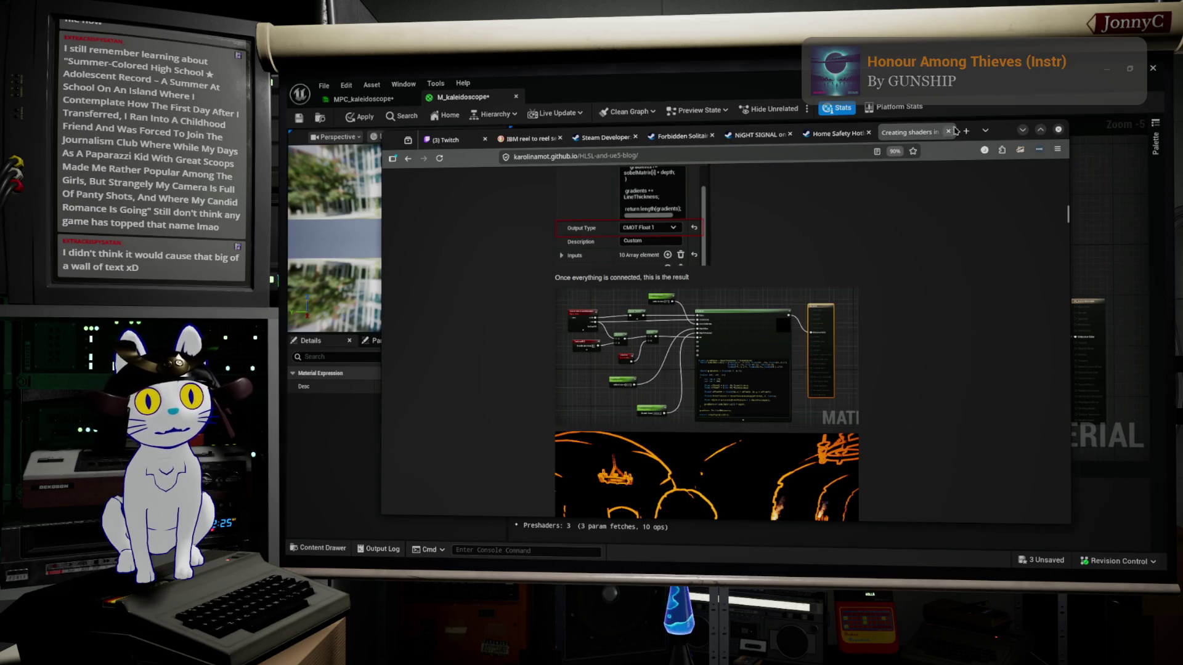
# Open the node-graph result image in a new tab, view it, then minimize Firefox
pyautogui.rightClick(810, 326)
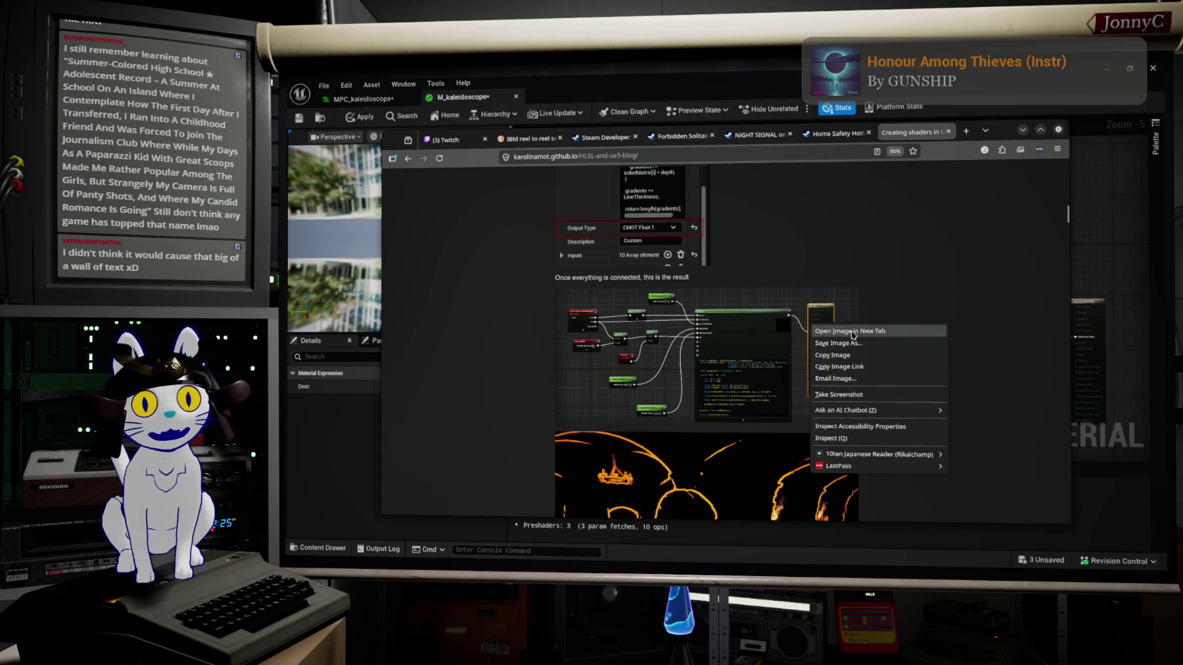
pyautogui.click(882, 329)
pyautogui.click(921, 132)
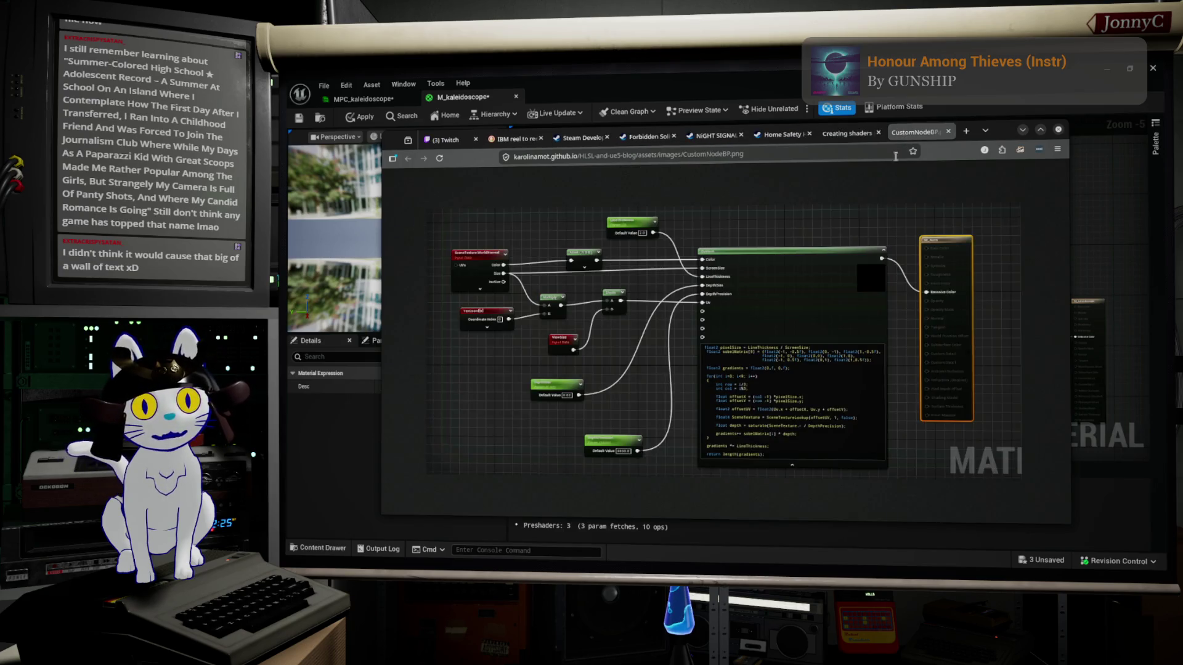
pyautogui.scroll(5, 759, 272)
pyautogui.scroll(1, 759, 272)
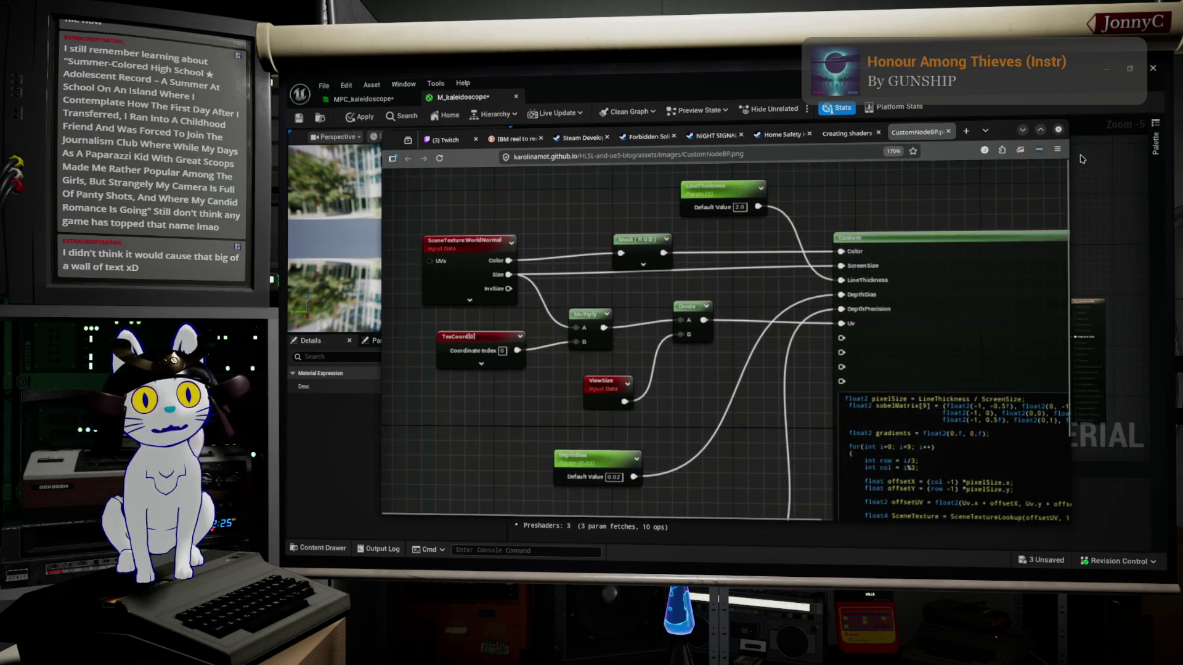
pyautogui.click(1021, 131)
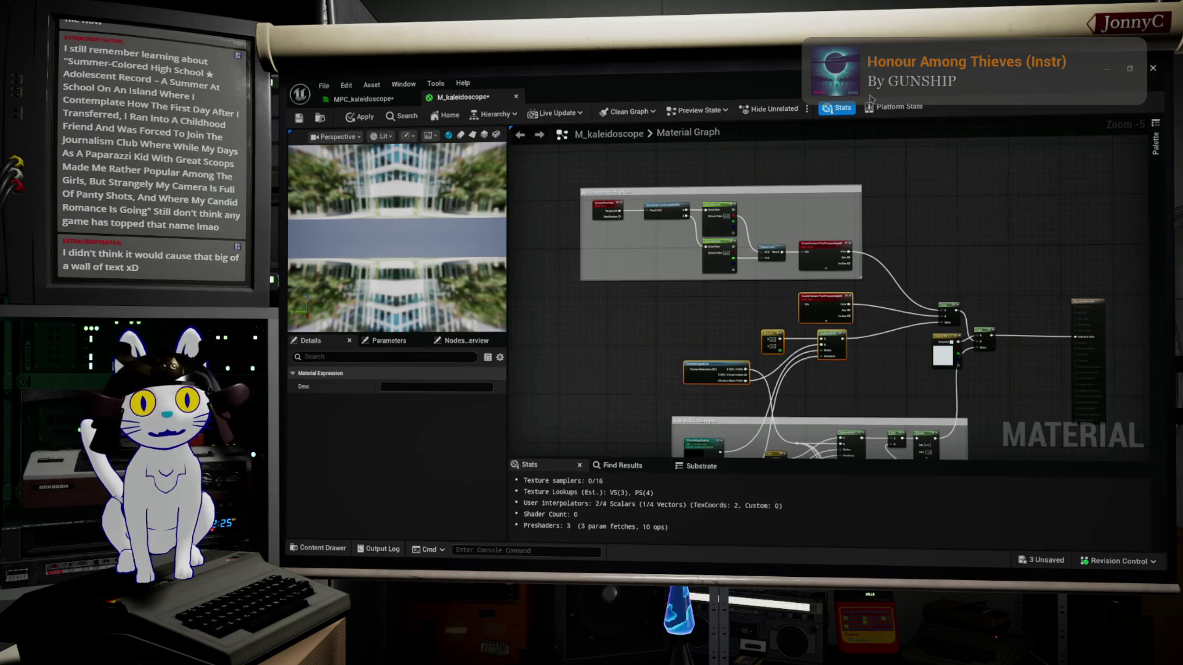
# Add a Custom expression node, shift it left, then delete it again
pyautogui.rightClick(954, 246)
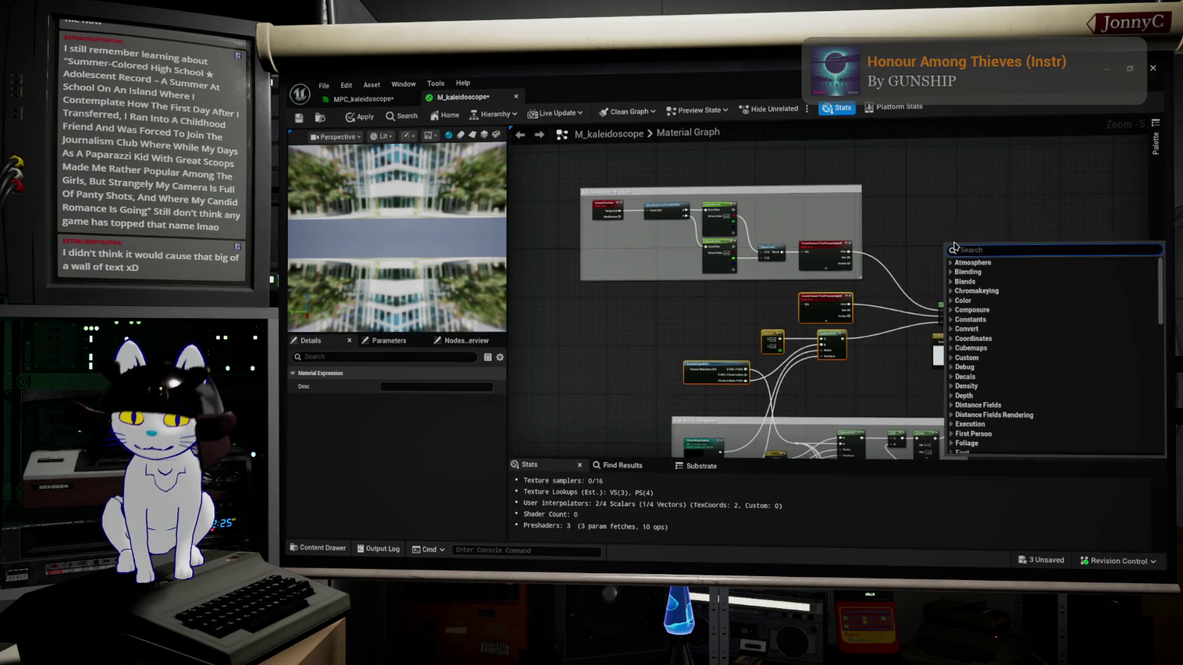
pyautogui.write('custom')
pyautogui.press('Return')
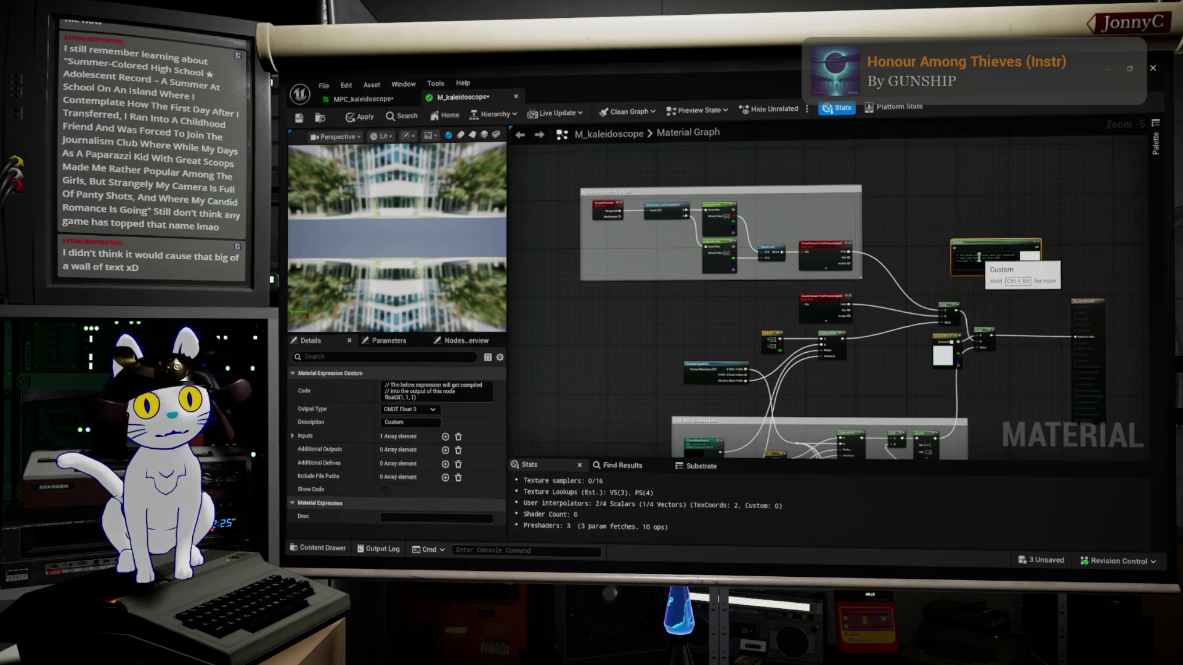
pyautogui.moveTo(996, 241); pyautogui.dragTo(953, 240)
pyautogui.scroll(5, 919, 327)
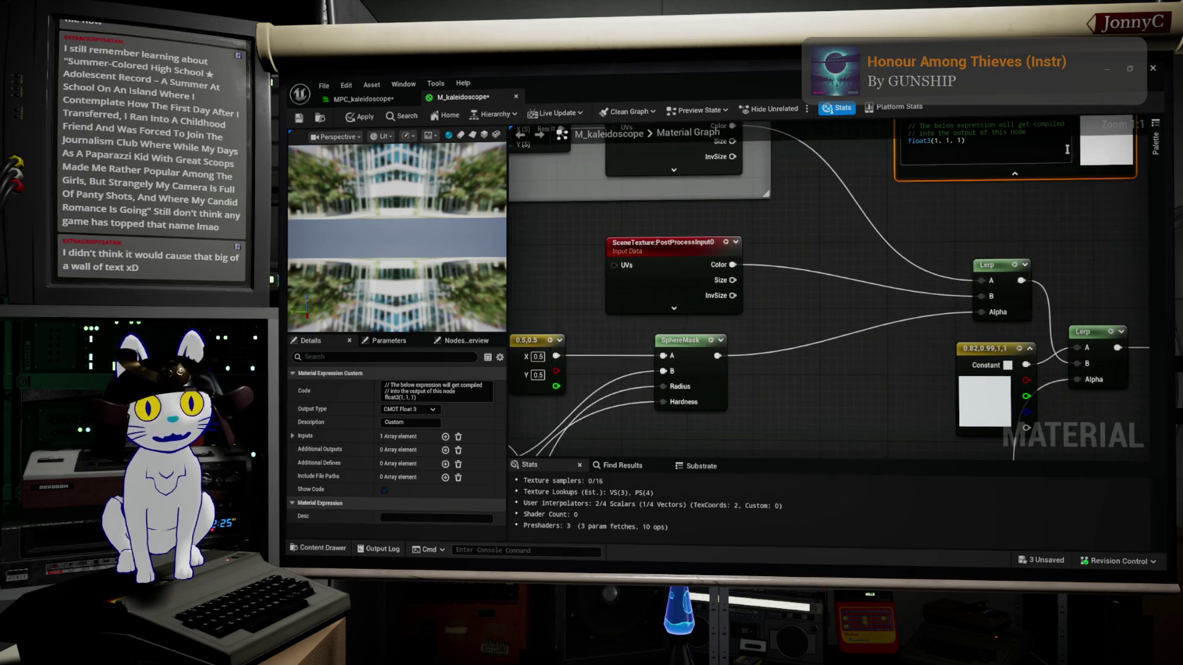
pyautogui.moveTo(1004, 148)
pyautogui.mouseDown()
pyautogui.moveTo(871, 347)
pyautogui.moveTo(814, 171)
pyautogui.moveTo(819, 330)
pyautogui.mouseUp()
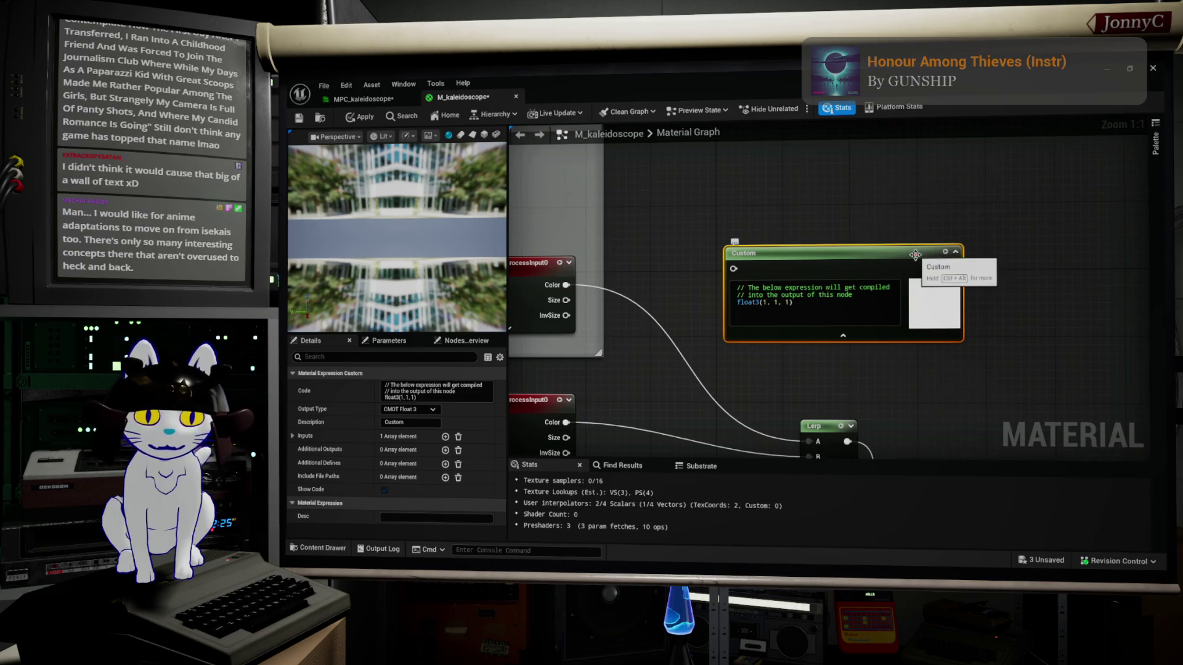
pyautogui.press('Delete')
# Nudge the white Constant node left and the Lerp beside it right
pyautogui.moveTo(747, 323); pyautogui.dragTo(952, 248)
pyautogui.scroll(-5, 951, 249)
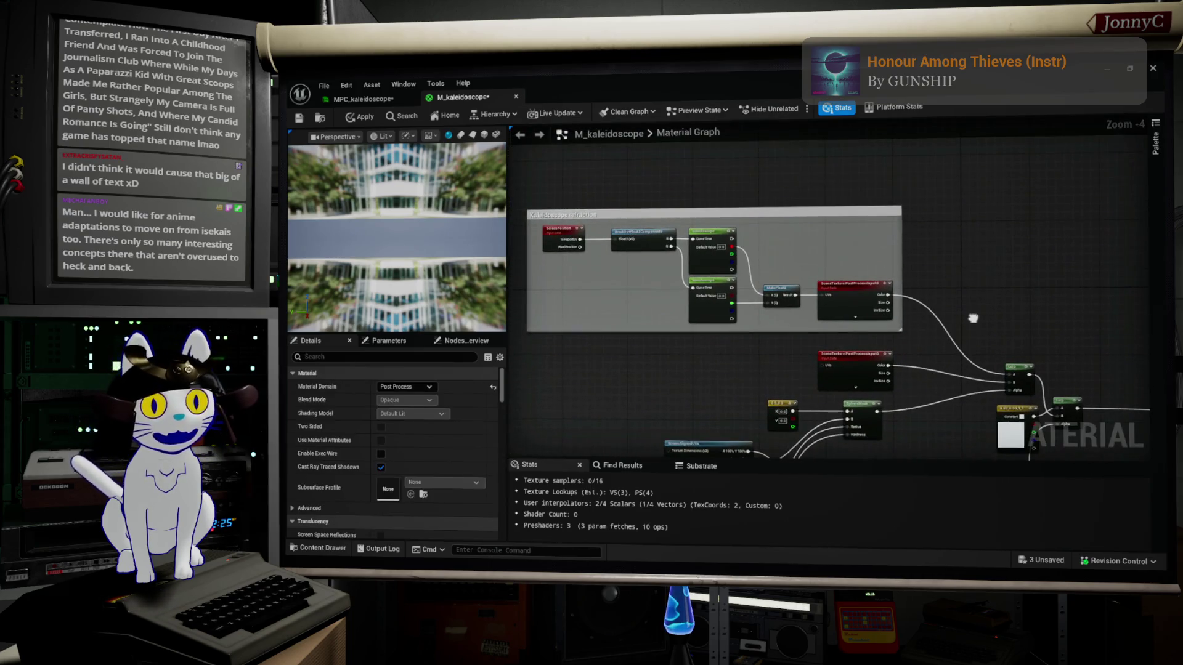
pyautogui.moveTo(953, 349); pyautogui.dragTo(927, 264)
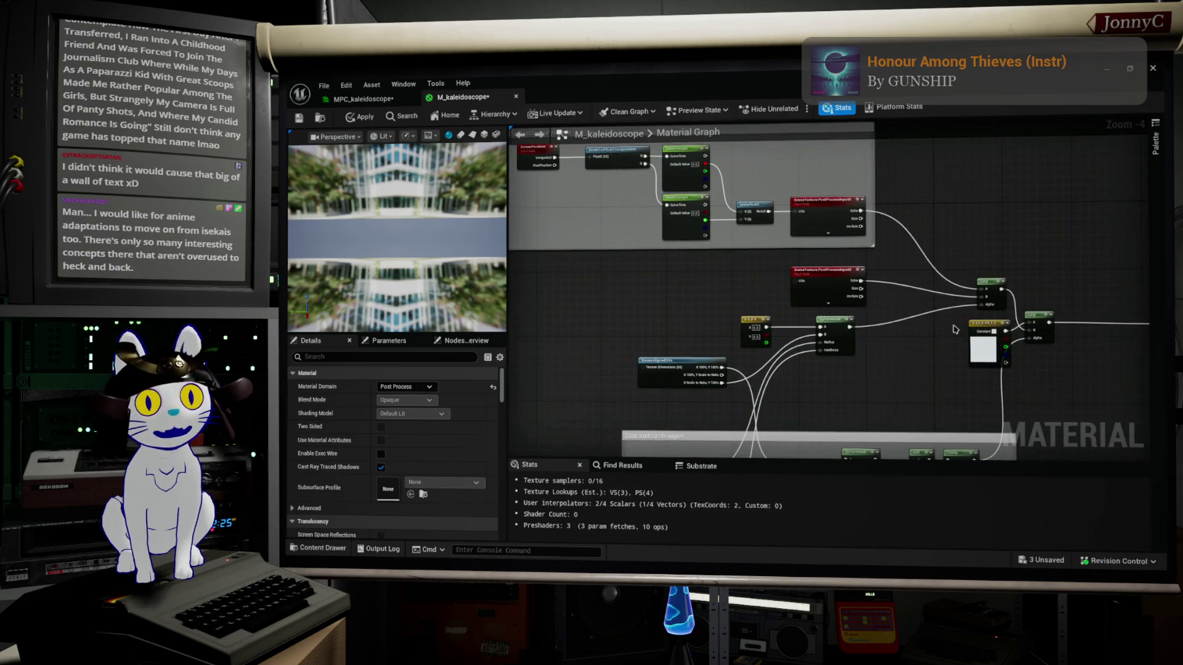
pyautogui.click(989, 323)
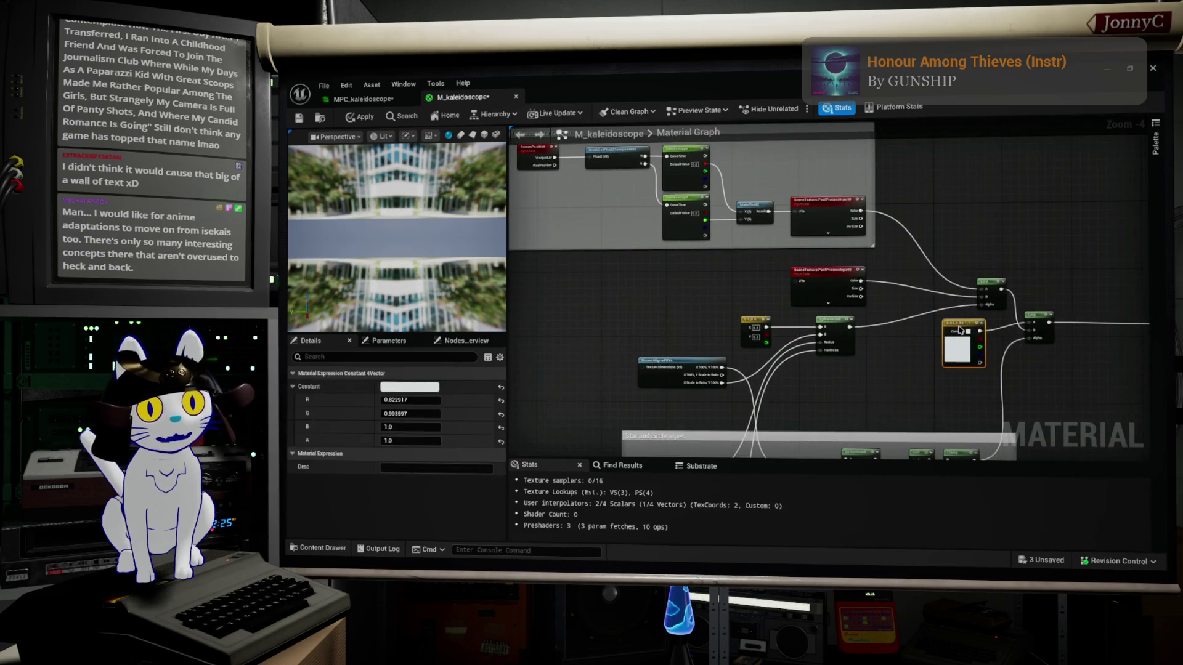
pyautogui.moveTo(989, 324); pyautogui.dragTo(968, 322)
pyautogui.click(1041, 328)
pyautogui.moveTo(1041, 327); pyautogui.dragTo(1053, 330)
# Align the upper Lerp's edges with the Constant, then select the lower Lerp and output node
pyautogui.scroll(3, 881, 239)
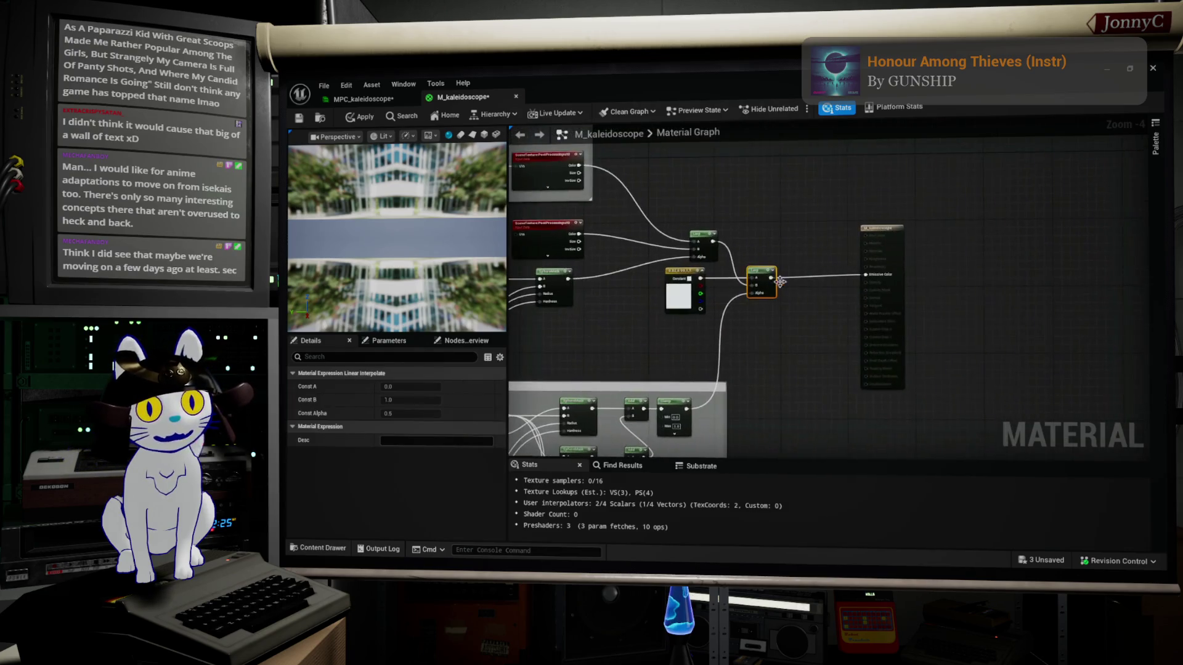
pyautogui.moveTo(881, 239); pyautogui.dragTo(850, 240)
pyautogui.moveTo(801, 328); pyautogui.dragTo(729, 237)
pyautogui.hotkey('shift', 'a')
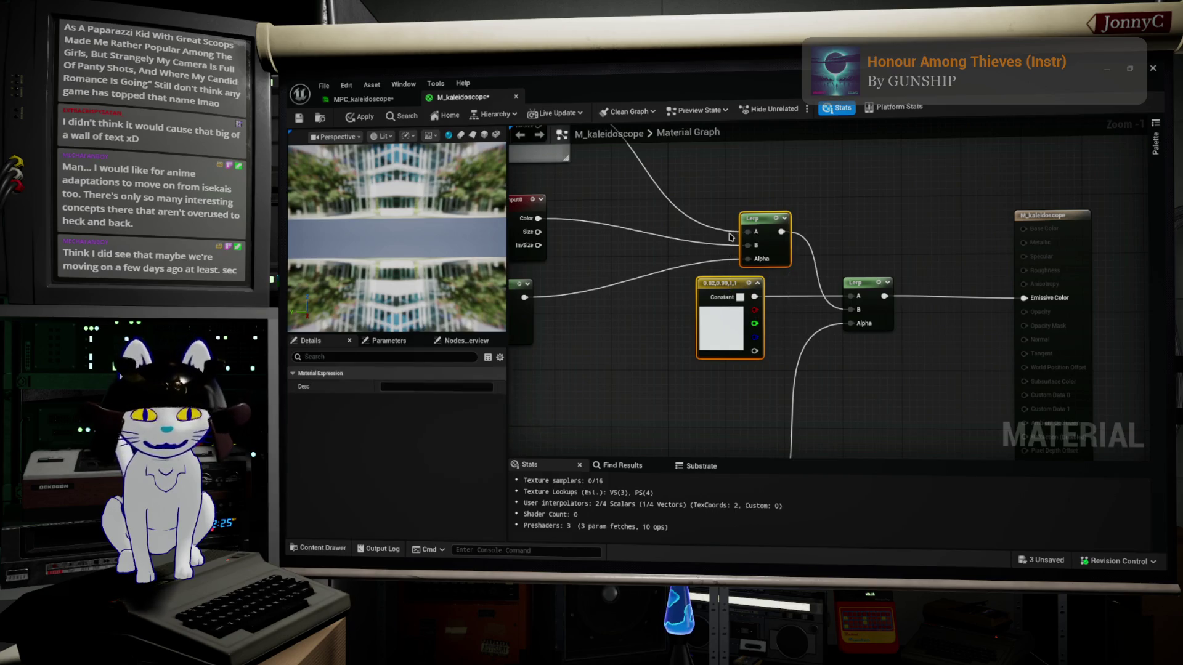
pyautogui.hotkey('shift', 'd')
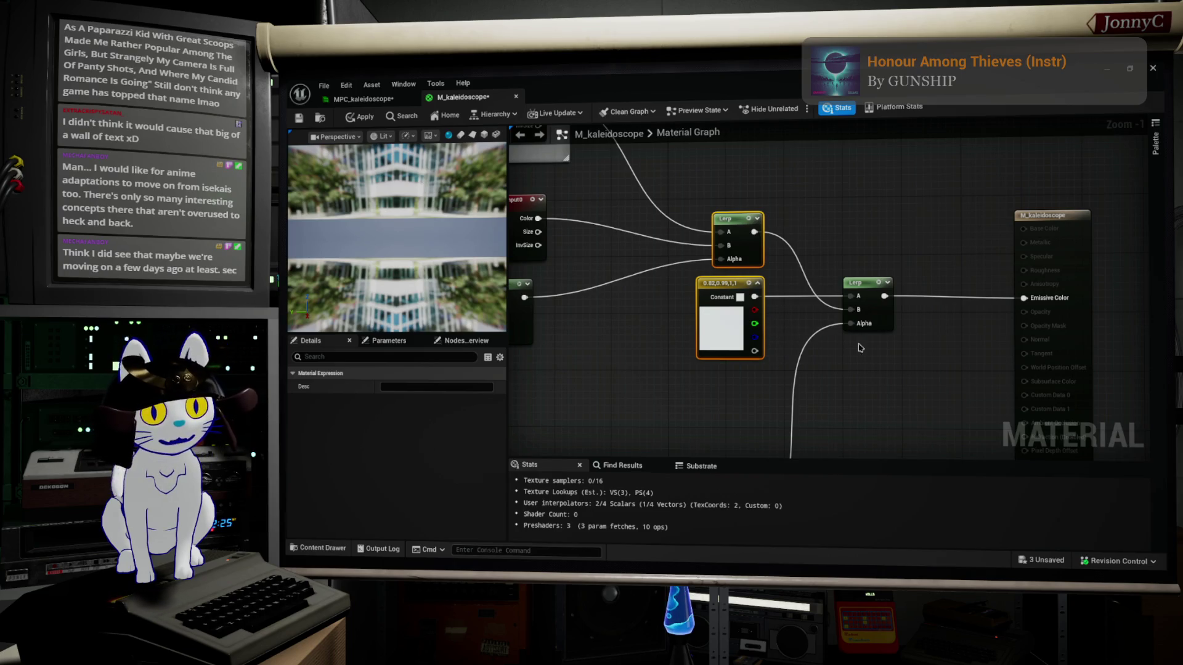
pyautogui.moveTo(673, 326); pyautogui.dragTo(1079, 321)
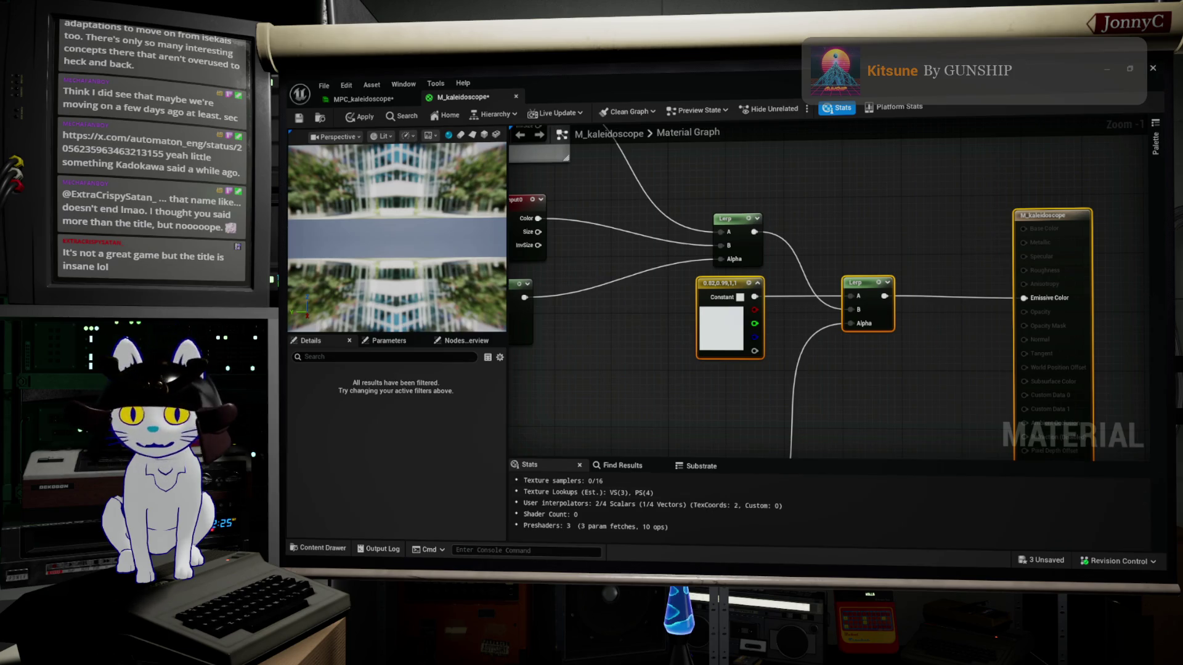
# Close the CustomNodeBP image tab and move Firefox down behind the Unreal editor
pyautogui.hotkey('alt', 'Tab')
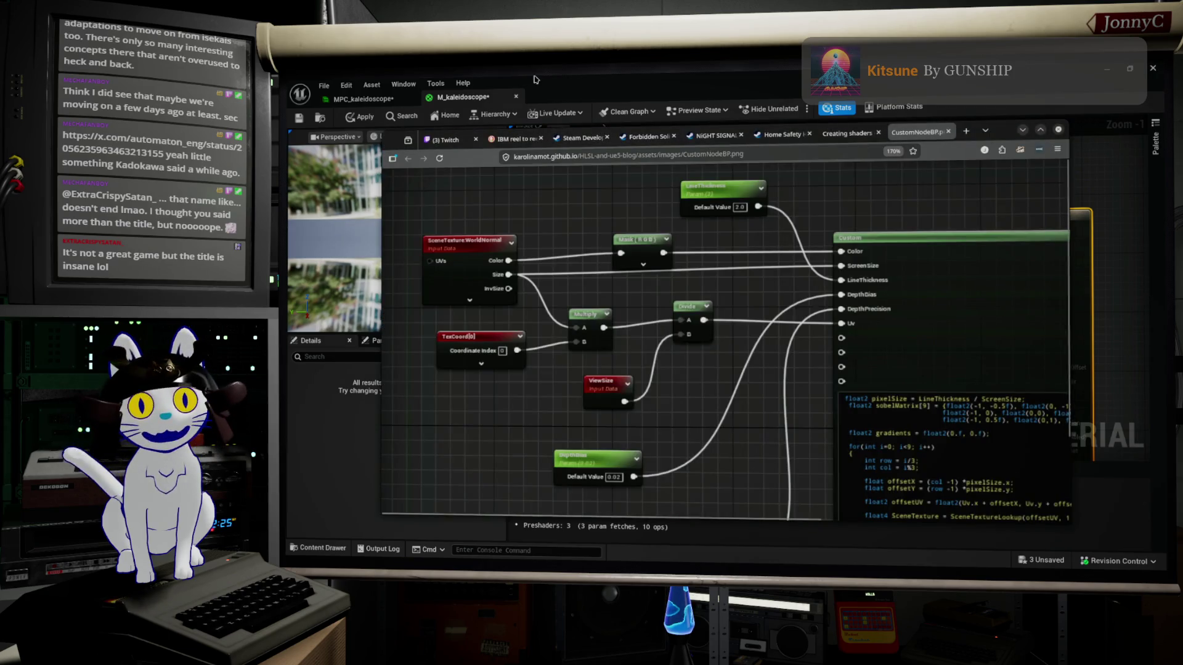
pyautogui.hotkey('alt', 'Tab')
pyautogui.hotkey('alt', 'Tab')
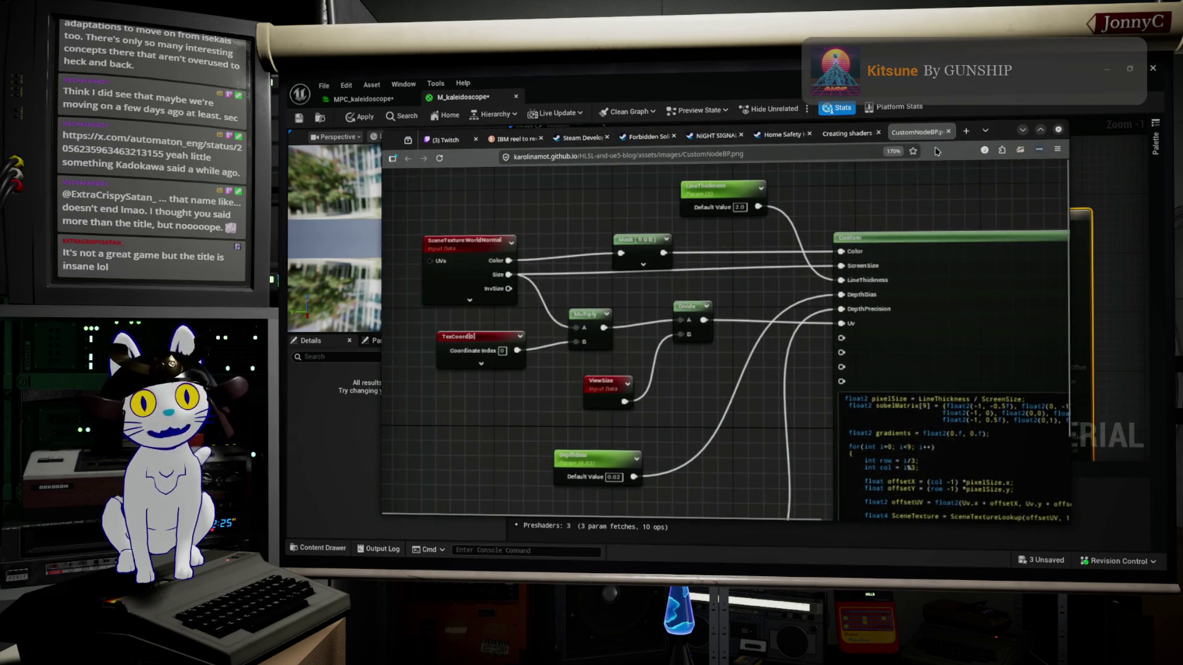
pyautogui.click(948, 131)
pyautogui.moveTo(1005, 132); pyautogui.dragTo(1044, 486)
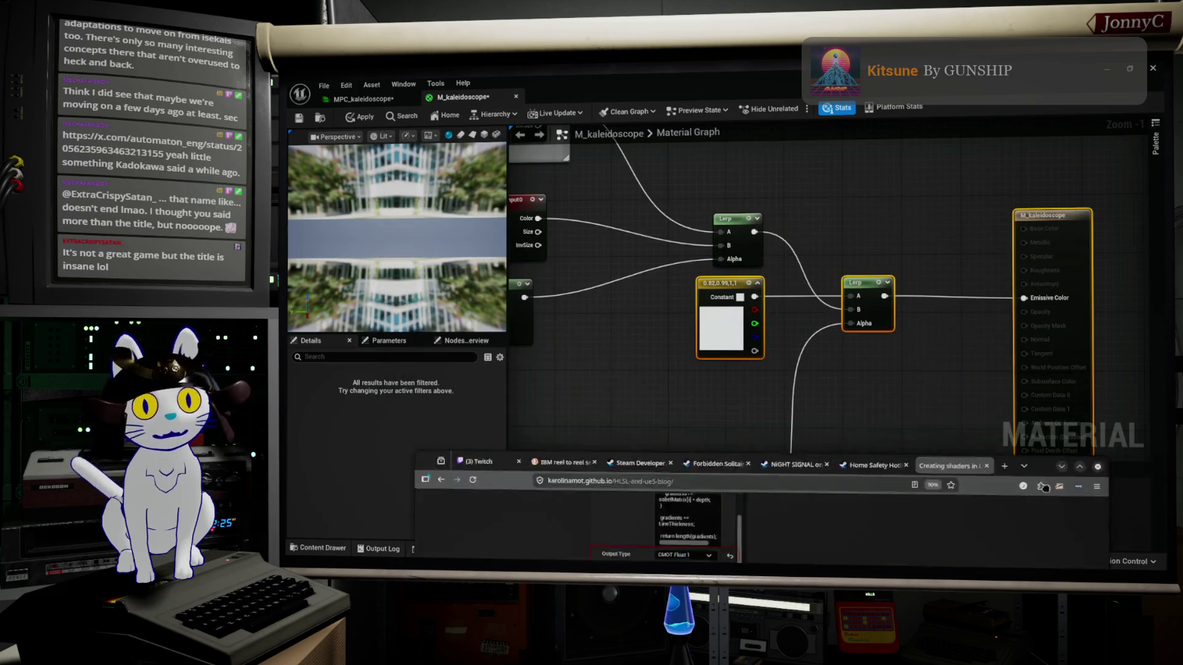
pyautogui.hotkey('alt', 'Tab')
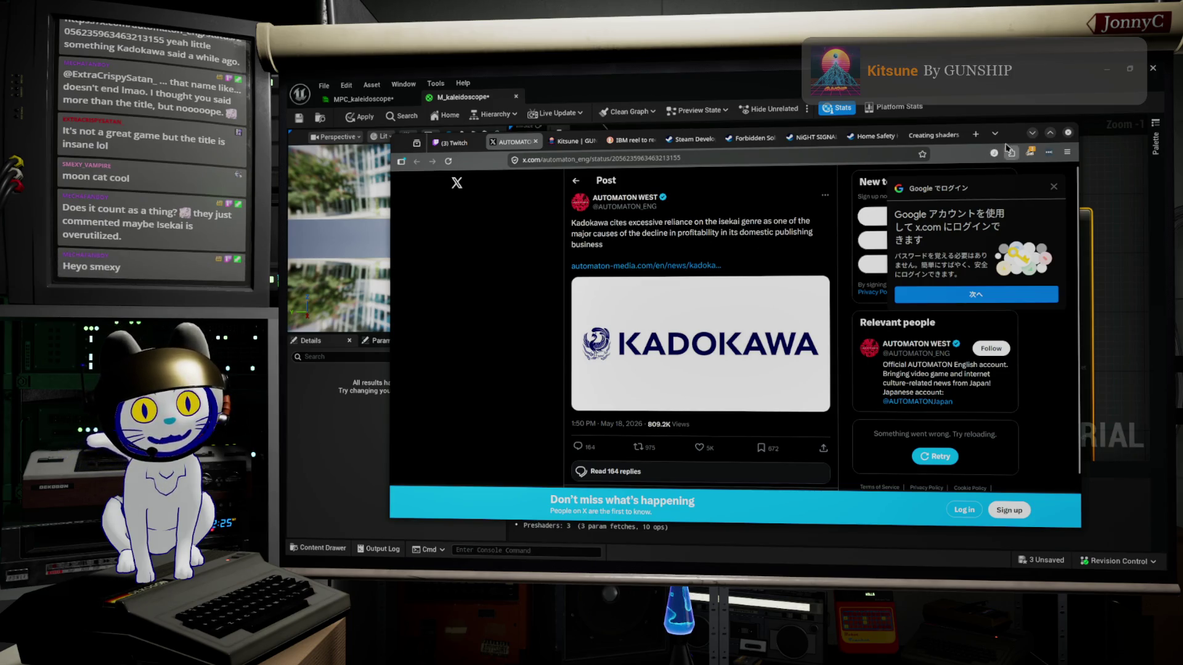
# Minimize the browser showing the X post, restore it briefly, then minimize it again
pyautogui.click(1032, 132)
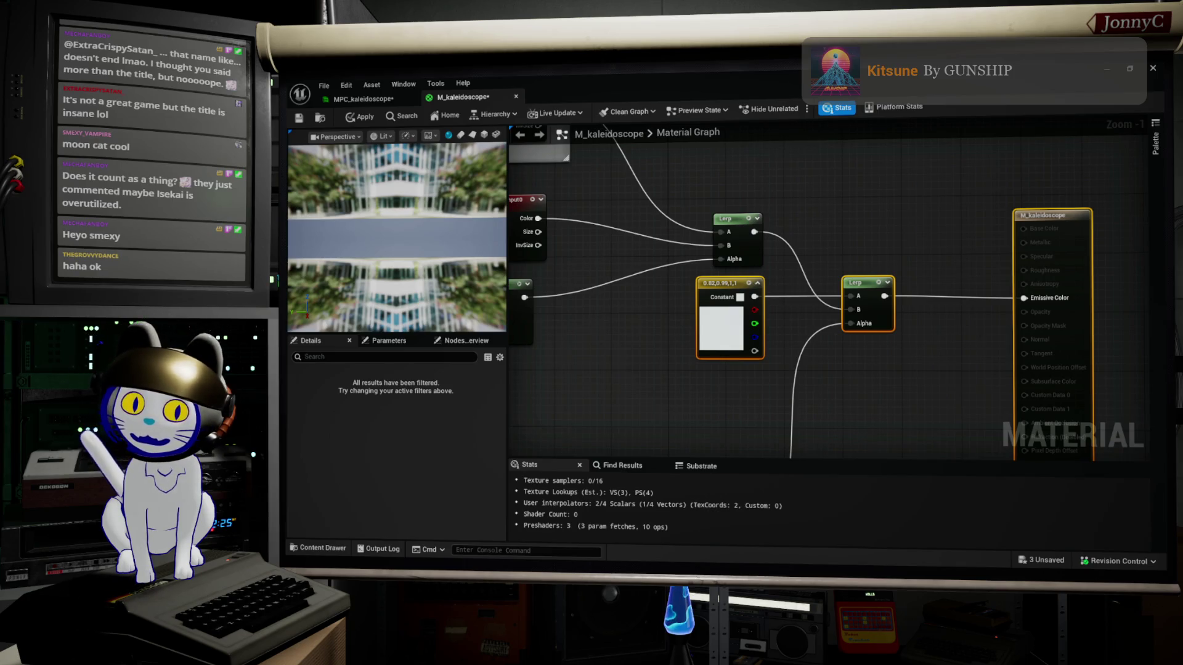
pyautogui.hotkey('alt', 'Tab')
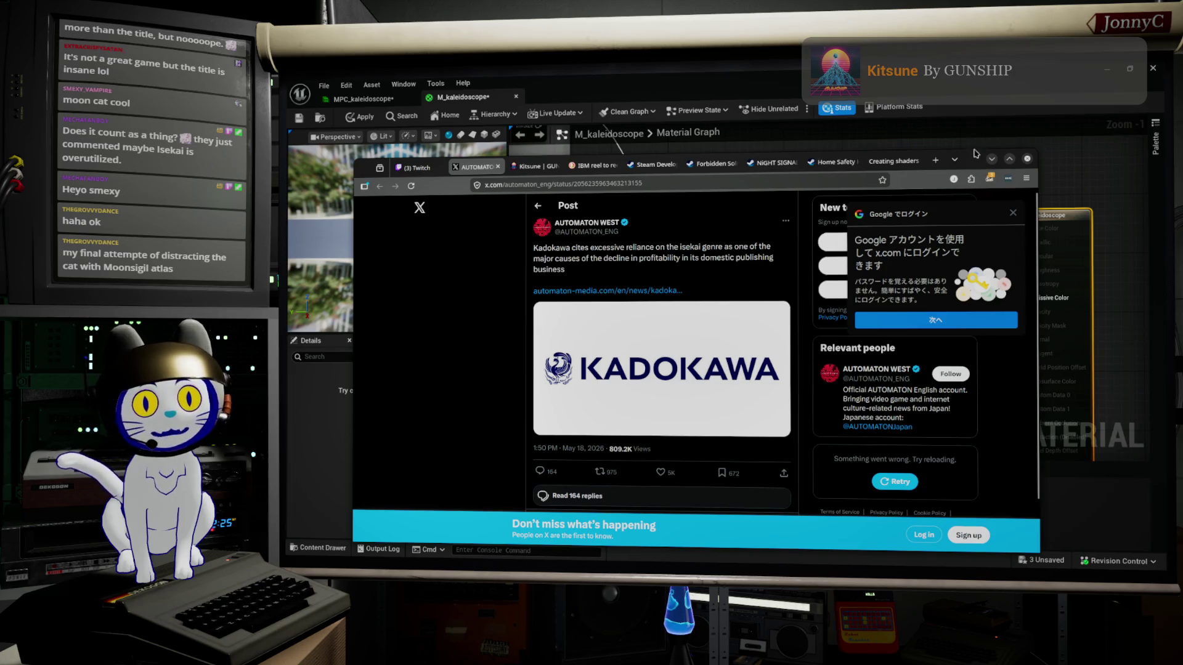
pyautogui.click(991, 159)
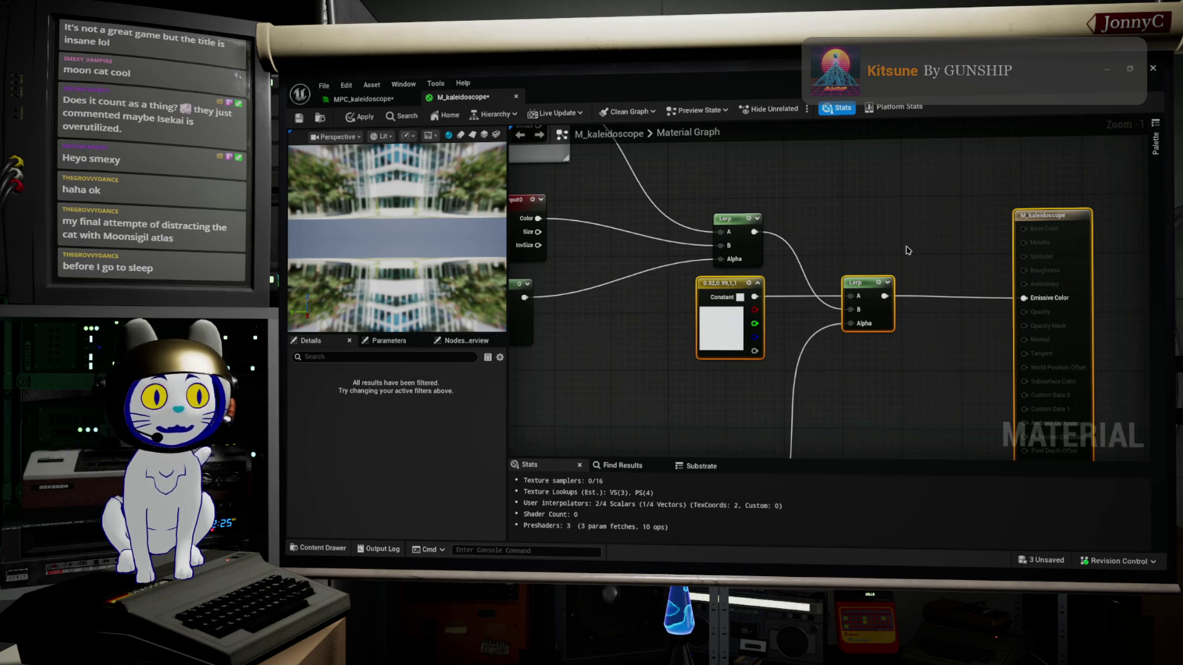
# Move the left Lerp node down-left and place the Constant node above it
pyautogui.scroll(-2, 897, 252)
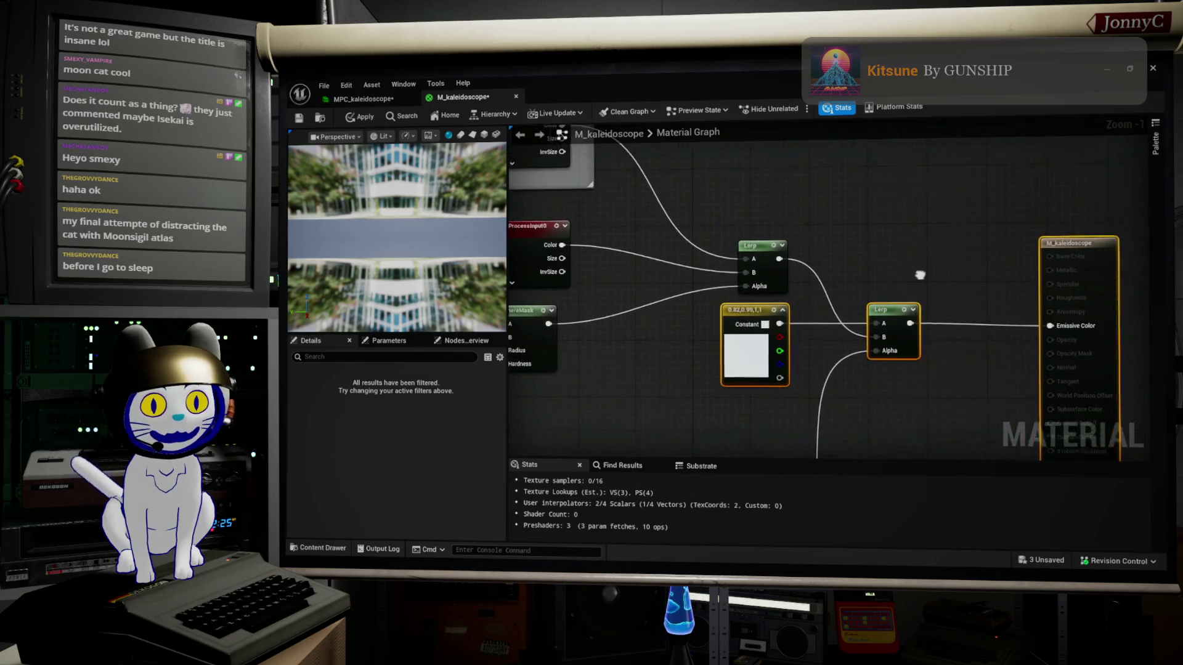
pyautogui.moveTo(902, 282)
pyautogui.mouseDown()
pyautogui.moveTo(941, 253)
pyautogui.moveTo(858, 343)
pyautogui.moveTo(930, 347)
pyautogui.mouseUp()
pyautogui.moveTo(864, 303); pyautogui.dragTo(818, 331)
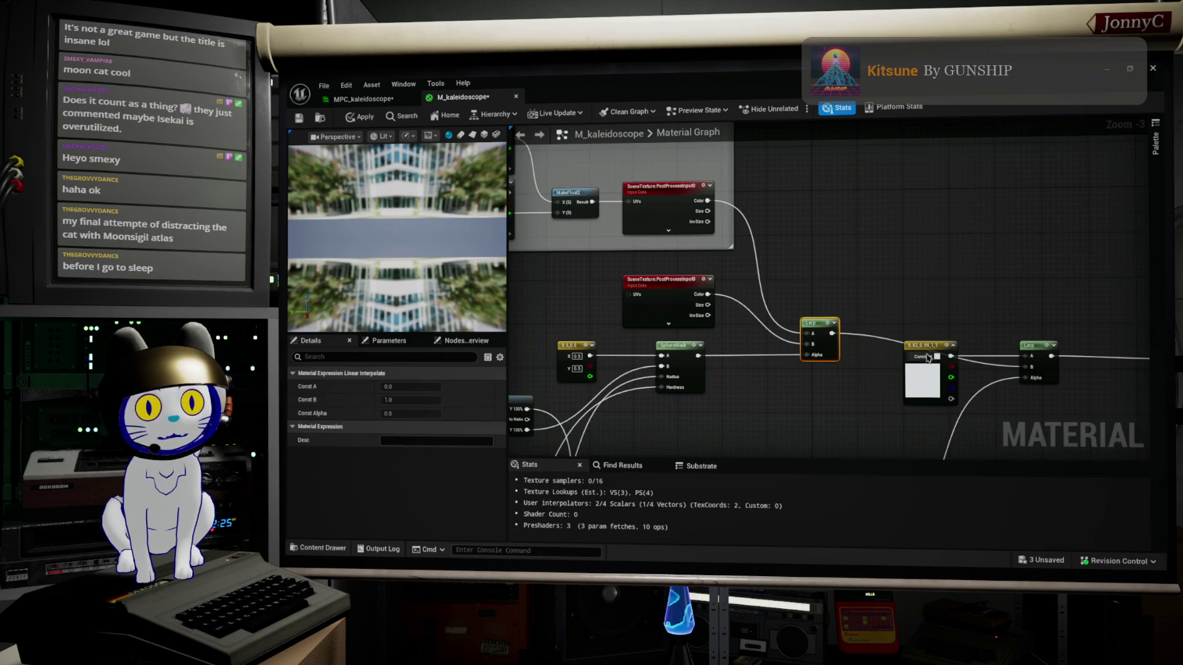
pyautogui.moveTo(918, 348); pyautogui.dragTo(818, 245)
# Shift the right Lerp and output nodes up-left, then move the M_kaleidoscope output node left
pyautogui.moveTo(959, 306); pyautogui.dragTo(702, 216)
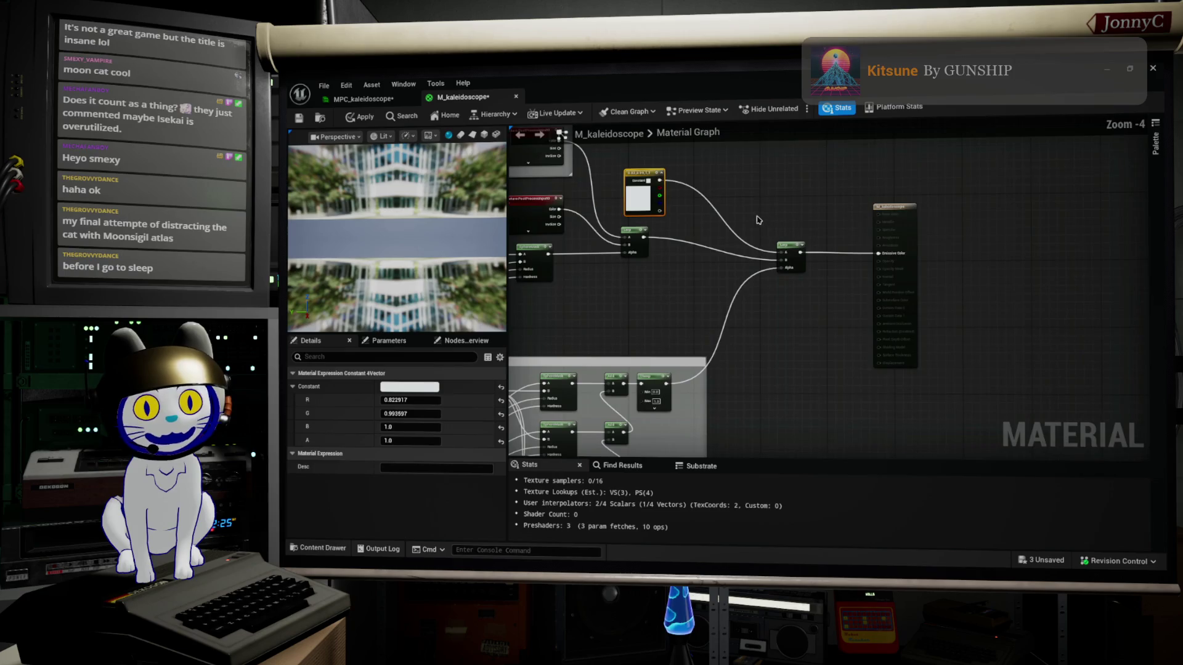
pyautogui.click(799, 246)
pyautogui.scroll(2, 800, 249)
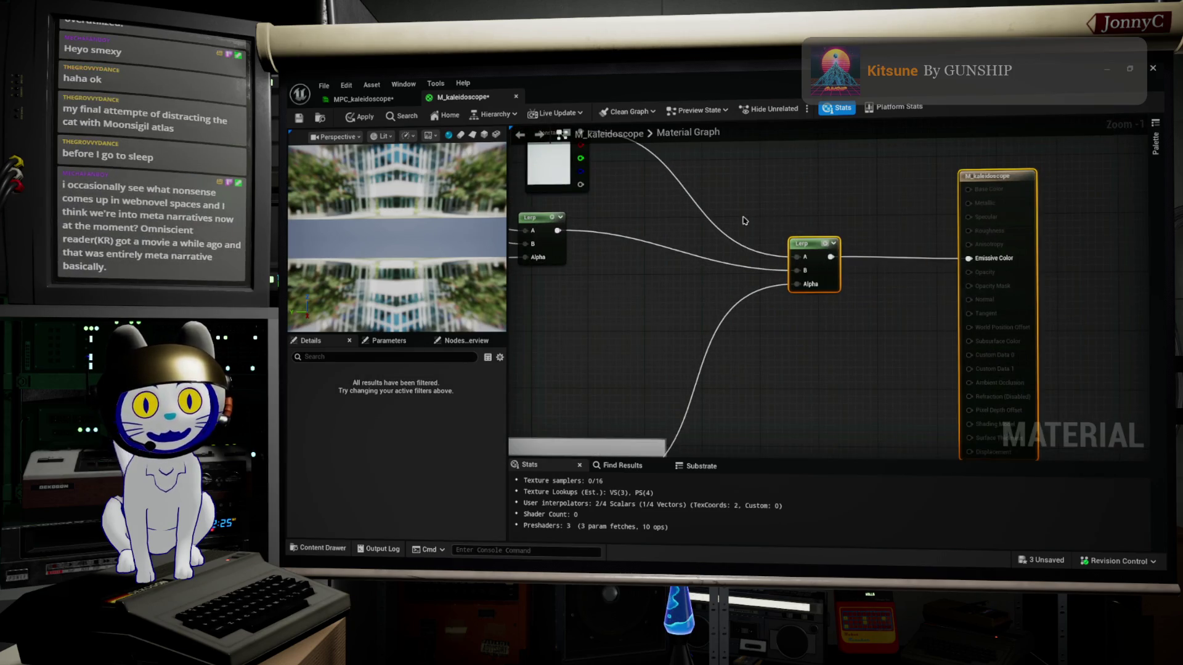
pyautogui.moveTo(816, 247); pyautogui.dragTo(760, 206)
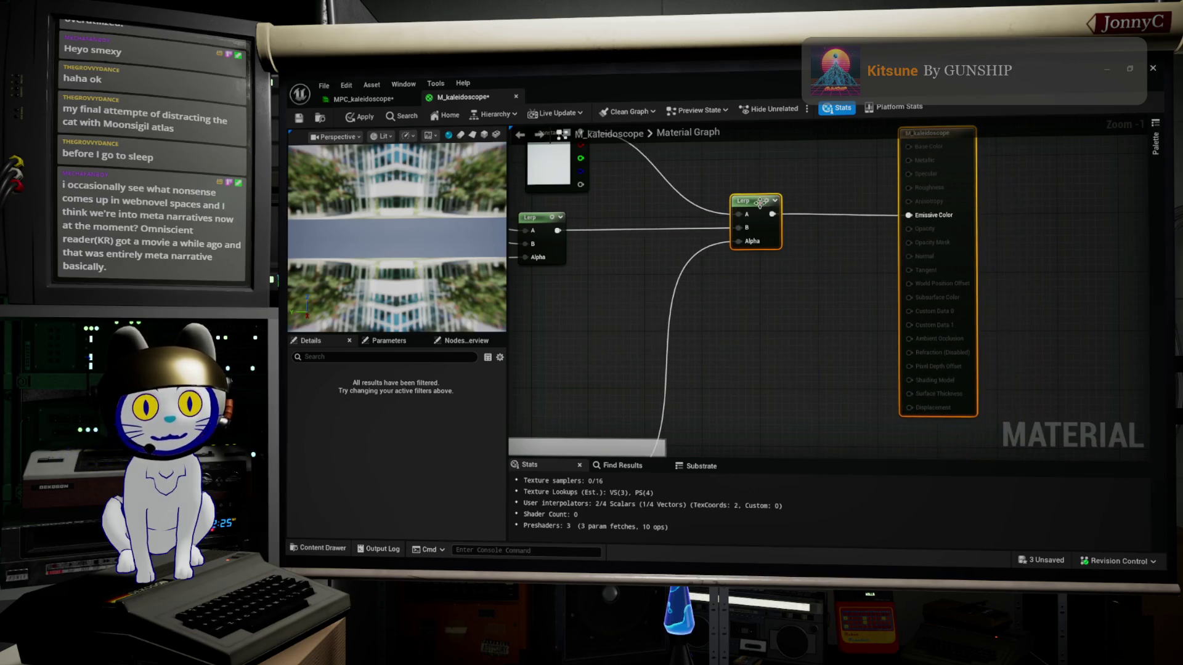
pyautogui.press('Home')
pyautogui.click(885, 338)
pyautogui.moveTo(980, 219); pyautogui.dragTo(921, 226)
# Marquee-select a group of nodes and nudge them slightly down
pyautogui.scroll(-1, 786, 297)
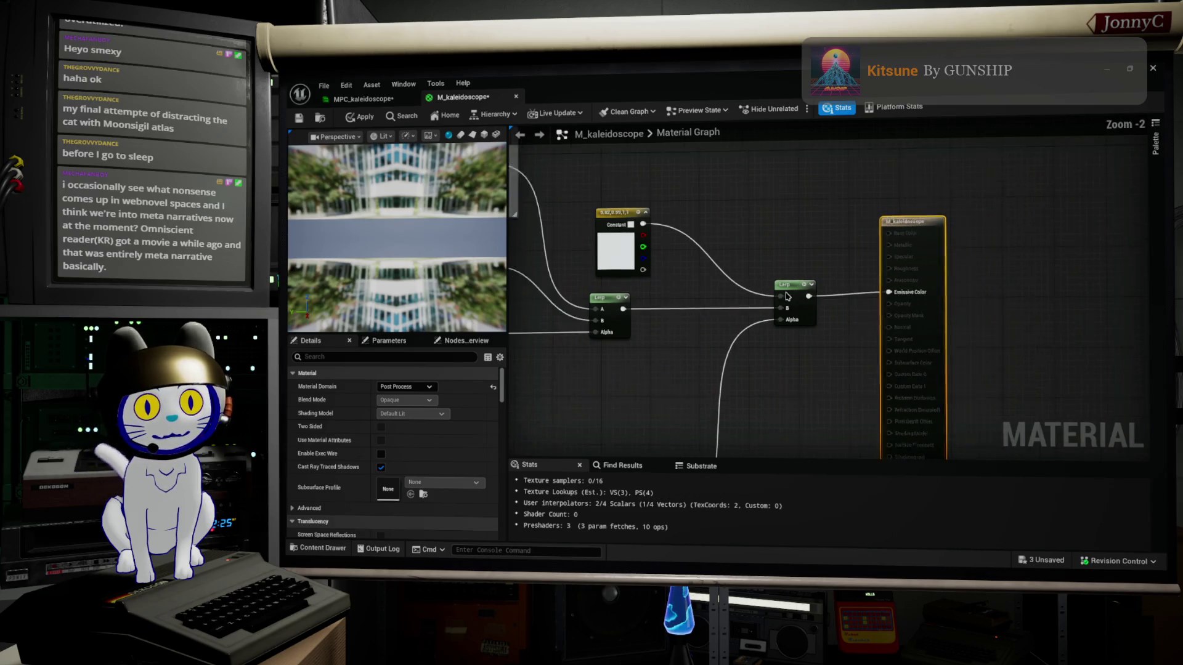
pyautogui.scroll(-3, 786, 297)
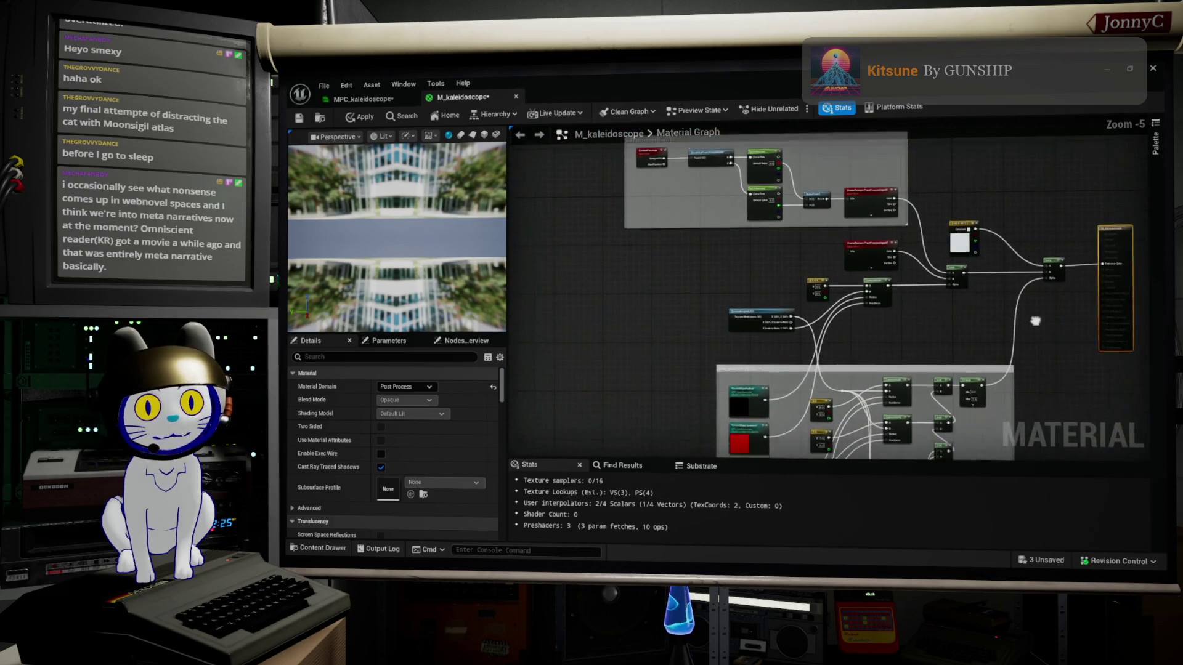
pyautogui.scroll(1, 1035, 321)
pyautogui.scroll(-2, 876, 345)
pyautogui.scroll(1, 875, 346)
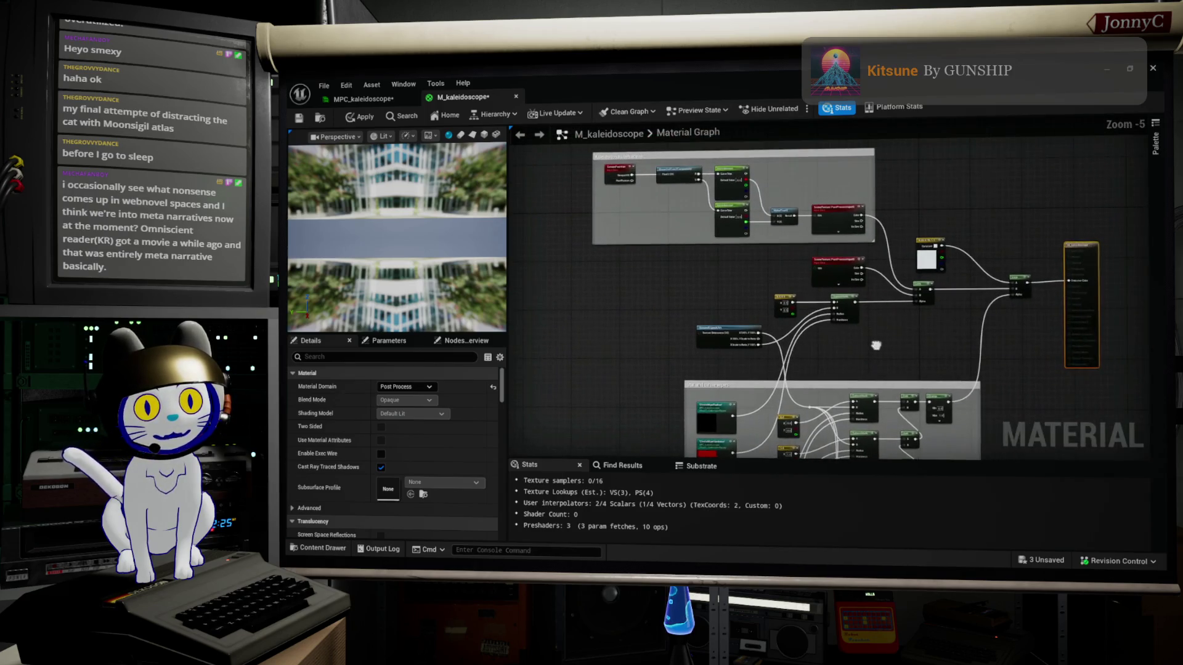
pyautogui.moveTo(1105, 327)
pyautogui.mouseDown()
pyautogui.moveTo(818, 252)
pyautogui.moveTo(845, 265)
pyautogui.moveTo(853, 299)
pyautogui.mouseUp()
pyautogui.scroll(1, 828, 336)
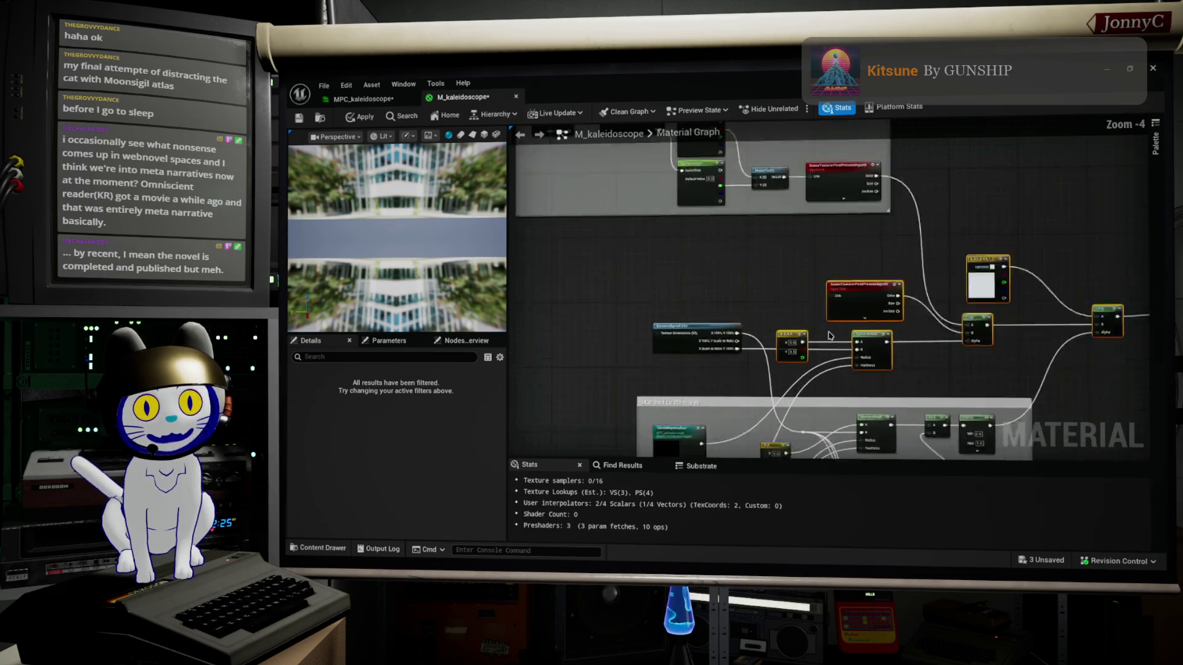
pyautogui.scroll(2, 770, 342)
pyautogui.moveTo(774, 343); pyautogui.dragTo(775, 349)
# Raise the 0.5,0.5 Constant2Vector node, then select the Constant, both Lerps and SceneTexture
pyautogui.click(779, 333)
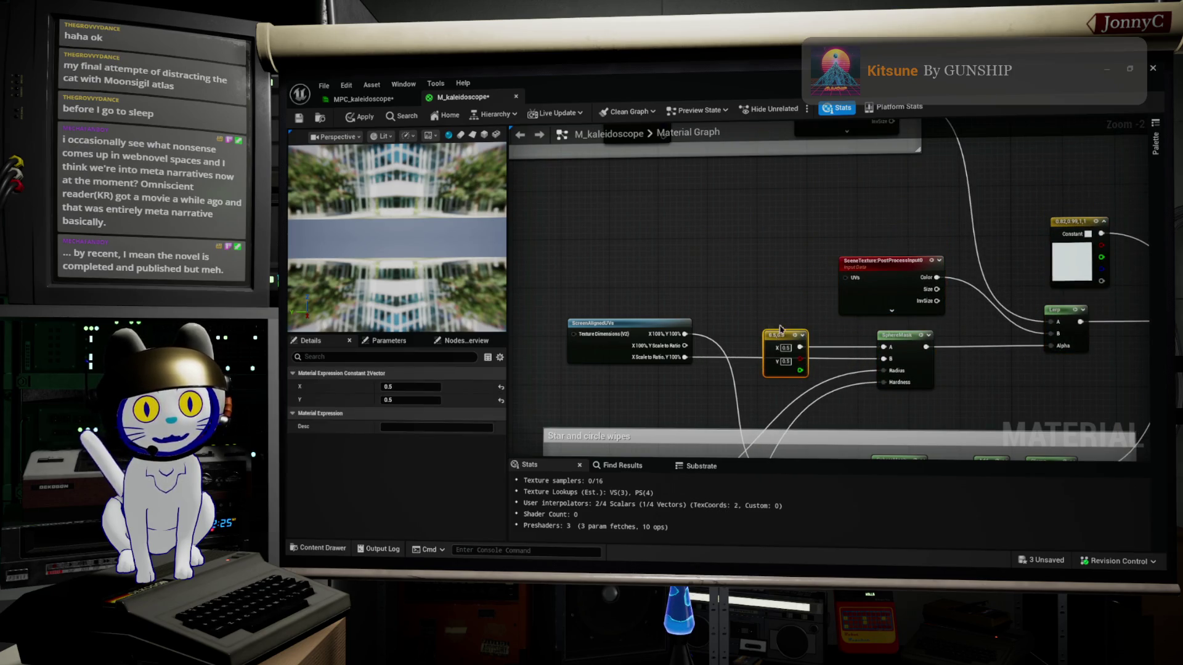
pyautogui.moveTo(786, 342); pyautogui.dragTo(786, 294)
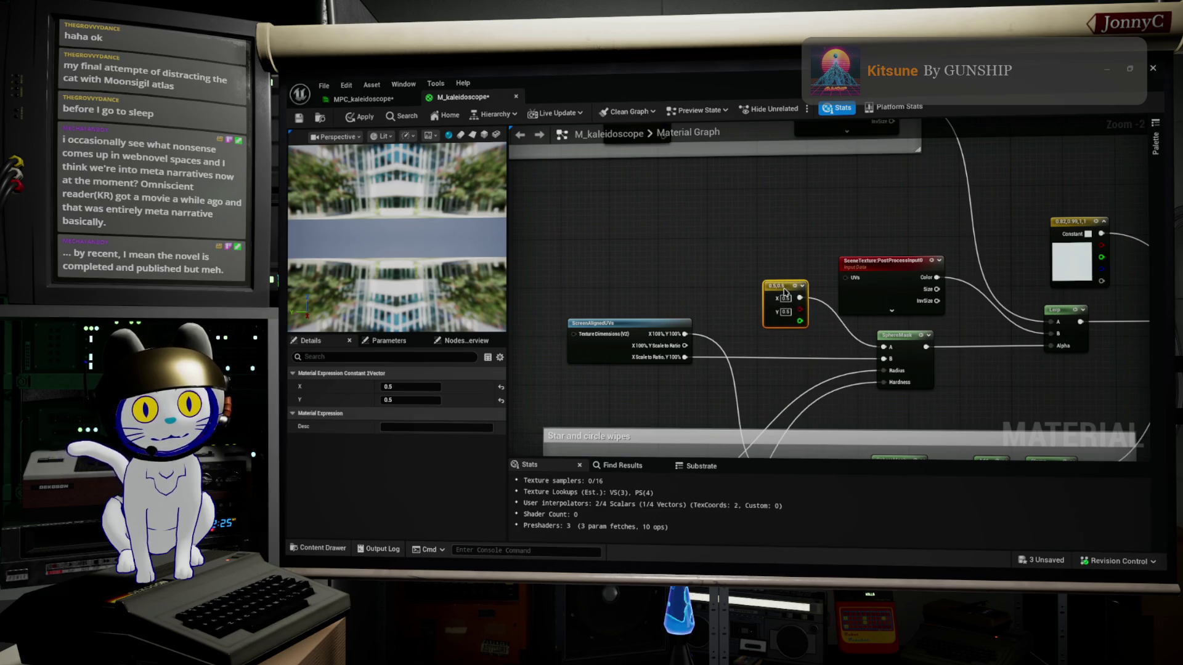
pyautogui.moveTo(1029, 273); pyautogui.dragTo(840, 315)
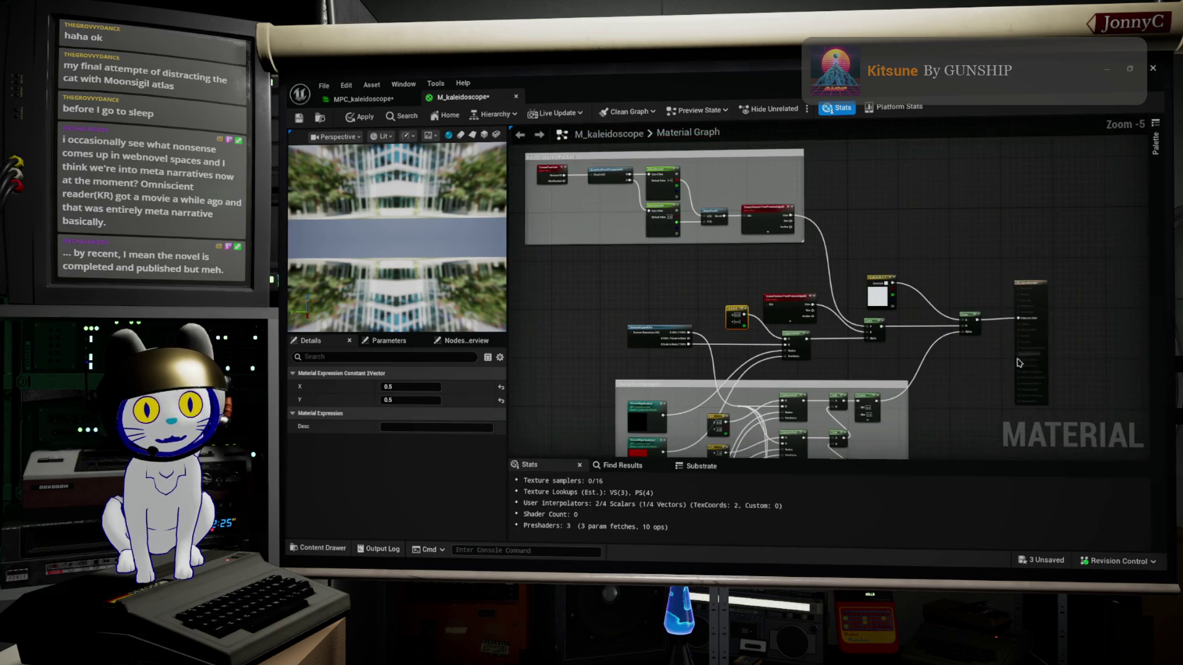
pyautogui.moveTo(1018, 363)
pyautogui.mouseDown()
pyautogui.moveTo(881, 282)
pyautogui.moveTo(845, 231)
pyautogui.mouseUp()
pyautogui.scroll(3, 879, 280)
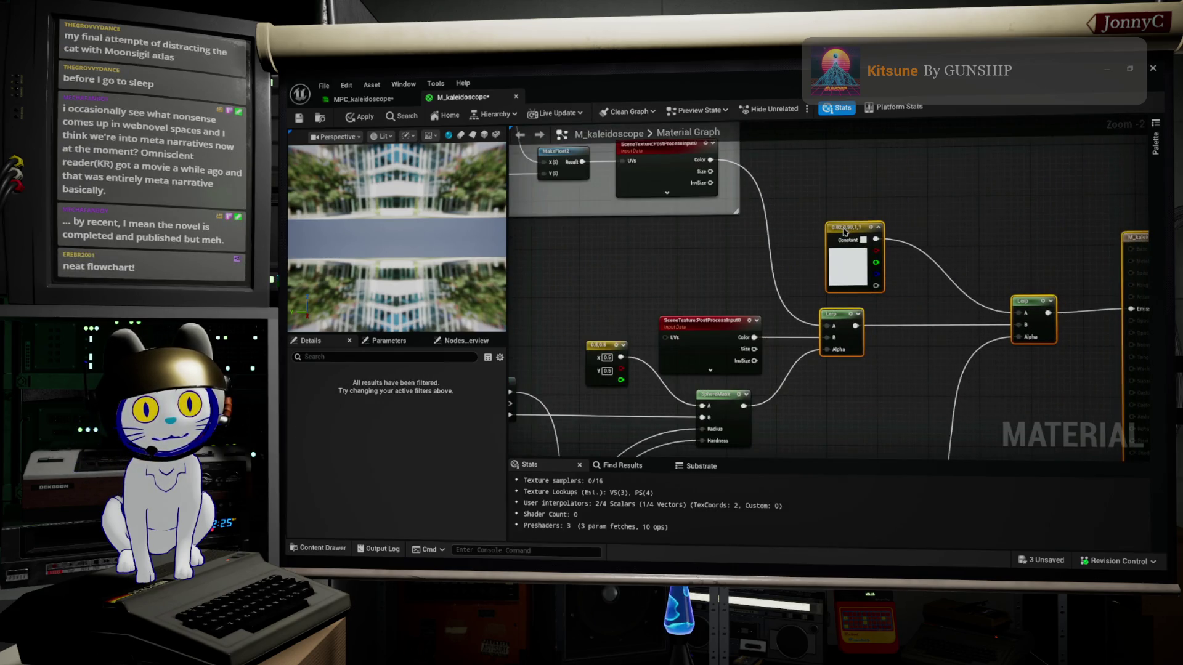
pyautogui.scroll(-2, 833, 273)
pyautogui.click(718, 308)
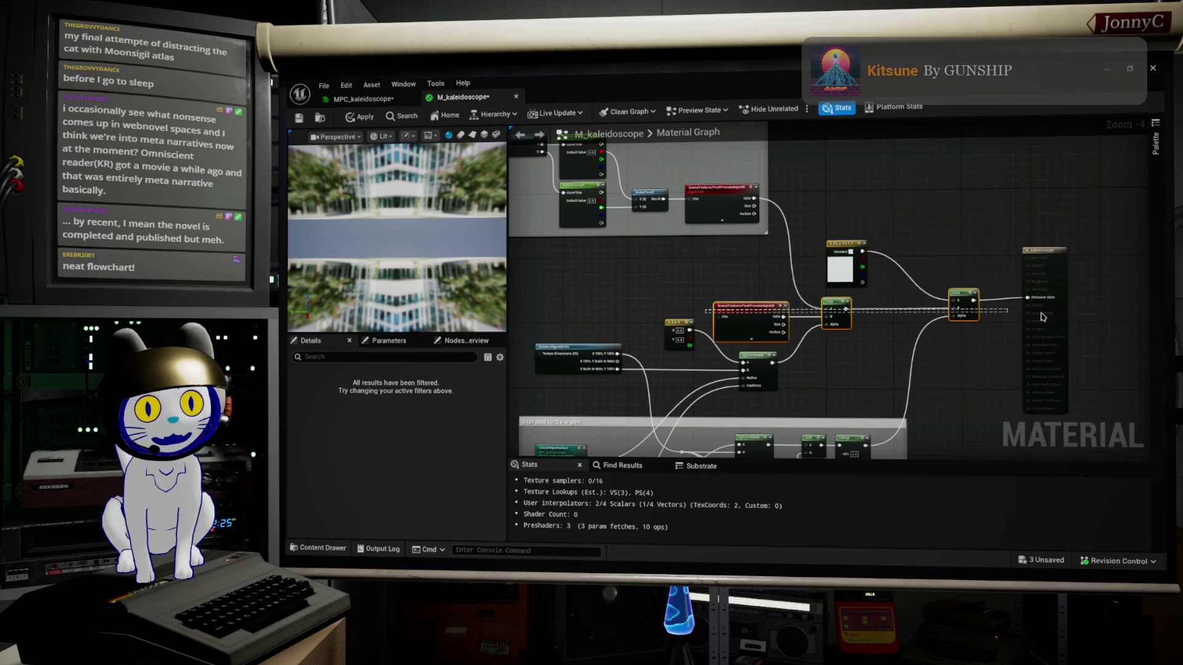
# Move the Constant node right toward the second Lerp and the Kaleidoscope refraction group down-right
pyautogui.scroll(3, 893, 314)
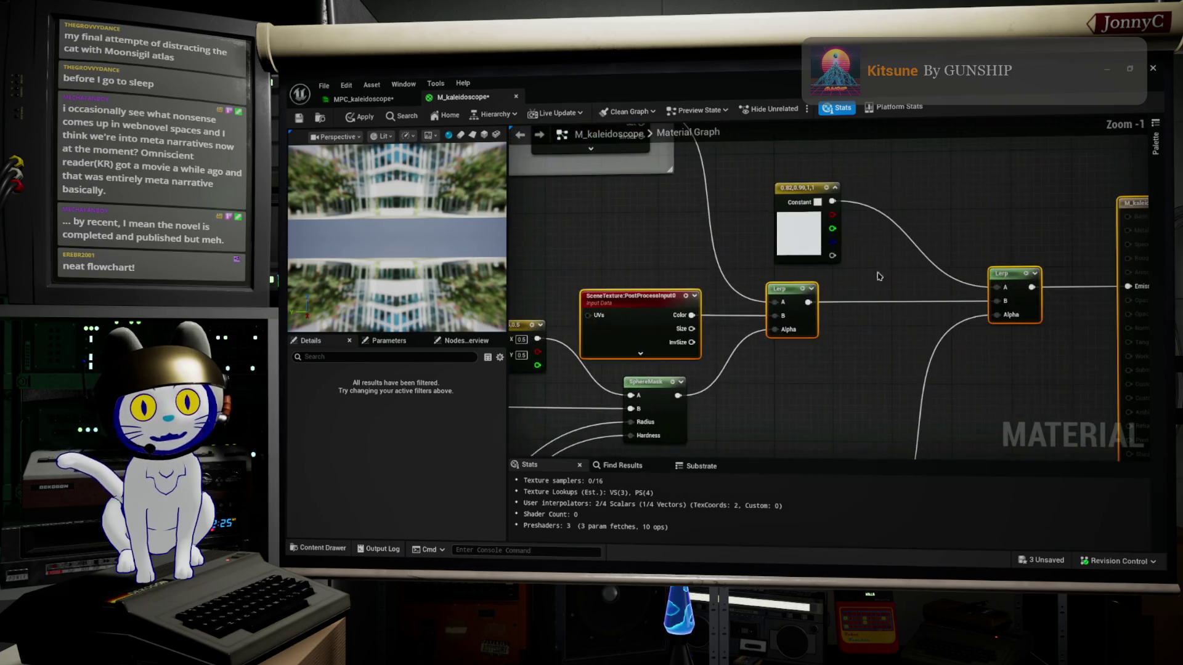
pyautogui.moveTo(801, 189); pyautogui.dragTo(906, 202)
pyautogui.scroll(-3, 893, 287)
pyautogui.scroll(3, 887, 353)
pyautogui.scroll(-3, 808, 336)
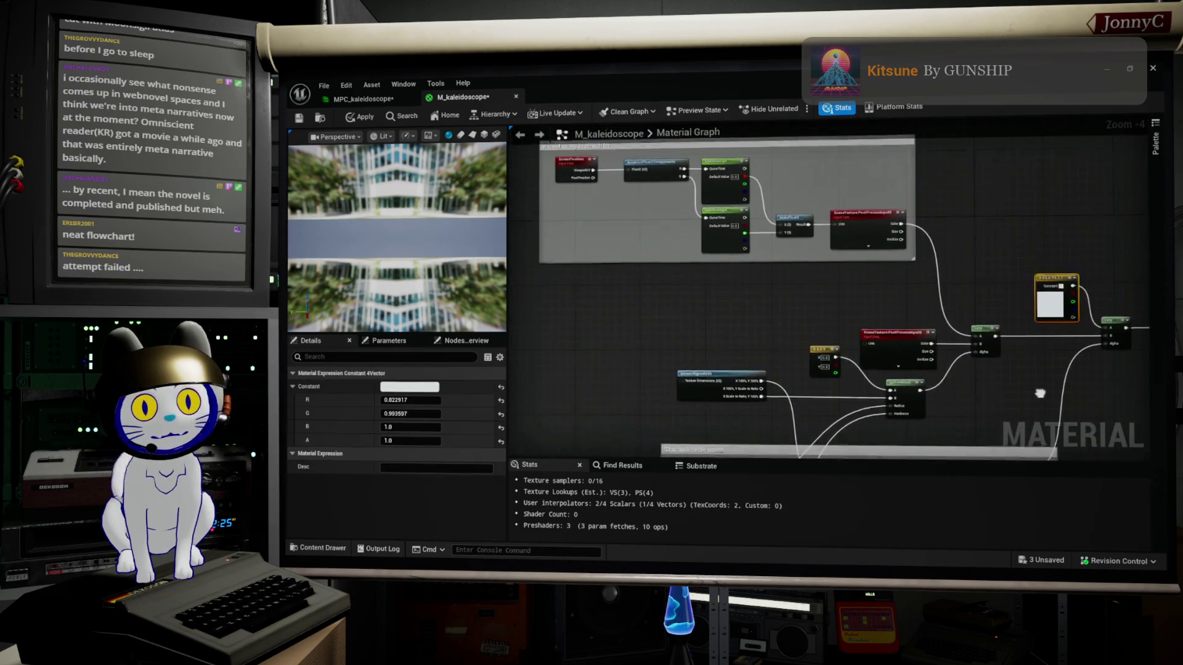
pyautogui.moveTo(808, 335); pyautogui.dragTo(826, 371)
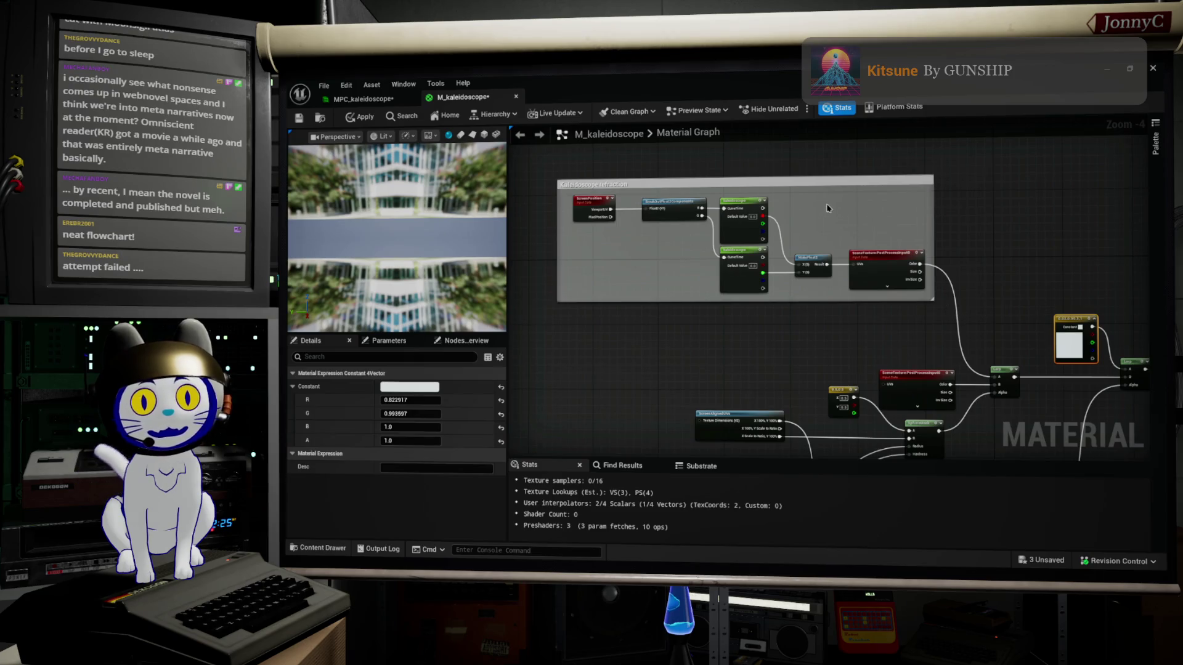
pyautogui.moveTo(846, 188); pyautogui.dragTo(866, 236)
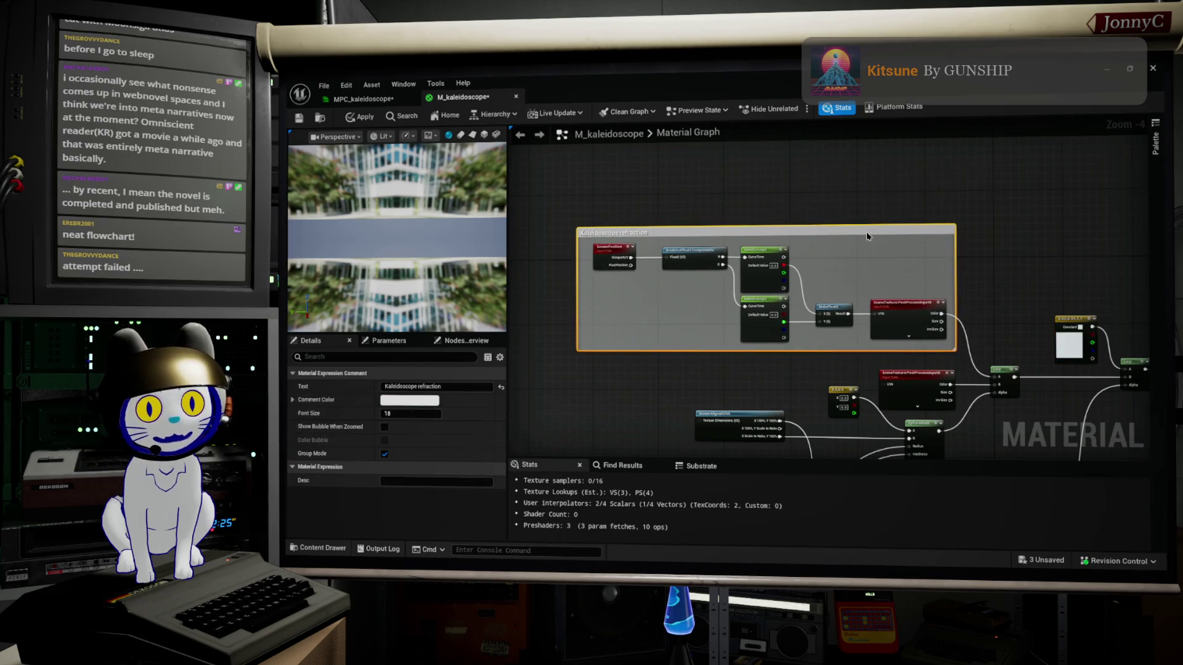
# Lower the 0.5,0.5 node closer to its SphereMask node
pyautogui.scroll(3, 630, 242)
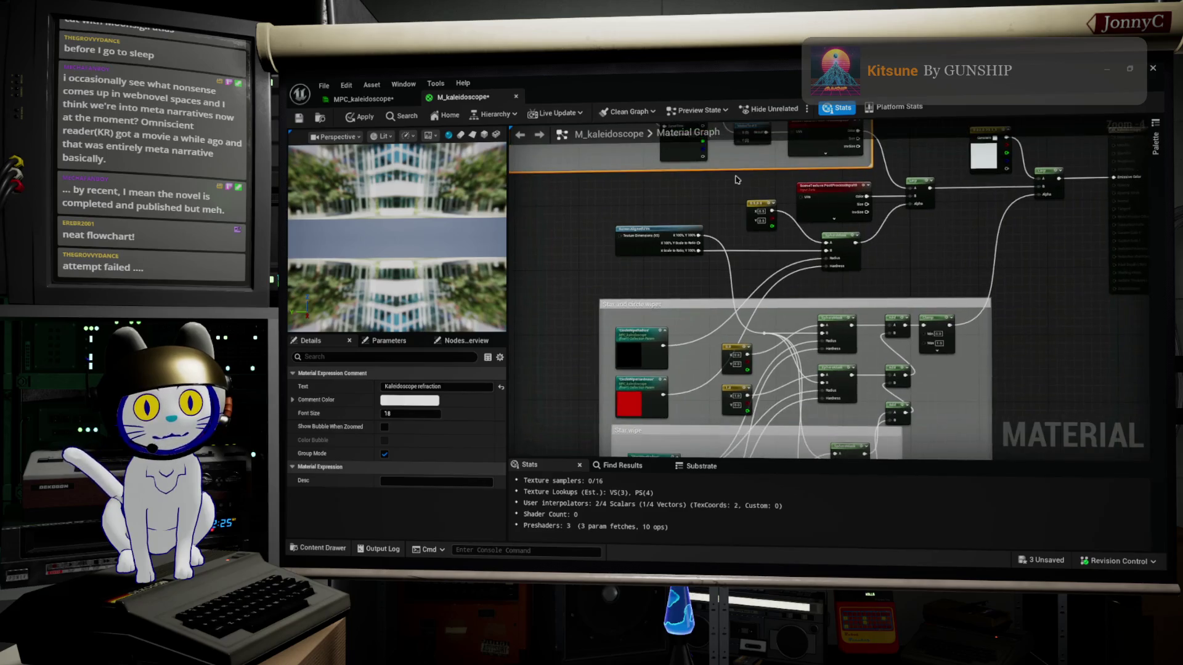
pyautogui.moveTo(896, 285); pyautogui.dragTo(785, 335)
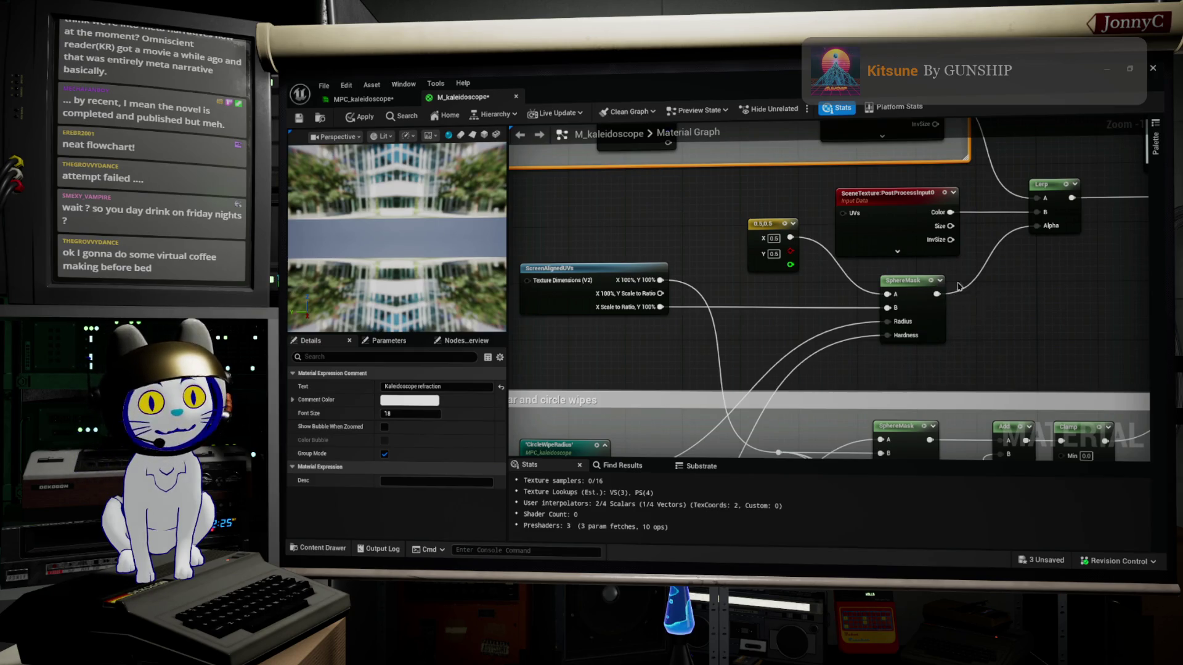
pyautogui.moveTo(759, 230); pyautogui.dragTo(758, 239)
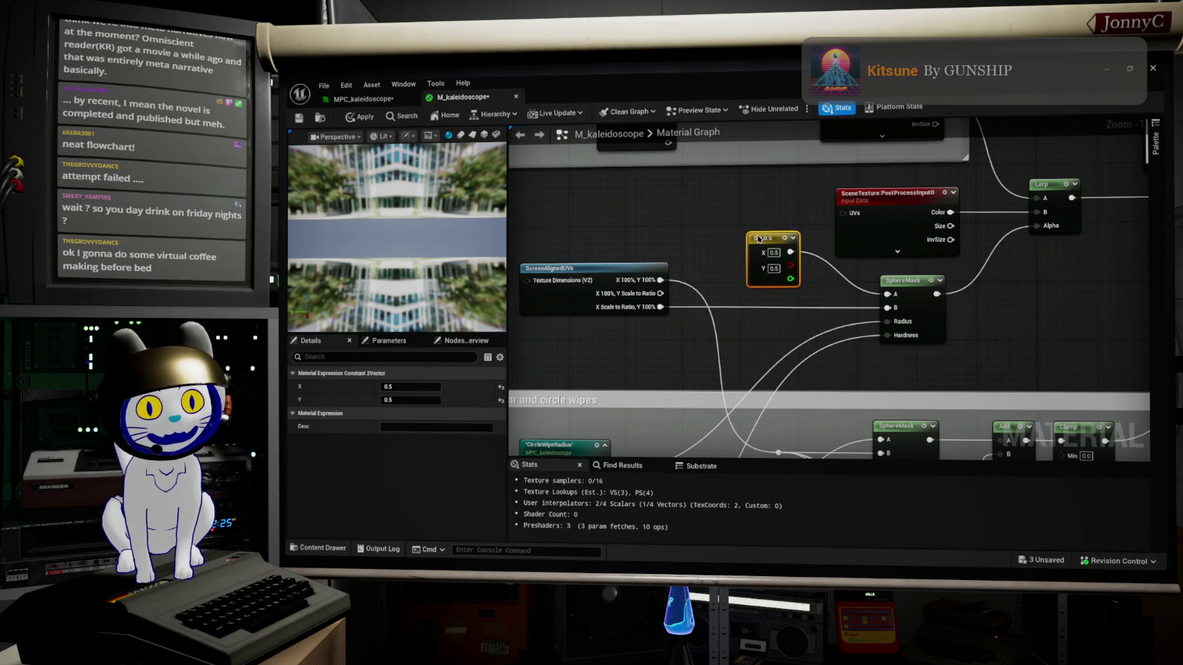
pyautogui.moveTo(936, 256); pyautogui.dragTo(835, 300)
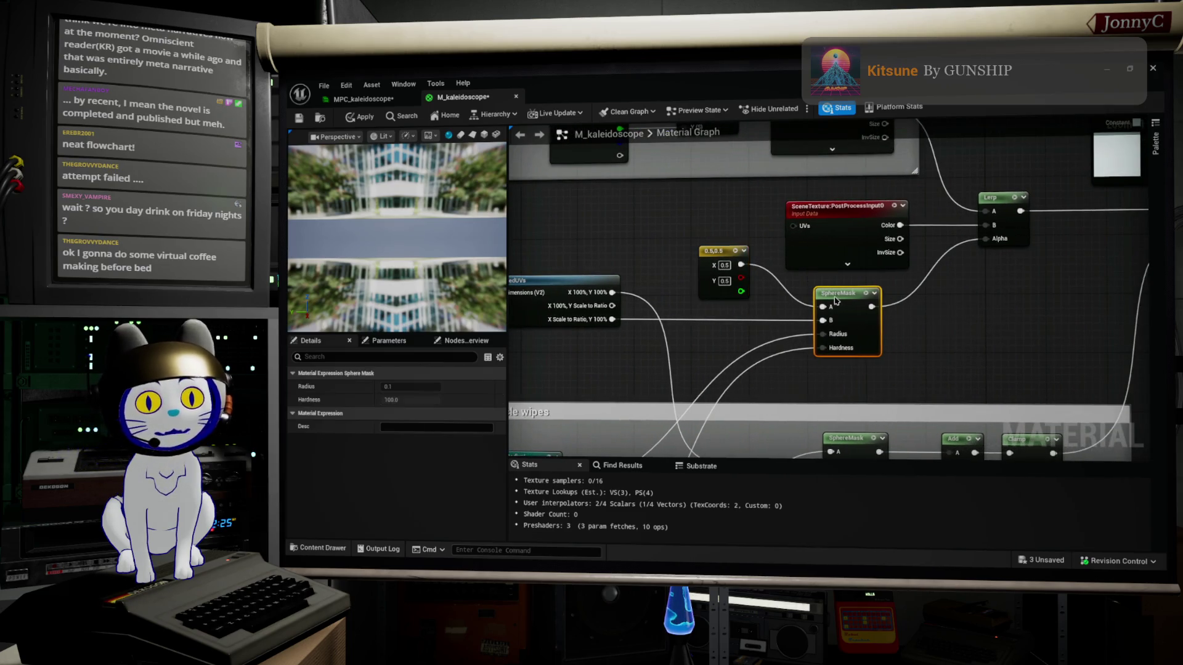
# Extend the outer wipes comment's bottom edge and drag the Star wipe group lower inside it
pyautogui.scroll(-3, 853, 300)
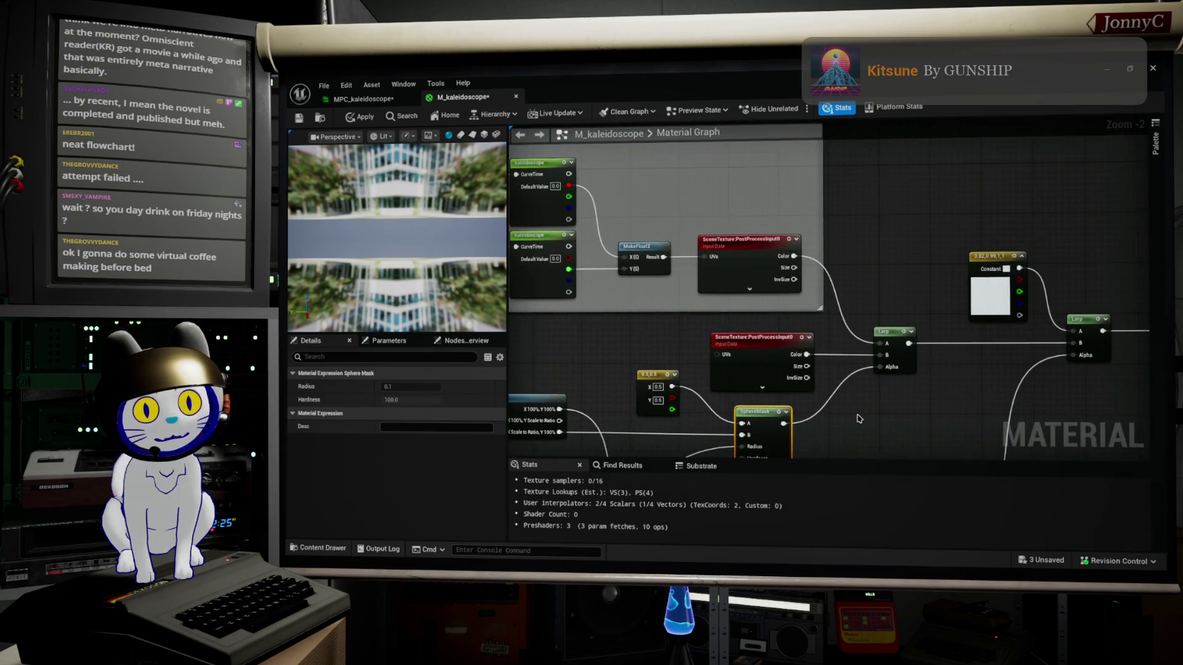
pyautogui.scroll(-1, 878, 405)
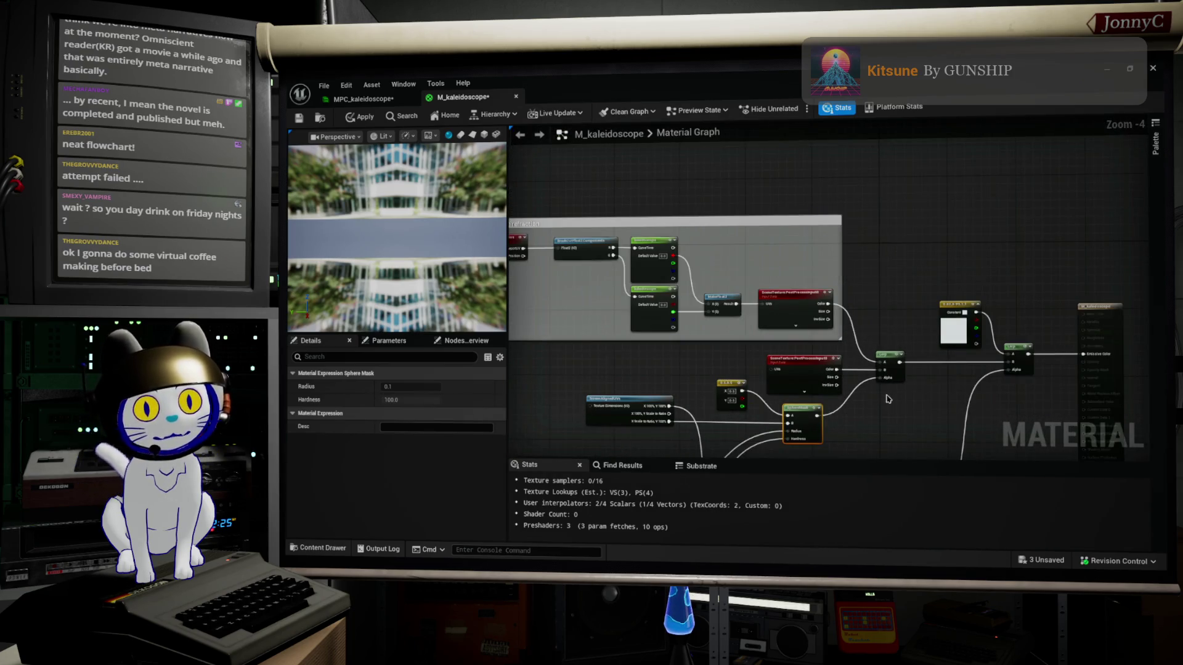
pyautogui.scroll(-1, 829, 402)
pyautogui.moveTo(829, 402); pyautogui.dragTo(797, 263)
pyautogui.scroll(2, 797, 263)
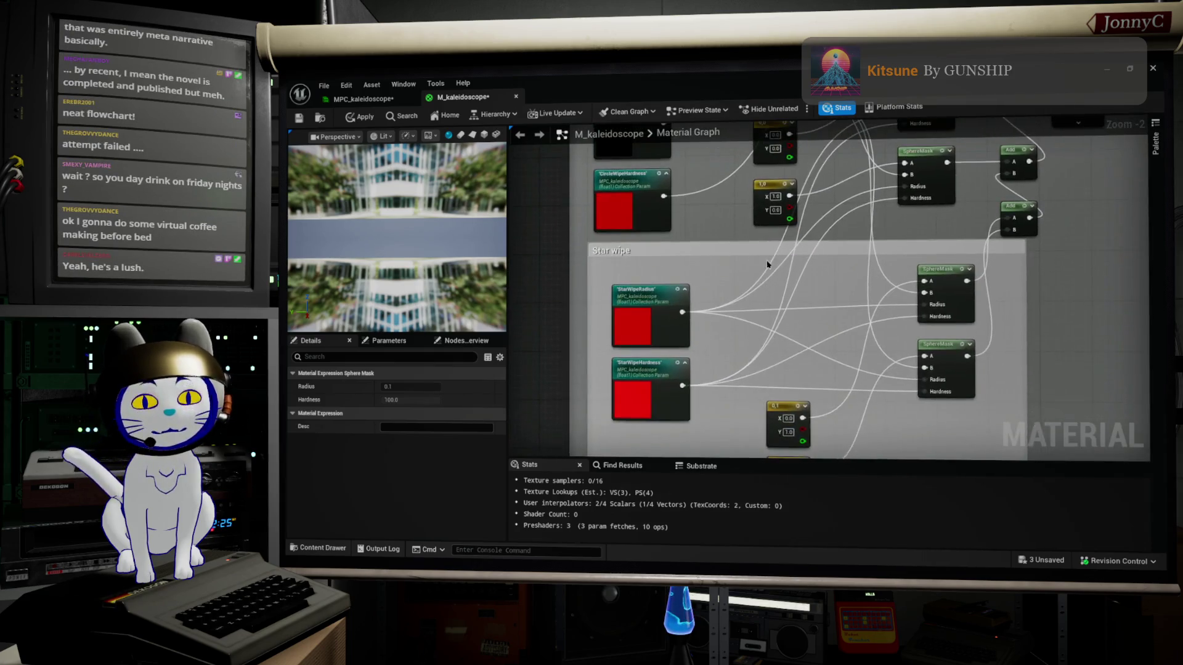
pyautogui.scroll(-2, 830, 205)
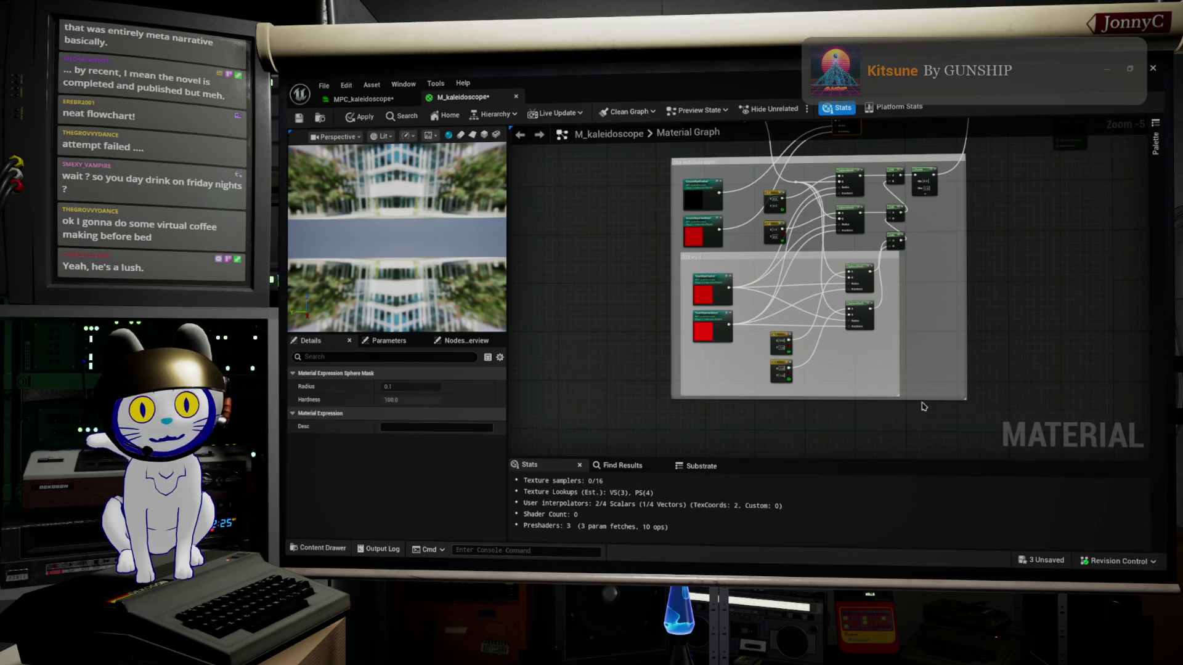
pyautogui.moveTo(921, 399); pyautogui.dragTo(921, 424)
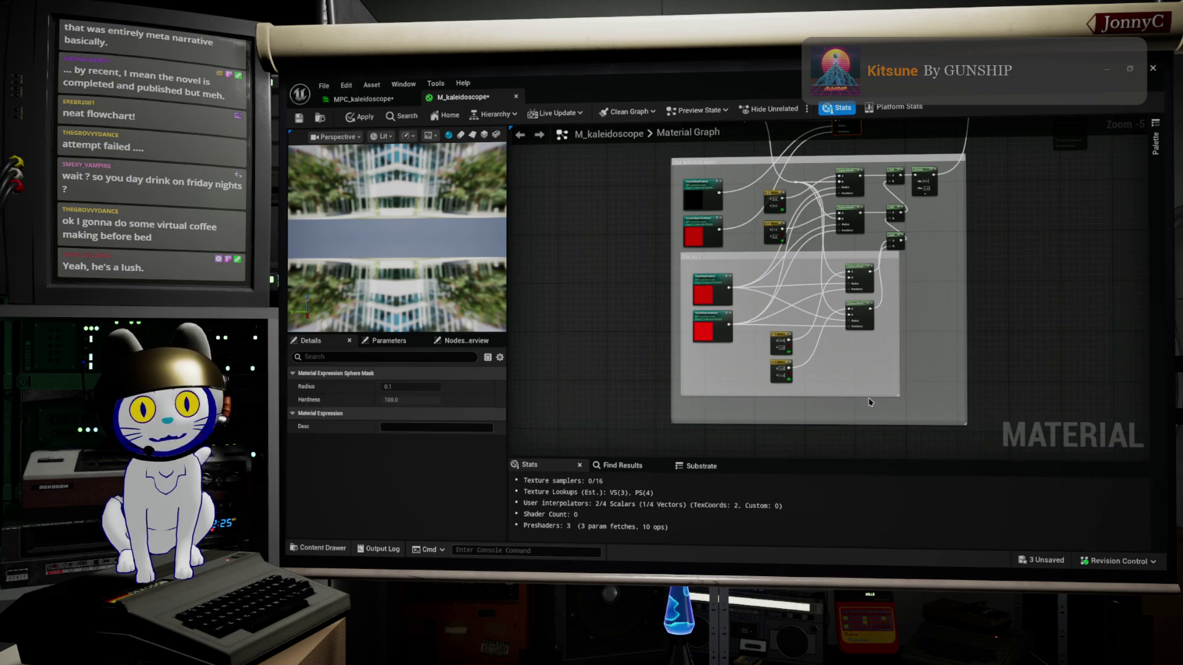
pyautogui.moveTo(867, 398); pyautogui.dragTo(868, 411)
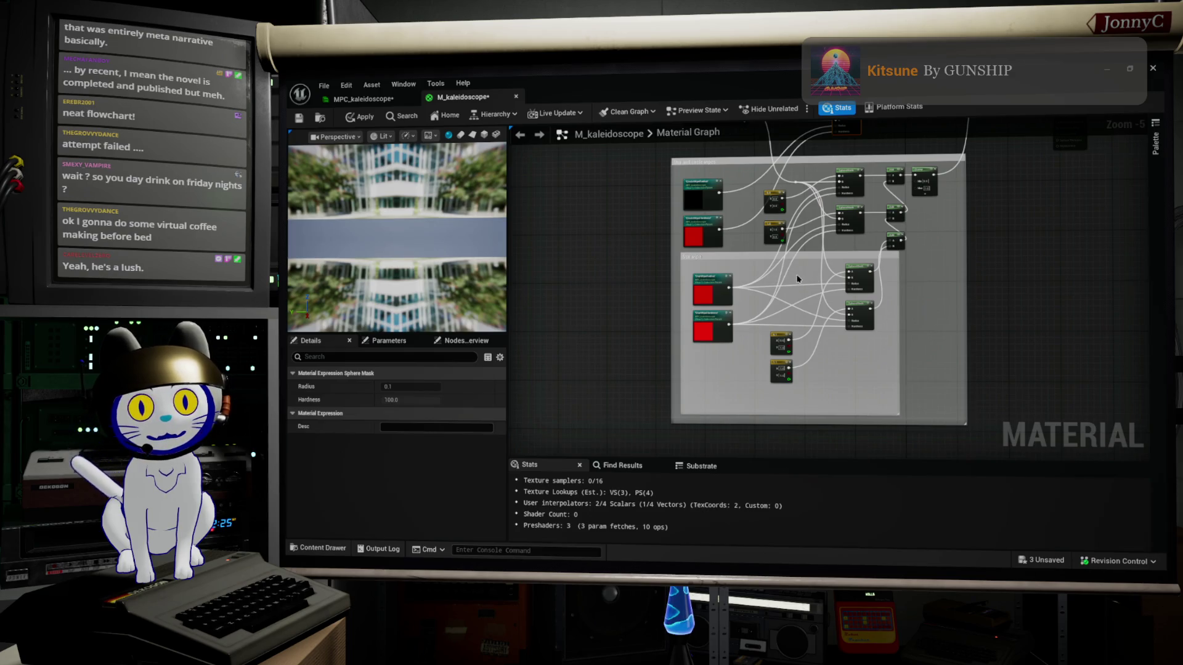
pyautogui.moveTo(847, 413); pyautogui.dragTo(842, 396)
pyautogui.moveTo(818, 254); pyautogui.dragTo(817, 289)
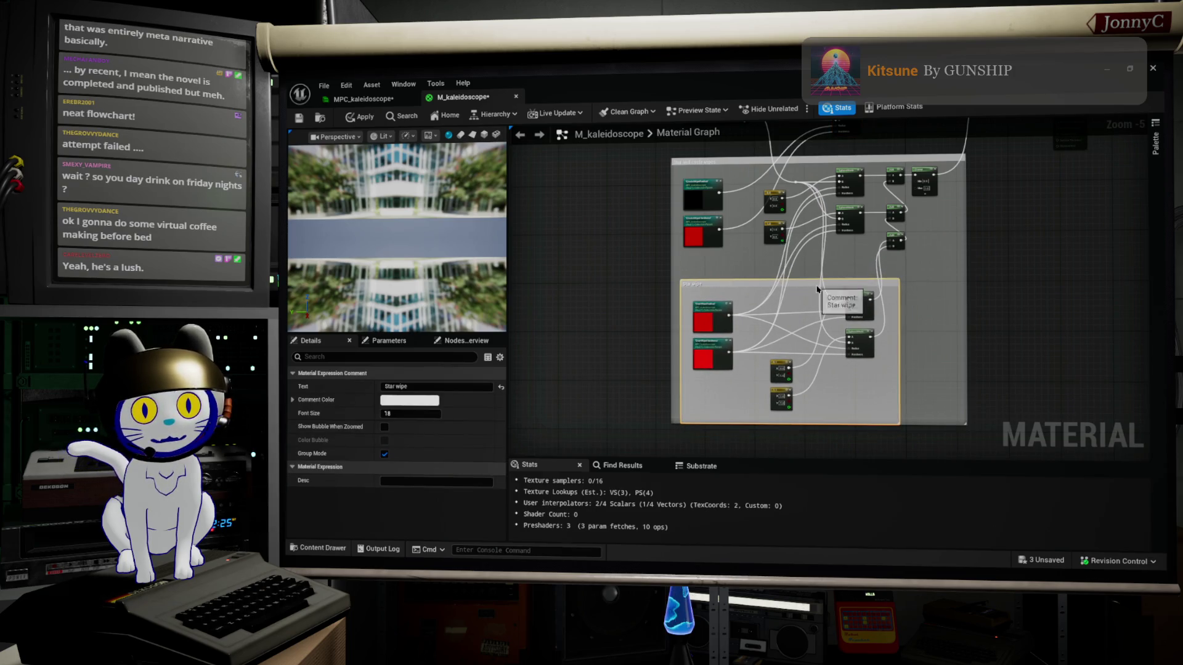
pyautogui.moveTo(927, 424); pyautogui.dragTo(928, 430)
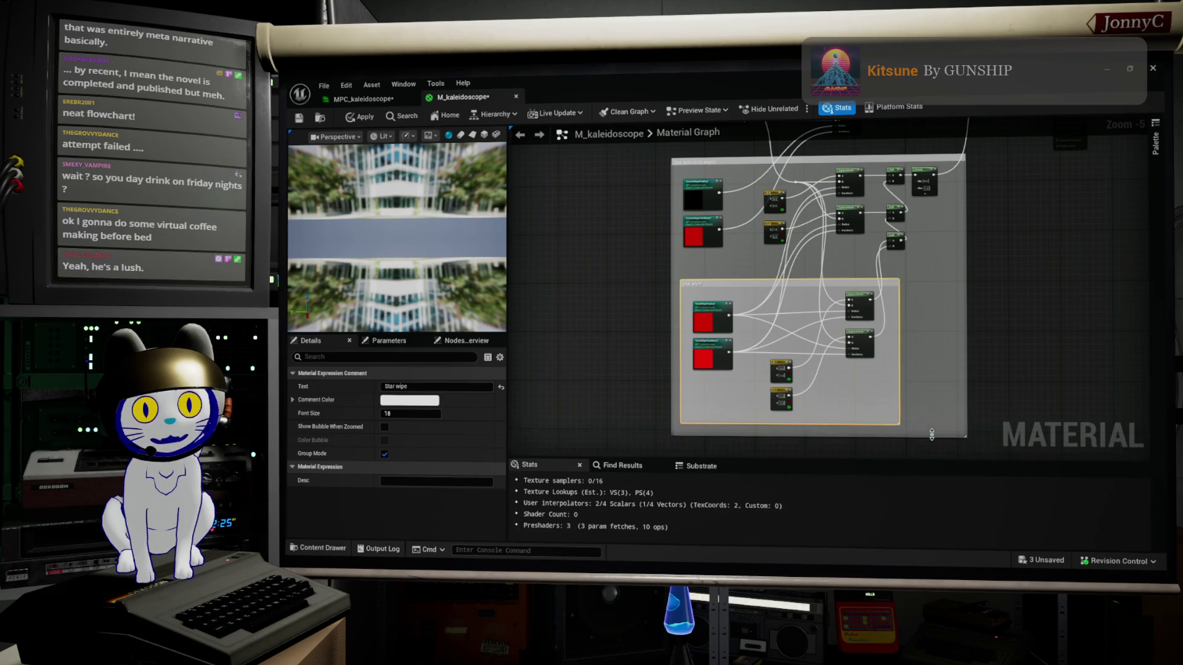
# Box-select all the circle wipe nodes, including SphereMask, Add and Clamp
pyautogui.scroll(3, 933, 381)
pyautogui.moveTo(1019, 209); pyautogui.dragTo(809, 353)
pyautogui.scroll(-3, 808, 353)
pyautogui.moveTo(914, 357)
pyautogui.mouseDown()
pyautogui.moveTo(850, 320)
pyautogui.moveTo(653, 290)
pyautogui.moveTo(663, 287)
pyautogui.mouseUp()
# Wrap the selected circle wipe nodes in a comment titled 'Circle Vignette wipe controls'
pyautogui.press('c')
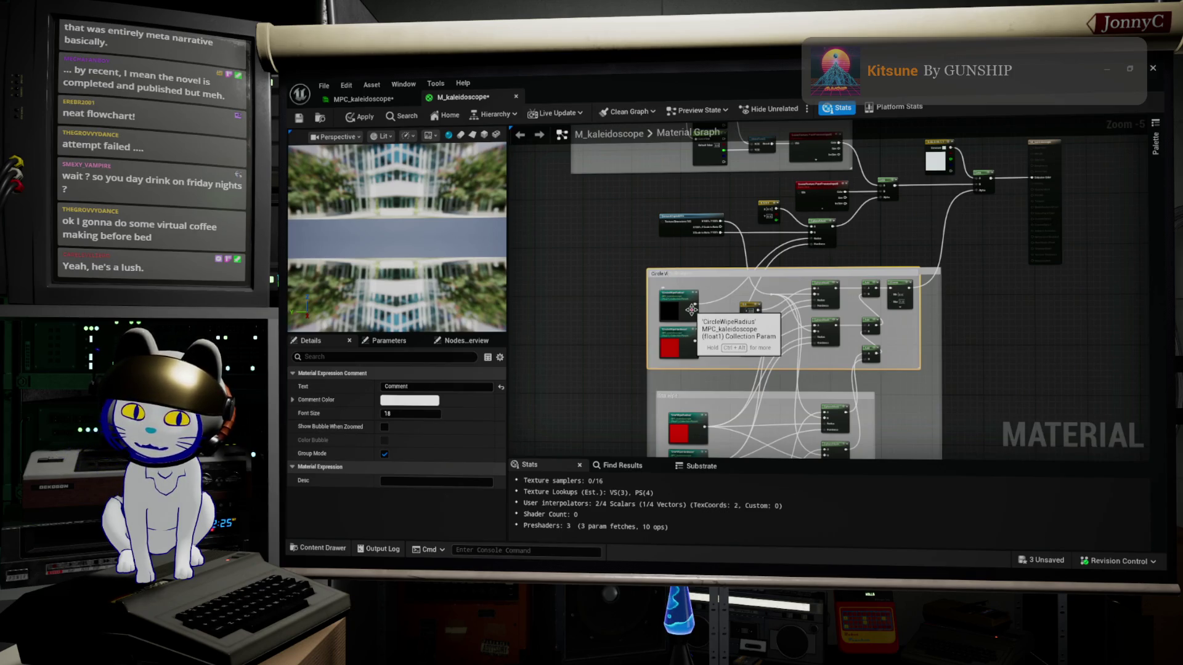
pyautogui.write('ette wipe controls')
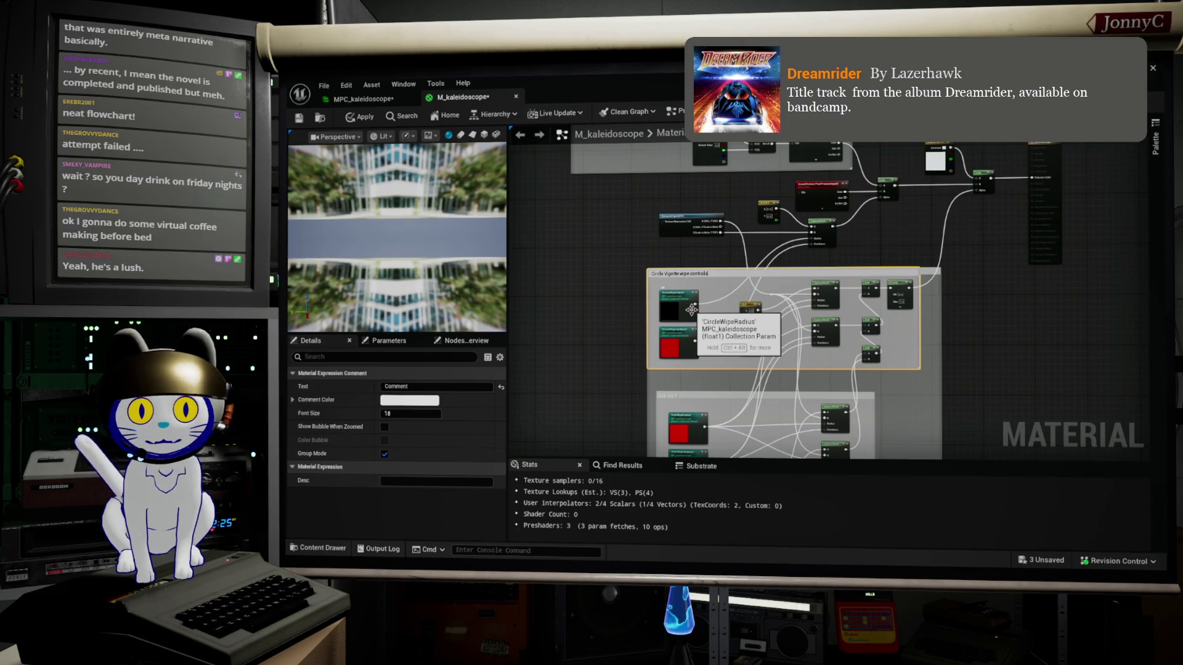
pyautogui.press('Return')
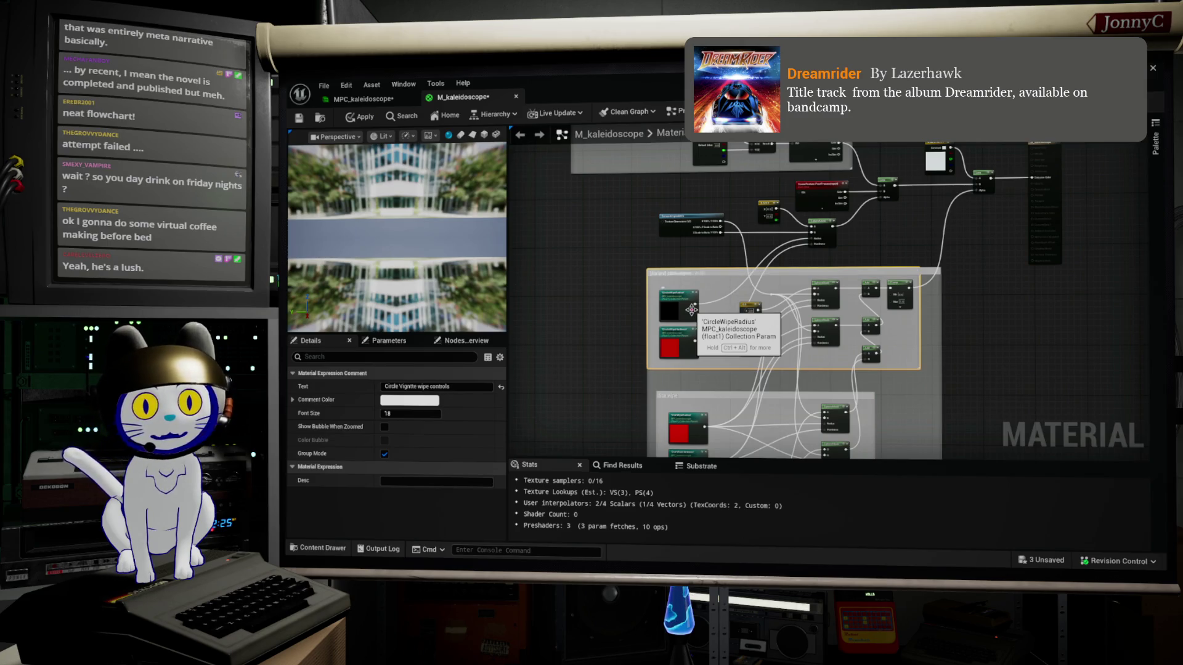
pyautogui.scroll(5, 691, 309)
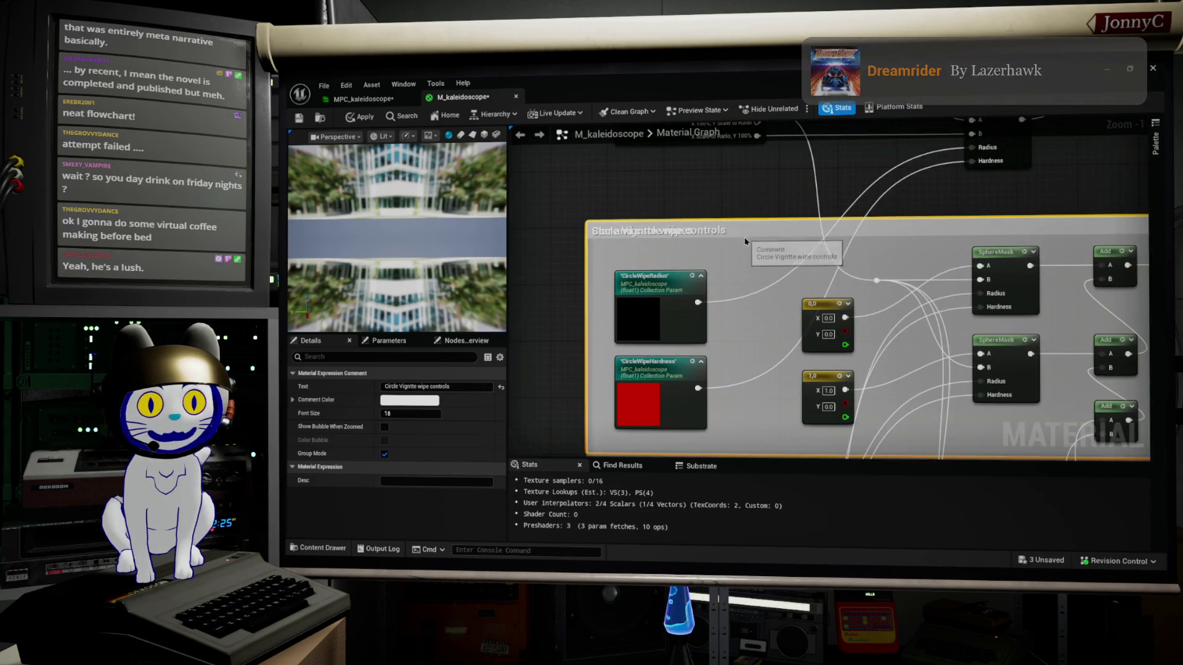
pyautogui.moveTo(758, 229)
pyautogui.mouseDown()
pyautogui.moveTo(774, 259)
pyautogui.moveTo(727, 141)
pyautogui.moveTo(731, 54)
pyautogui.mouseUp()
pyautogui.scroll(-3, 759, 246)
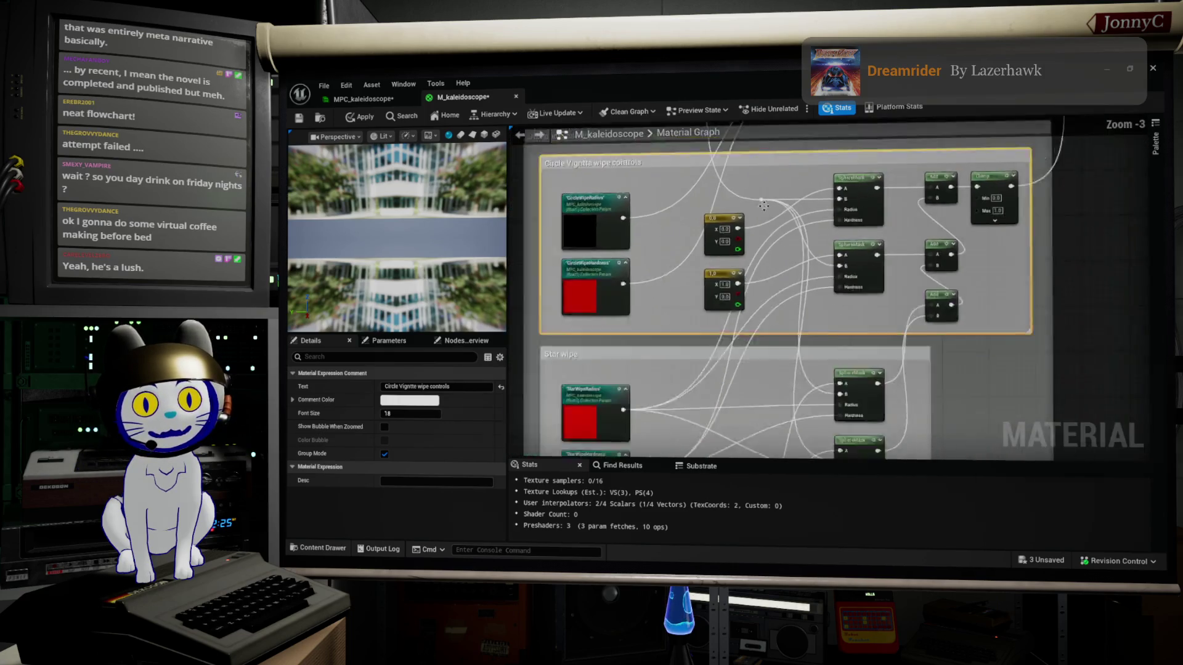
pyautogui.moveTo(760, 245); pyautogui.dragTo(757, 242)
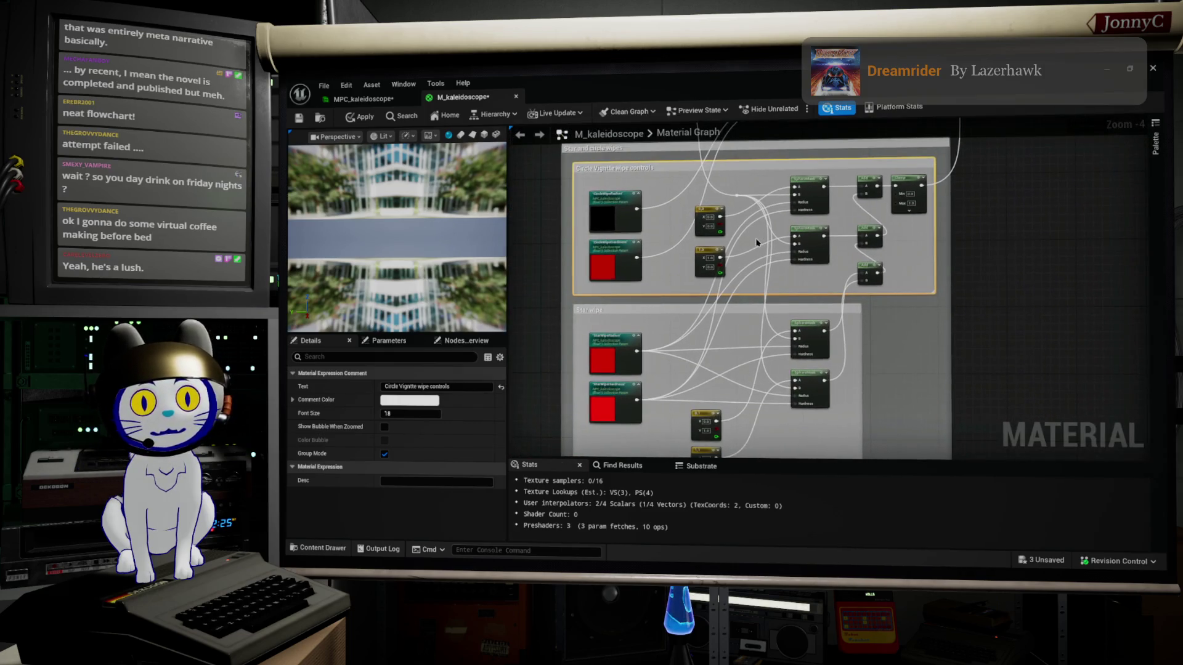
# Add reroute points on the circle wipe wires and connect one to the top SphereMask Hardness
pyautogui.click(769, 325)
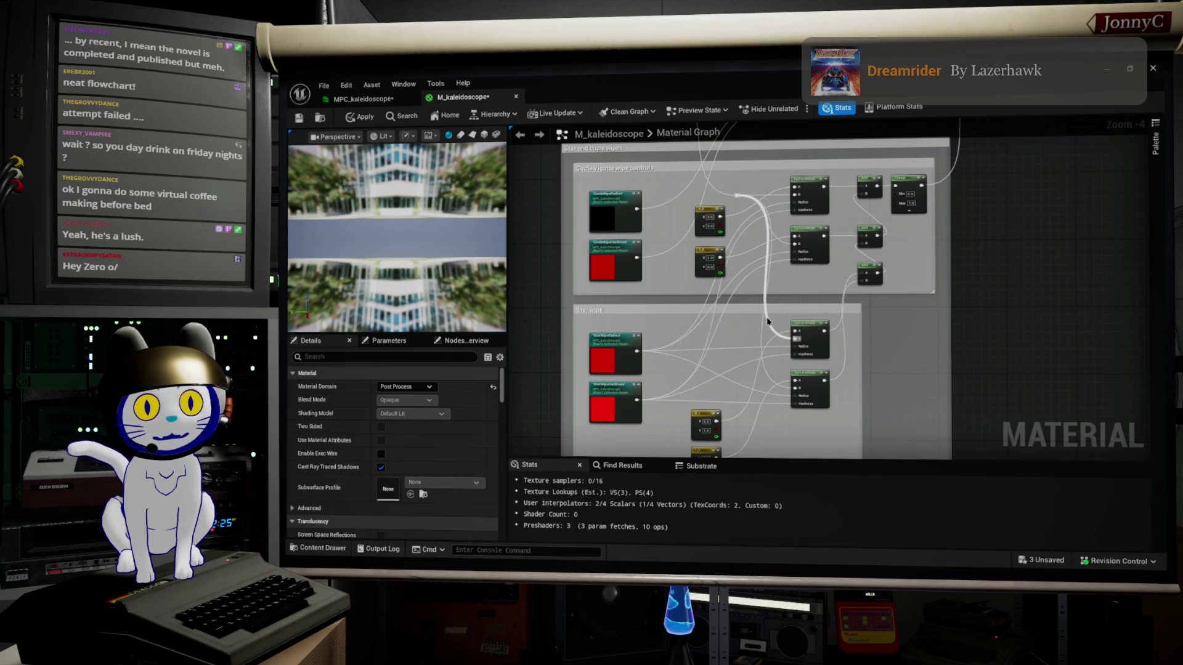
pyautogui.doubleClick(762, 314)
pyautogui.moveTo(764, 315)
pyautogui.mouseDown()
pyautogui.moveTo(800, 414)
pyautogui.moveTo(799, 394)
pyautogui.mouseUp()
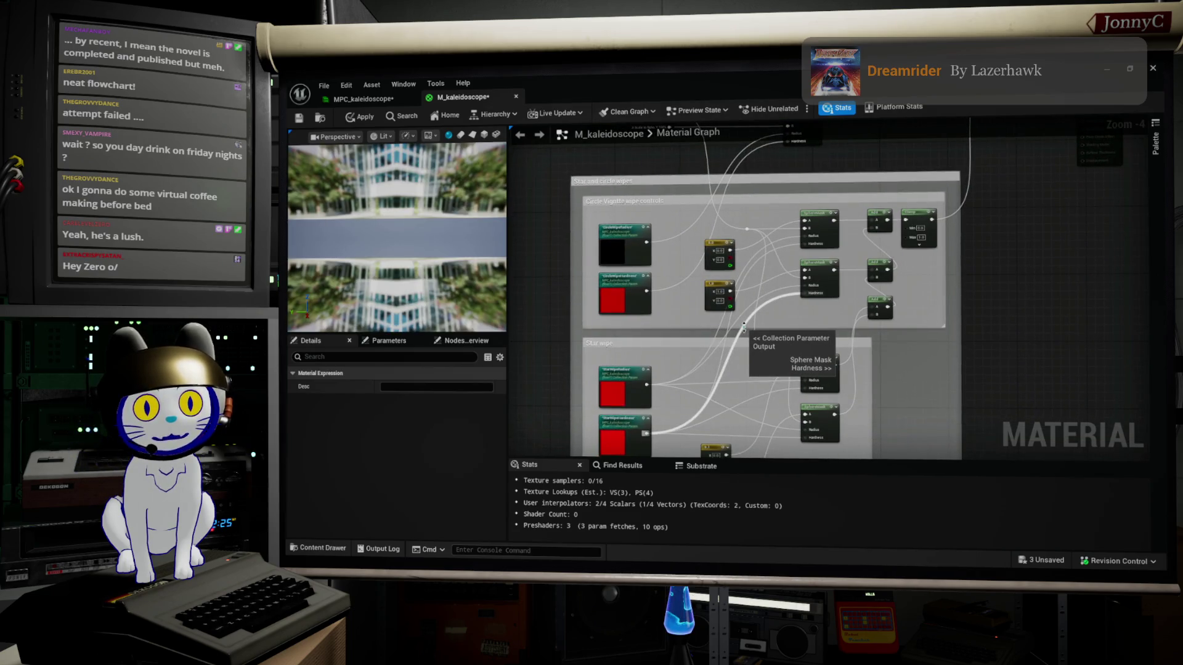
pyautogui.doubleClick(744, 325)
pyautogui.moveTo(743, 323)
pyautogui.mouseDown()
pyautogui.moveTo(794, 243)
pyautogui.moveTo(801, 256)
pyautogui.moveTo(805, 246)
pyautogui.mouseUp()
pyautogui.moveTo(743, 323)
pyautogui.mouseDown()
pyautogui.moveTo(770, 275)
pyautogui.moveTo(770, 300)
pyautogui.mouseUp()
# Move both CircleWipe parameter nodes up
pyautogui.scroll(1, 764, 318)
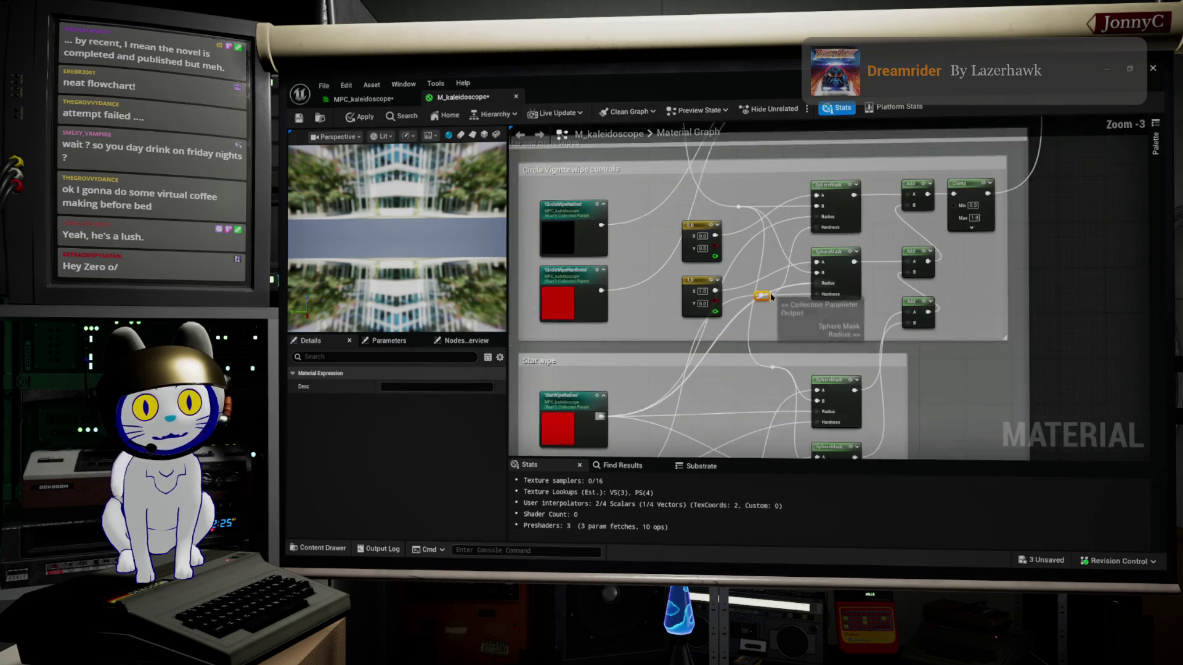
pyautogui.click(682, 393)
pyautogui.moveTo(713, 382)
pyautogui.mouseDown()
pyautogui.moveTo(752, 318)
pyautogui.moveTo(715, 331)
pyautogui.mouseUp()
pyautogui.moveTo(808, 343); pyautogui.dragTo(800, 322)
pyautogui.moveTo(655, 184)
pyautogui.mouseDown()
pyautogui.moveTo(654, 302)
pyautogui.moveTo(627, 302)
pyautogui.moveTo(642, 294)
pyautogui.moveTo(680, 346)
pyautogui.mouseUp()
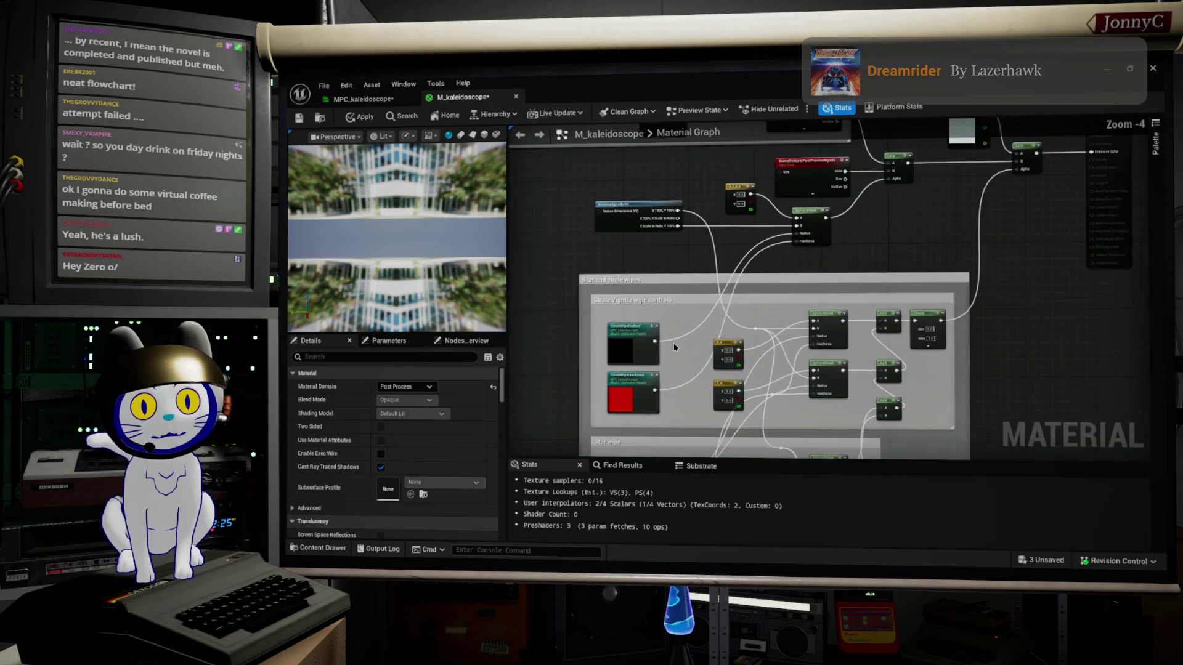
pyautogui.moveTo(678, 428)
pyautogui.mouseDown()
pyautogui.moveTo(643, 326)
pyautogui.moveTo(617, 304)
pyautogui.moveTo(613, 163)
pyautogui.mouseUp()
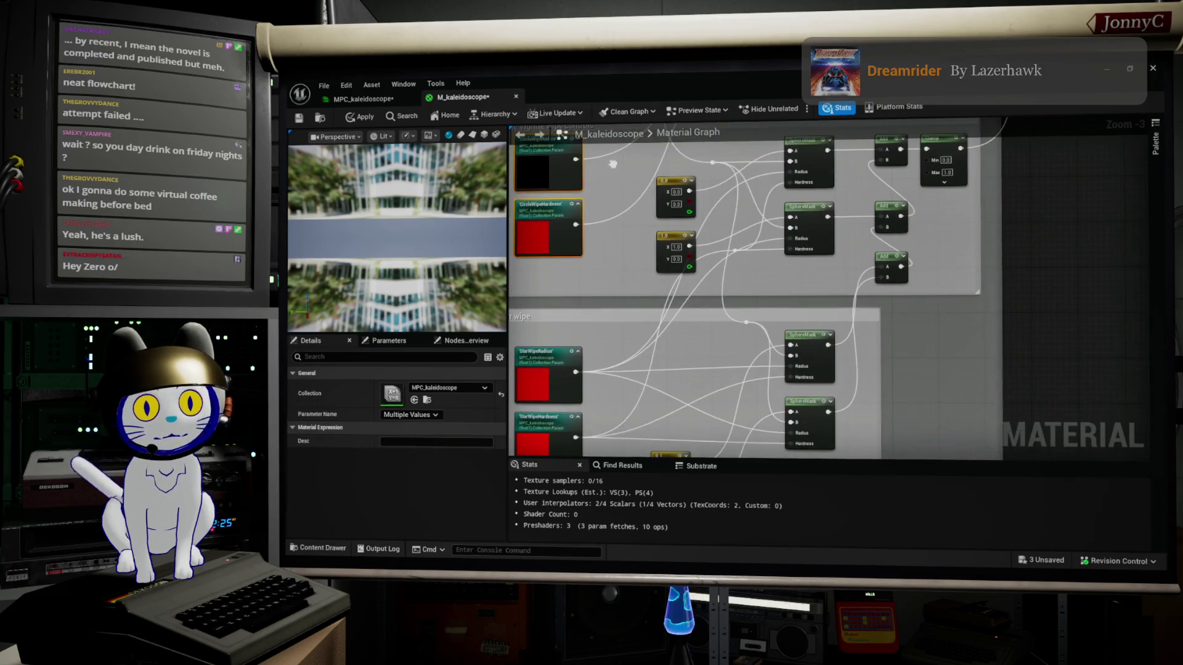
# Widen the Circle Vignette comment to the right and shift the SphereMask, Add and Clamp nodes right
pyautogui.moveTo(945, 242)
pyautogui.mouseDown()
pyautogui.moveTo(936, 305)
pyautogui.moveTo(840, 320)
pyautogui.mouseUp()
pyautogui.moveTo(912, 279)
pyautogui.mouseDown()
pyautogui.moveTo(1134, 394)
pyautogui.moveTo(1161, 366)
pyautogui.mouseUp()
pyautogui.moveTo(949, 215)
pyautogui.mouseDown()
pyautogui.moveTo(839, 266)
pyautogui.moveTo(968, 265)
pyautogui.mouseUp()
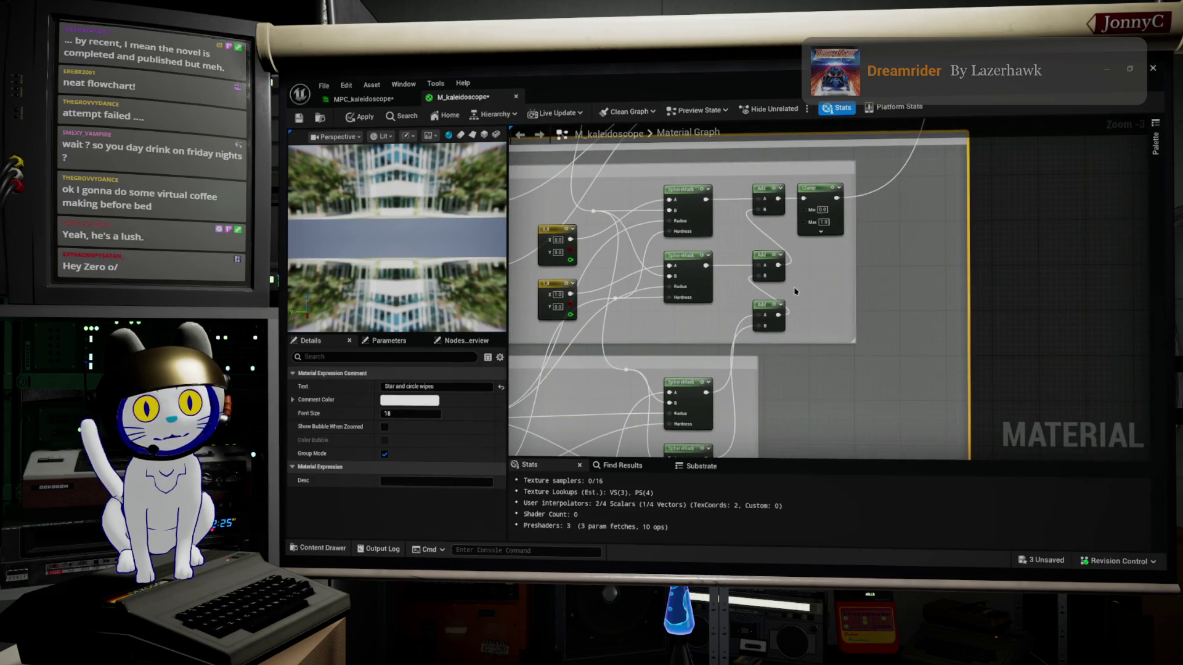
pyautogui.moveTo(853, 274); pyautogui.dragTo(935, 269)
pyautogui.moveTo(909, 323)
pyautogui.mouseDown()
pyautogui.moveTo(674, 188)
pyautogui.moveTo(751, 200)
pyautogui.moveTo(755, 233)
pyautogui.moveTo(909, 277)
pyautogui.moveTo(888, 242)
pyautogui.mouseUp()
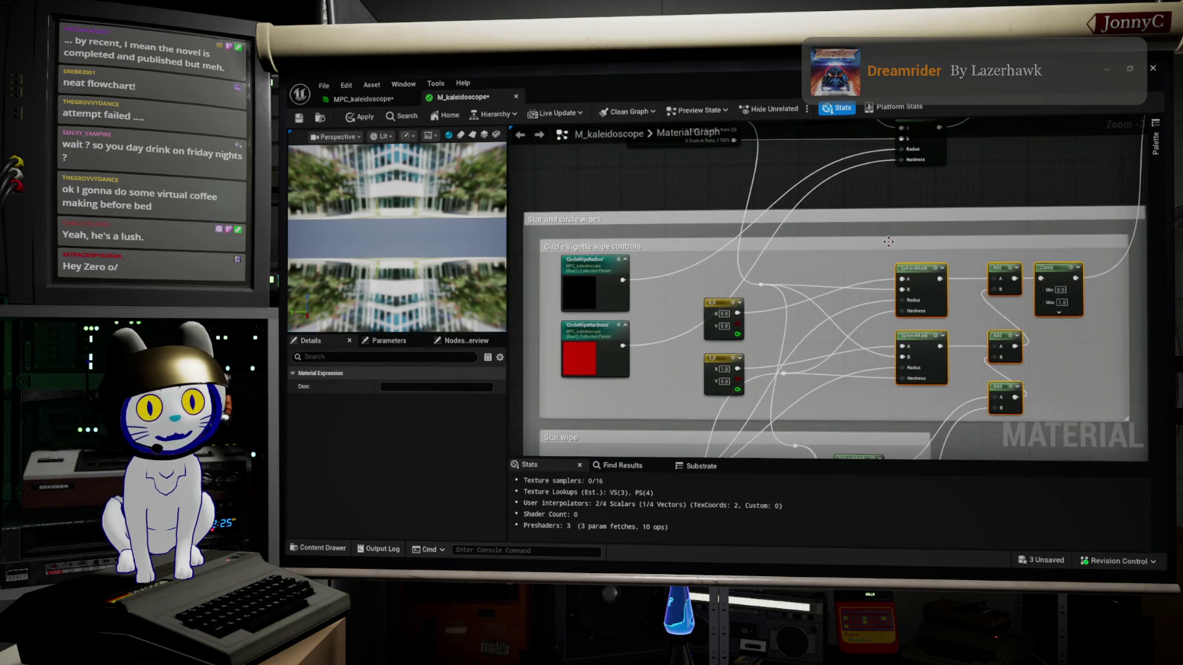
# Nudge both SphereMask nodes right and move the two Constant2Vector nodes right
pyautogui.moveTo(874, 284)
pyautogui.mouseDown()
pyautogui.moveTo(832, 269)
pyautogui.moveTo(902, 362)
pyautogui.mouseUp()
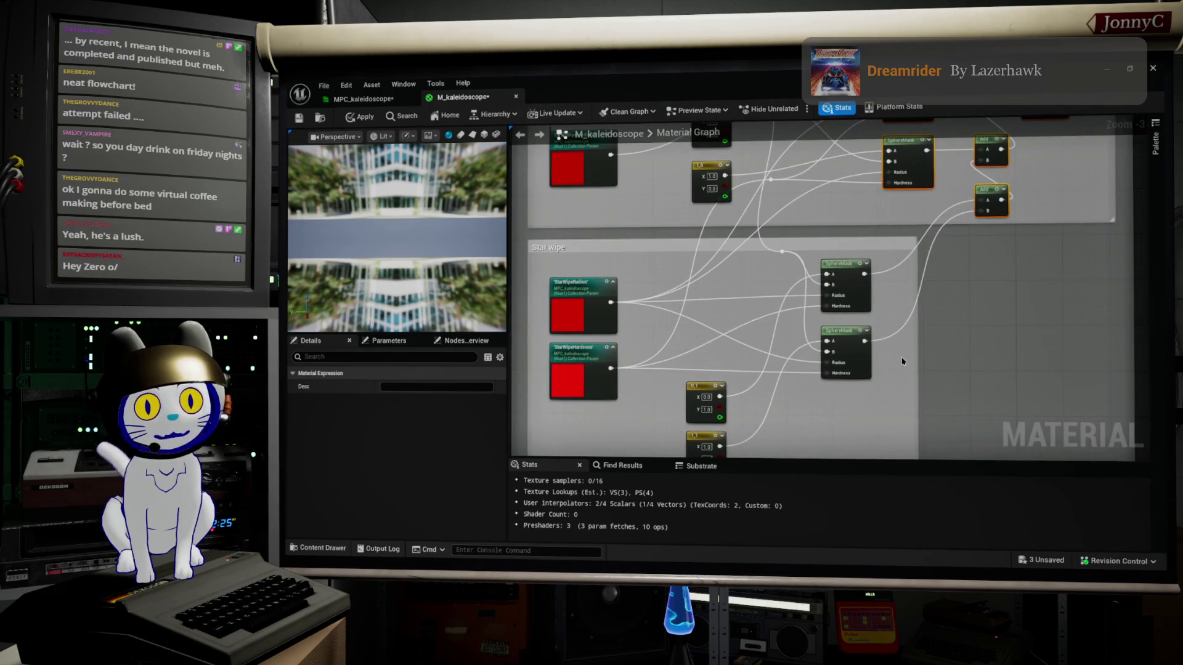
pyautogui.moveTo(876, 317)
pyautogui.mouseDown()
pyautogui.moveTo(857, 269)
pyautogui.moveTo(879, 222)
pyautogui.mouseUp()
pyautogui.moveTo(792, 418)
pyautogui.mouseDown()
pyautogui.moveTo(714, 342)
pyautogui.moveTo(744, 340)
pyautogui.mouseUp()
pyautogui.moveTo(543, 306)
pyautogui.mouseDown()
pyautogui.moveTo(544, 337)
pyautogui.moveTo(875, 367)
pyautogui.mouseUp()
pyautogui.moveTo(794, 261)
pyautogui.mouseDown()
pyautogui.moveTo(800, 363)
pyautogui.moveTo(789, 264)
pyautogui.mouseUp()
# Align the upper reroute knot with the lower one using Shift+D
pyautogui.hotkey('shift', 'd')
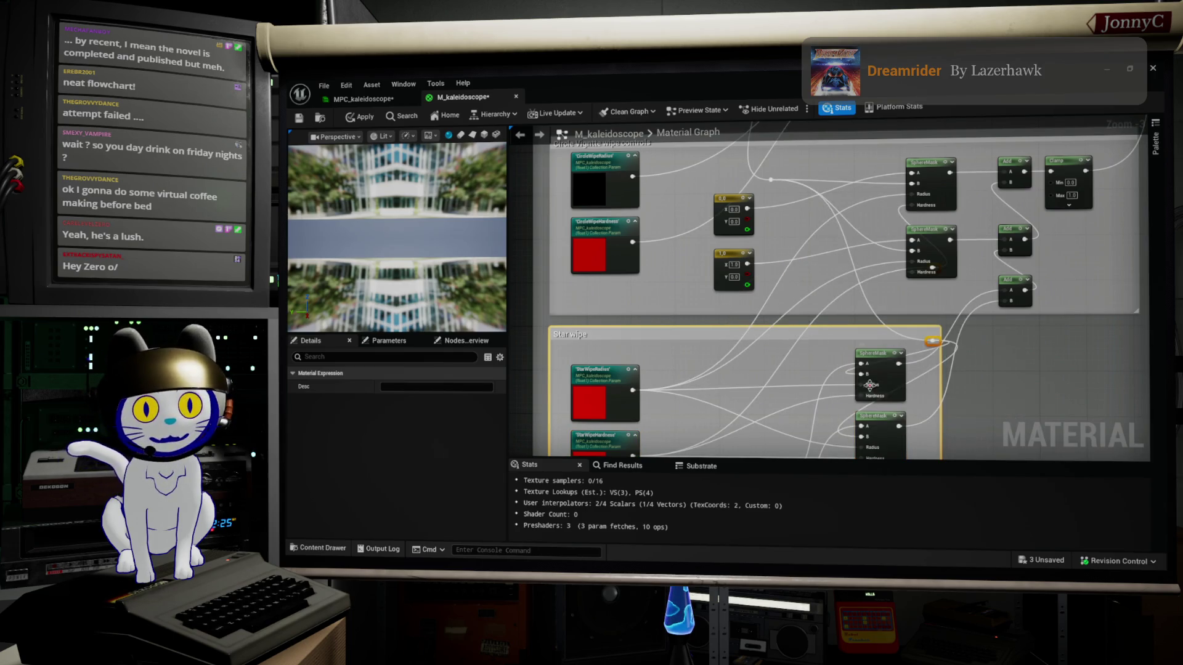
pyautogui.hotkey('shift', 'a')
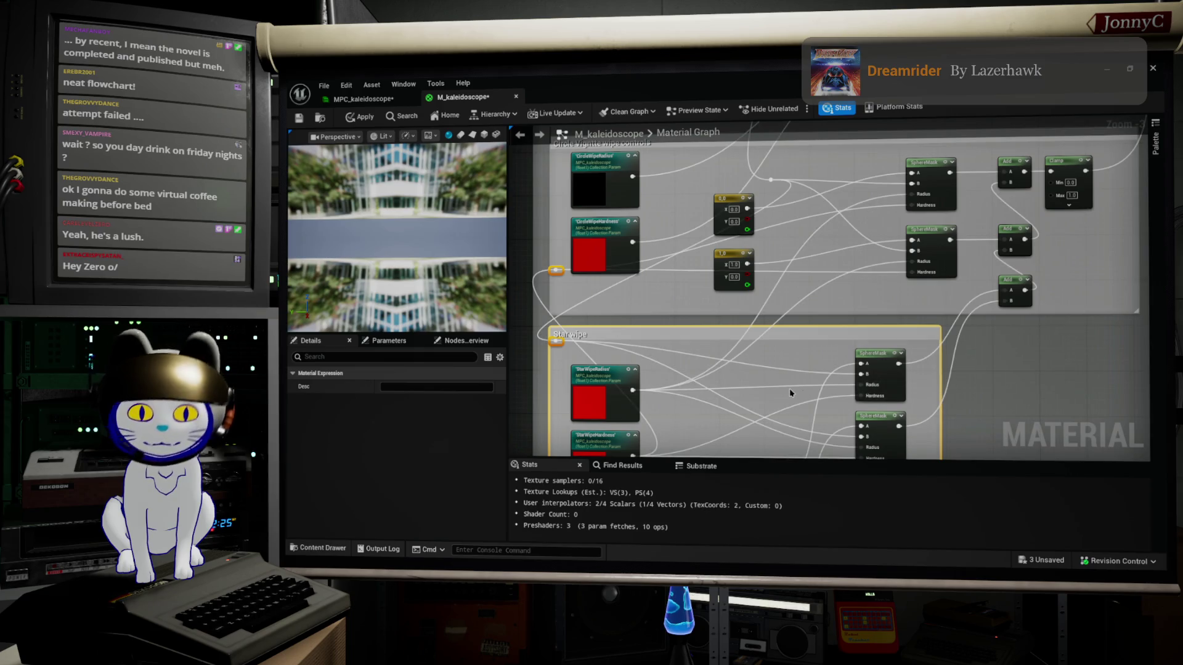
pyautogui.hotkey('ctrl', 'z')
pyautogui.hotkey('ctrl', 'z')
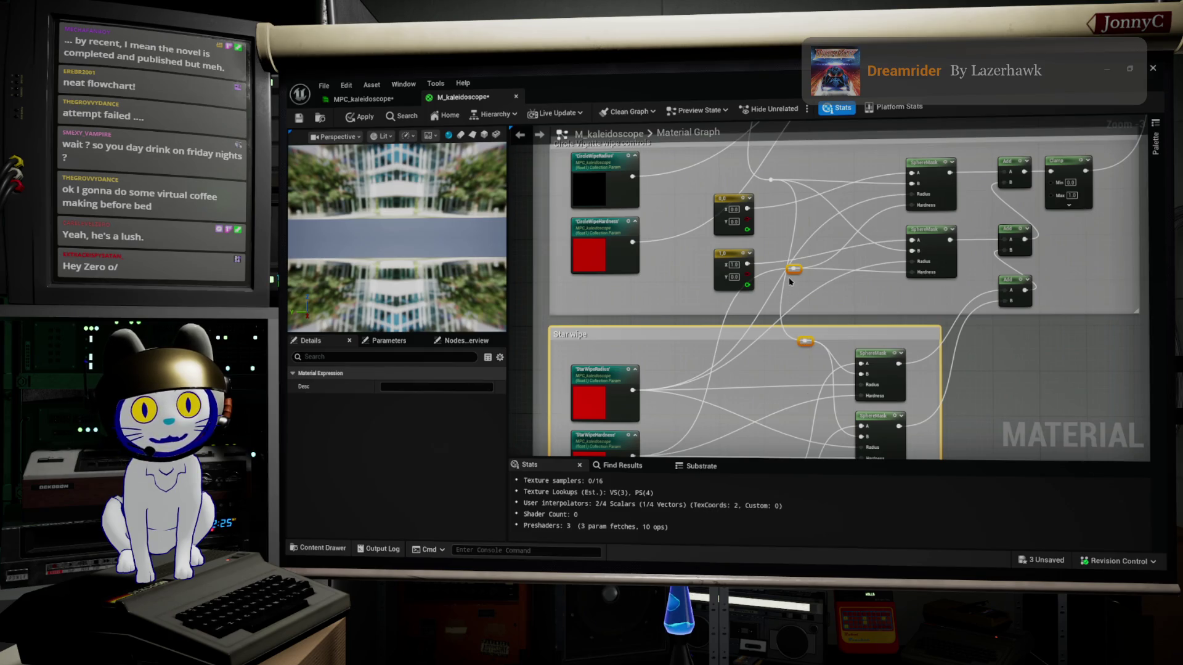
pyautogui.click(804, 311)
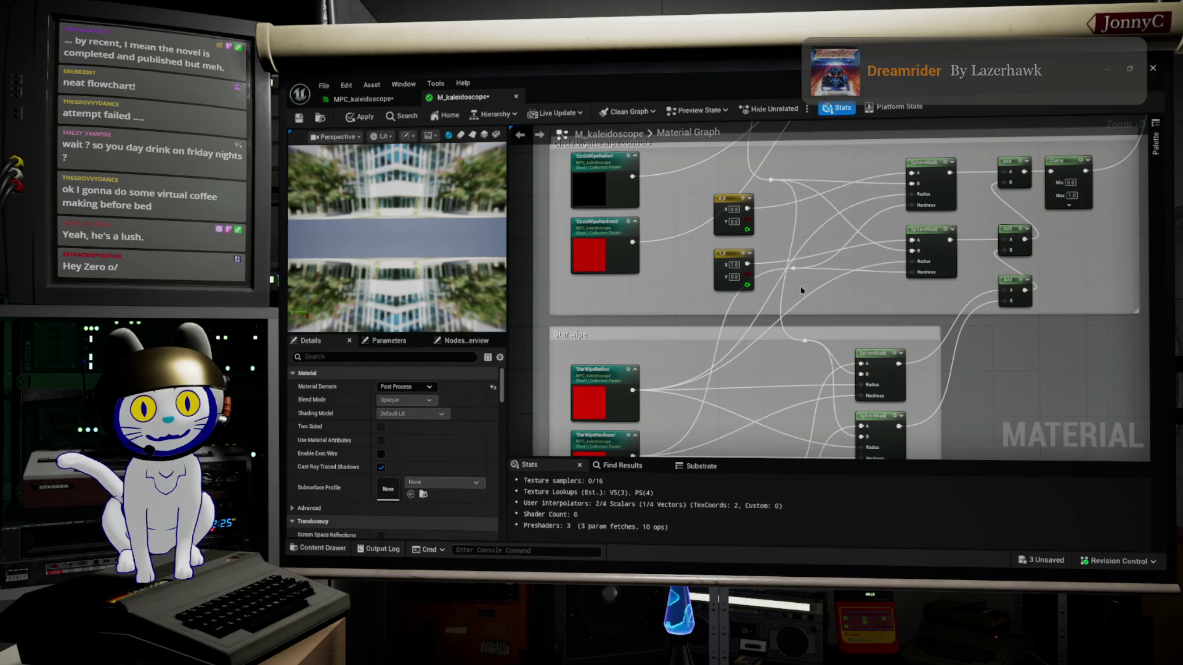
pyautogui.moveTo(793, 270); pyautogui.dragTo(805, 344)
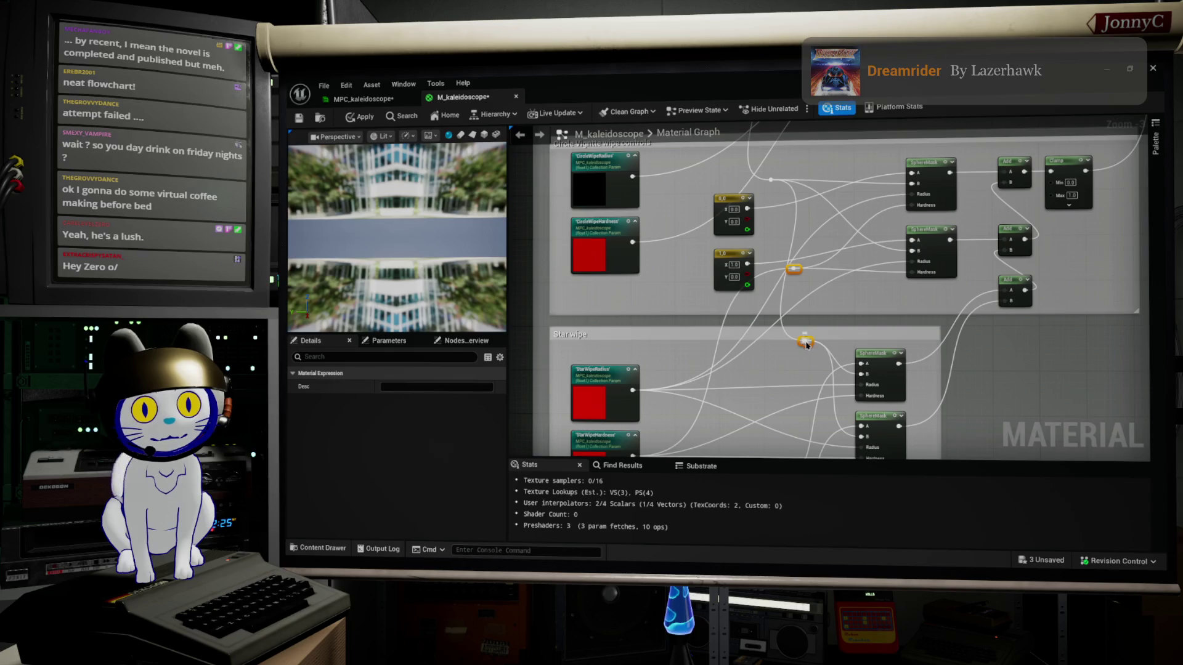
pyautogui.hotkey('shift', 'd')
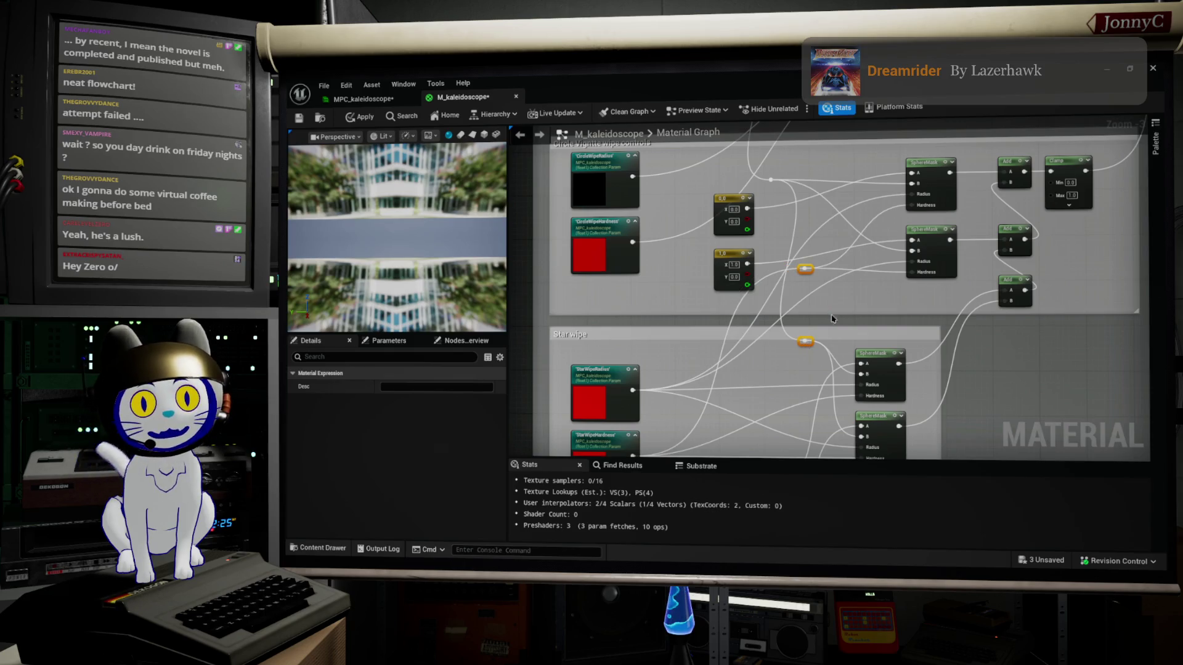
# Move both Constant2Vector nodes up and to the right
pyautogui.moveTo(831, 319); pyautogui.dragTo(837, 342)
pyautogui.moveTo(772, 293); pyautogui.dragTo(790, 311)
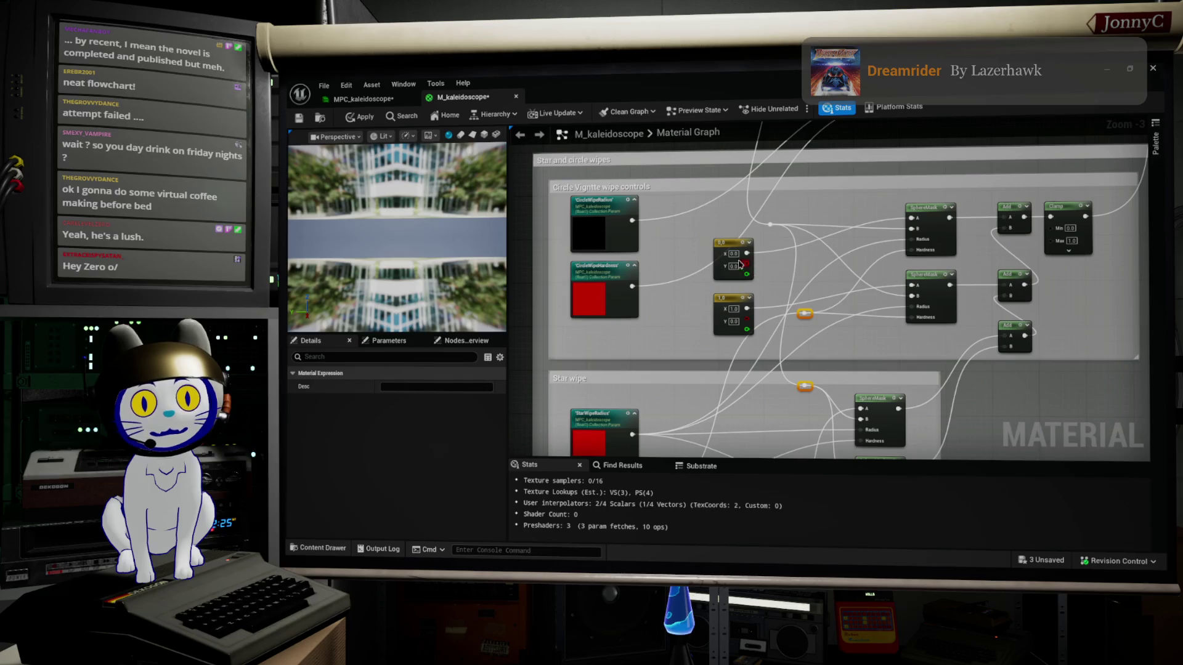
pyautogui.moveTo(709, 234)
pyautogui.mouseDown()
pyautogui.moveTo(739, 290)
pyautogui.moveTo(802, 337)
pyautogui.mouseUp()
pyautogui.moveTo(724, 306); pyautogui.dragTo(825, 194)
# Move the reroute point up beside the second SphereMask to straighten the wires
pyautogui.scroll(1, 825, 193)
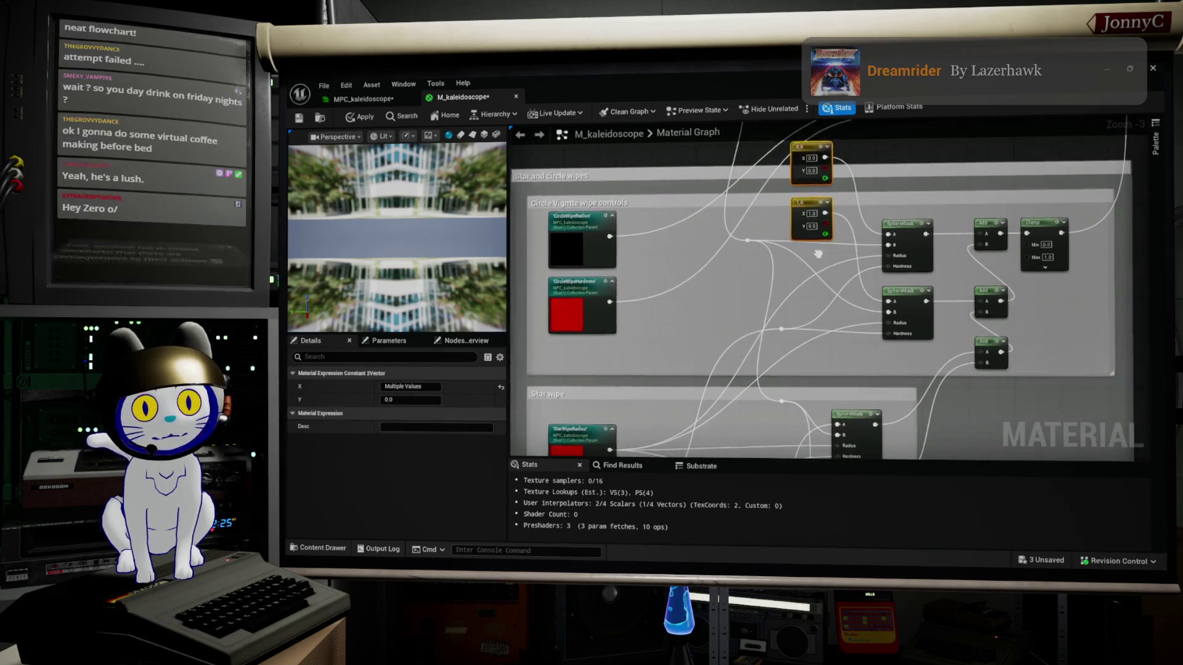
pyautogui.click(760, 302)
pyautogui.keyDown('ctrl'); pyautogui.click(890, 266); pyautogui.keyUp('ctrl')
pyautogui.moveTo(887, 227); pyautogui.dragTo(894, 262)
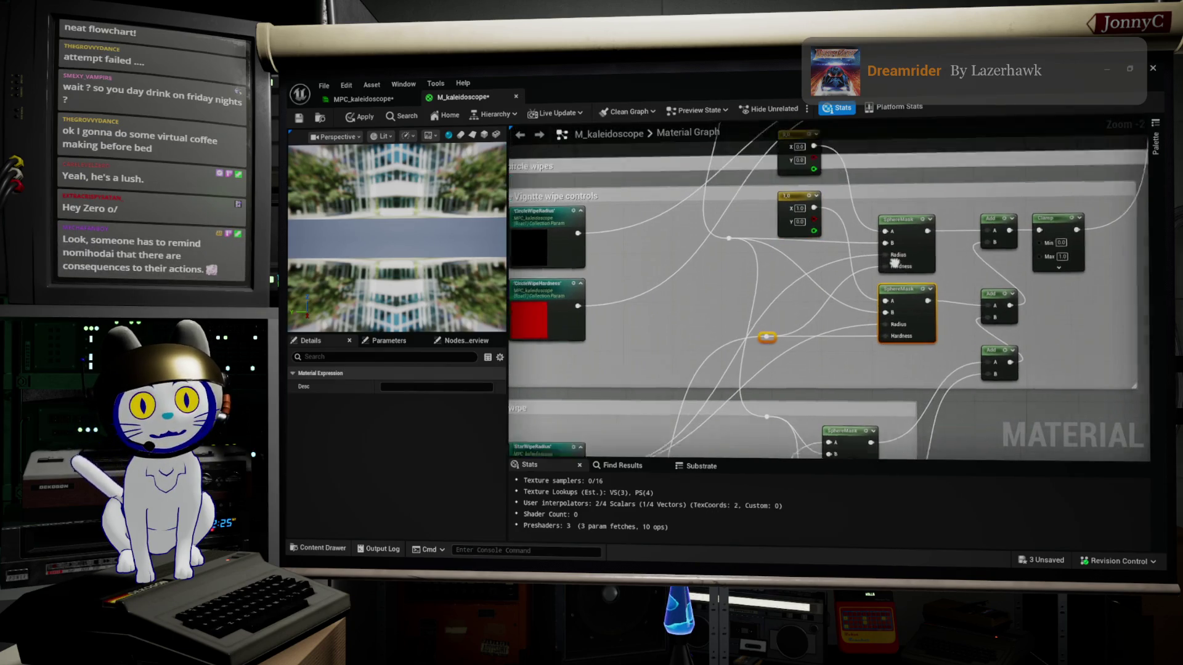
pyautogui.scroll(-3, 893, 262)
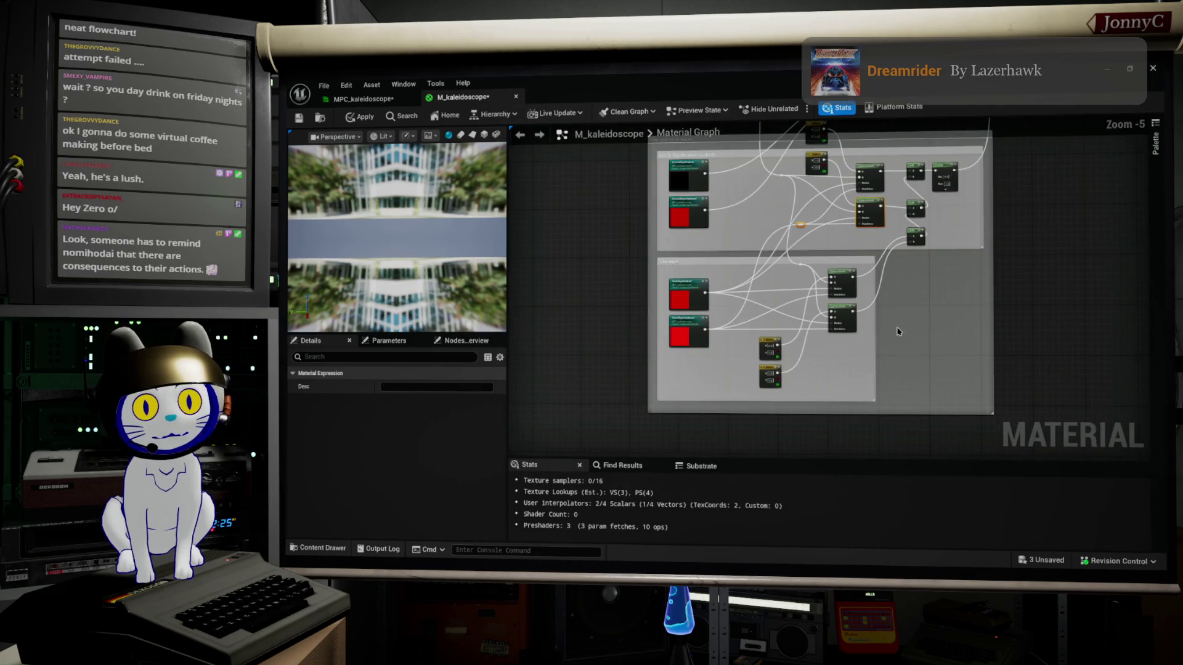
pyautogui.scroll(2, 905, 363)
pyautogui.moveTo(782, 357)
pyautogui.mouseDown()
pyautogui.moveTo(771, 362)
pyautogui.moveTo(778, 338)
pyautogui.moveTo(741, 331)
pyautogui.mouseUp()
pyautogui.moveTo(787, 299)
pyautogui.mouseDown()
pyautogui.moveTo(789, 315)
pyautogui.moveTo(862, 222)
pyautogui.moveTo(891, 231)
pyautogui.mouseUp()
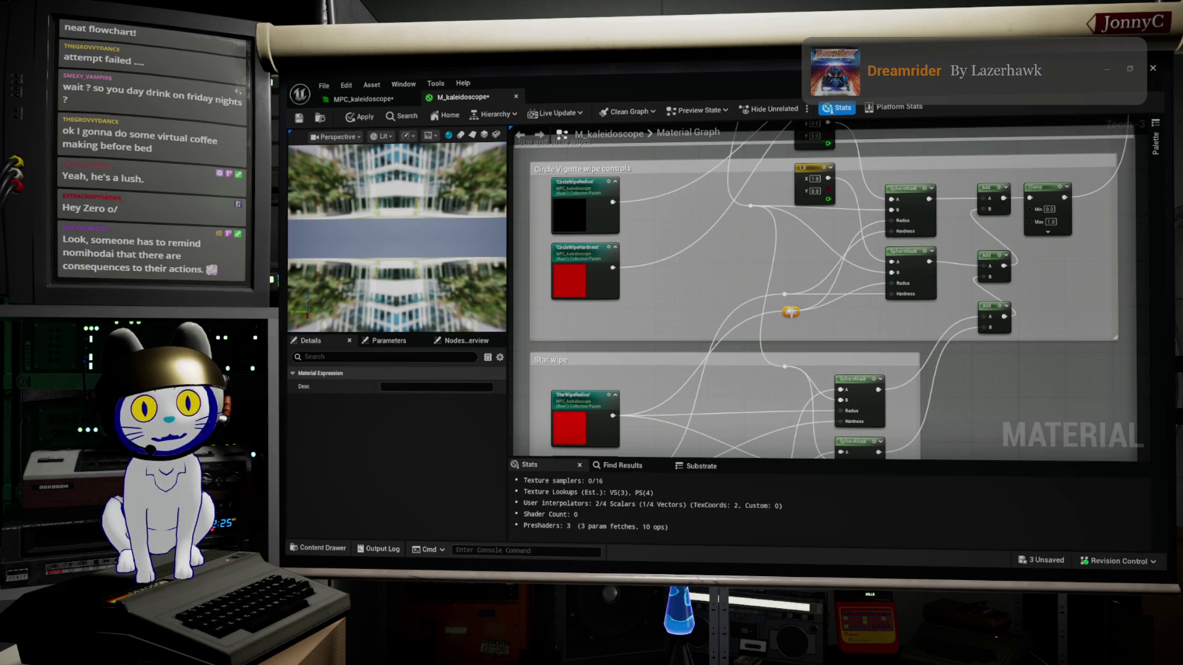
pyautogui.moveTo(795, 314)
pyautogui.mouseDown()
pyautogui.moveTo(784, 278)
pyautogui.moveTo(790, 289)
pyautogui.mouseUp()
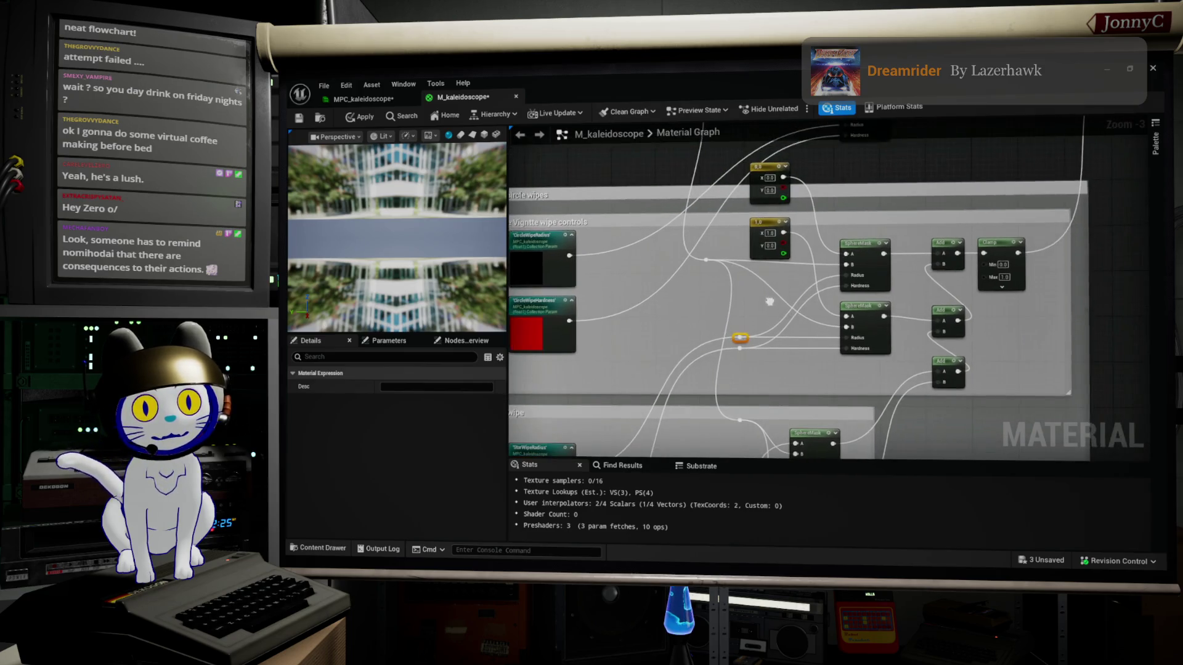
# Extend the outer comment box downward, lower the Star wipe group, and move a node cluster down
pyautogui.scroll(-1, 794, 284)
pyautogui.scroll(1, 828, 275)
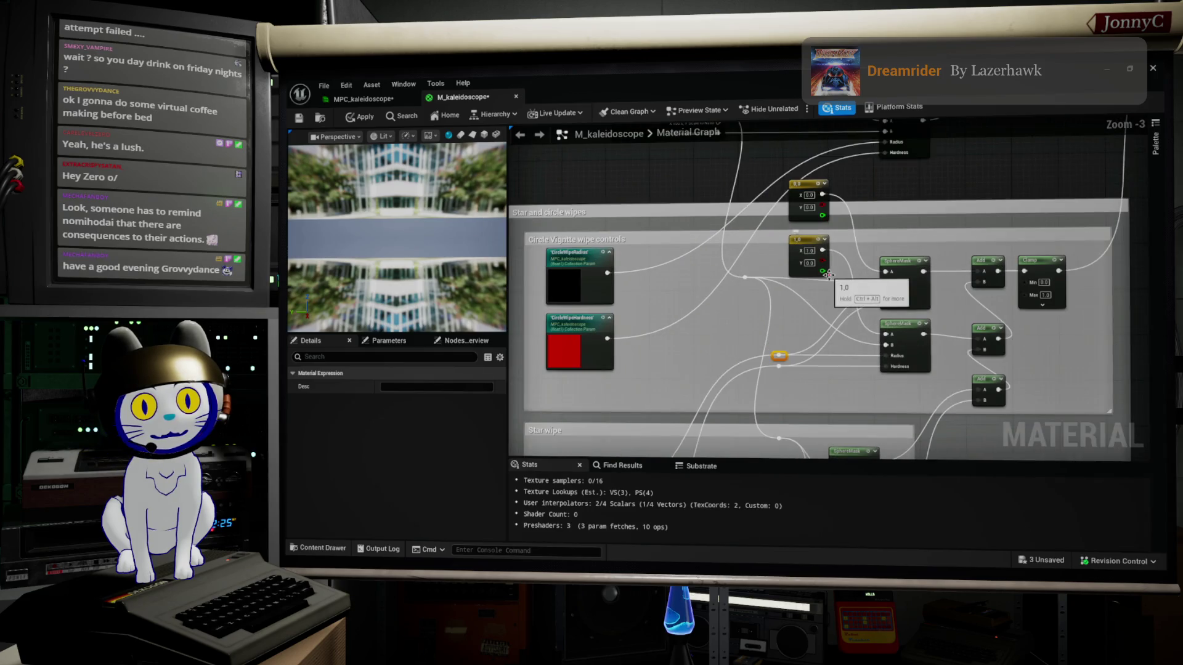
pyautogui.scroll(-1, 828, 274)
pyautogui.scroll(-3, 903, 322)
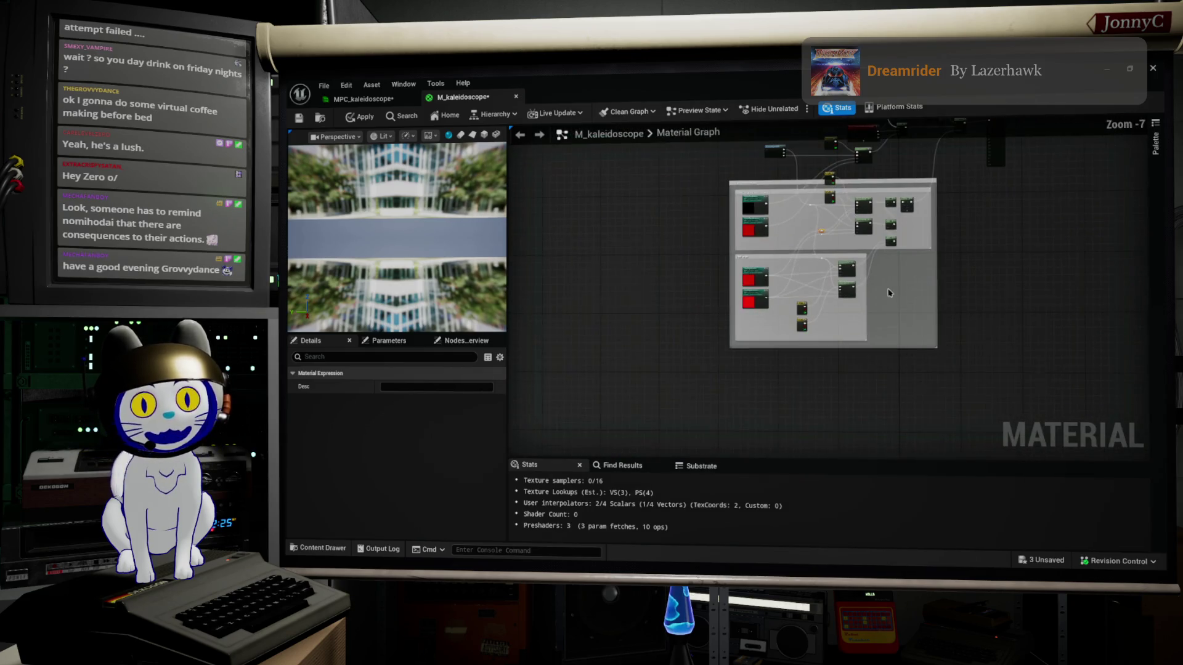
pyautogui.moveTo(898, 345); pyautogui.dragTo(898, 387)
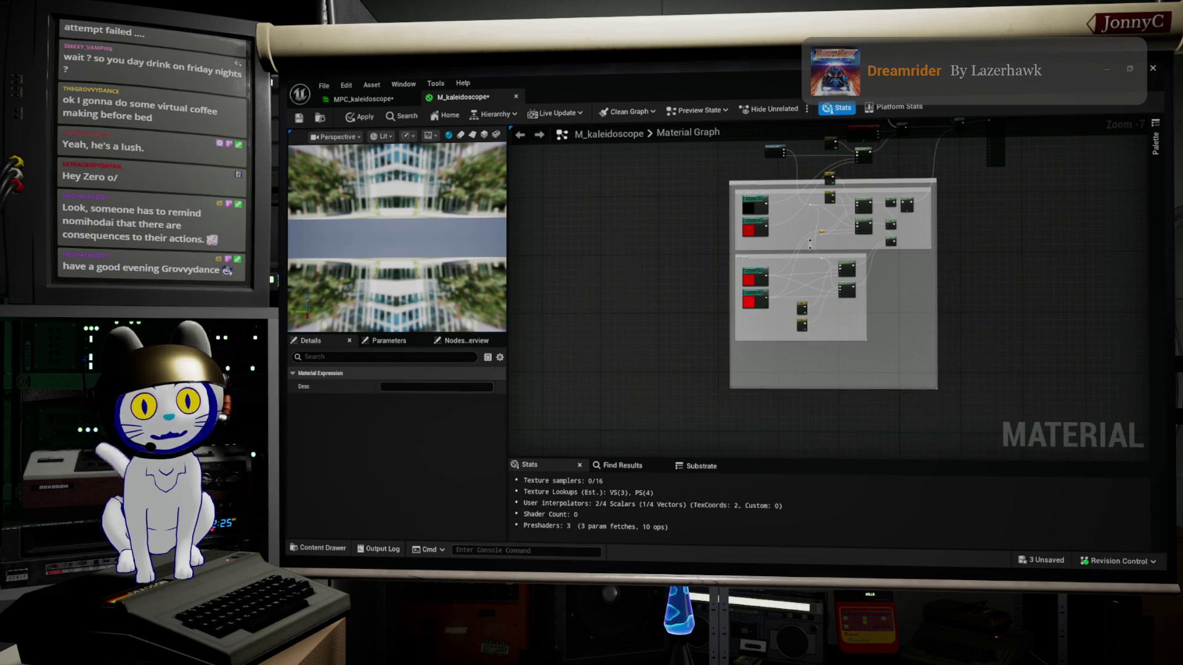
pyautogui.moveTo(801, 255); pyautogui.dragTo(805, 294)
pyautogui.scroll(2, 841, 250)
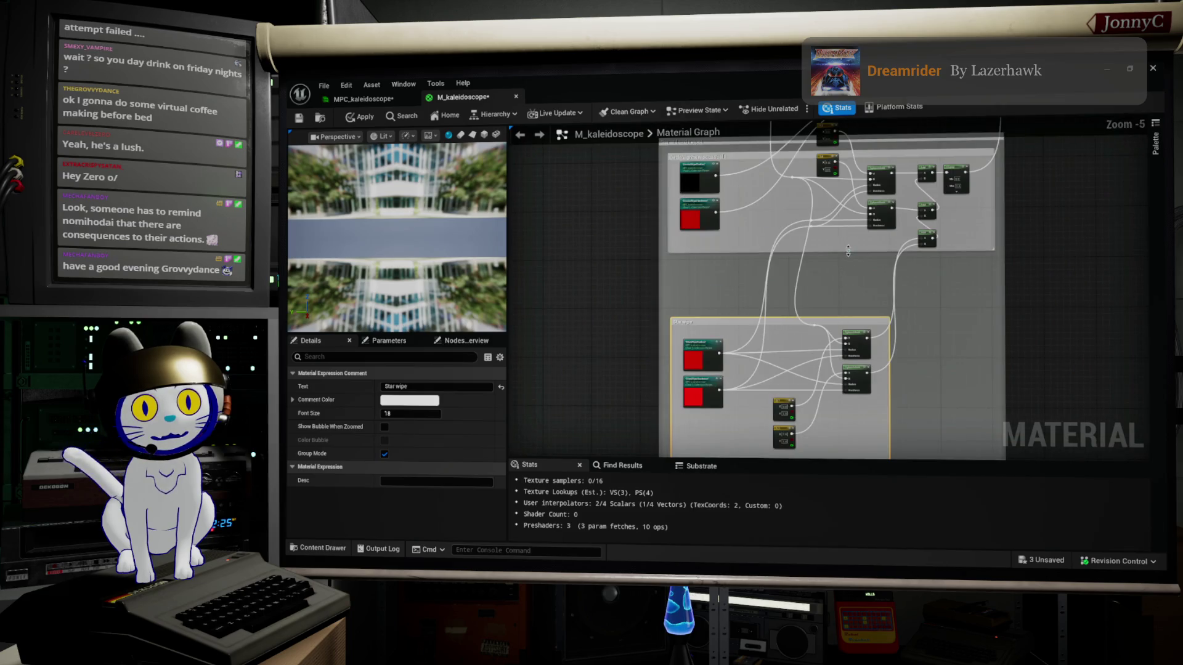
pyautogui.moveTo(844, 250); pyautogui.dragTo(850, 298)
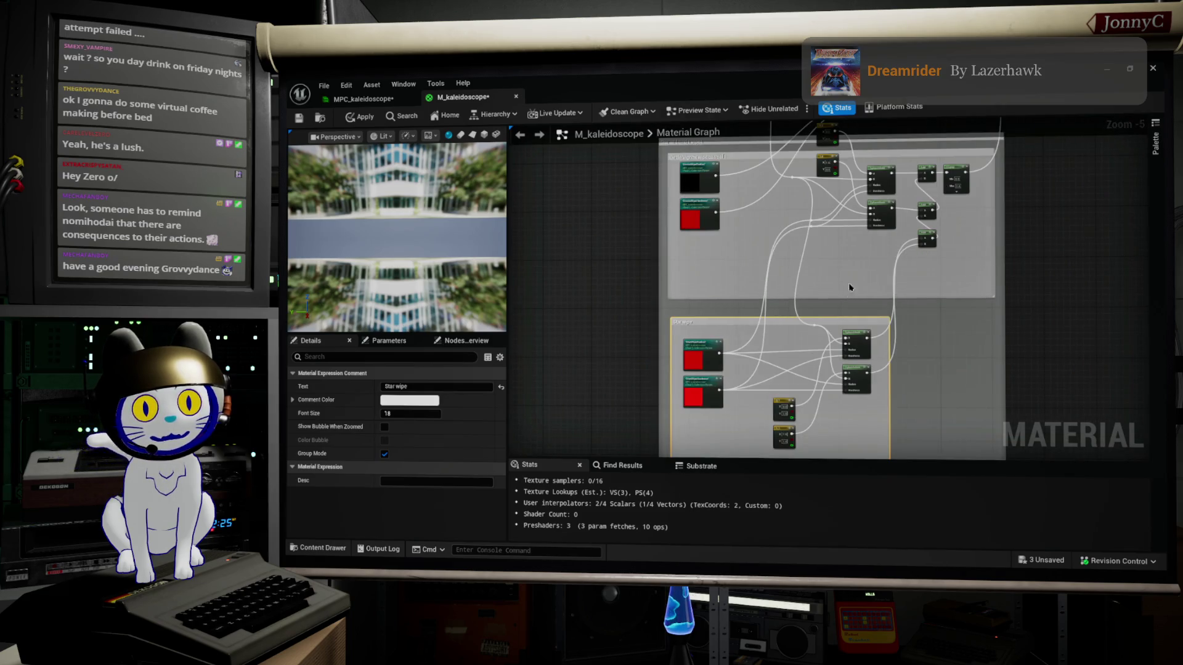
pyautogui.moveTo(922, 306); pyautogui.dragTo(752, 225)
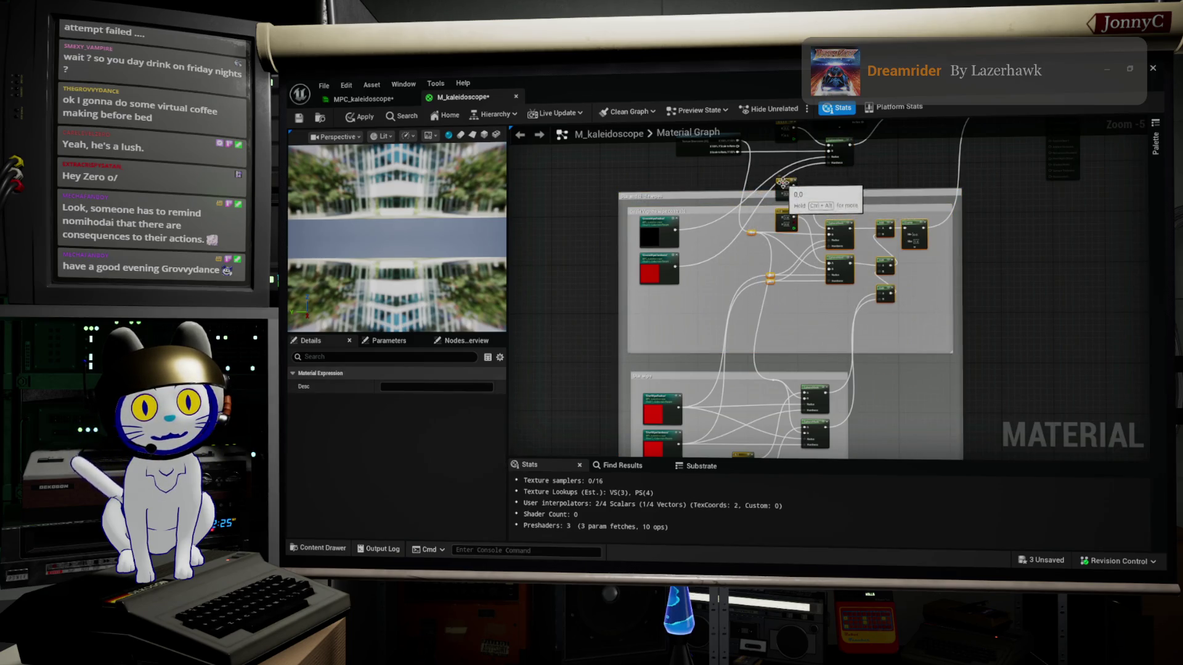
pyautogui.moveTo(781, 185); pyautogui.dragTo(787, 222)
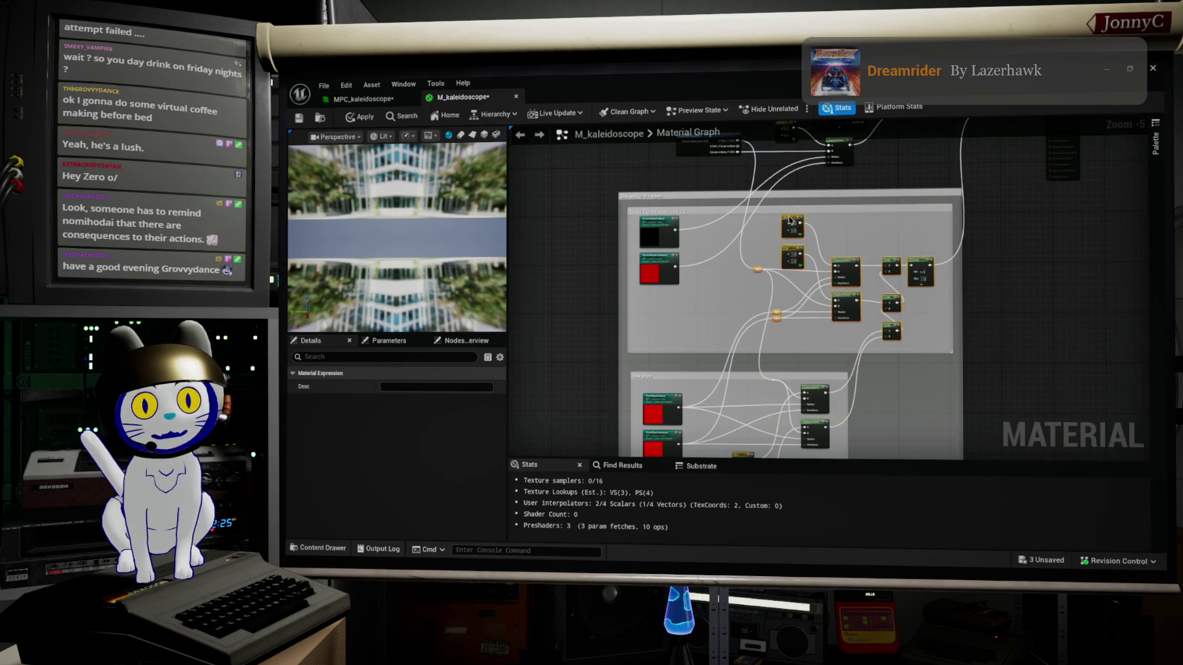
pyautogui.click(822, 298)
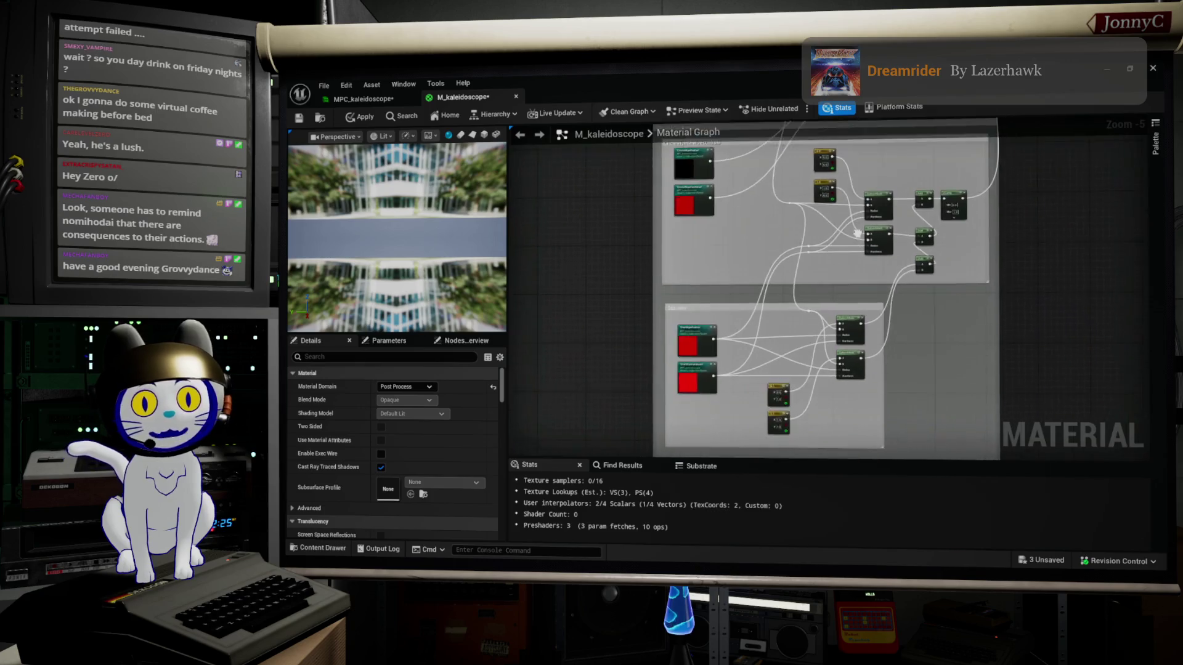
# Narrow the Circle Vignette wipe controls box and drag it up-left out of the group
pyautogui.scroll(-2, 826, 258)
pyautogui.scroll(4, 803, 300)
pyautogui.moveTo(802, 300); pyautogui.dragTo(818, 380)
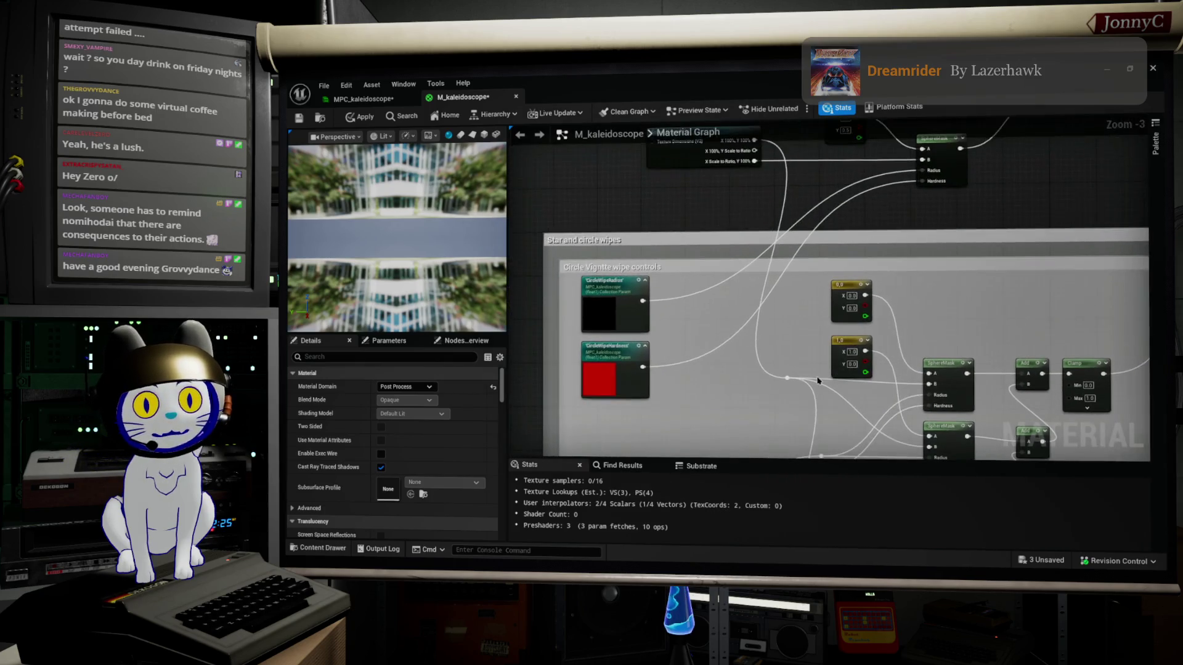
pyautogui.moveTo(574, 286); pyautogui.dragTo(535, 322)
pyautogui.moveTo(880, 307)
pyautogui.mouseDown()
pyautogui.moveTo(848, 329)
pyautogui.moveTo(861, 152)
pyautogui.moveTo(948, 126)
pyautogui.moveTo(943, 137)
pyautogui.moveTo(903, 124)
pyautogui.moveTo(913, 121)
pyautogui.moveTo(948, 157)
pyautogui.mouseUp()
pyautogui.moveTo(824, 281); pyautogui.dragTo(807, 206)
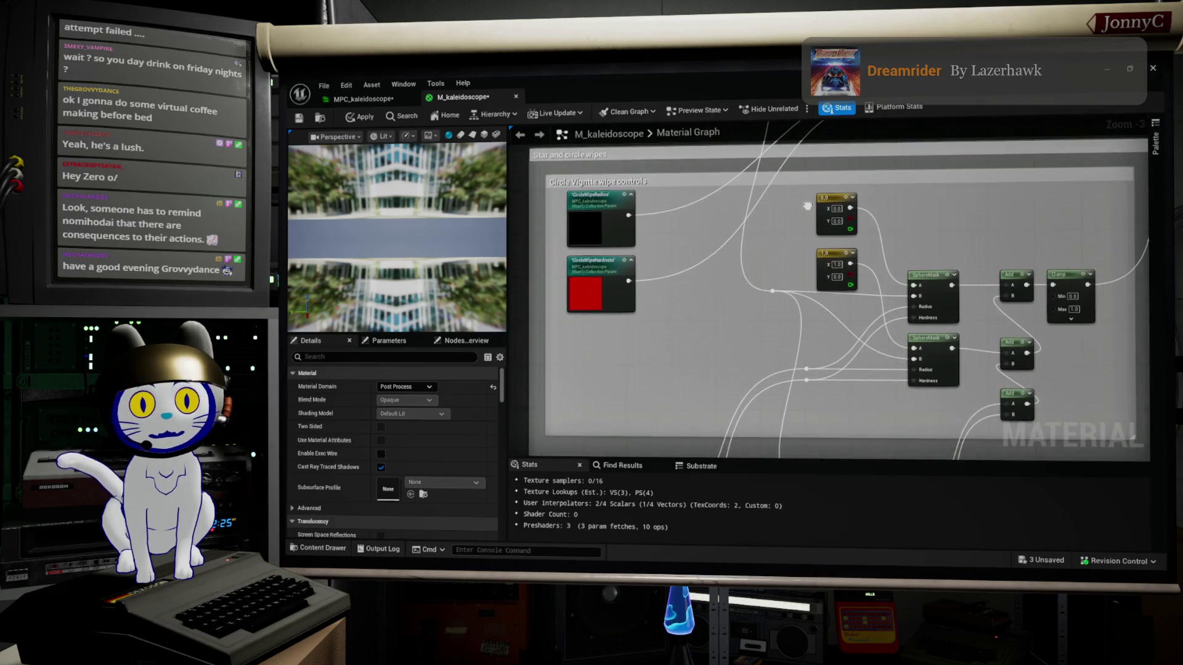
pyautogui.scroll(-3, 854, 265)
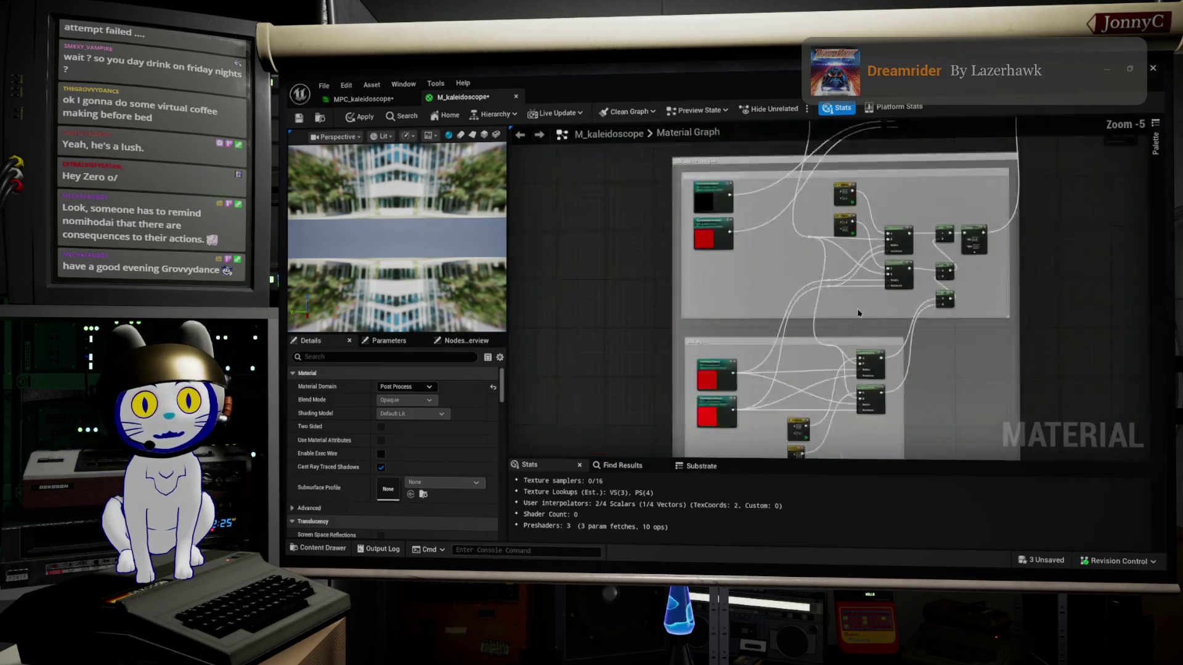
pyautogui.scroll(2, 906, 311)
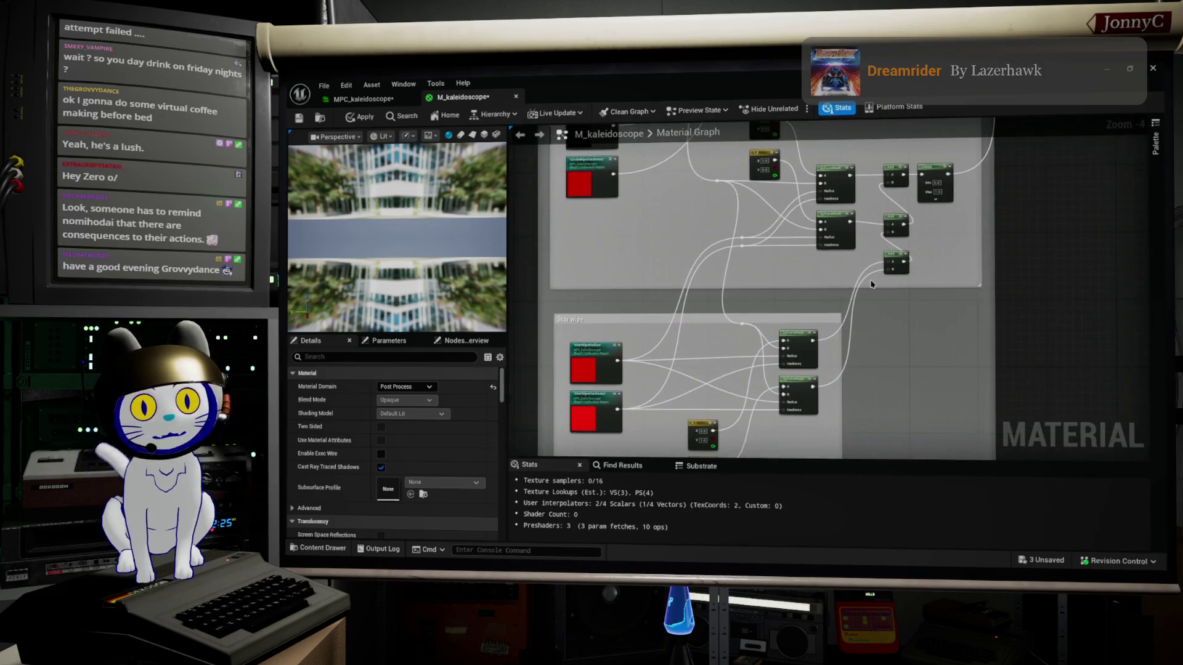
pyautogui.moveTo(611, 255); pyautogui.dragTo(700, 307)
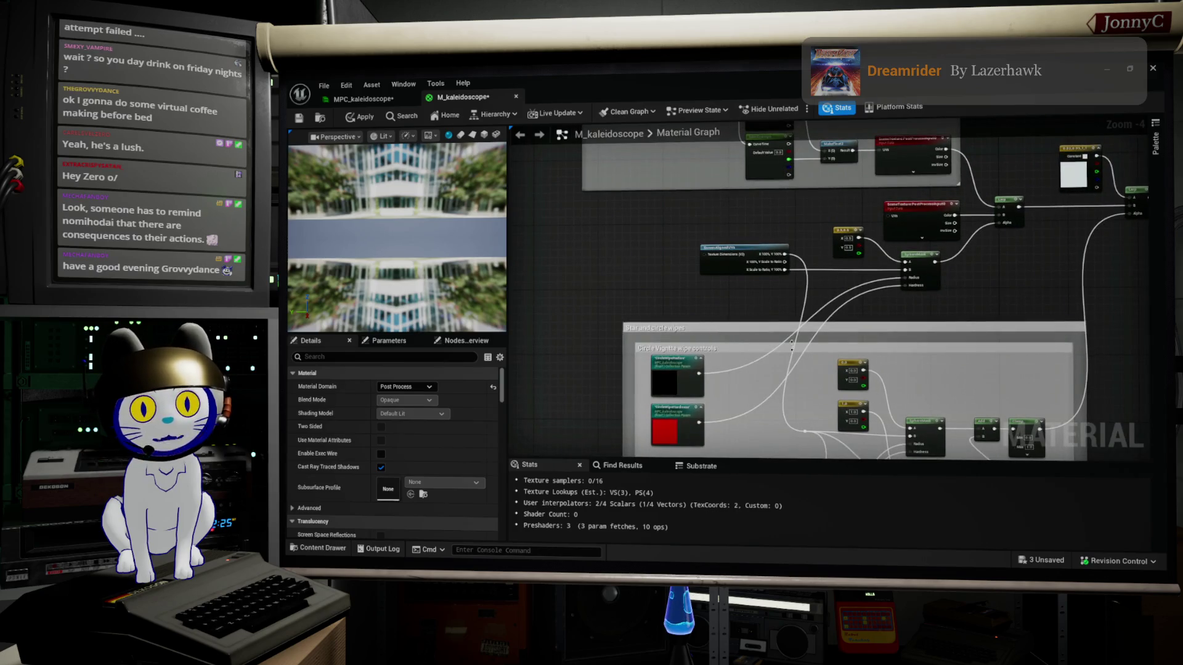
pyautogui.moveTo(1071, 375)
pyautogui.mouseDown()
pyautogui.moveTo(703, 378)
pyautogui.moveTo(775, 380)
pyautogui.moveTo(781, 308)
pyautogui.mouseUp()
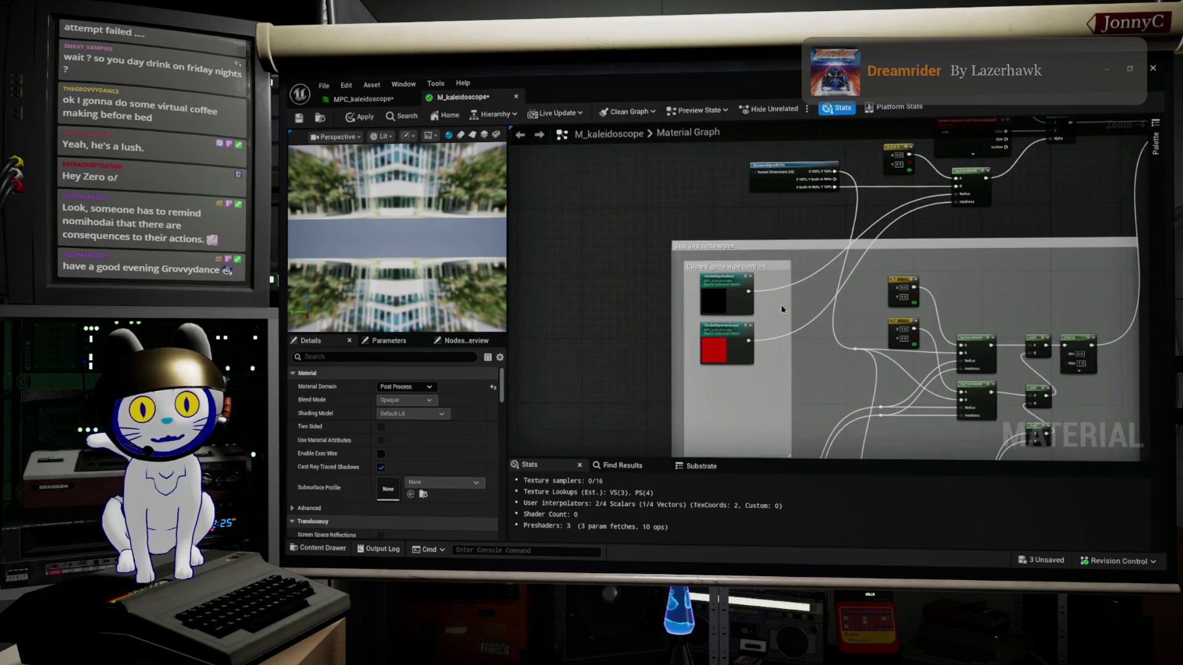
pyautogui.moveTo(778, 396)
pyautogui.mouseDown()
pyautogui.moveTo(758, 277)
pyautogui.moveTo(715, 455)
pyautogui.mouseUp()
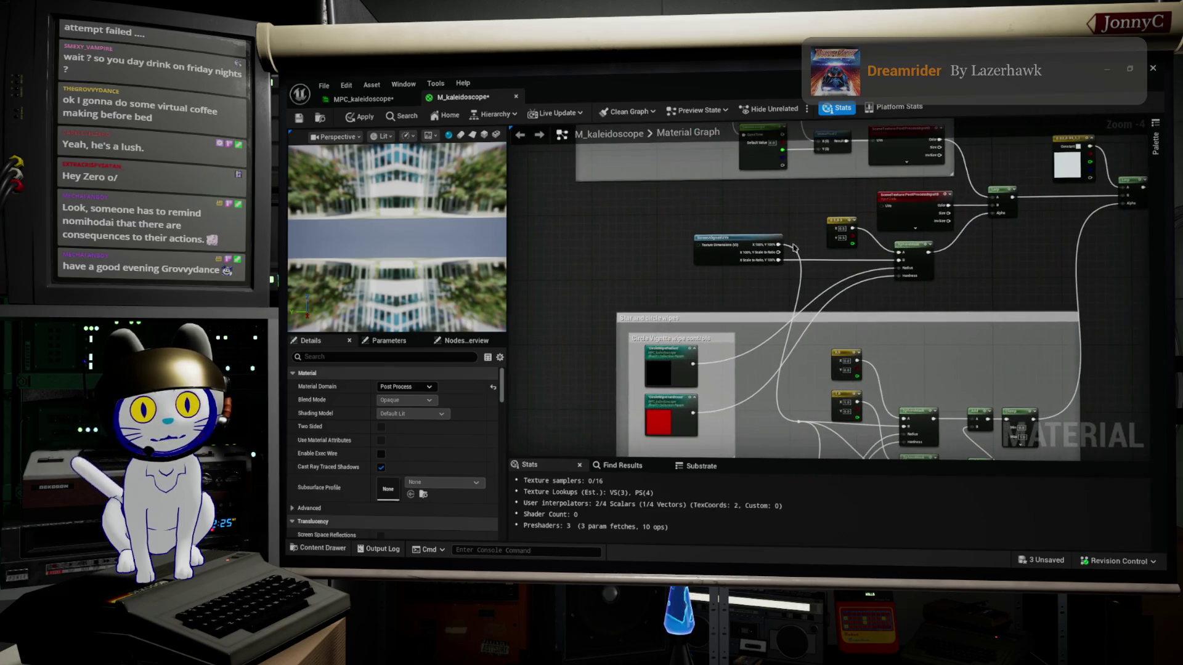
pyautogui.moveTo(686, 336)
pyautogui.mouseDown()
pyautogui.moveTo(653, 237)
pyautogui.moveTo(611, 248)
pyautogui.mouseUp()
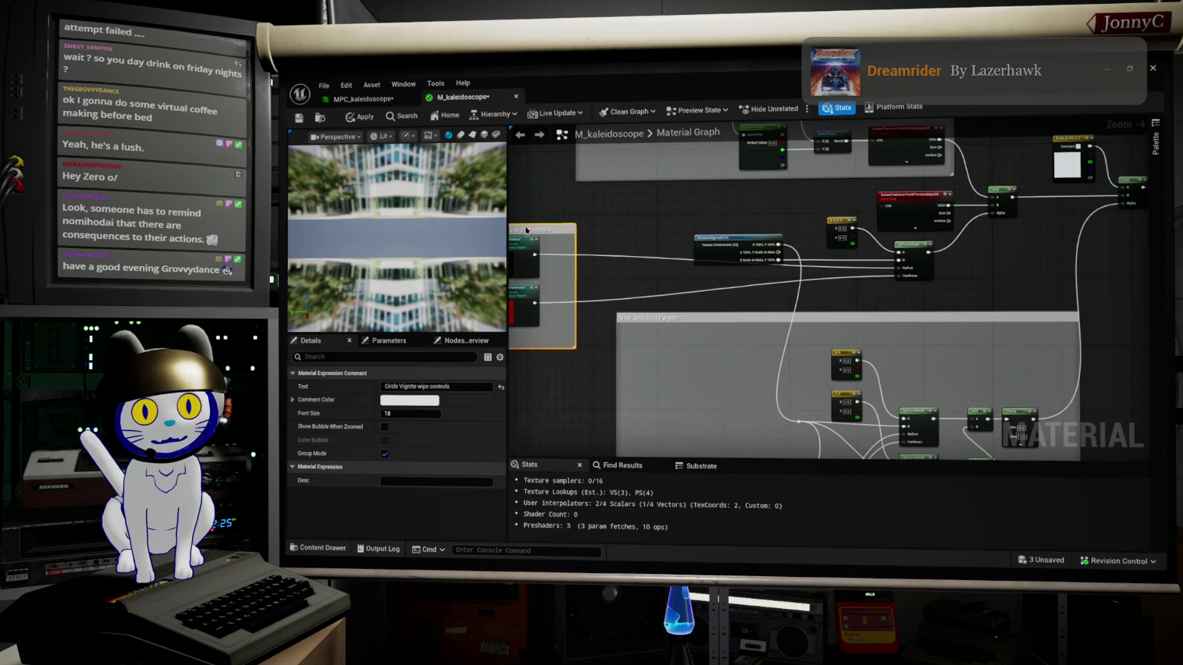
# Delete the Star and circle wipes comment
pyautogui.scroll(-2, 610, 248)
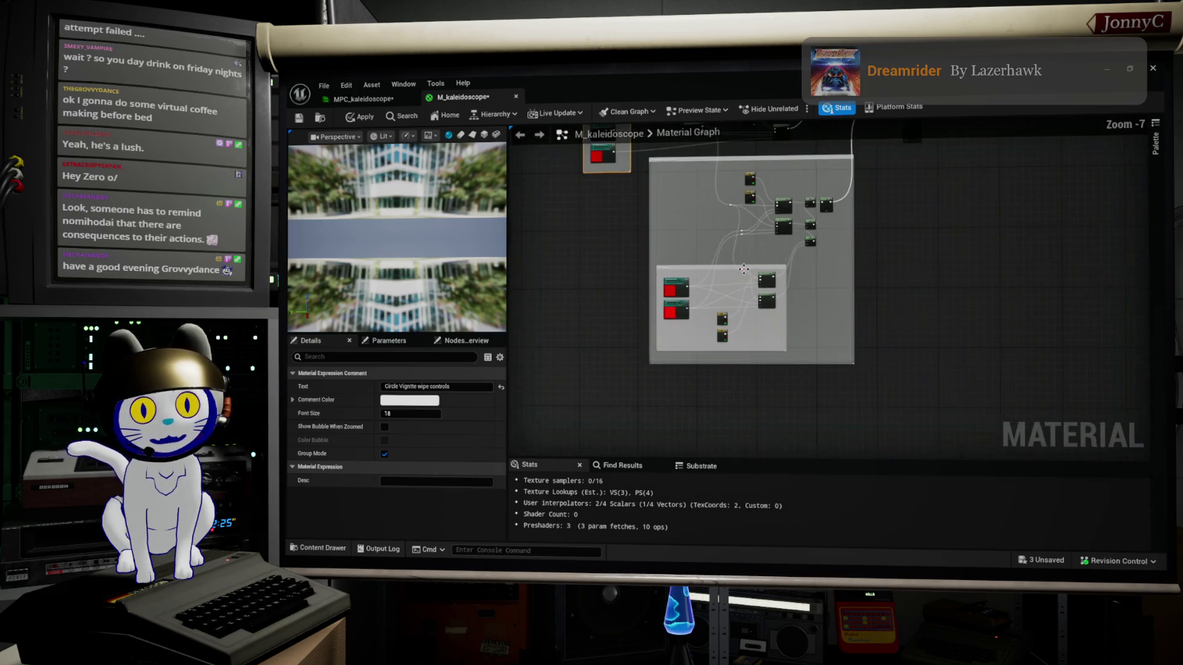
pyautogui.scroll(1, 800, 160)
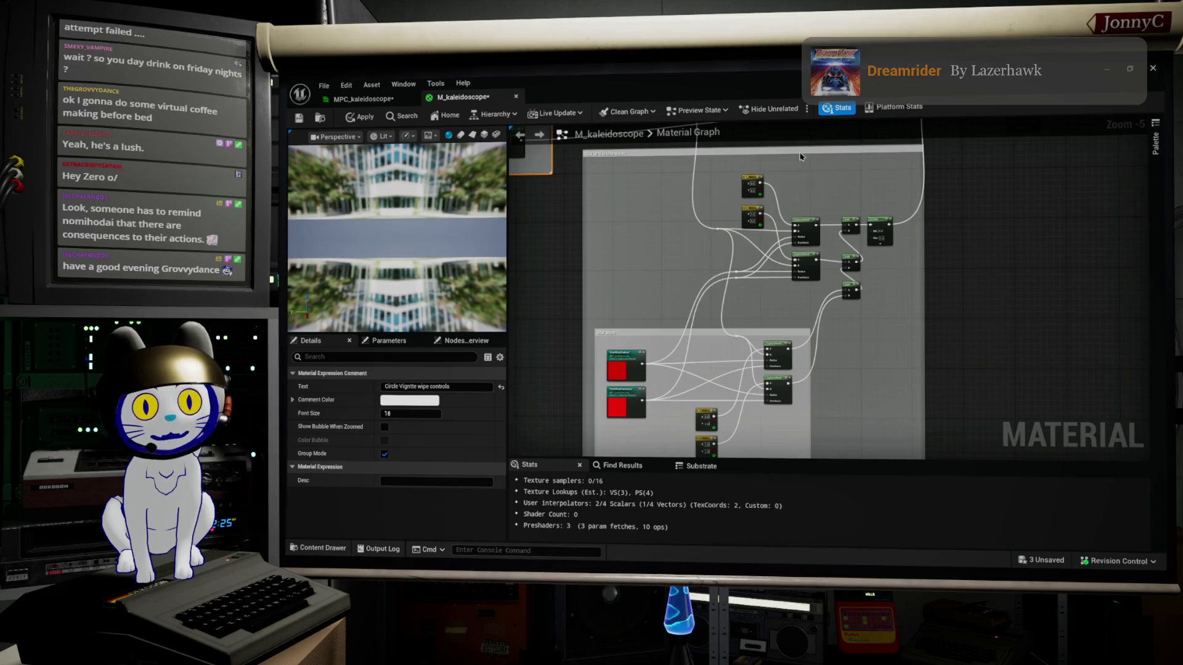
pyautogui.click(800, 156)
pyautogui.press('Delete')
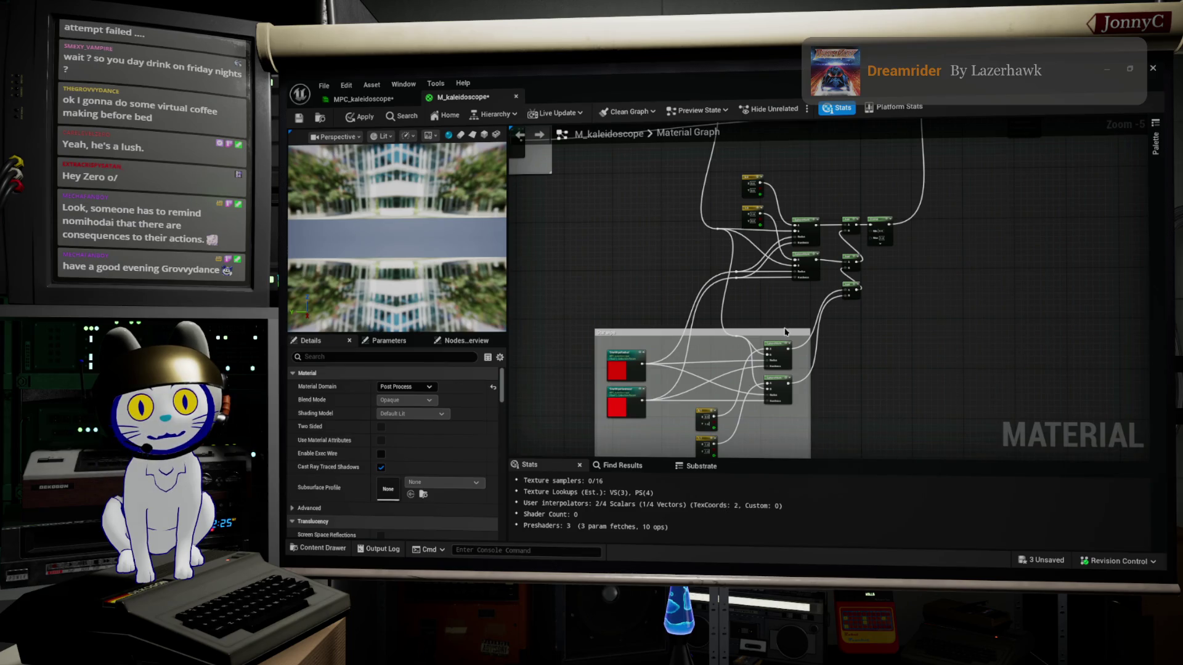
# Stretch the remaining wipe comment up around the upper nodes and shift its nodes lower inside
pyautogui.moveTo(785, 331); pyautogui.dragTo(784, 161)
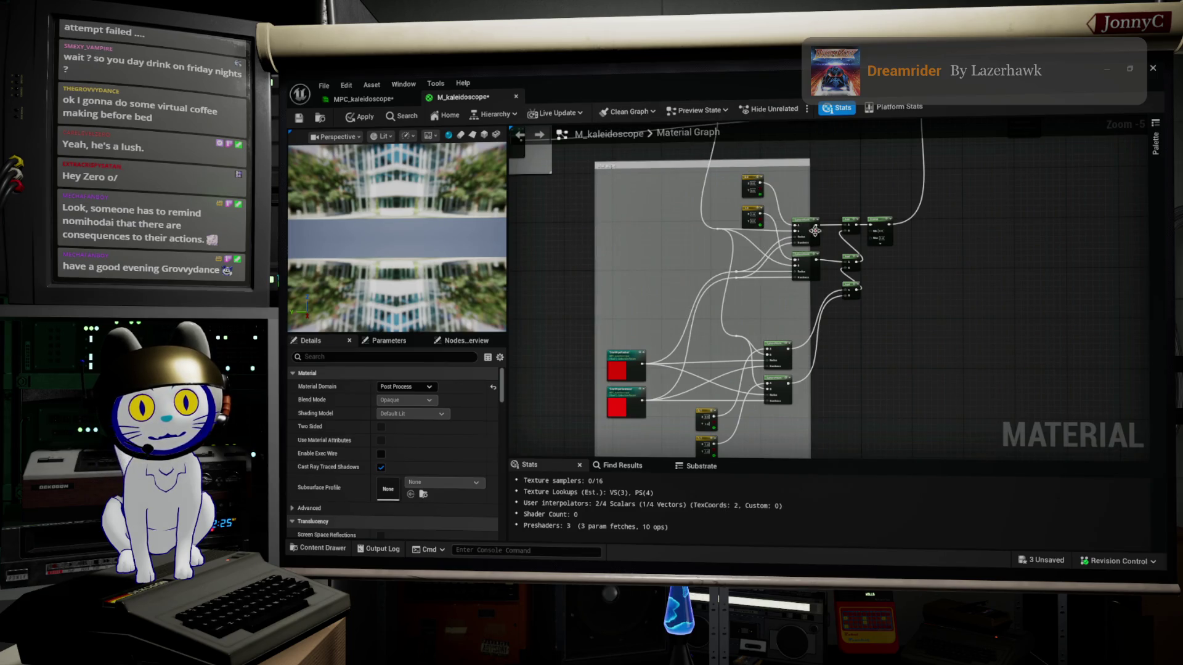
pyautogui.scroll(-1, 906, 388)
pyautogui.moveTo(888, 372)
pyautogui.mouseDown()
pyautogui.moveTo(816, 264)
pyautogui.moveTo(741, 220)
pyautogui.mouseUp()
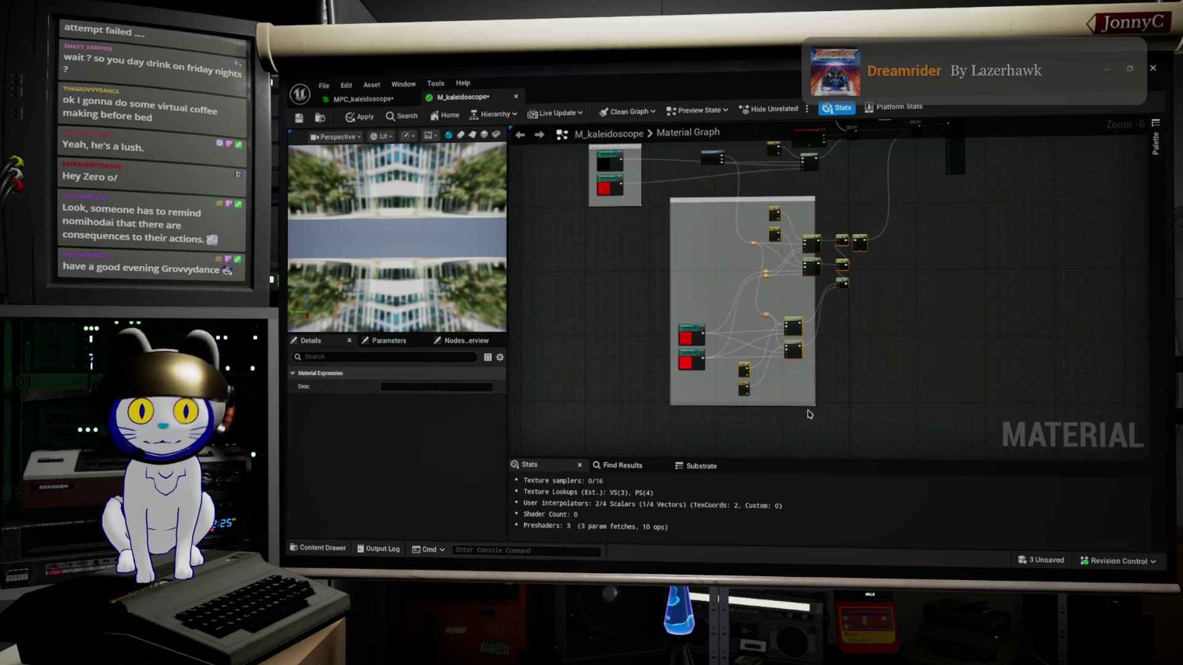
pyautogui.moveTo(795, 321)
pyautogui.mouseDown()
pyautogui.moveTo(801, 409)
pyautogui.moveTo(800, 385)
pyautogui.moveTo(788, 389)
pyautogui.moveTo(930, 424)
pyautogui.moveTo(962, 457)
pyautogui.mouseUp()
pyautogui.click(819, 383)
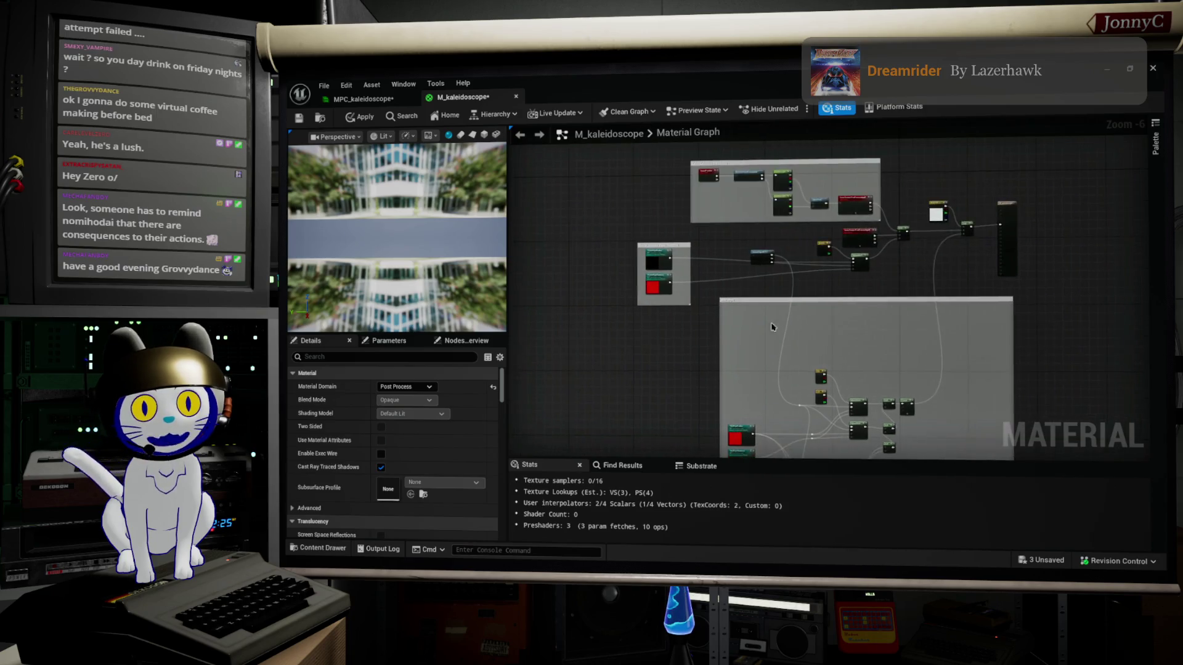
pyautogui.scroll(1, 728, 297)
pyautogui.scroll(-2, 727, 297)
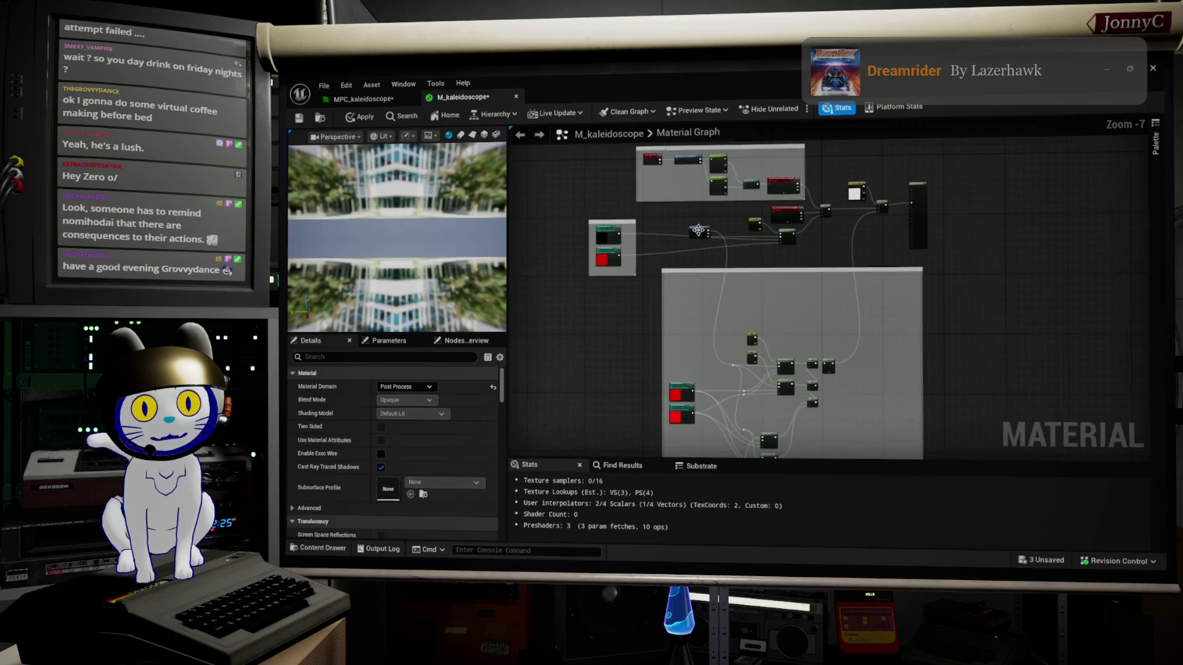
pyautogui.moveTo(769, 273); pyautogui.dragTo(764, 330)
# Place the vignette controls box below the middle nodes, move ScreenAlignedUVs left, and lower its top edge
pyautogui.click(616, 230)
pyautogui.moveTo(616, 230)
pyautogui.mouseDown()
pyautogui.moveTo(688, 271)
pyautogui.moveTo(769, 259)
pyautogui.mouseUp()
pyautogui.moveTo(693, 229); pyautogui.dragTo(634, 239)
pyautogui.scroll(5, 854, 352)
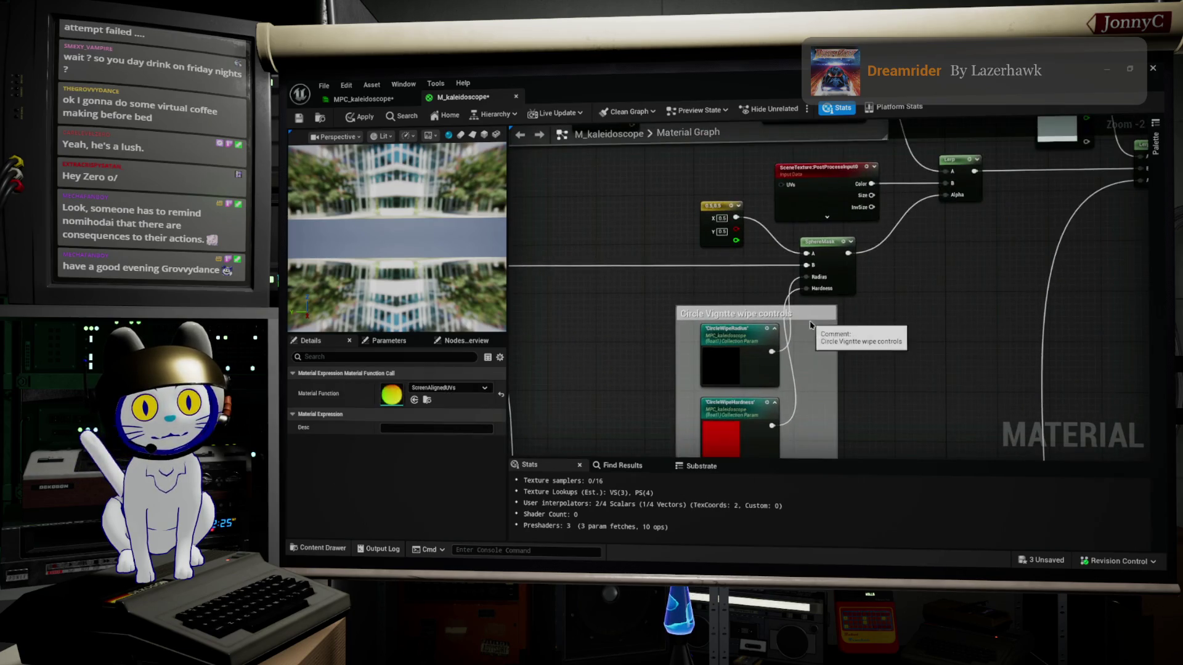
pyautogui.moveTo(720, 307)
pyautogui.mouseDown()
pyautogui.moveTo(720, 318)
pyautogui.moveTo(719, 294)
pyautogui.moveTo(667, 299)
pyautogui.mouseUp()
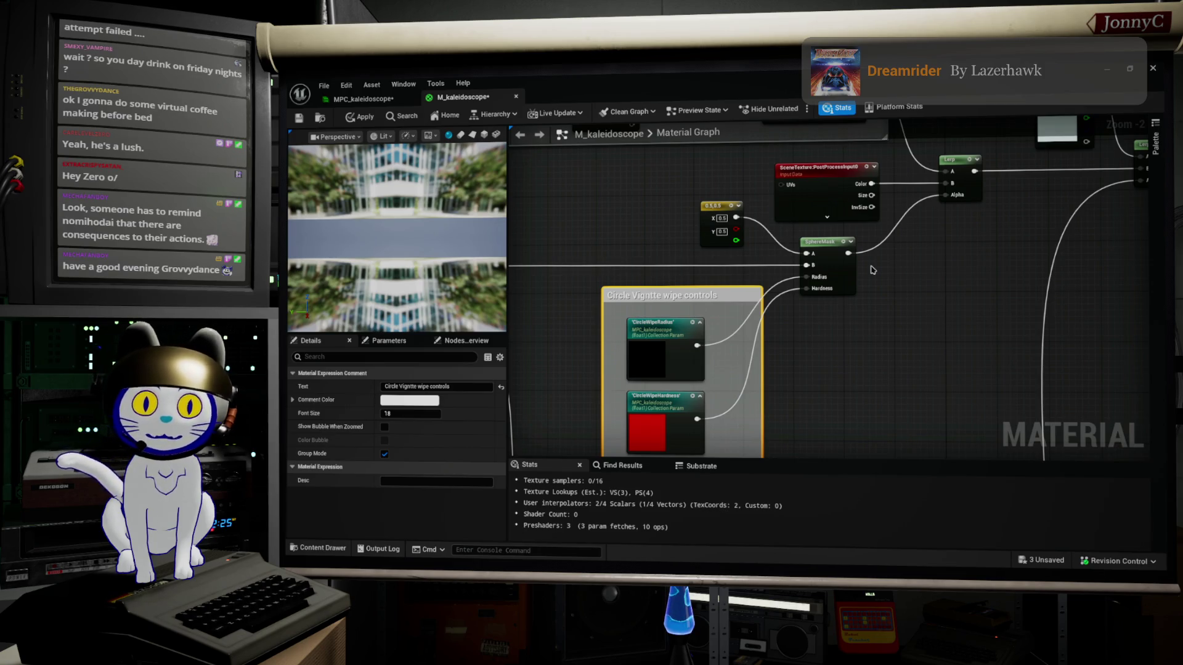
pyautogui.moveTo(881, 341)
pyautogui.mouseDown()
pyautogui.moveTo(888, 311)
pyautogui.moveTo(892, 371)
pyautogui.moveTo(897, 259)
pyautogui.mouseUp()
pyautogui.scroll(-1, 890, 327)
pyautogui.scroll(-1, 890, 360)
pyautogui.scroll(-2, 898, 259)
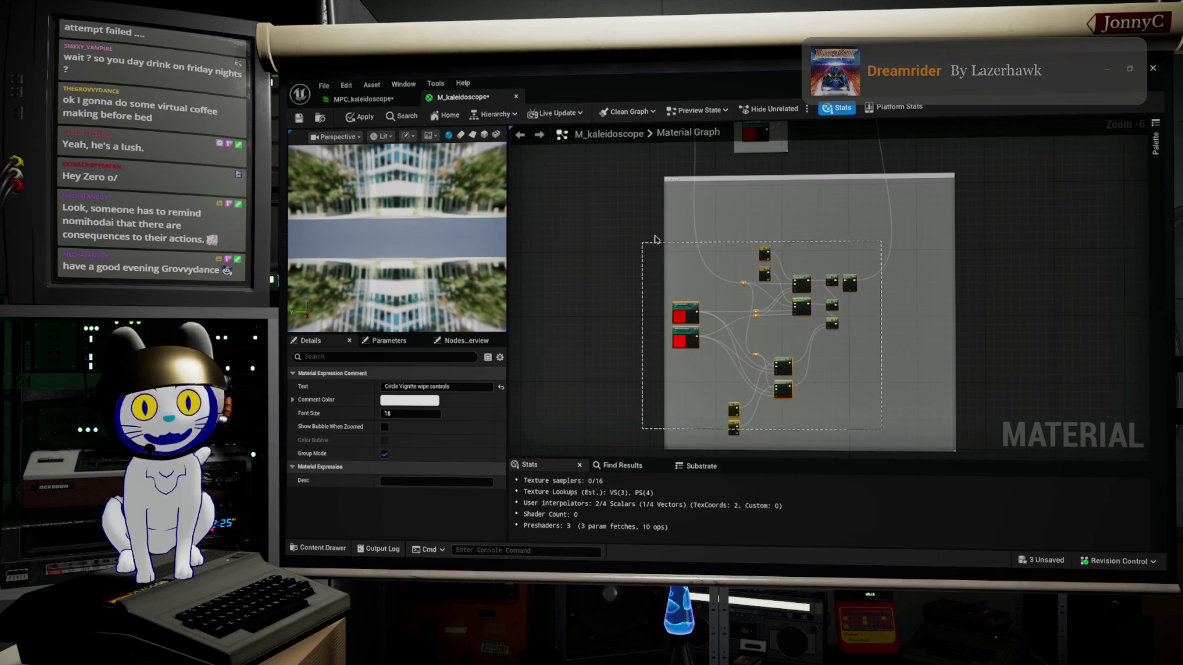
# Move the reroute points and nodes up inside the comment box
pyautogui.moveTo(644, 430); pyautogui.dragTo(684, 253)
pyautogui.moveTo(681, 313); pyautogui.dragTo(683, 250)
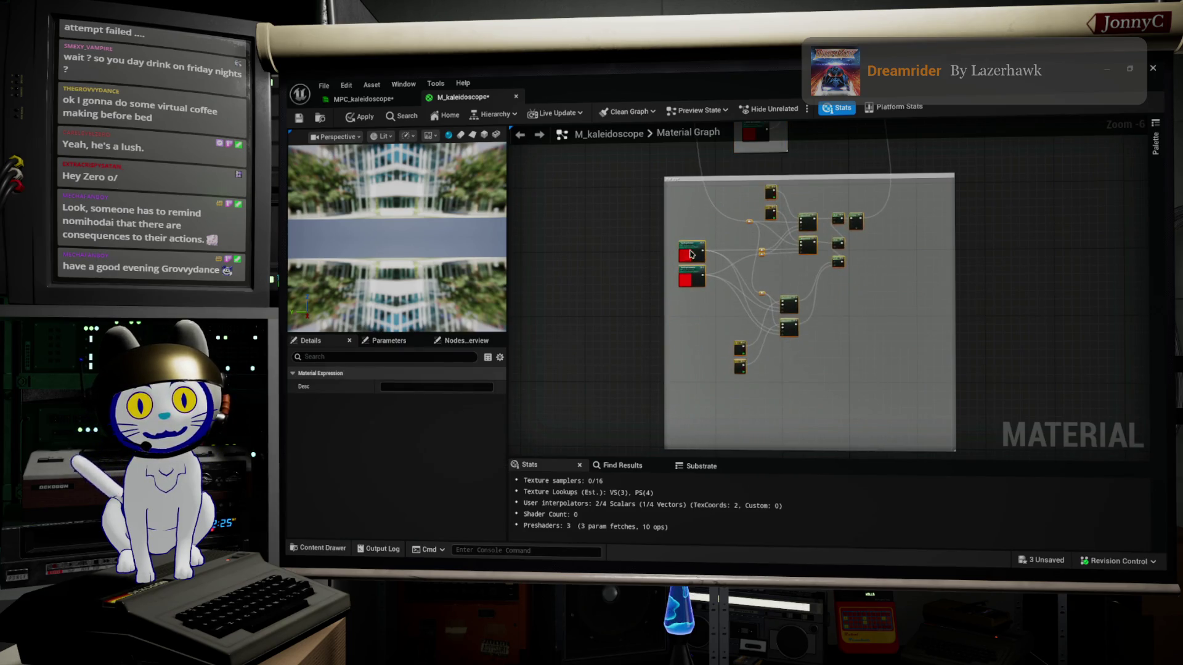
pyautogui.scroll(2, 736, 240)
pyautogui.moveTo(776, 226); pyautogui.dragTo(739, 327)
pyautogui.scroll(2, 739, 327)
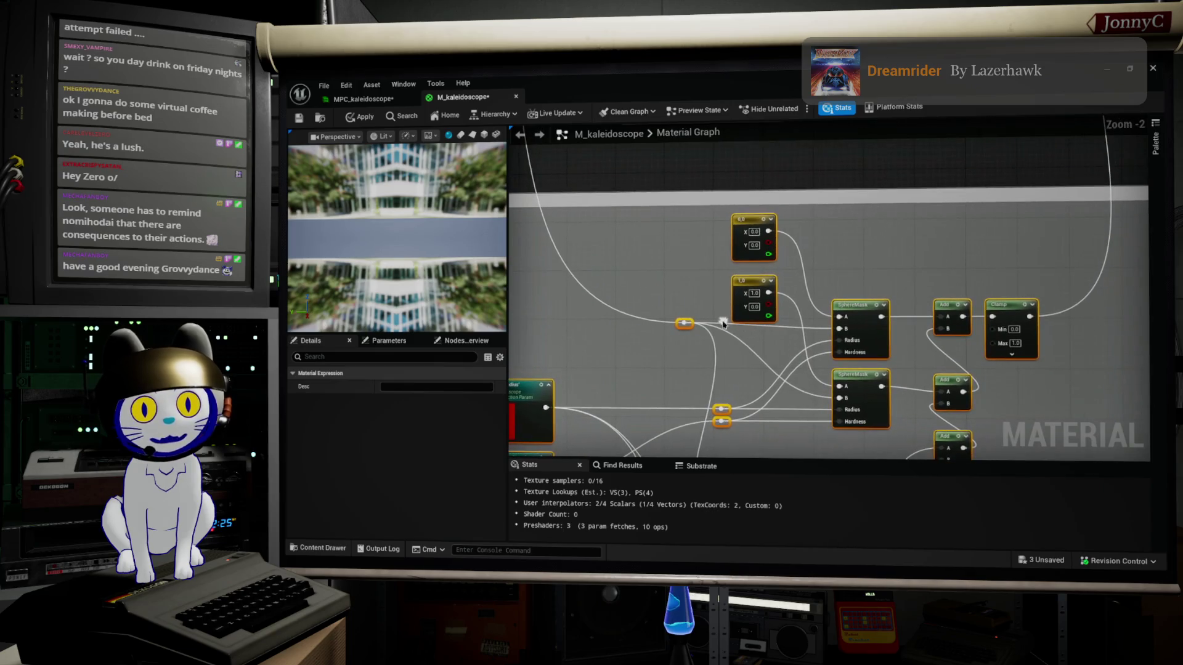
# Move the top SphereMask, Add and Clamp chain with the 0,0 constant up and right
pyautogui.moveTo(637, 327)
pyautogui.mouseDown()
pyautogui.moveTo(801, 351)
pyautogui.moveTo(1061, 360)
pyautogui.mouseUp()
pyautogui.scroll(2, 773, 338)
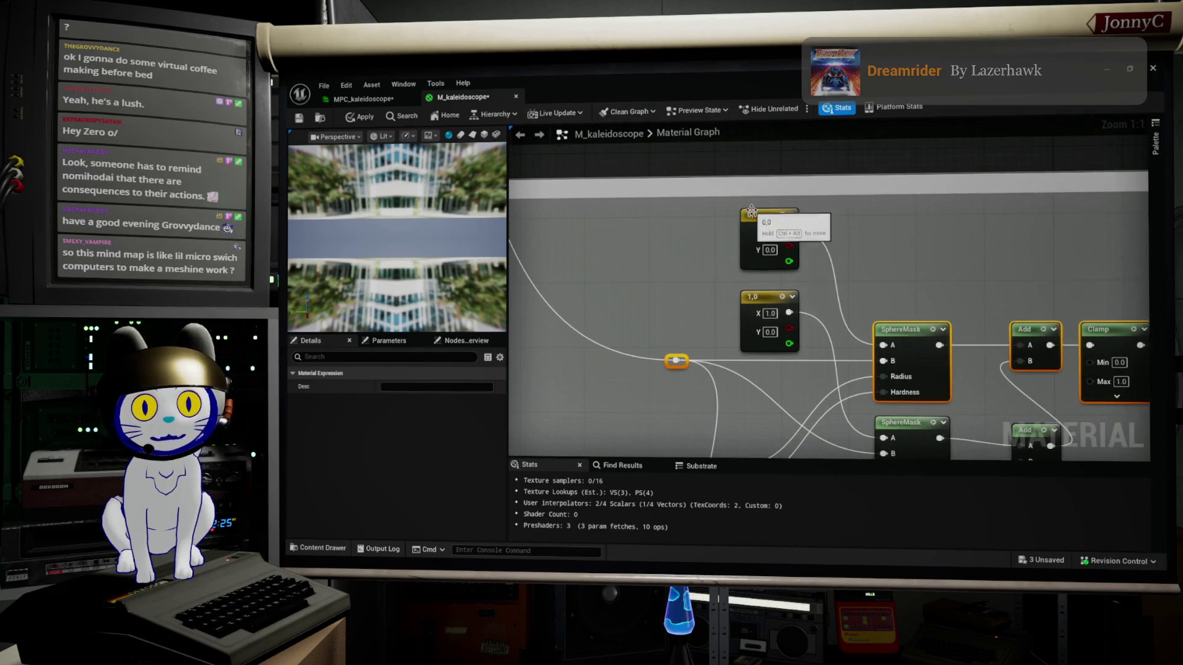
pyautogui.click(762, 222)
pyautogui.scroll(-5, 762, 219)
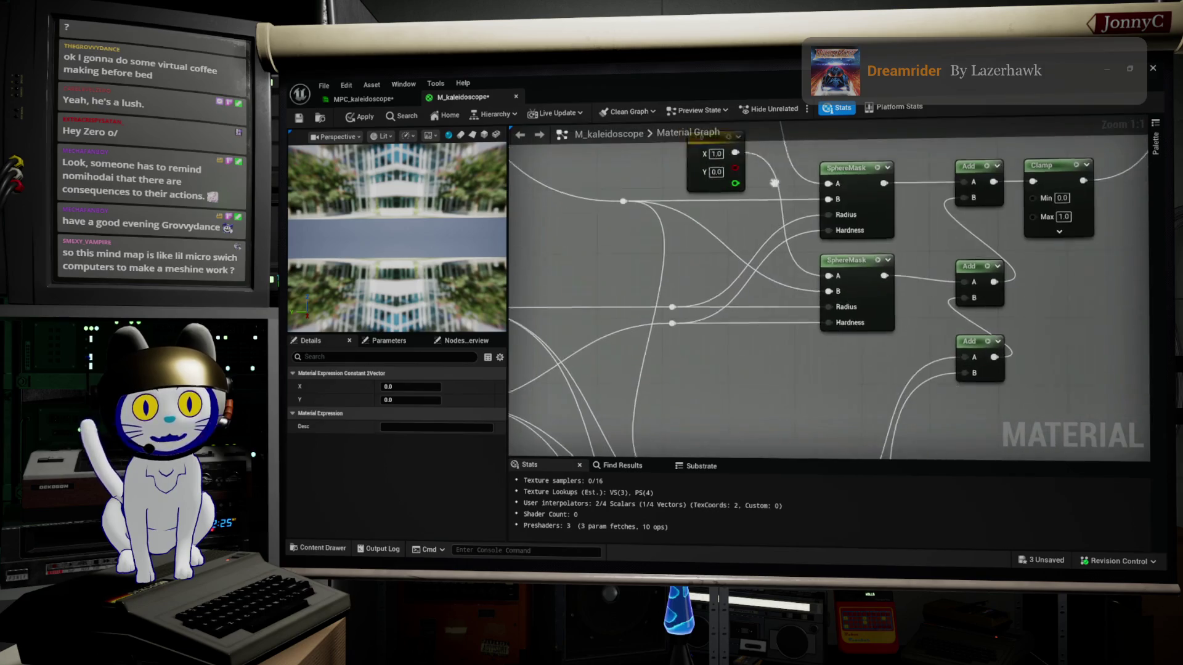
pyautogui.scroll(-4, 936, 292)
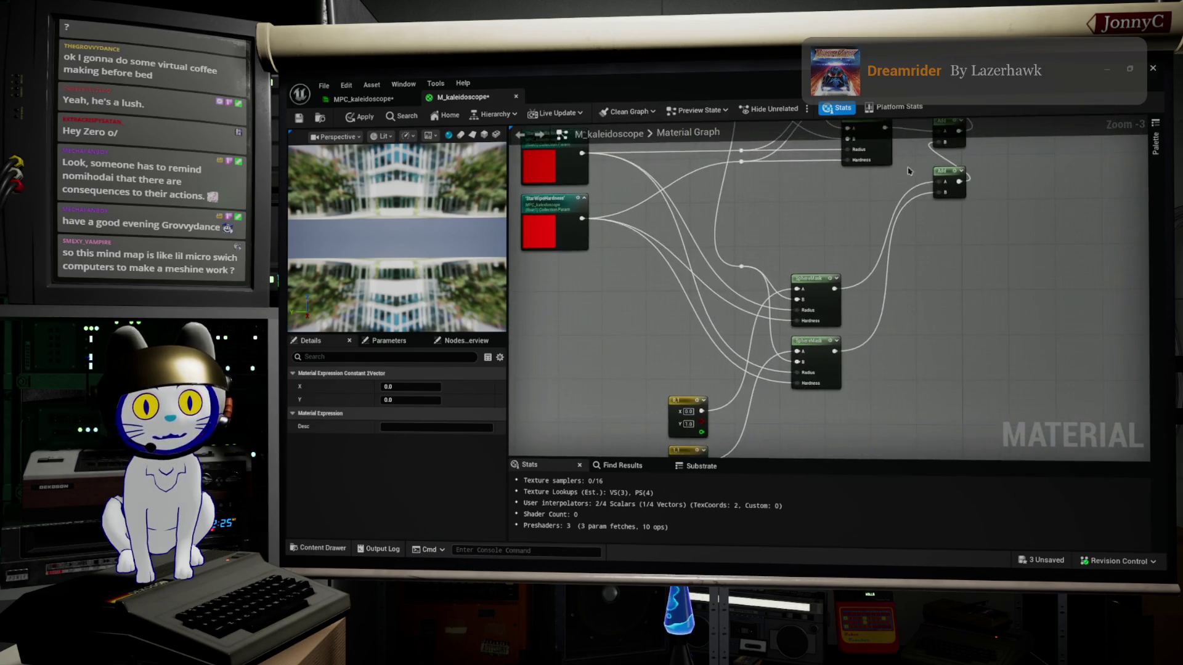
pyautogui.moveTo(859, 300)
pyautogui.mouseDown()
pyautogui.moveTo(835, 253)
pyautogui.moveTo(841, 237)
pyautogui.mouseUp()
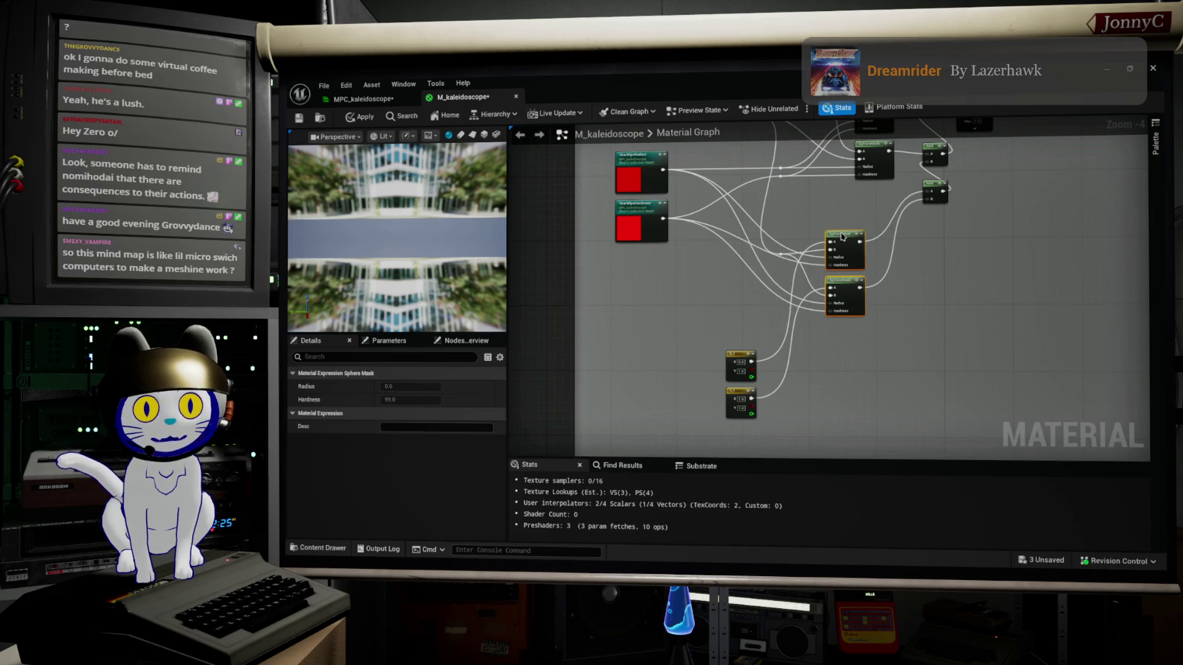
# Route the parameter wire through a reroute into the SphereMask Hardness input and lower StarWipeHardness
pyautogui.doubleClick(747, 217)
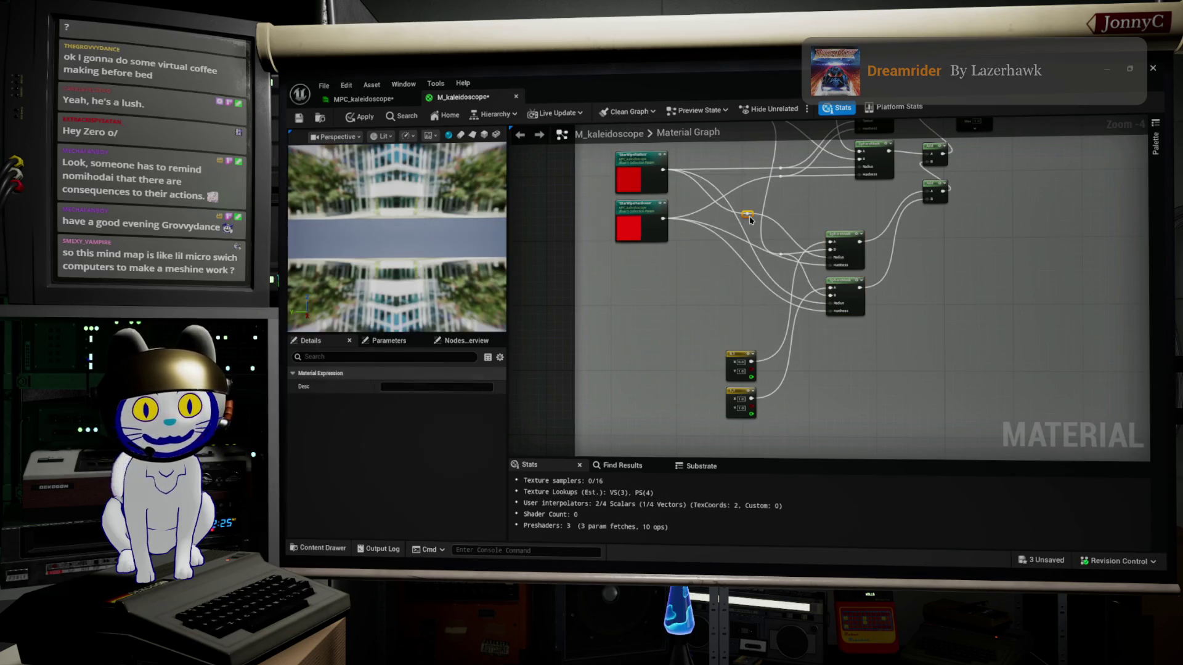
pyautogui.scroll(2, 767, 244)
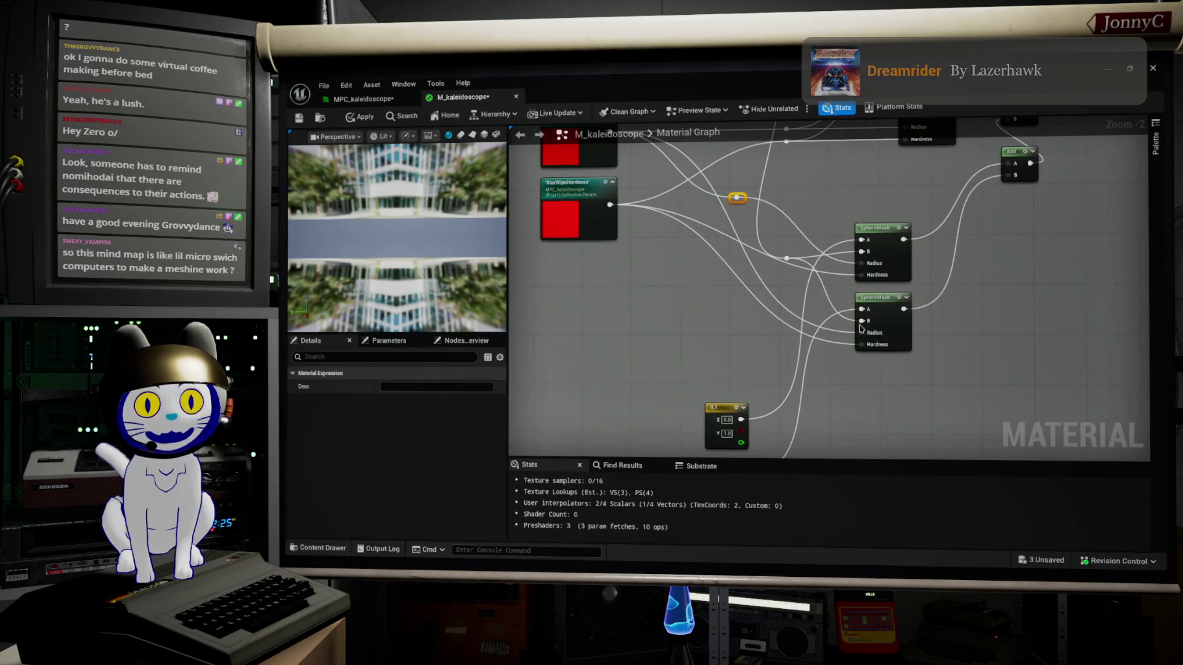
pyautogui.moveTo(861, 332)
pyautogui.mouseDown()
pyautogui.moveTo(729, 261)
pyautogui.moveTo(731, 193)
pyautogui.moveTo(780, 309)
pyautogui.moveTo(789, 298)
pyautogui.mouseUp()
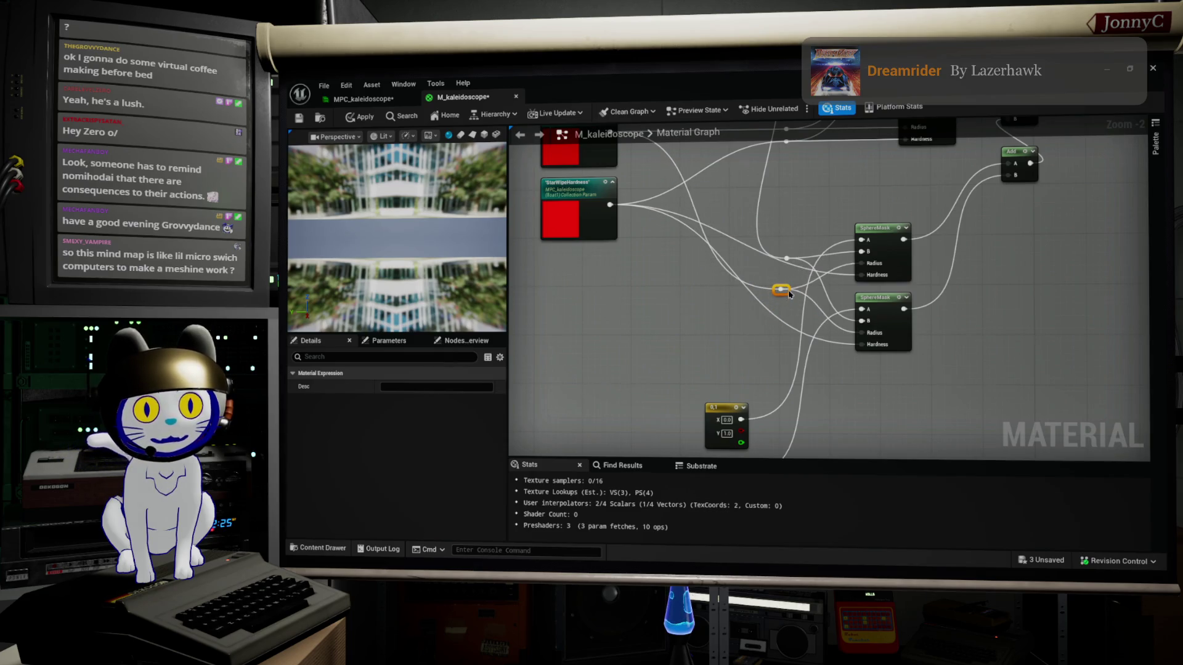
pyautogui.scroll(-1, 800, 314)
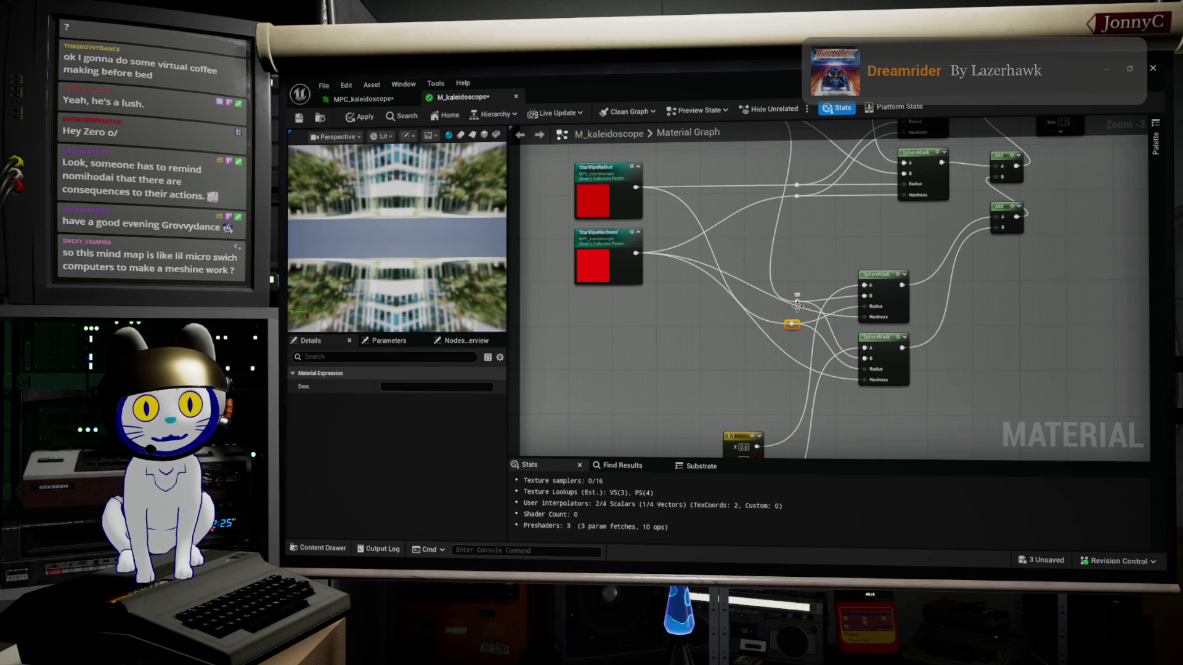
pyautogui.moveTo(792, 324); pyautogui.dragTo(868, 321)
pyautogui.scroll(1, 865, 320)
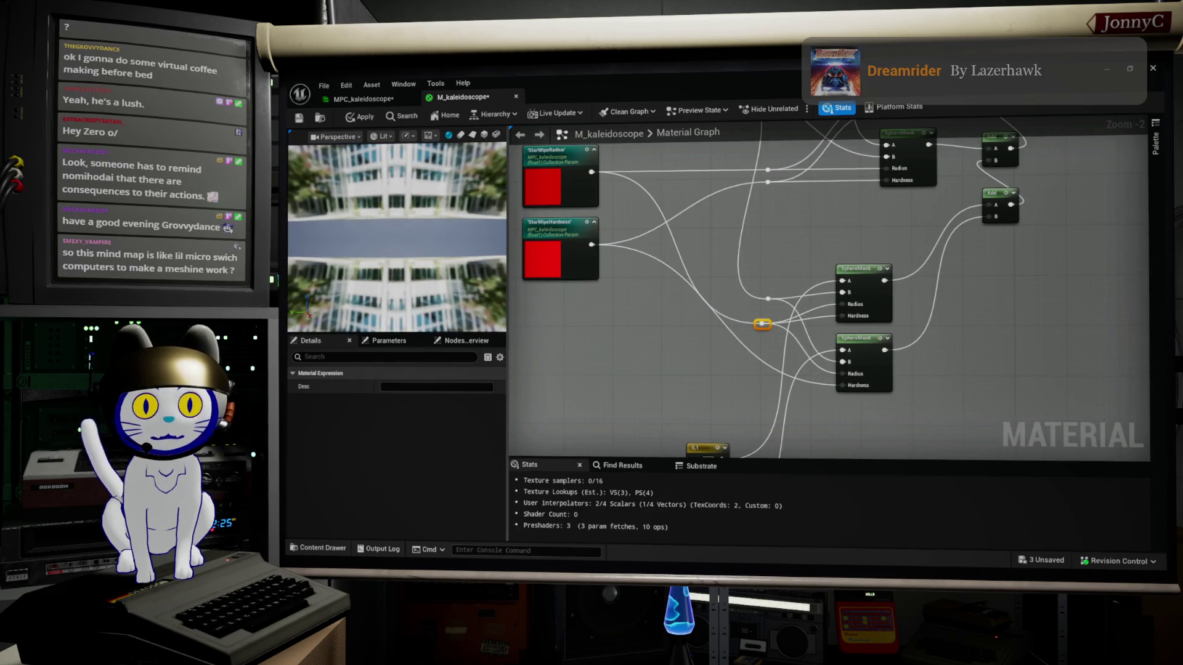
pyautogui.moveTo(591, 231)
pyautogui.mouseDown()
pyautogui.moveTo(591, 277)
pyautogui.moveTo(558, 298)
pyautogui.mouseUp()
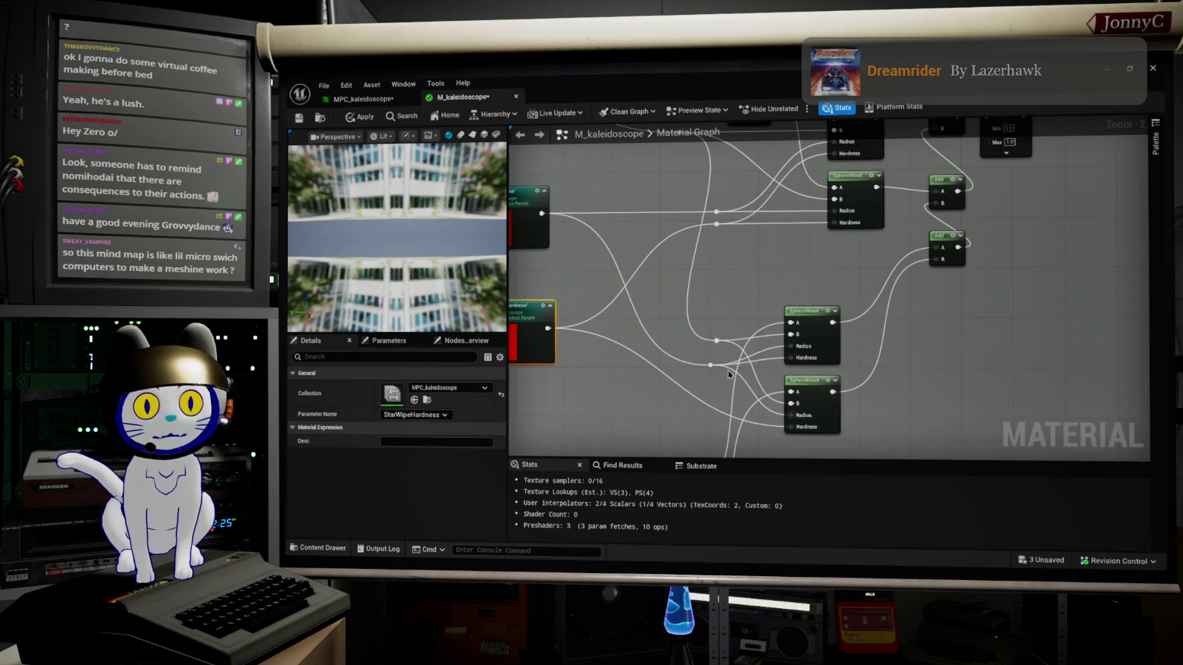
# Add reroute points on the lower wires, then select both yellow 2Vector constant nodes
pyautogui.doubleClick(706, 361)
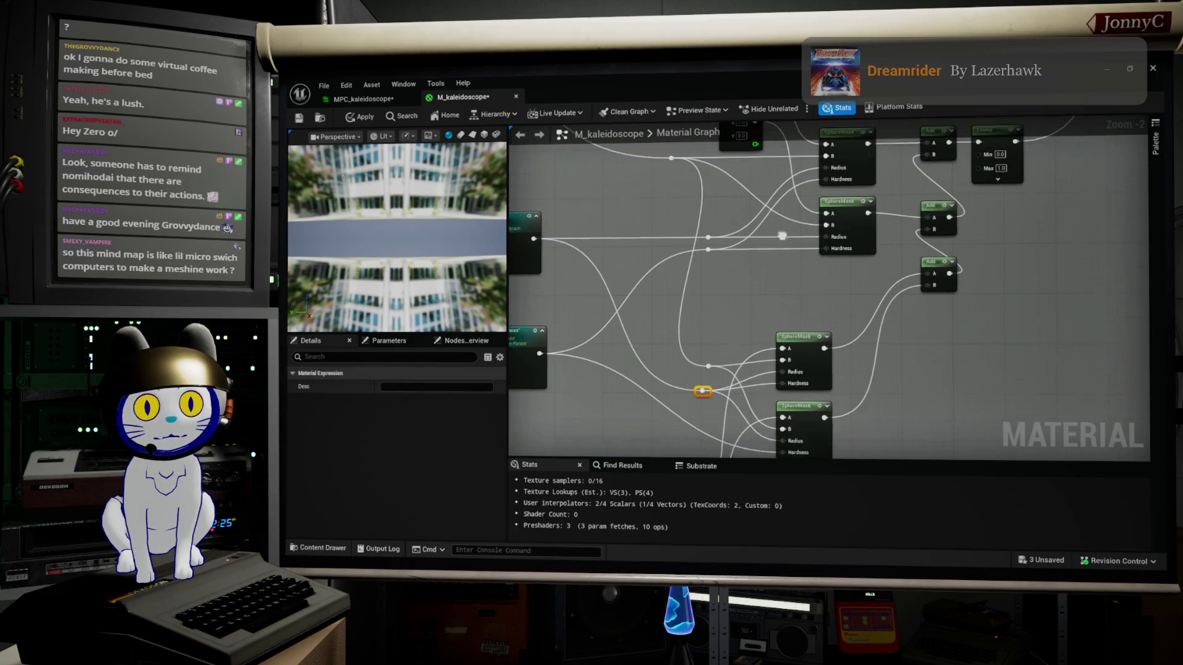
pyautogui.scroll(-3, 801, 277)
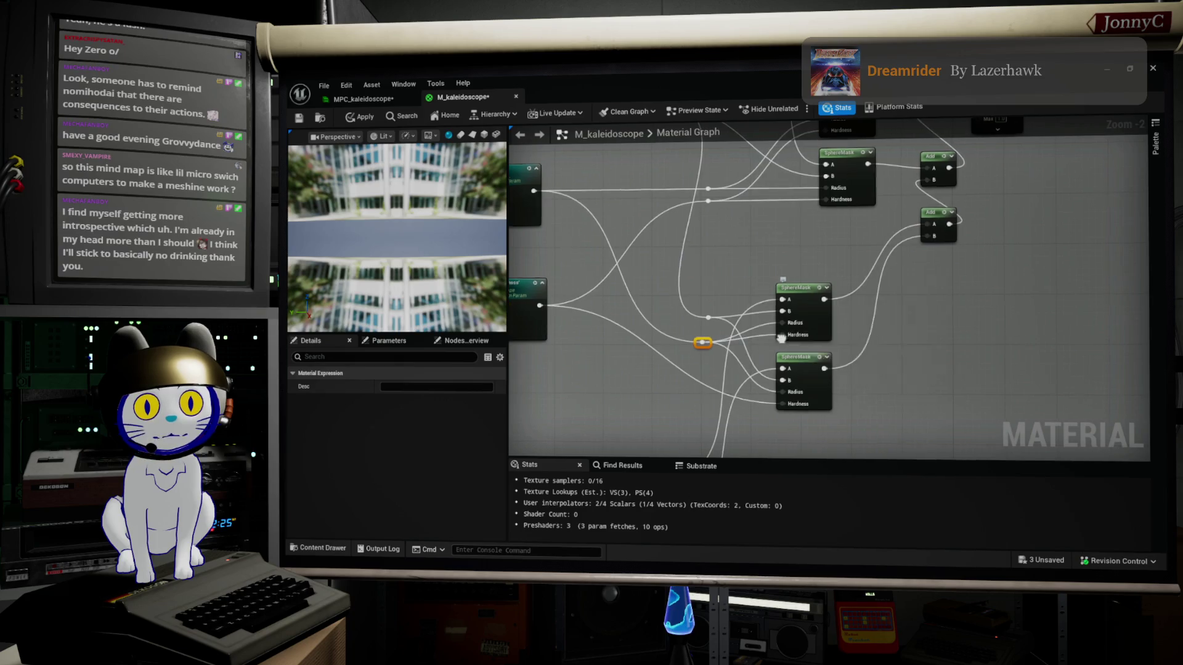
pyautogui.scroll(-2, 784, 335)
pyautogui.scroll(-1, 781, 308)
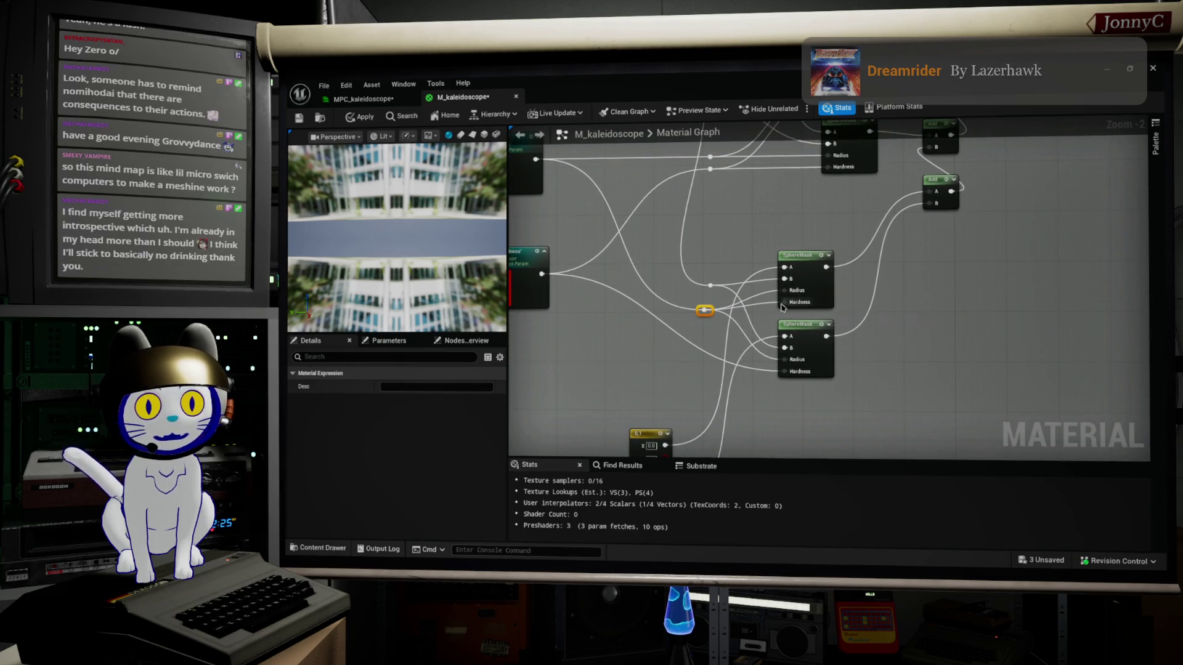
pyautogui.doubleClick(692, 341)
pyautogui.moveTo(697, 340); pyautogui.dragTo(785, 313)
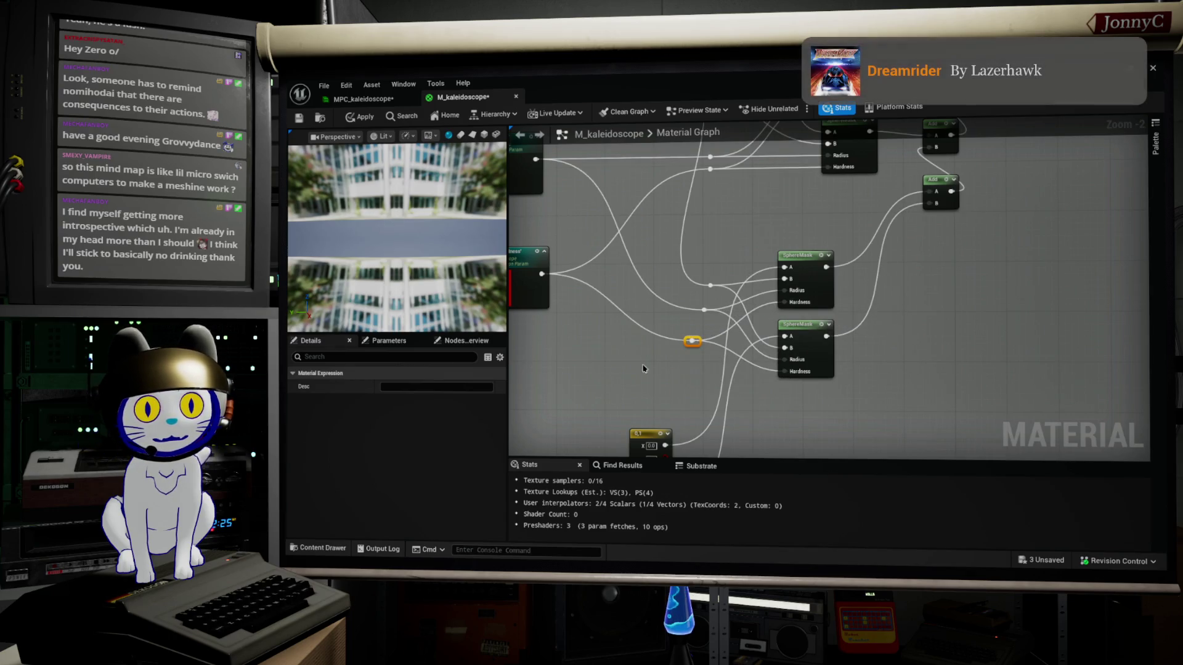
pyautogui.click(678, 361)
pyautogui.scroll(-4, 677, 361)
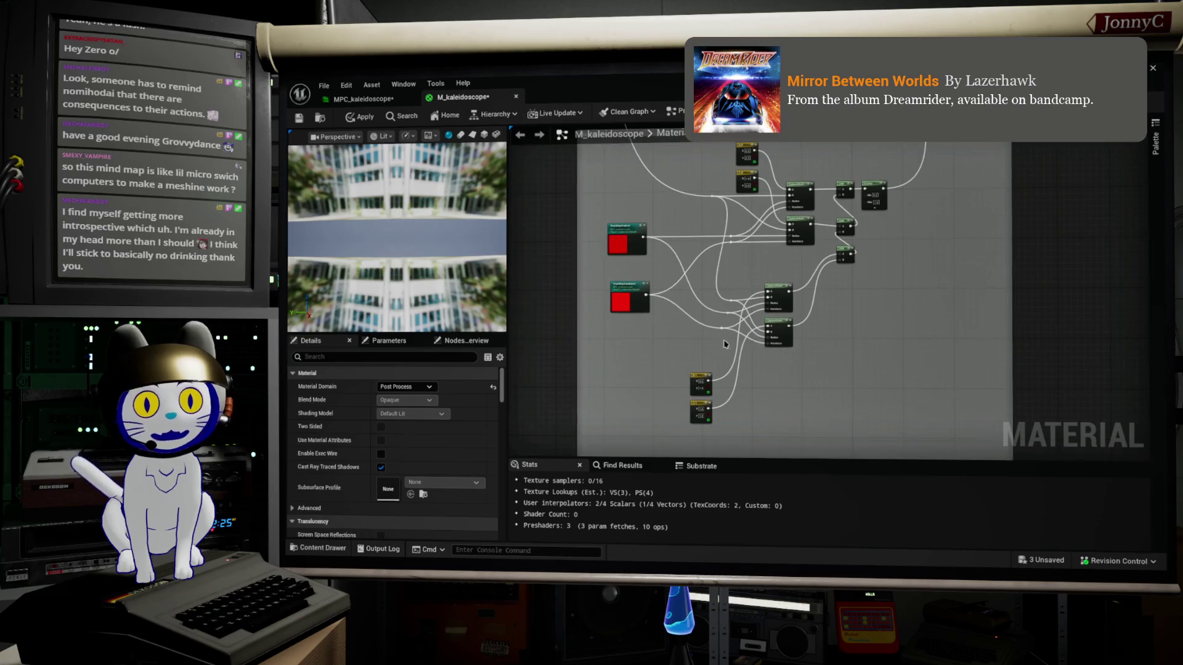
pyautogui.moveTo(697, 424)
pyautogui.mouseDown()
pyautogui.moveTo(707, 435)
pyautogui.moveTo(699, 323)
pyautogui.moveTo(699, 373)
pyautogui.moveTo(698, 333)
pyautogui.mouseUp()
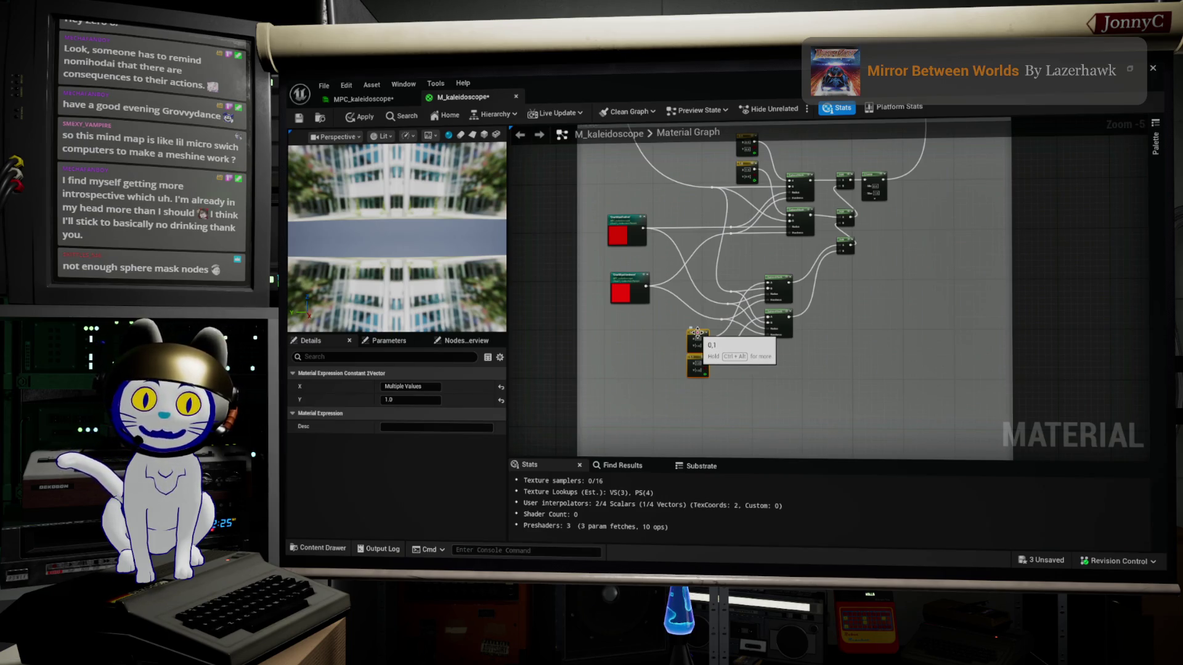
# Line up the reroute points neatly beside the upper SphereMask node
pyautogui.scroll(2, 698, 333)
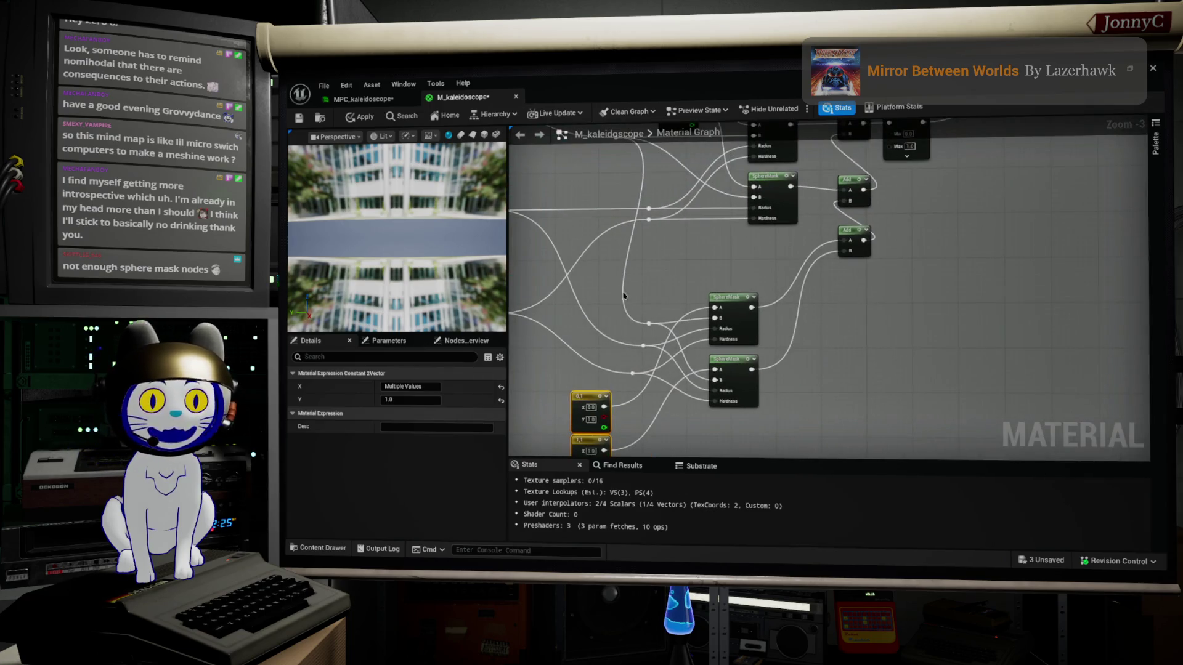
pyautogui.moveTo(706, 319)
pyautogui.mouseDown()
pyautogui.moveTo(761, 322)
pyautogui.moveTo(751, 306)
pyautogui.mouseUp()
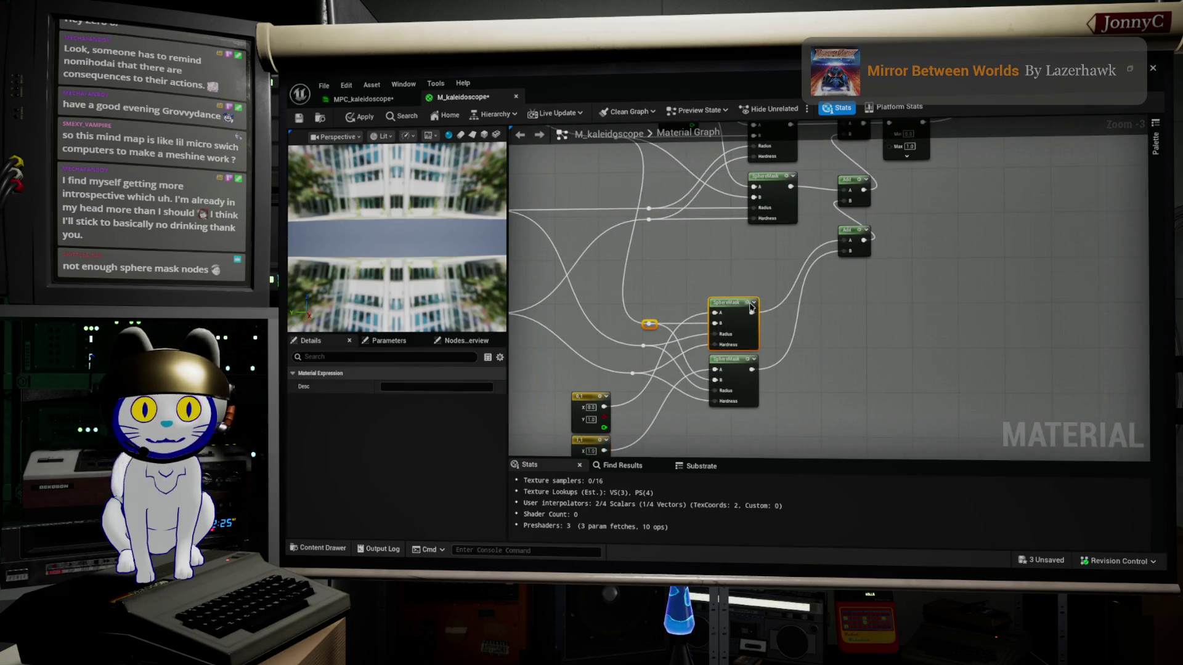
pyautogui.moveTo(629, 330)
pyautogui.mouseDown()
pyautogui.moveTo(647, 349)
pyautogui.moveTo(660, 343)
pyautogui.mouseUp()
pyautogui.click(650, 354)
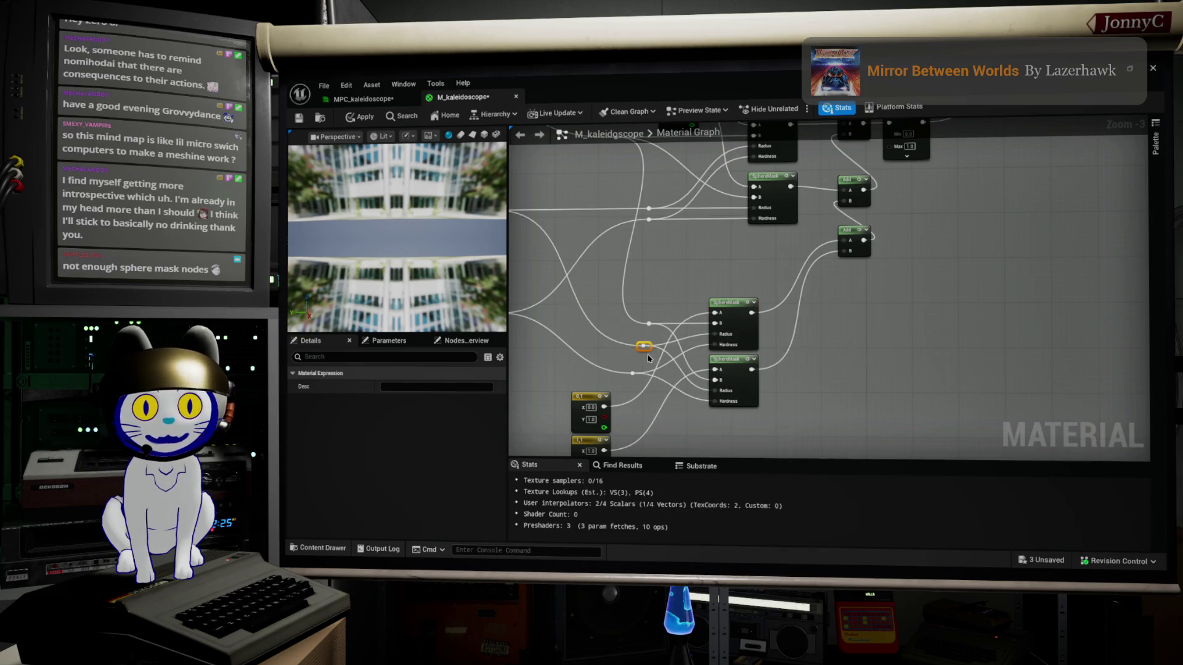
pyautogui.moveTo(648, 346)
pyautogui.mouseDown()
pyautogui.moveTo(649, 335)
pyautogui.moveTo(641, 348)
pyautogui.mouseUp()
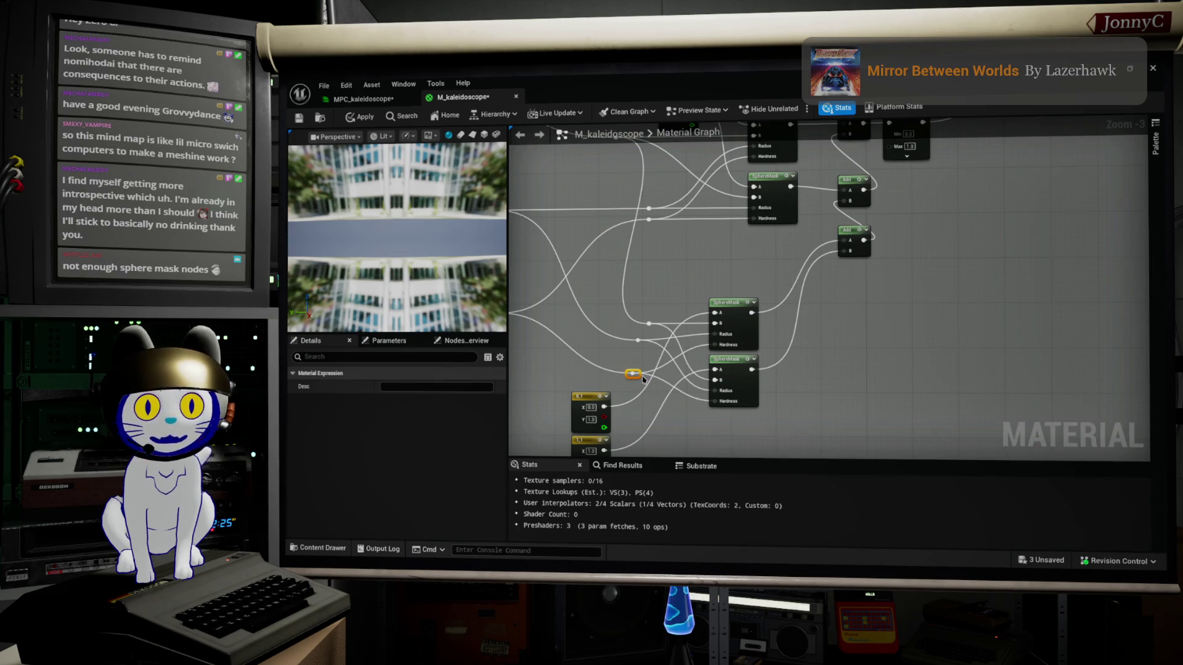
pyautogui.moveTo(638, 377); pyautogui.dragTo(635, 364)
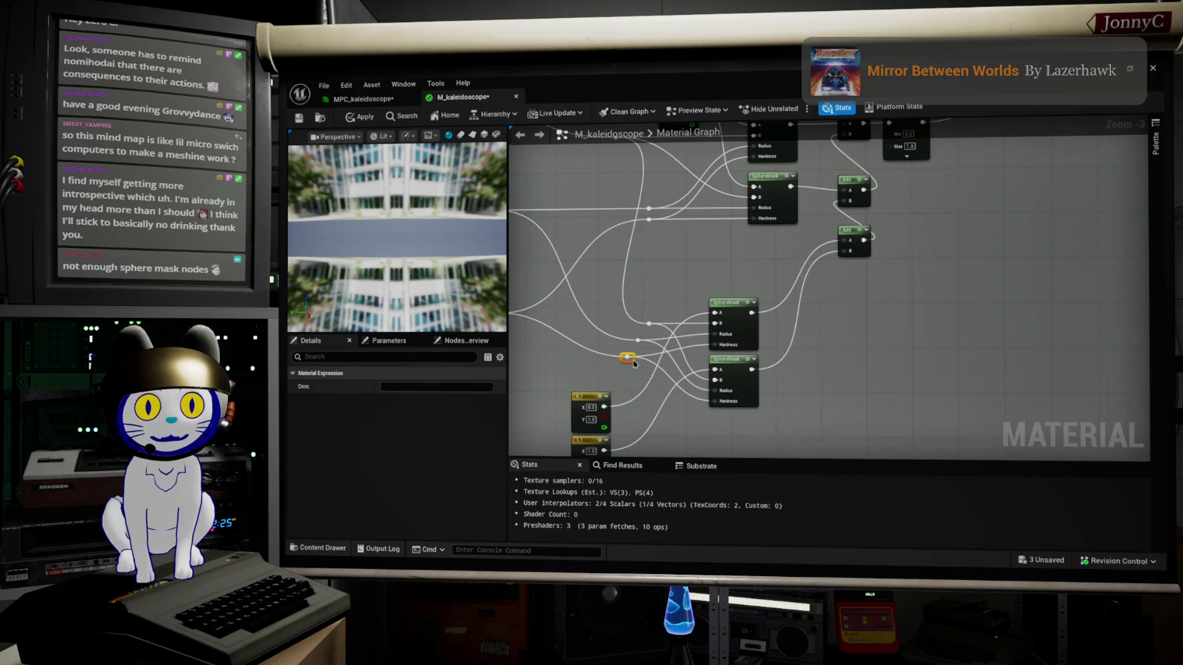
# Shift the SphereMask, constant and reroute group up-right, and raise the lower red parameter node
pyautogui.scroll(-1, 753, 376)
pyautogui.moveTo(781, 440); pyautogui.dragTo(659, 311)
pyautogui.moveTo(740, 329); pyautogui.dragTo(766, 286)
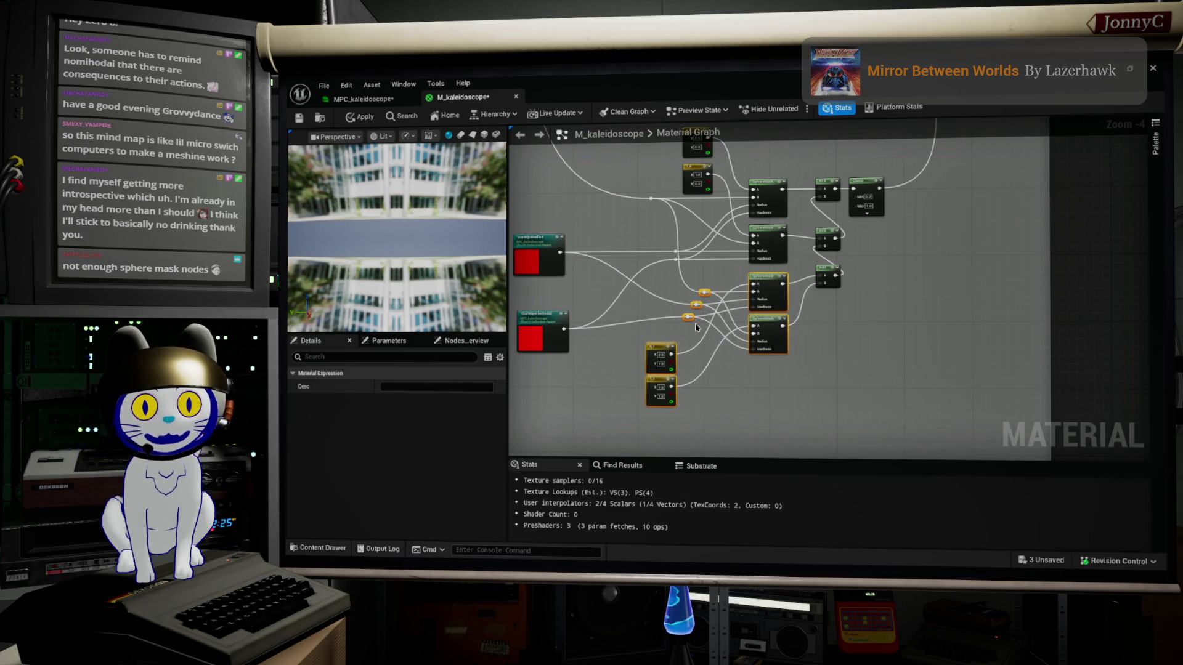
pyautogui.click(545, 338)
pyautogui.moveTo(557, 341); pyautogui.dragTo(556, 328)
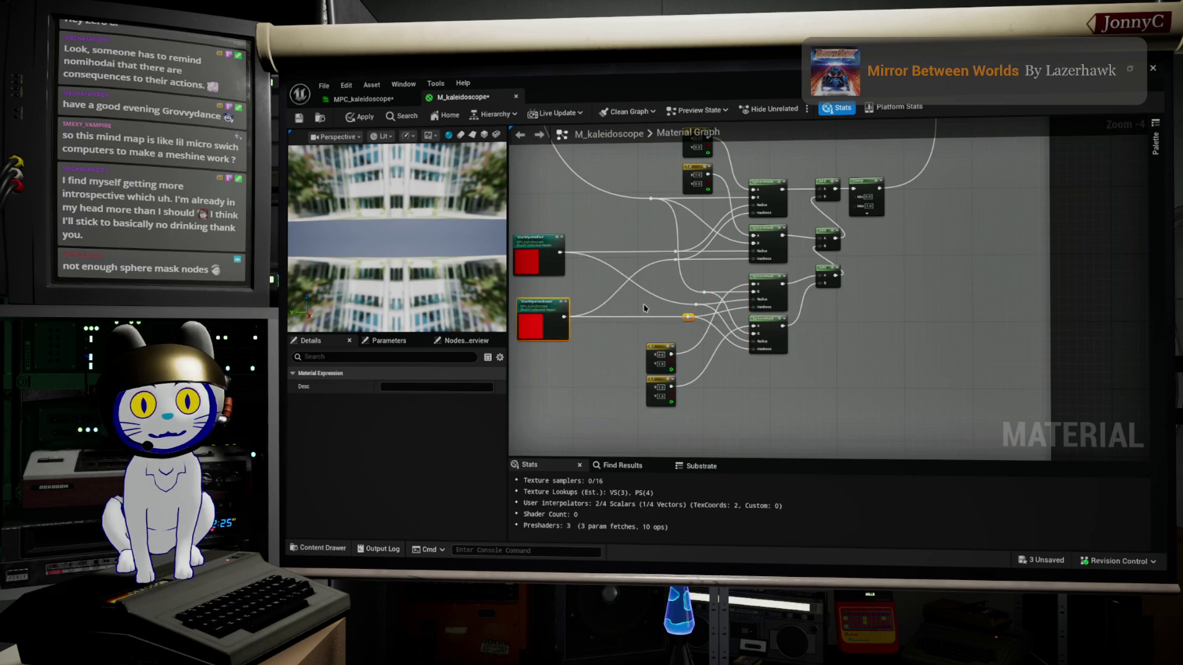
pyautogui.keyDown('ctrl'); pyautogui.click(641, 290); pyautogui.keyUp('ctrl')
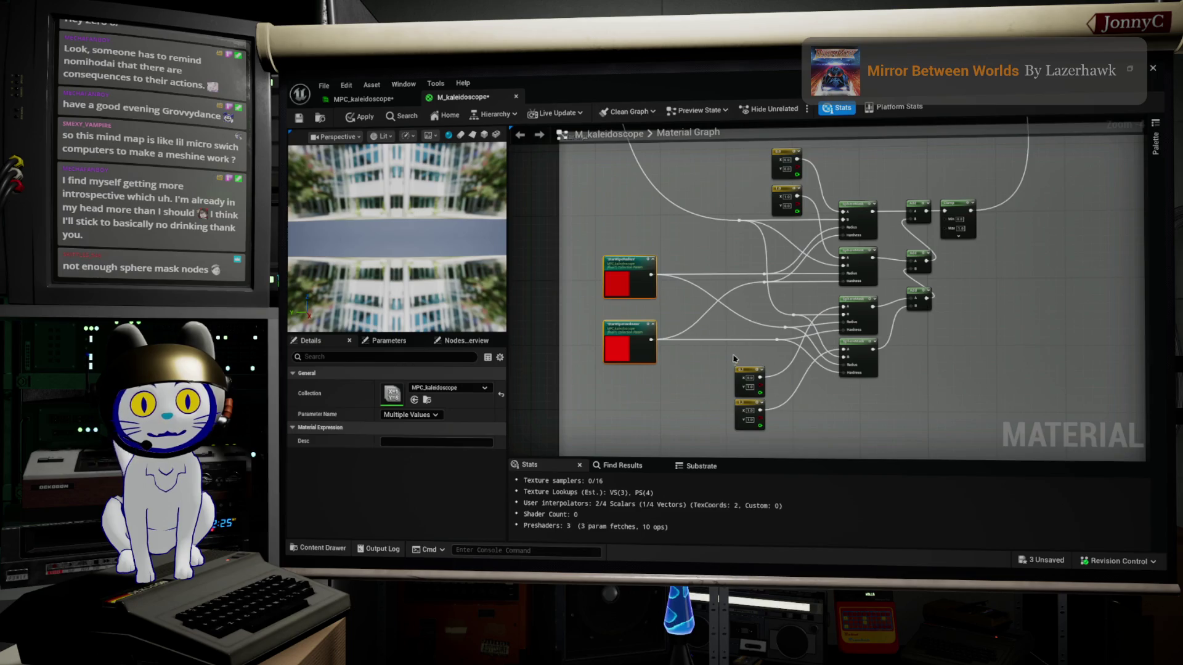
# Wrap the selected SphereMask, constant and parameter nodes in a snug 'Star wipe' comment box
pyautogui.press('c')
pyautogui.scroll(-2, 789, 348)
pyautogui.scroll(5, 819, 376)
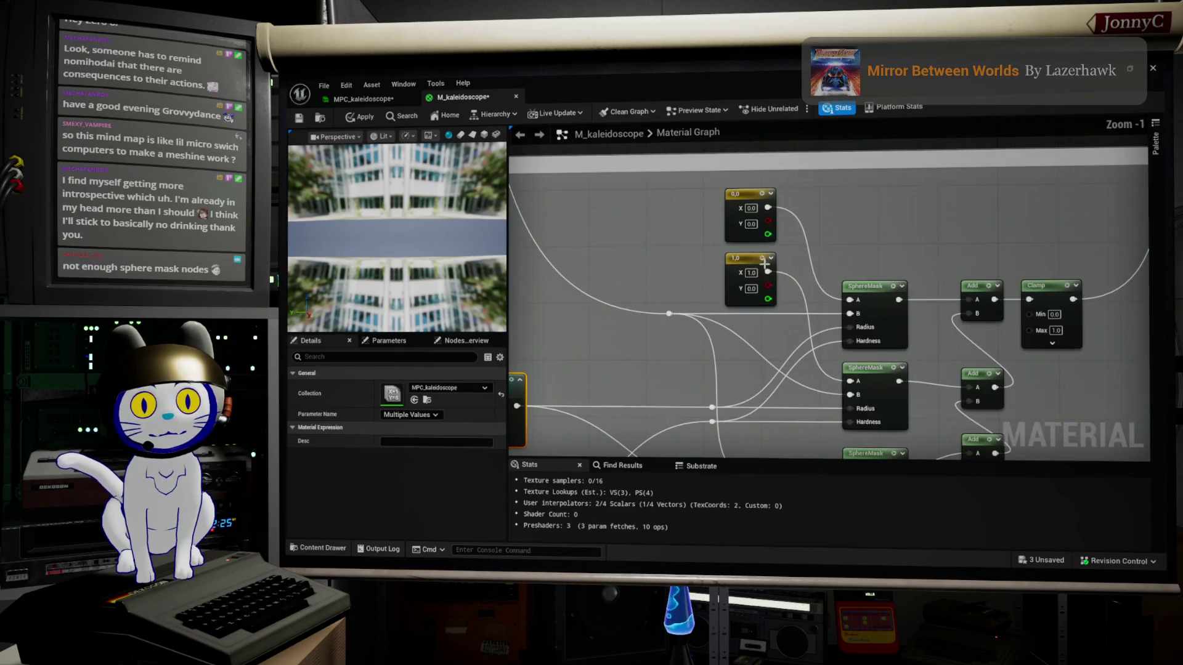
pyautogui.moveTo(708, 182); pyautogui.dragTo(743, 266)
pyautogui.scroll(-3, 800, 277)
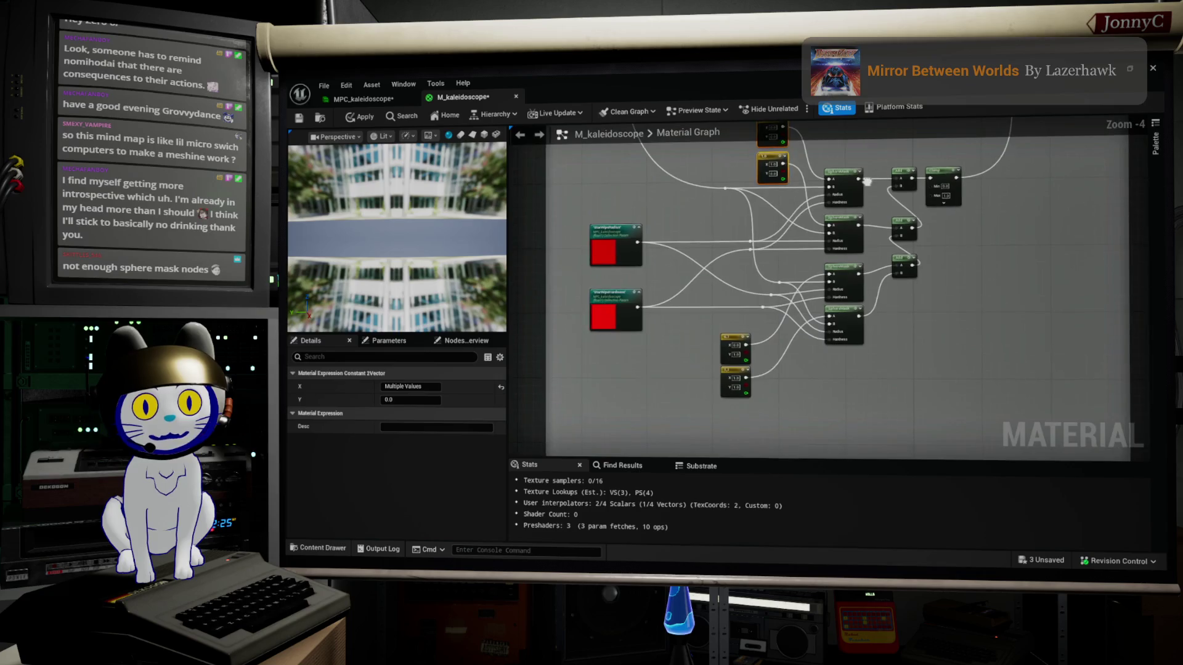
pyautogui.scroll(1, 871, 257)
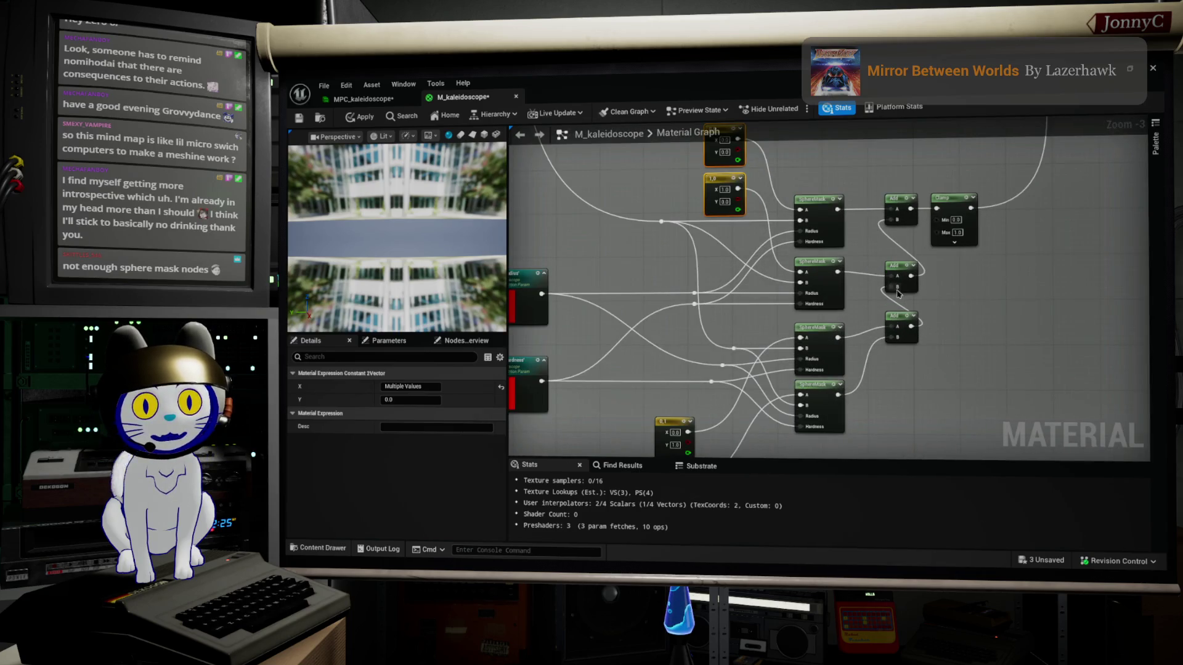
pyautogui.scroll(-4, 897, 293)
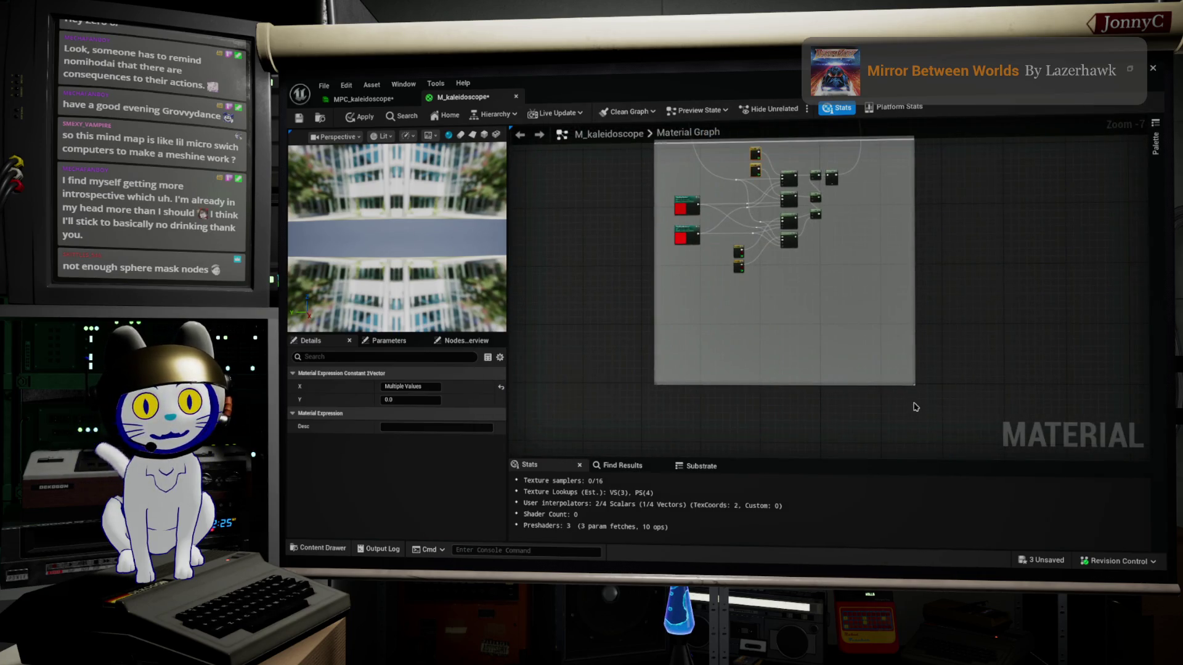
pyautogui.moveTo(912, 386)
pyautogui.mouseDown()
pyautogui.moveTo(857, 290)
pyautogui.moveTo(849, 301)
pyautogui.mouseUp()
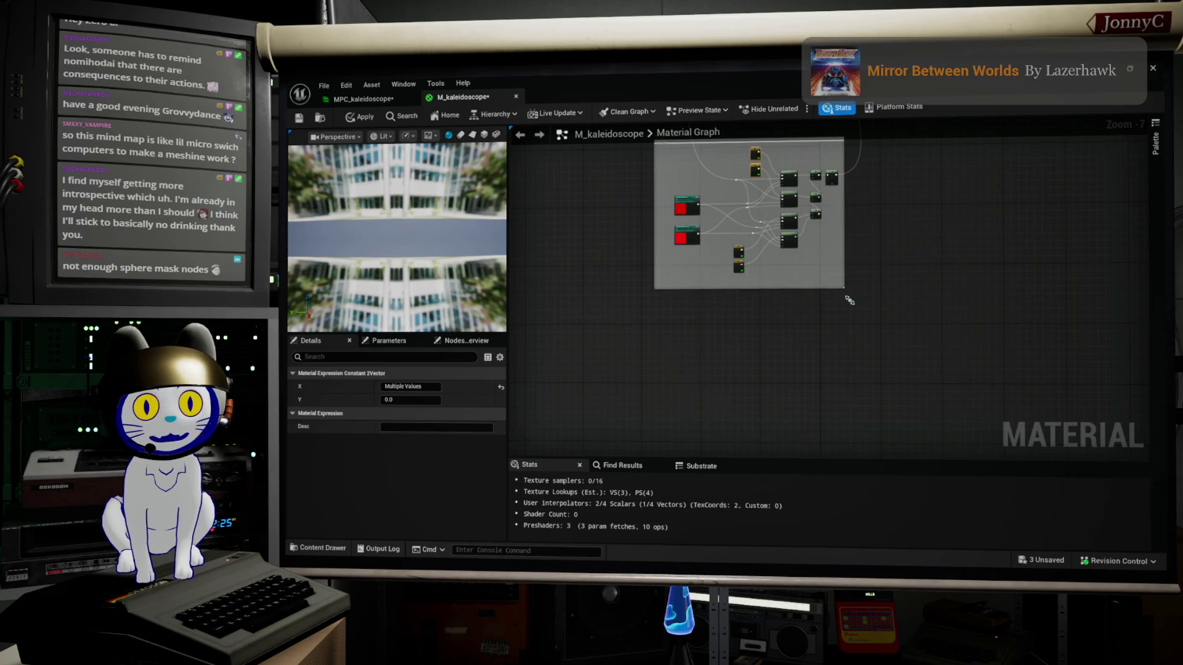
pyautogui.scroll(3, 850, 301)
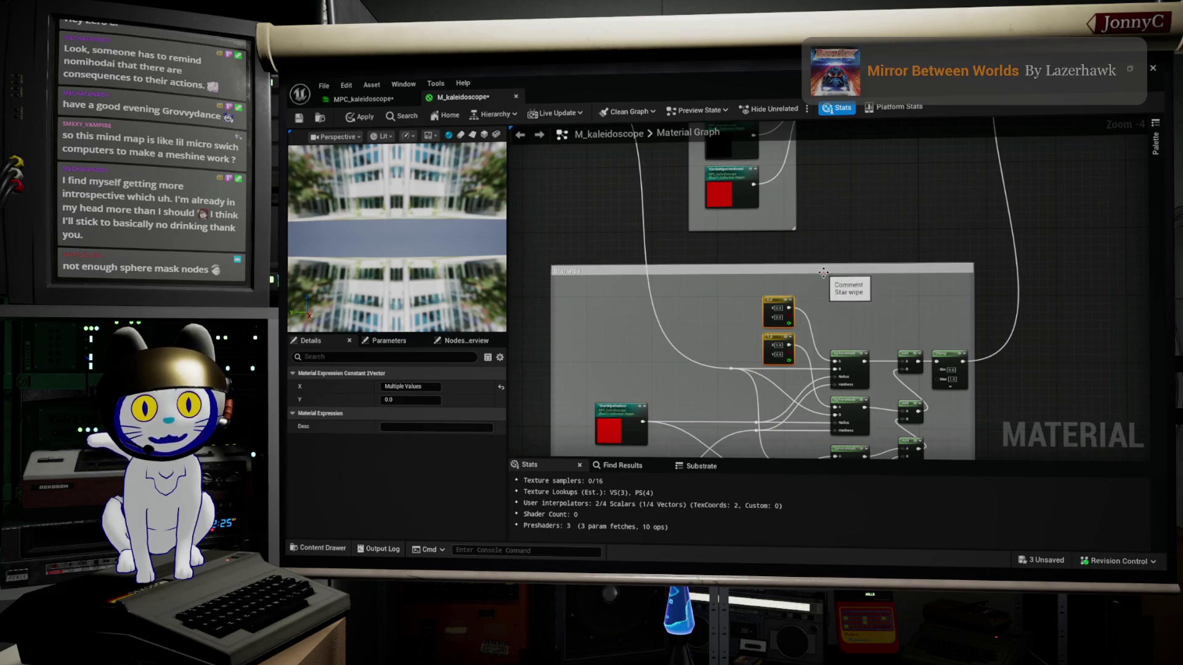
pyautogui.moveTo(826, 279); pyautogui.dragTo(823, 260)
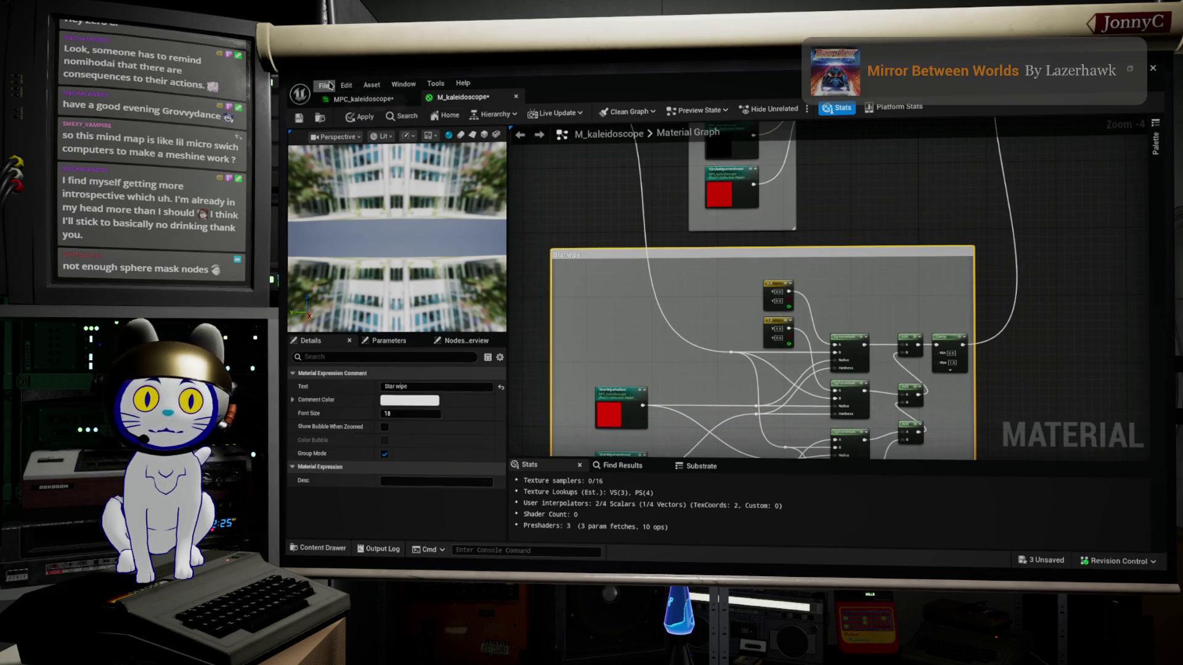
pyautogui.click(324, 86)
pyautogui.click(370, 155)
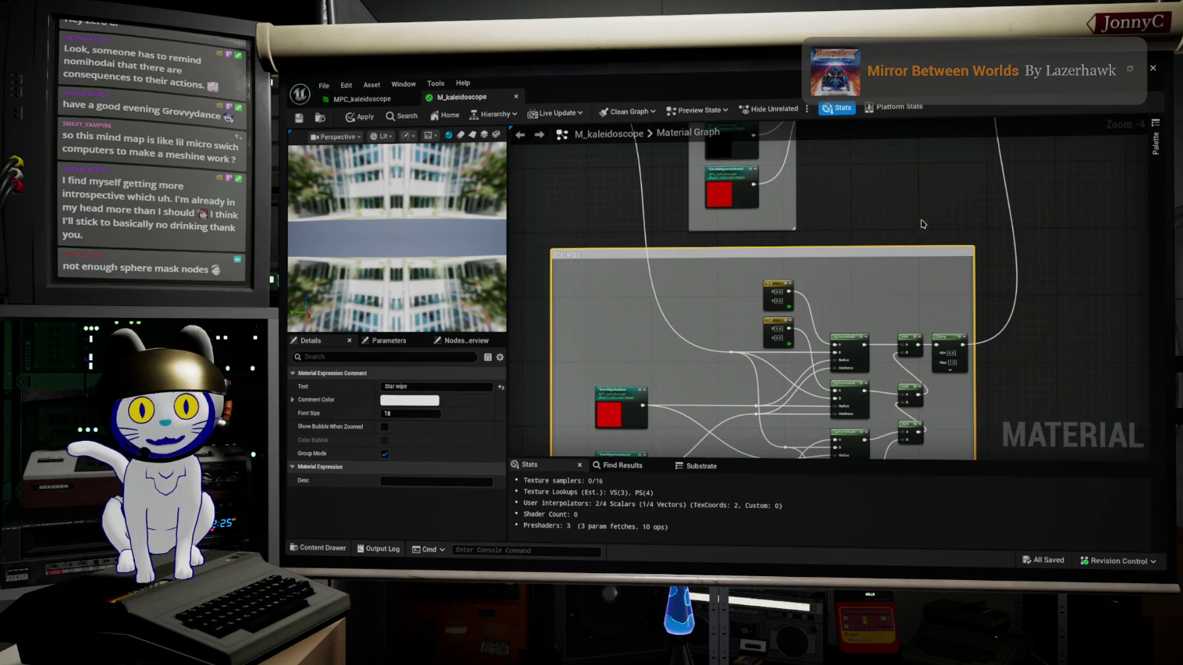
pyautogui.scroll(-1, 922, 224)
pyautogui.scroll(-1, 885, 361)
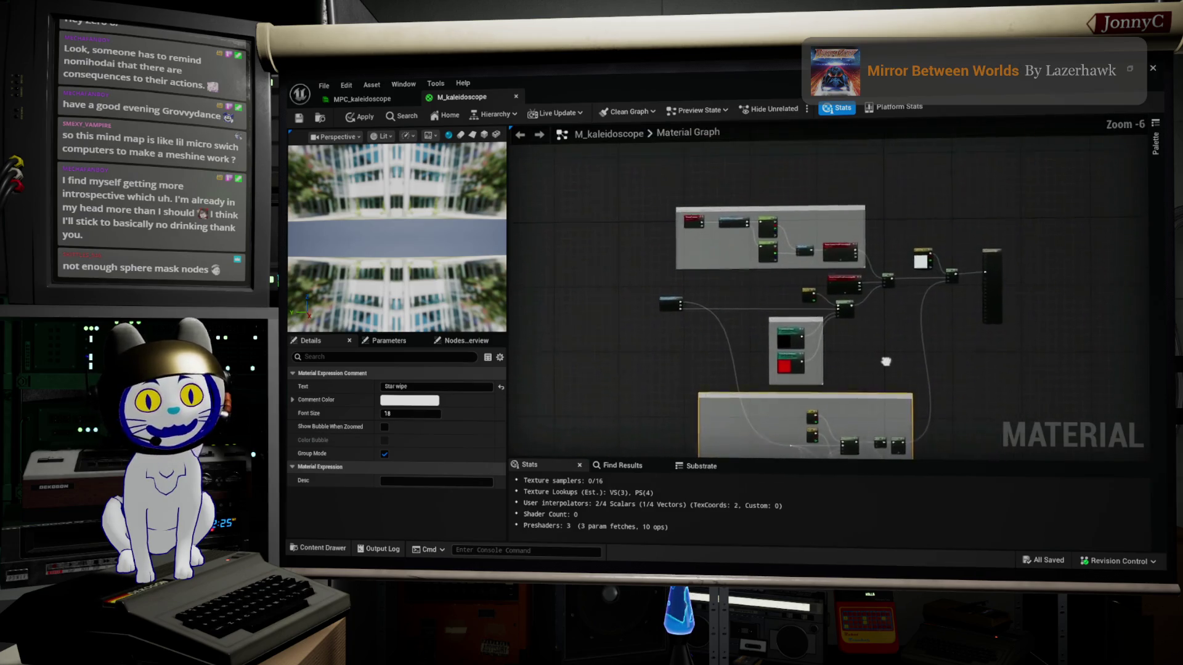
pyautogui.scroll(1, 924, 287)
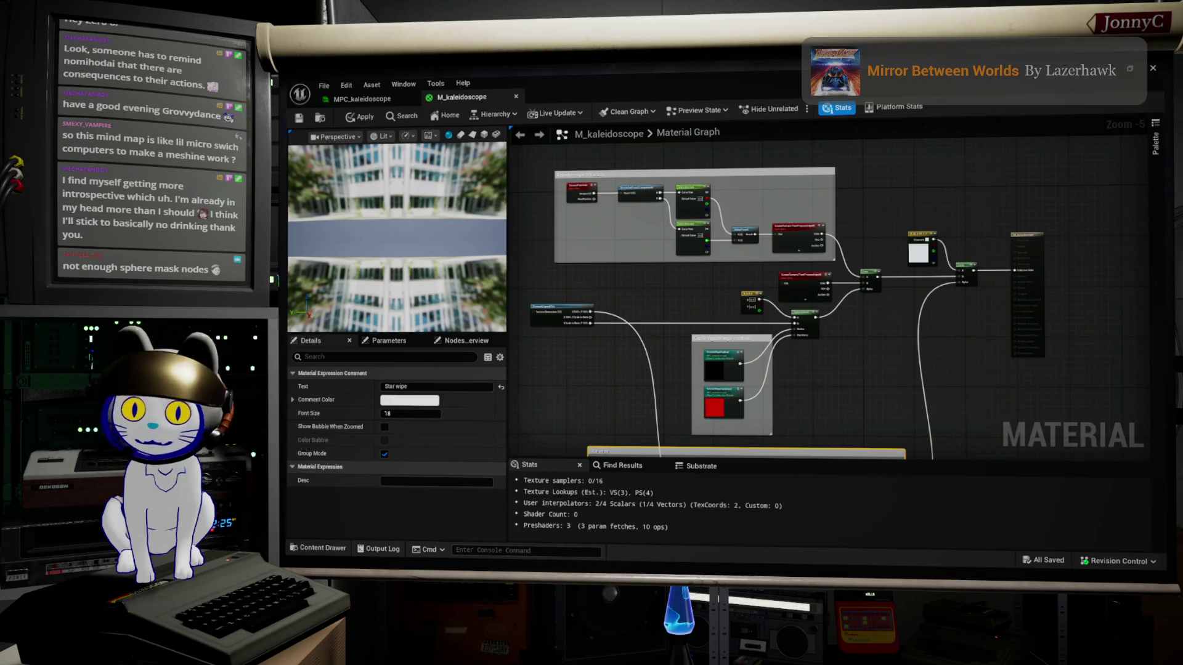
pyautogui.press('Return')
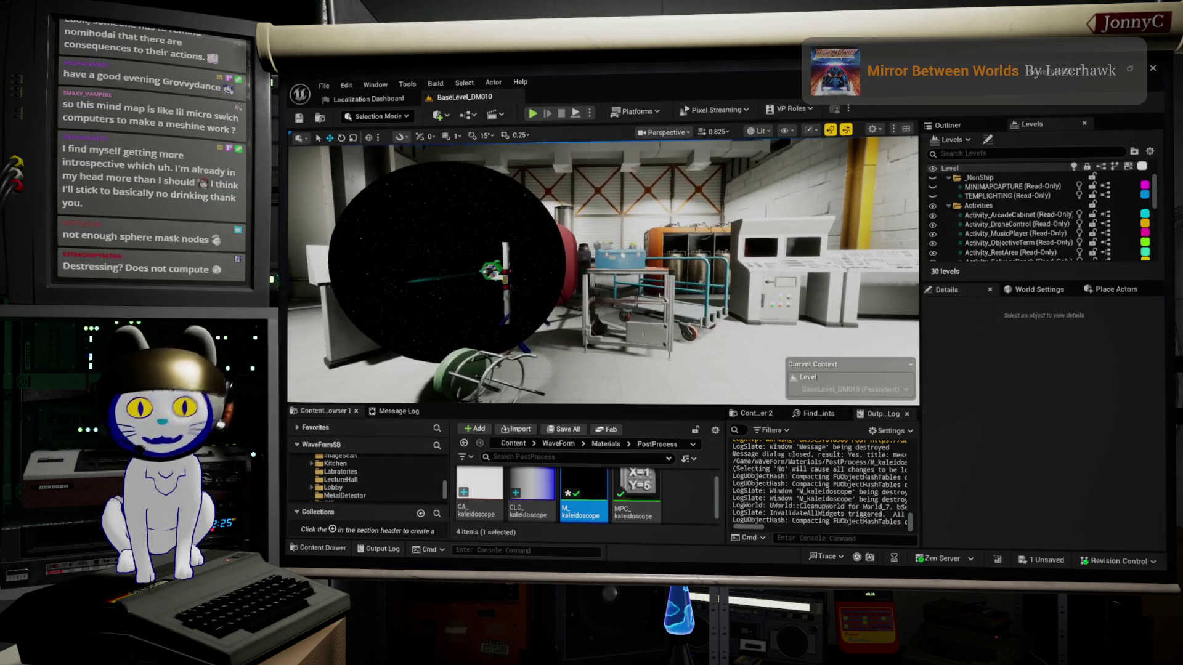
# Select the opening sequence's post-process volume and frame its dark sphere in the hangar
pyautogui.moveTo(578, 344); pyautogui.dragTo(594, 222)
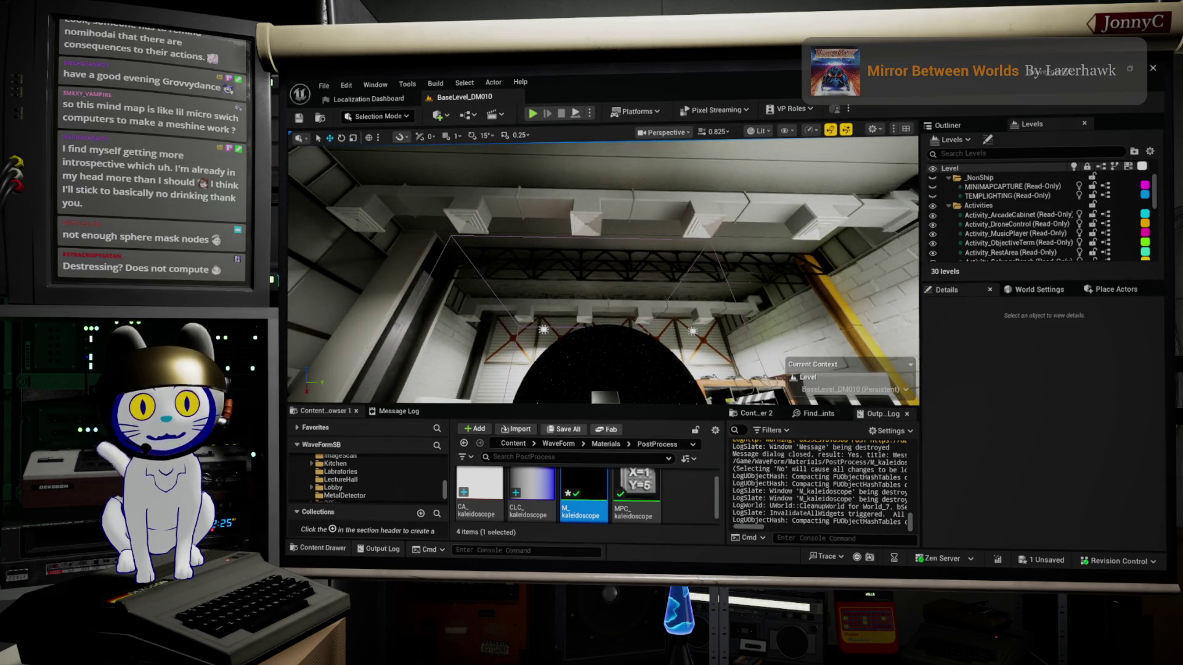
pyautogui.click(588, 263)
pyautogui.press('f')
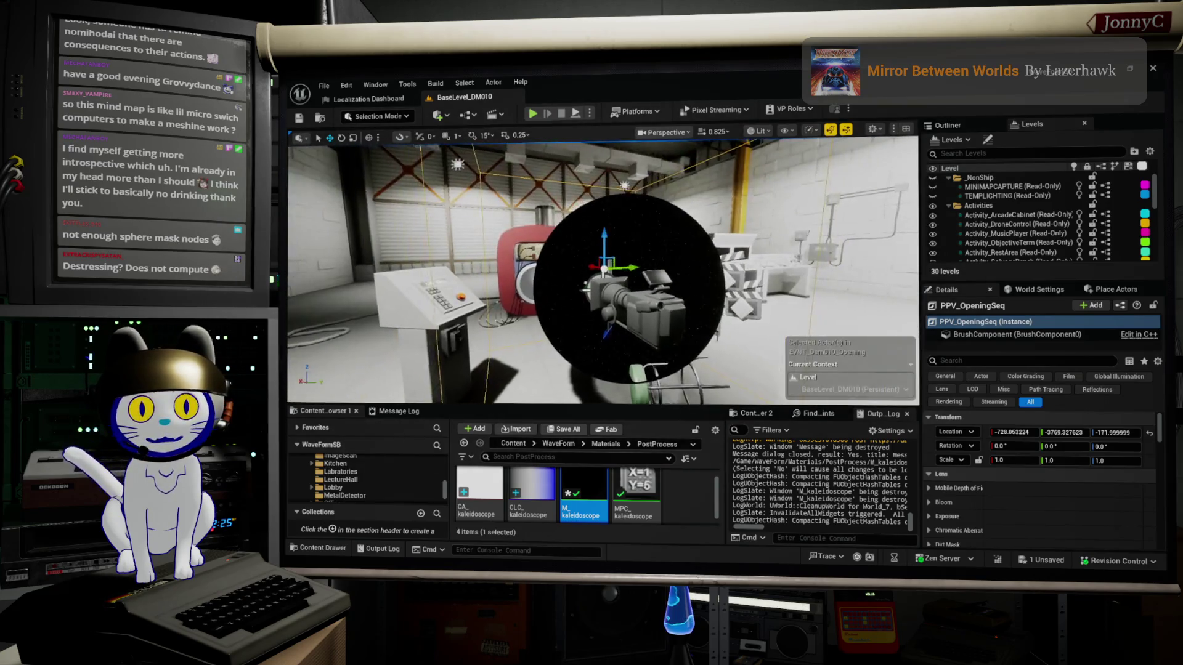
pyautogui.press('f')
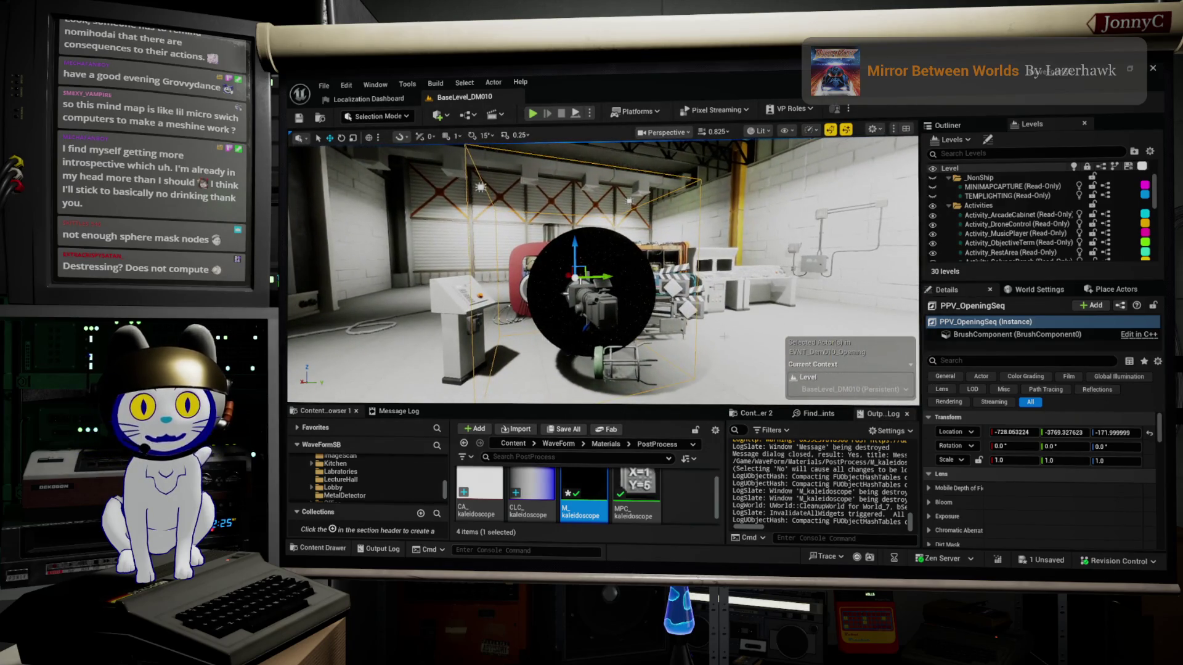
pyautogui.scroll(5, 611, 322)
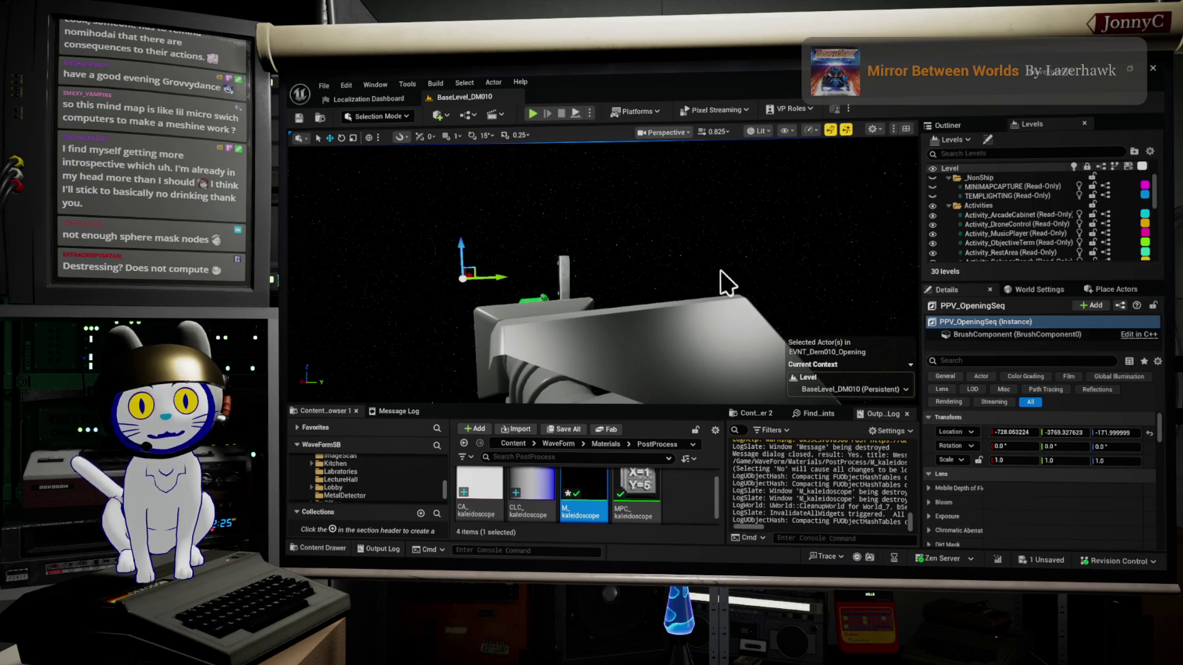
pyautogui.press('f')
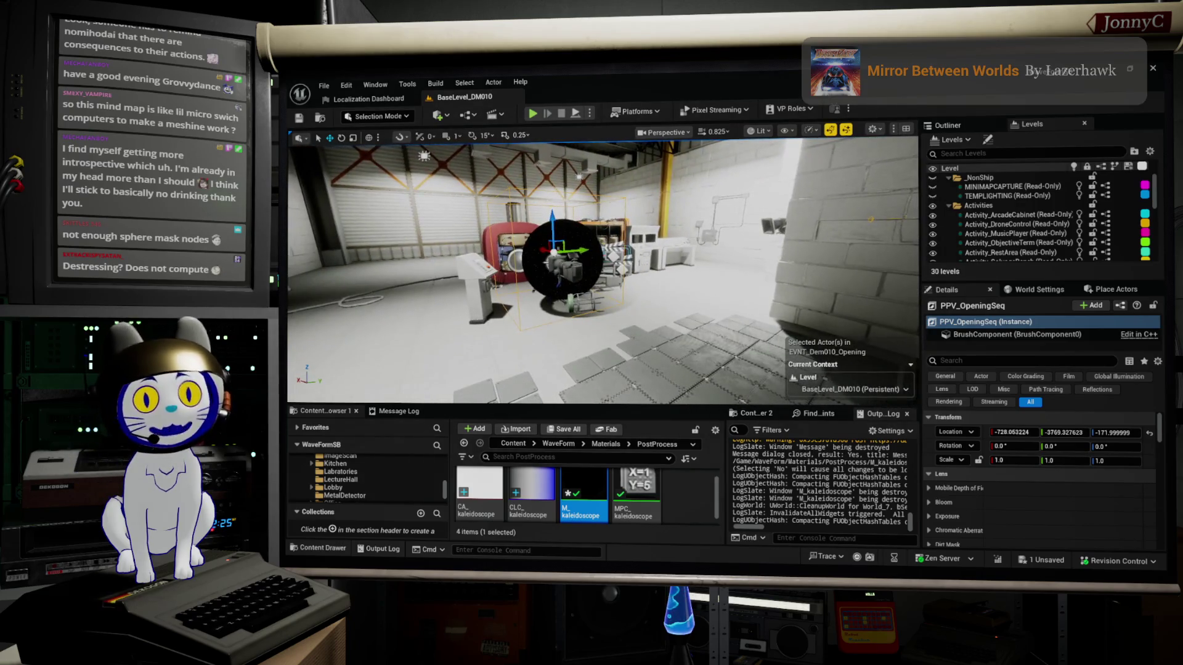
pyautogui.press('f')
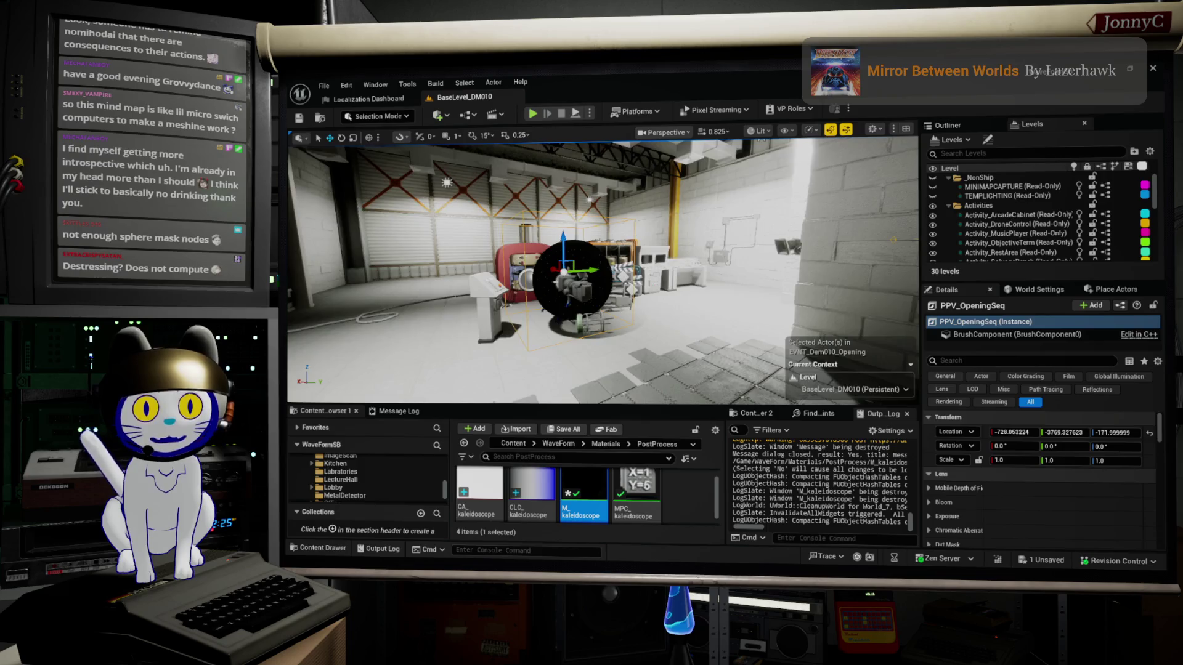
pyautogui.scroll(3, 573, 277)
# Select the clapperboard actor SEQ_DEM010_Opening010, then swing the view back to the dark sphere
pyautogui.moveTo(573, 277); pyautogui.dragTo(652, 265)
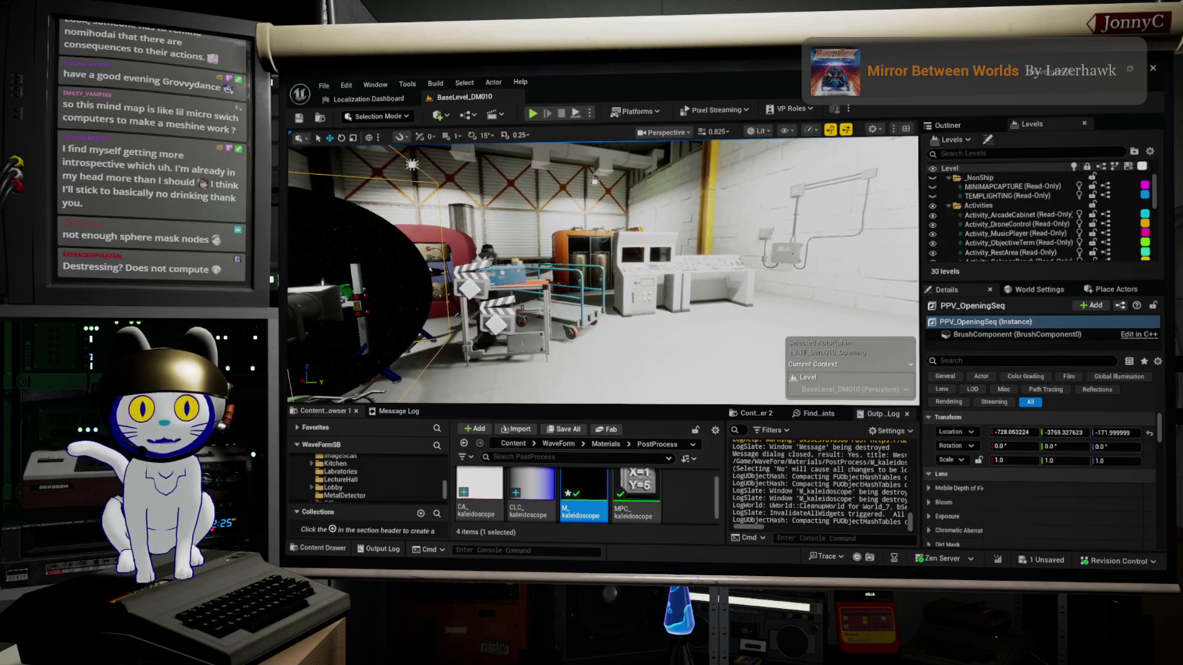
pyautogui.click(469, 286)
pyautogui.scroll(-5, 1028, 473)
pyautogui.scroll(3, 1028, 474)
pyautogui.moveTo(616, 277); pyautogui.dragTo(288, 274)
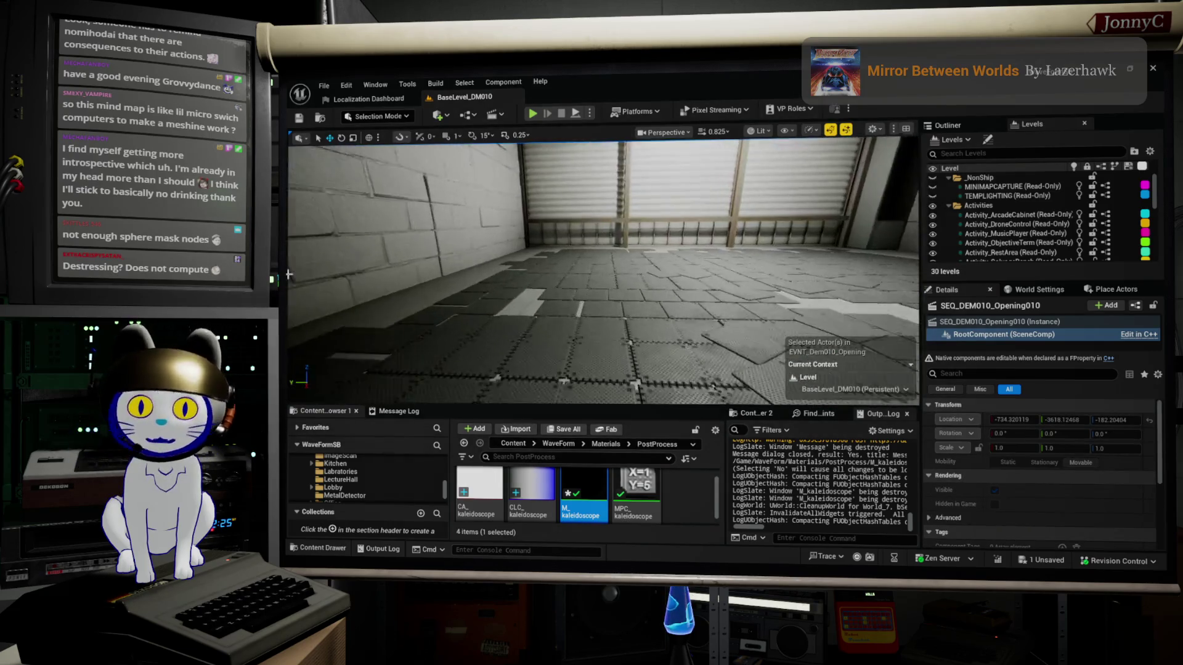
# Fly through the diner, switch the viewport to Unlit, and look up at the reel-deck racks
pyautogui.press('f')
pyautogui.moveTo(407, 318); pyautogui.dragTo(524, 317)
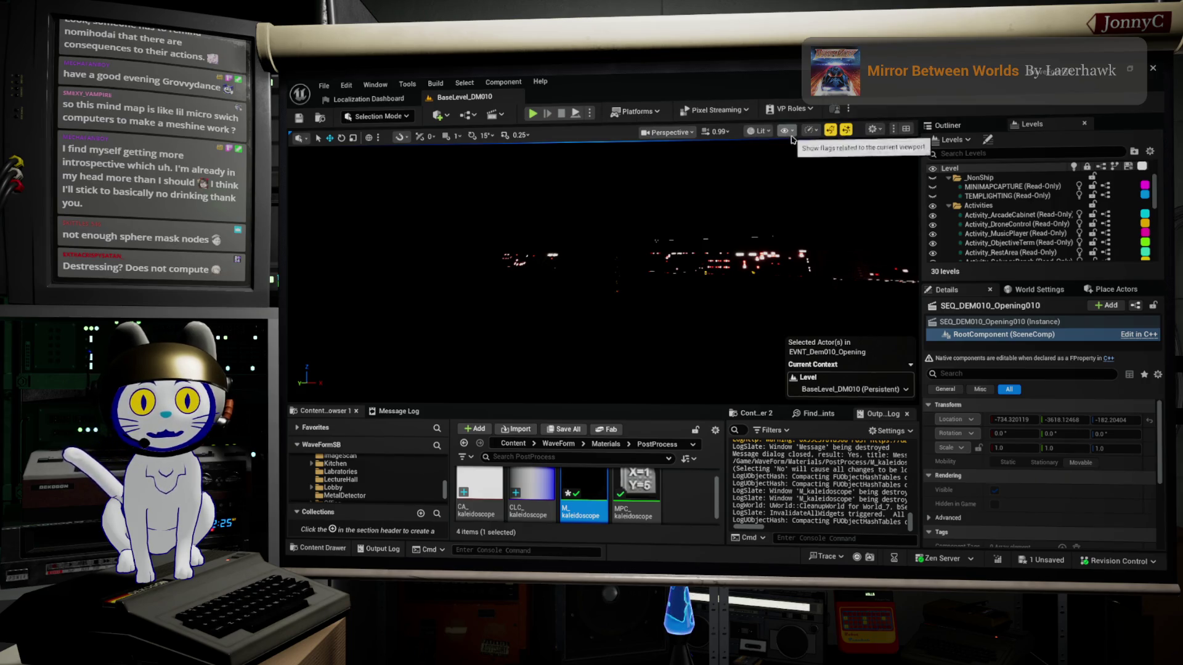
pyautogui.click(760, 130)
pyautogui.click(781, 182)
pyautogui.scroll(5, 378, 339)
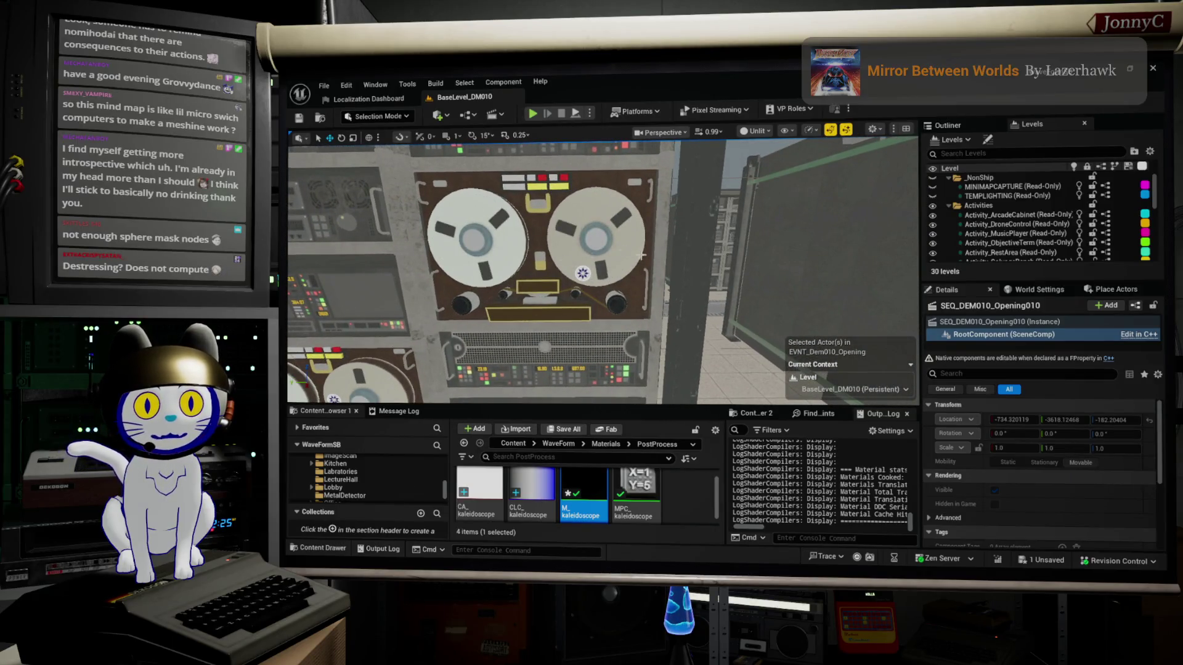
pyautogui.scroll(-10, 604, 271)
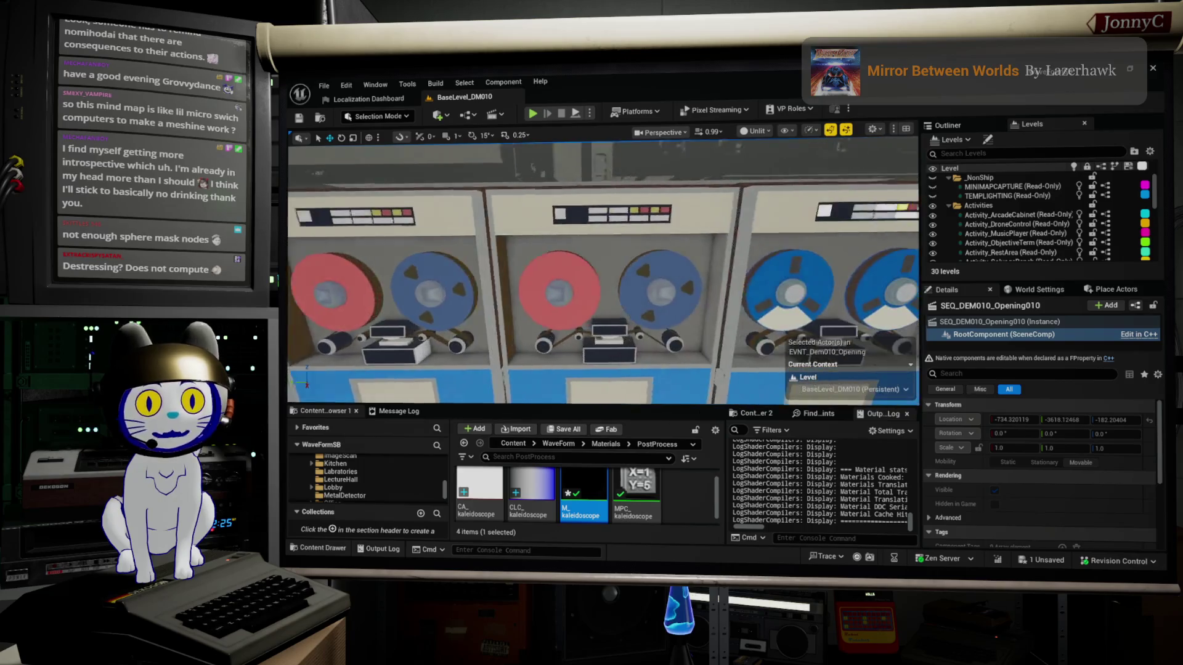
pyautogui.moveTo(578, 299); pyautogui.dragTo(832, 261)
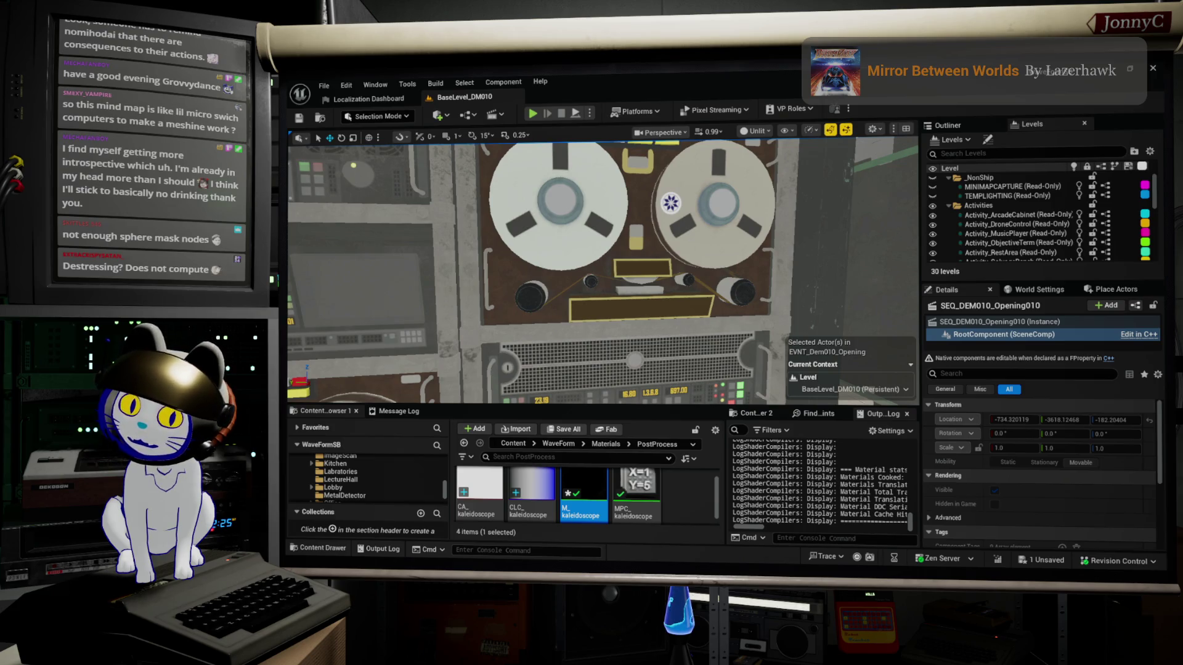
# Enlarge the first CERN tape storage image result, then return to the Unreal editor
pyautogui.hotkey('alt', 'Tab')
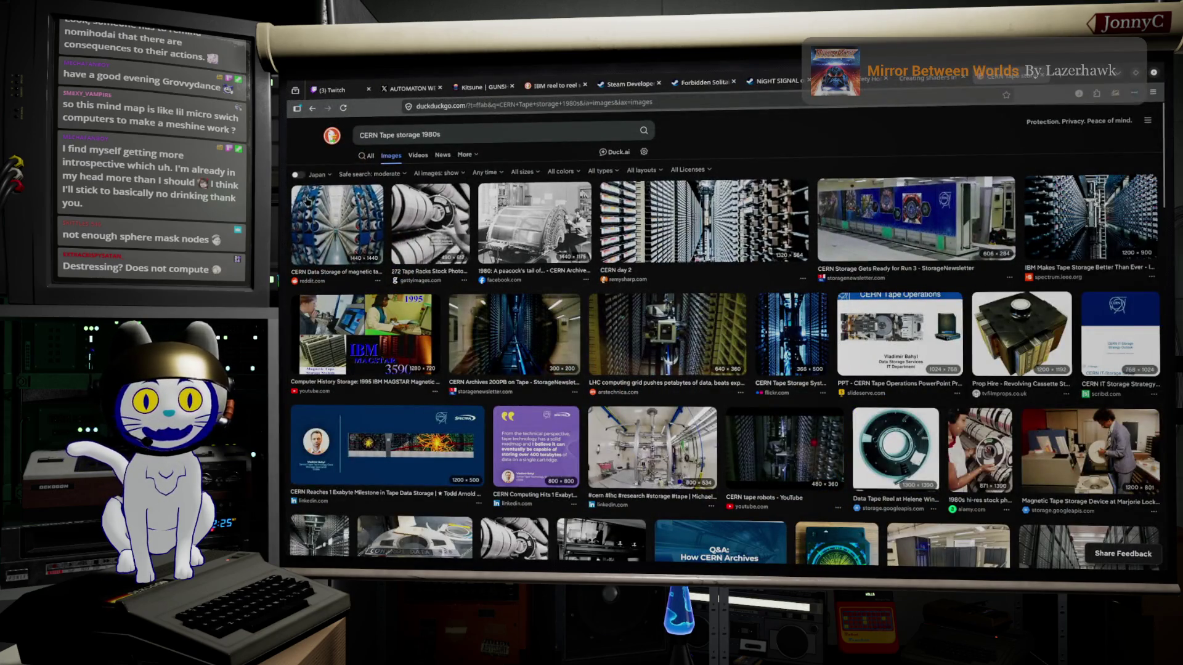
pyautogui.click(348, 214)
pyautogui.hotkey('alt', 'Tab')
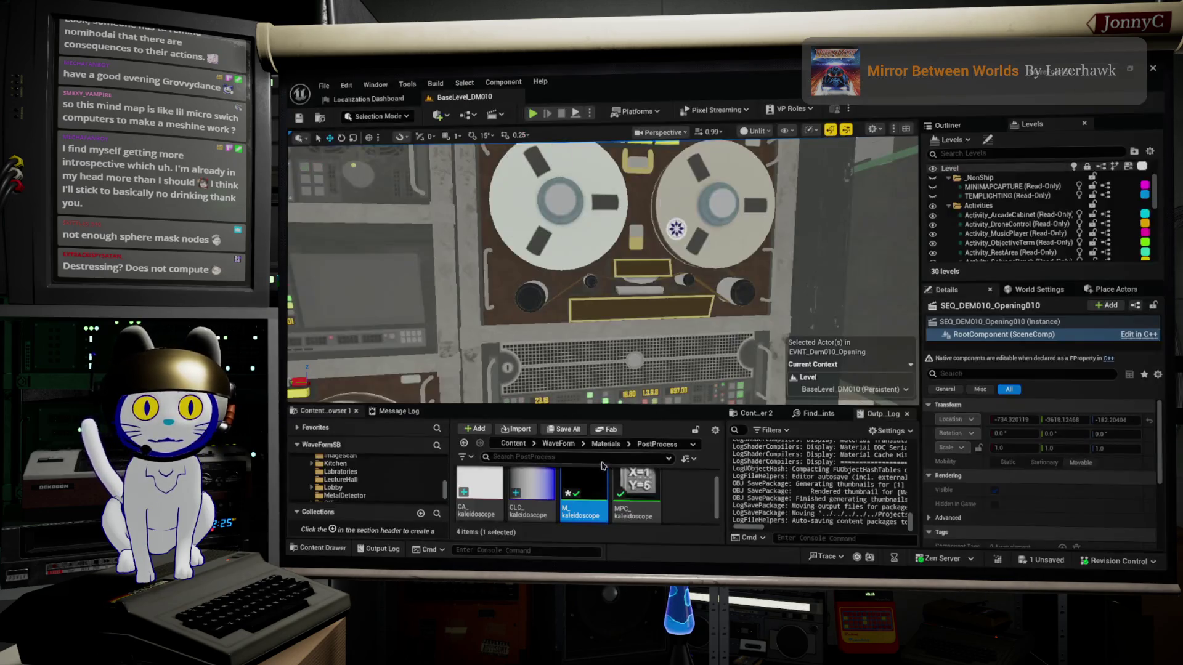
# Glance at Unreal's File menu, then bring back the CERN tape image search in Firefox
pyautogui.click(335, 85)
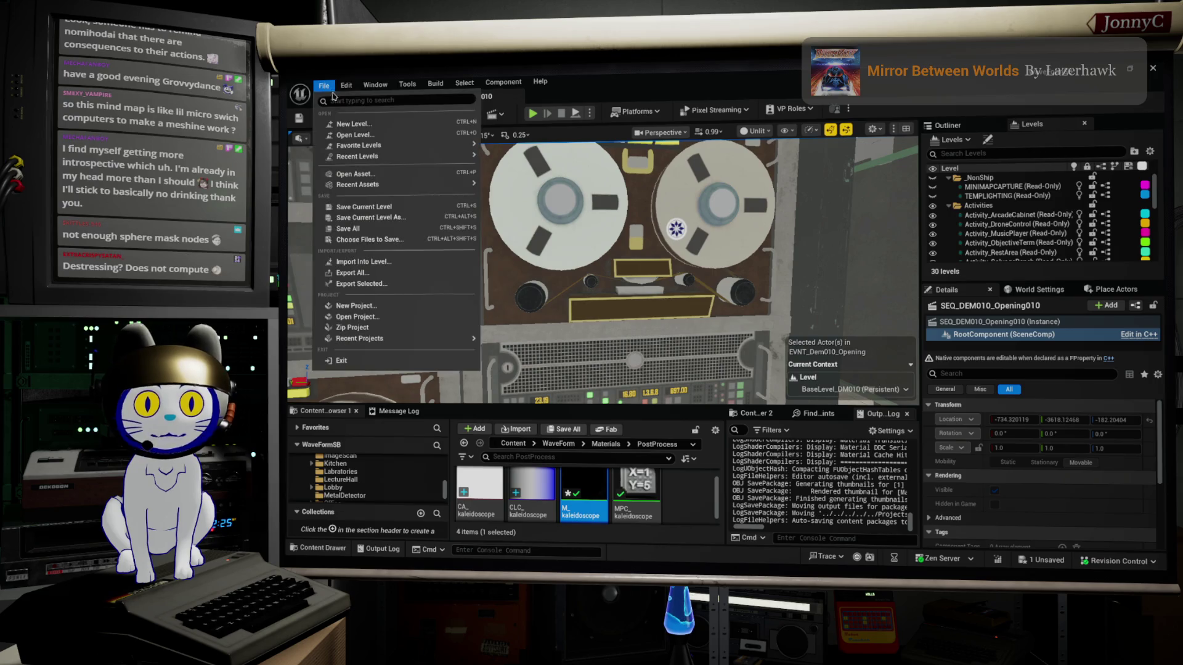
pyautogui.click(403, 236)
pyautogui.hotkey('alt', 'Tab')
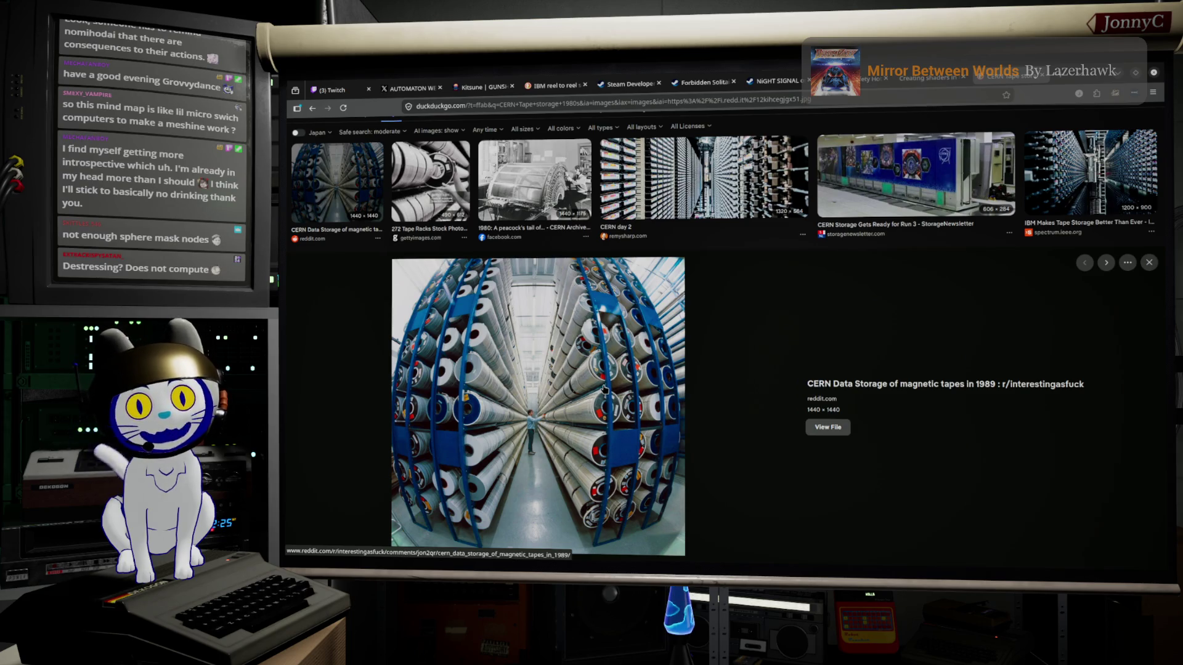
pyautogui.click(723, 194)
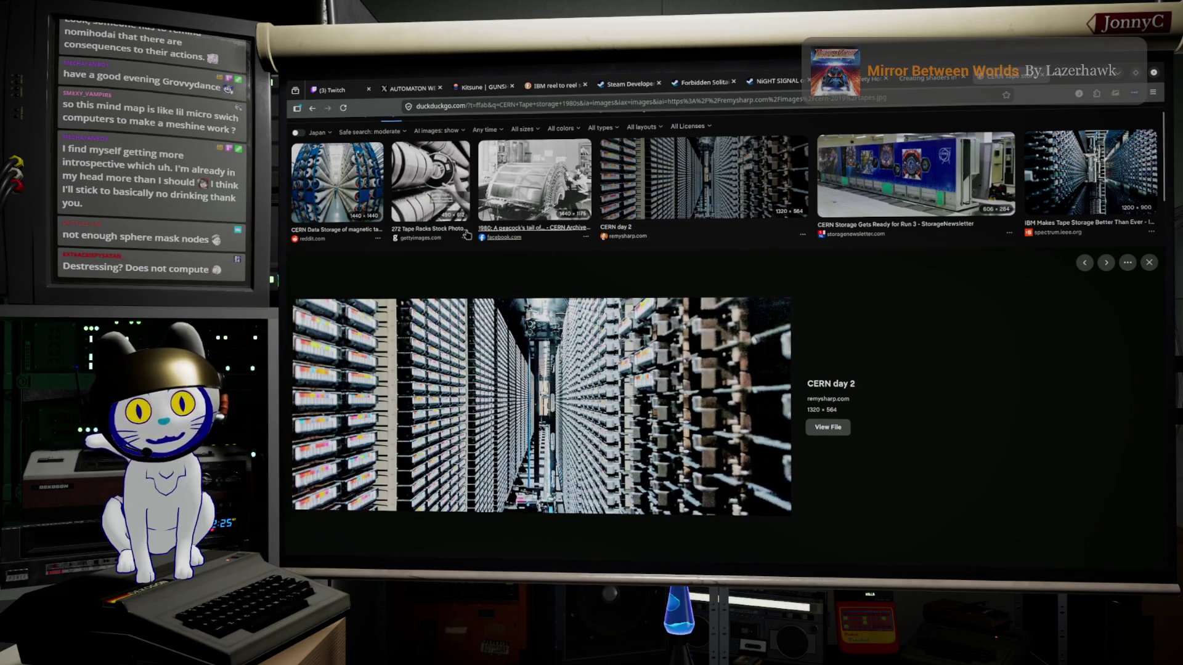
pyautogui.click(356, 206)
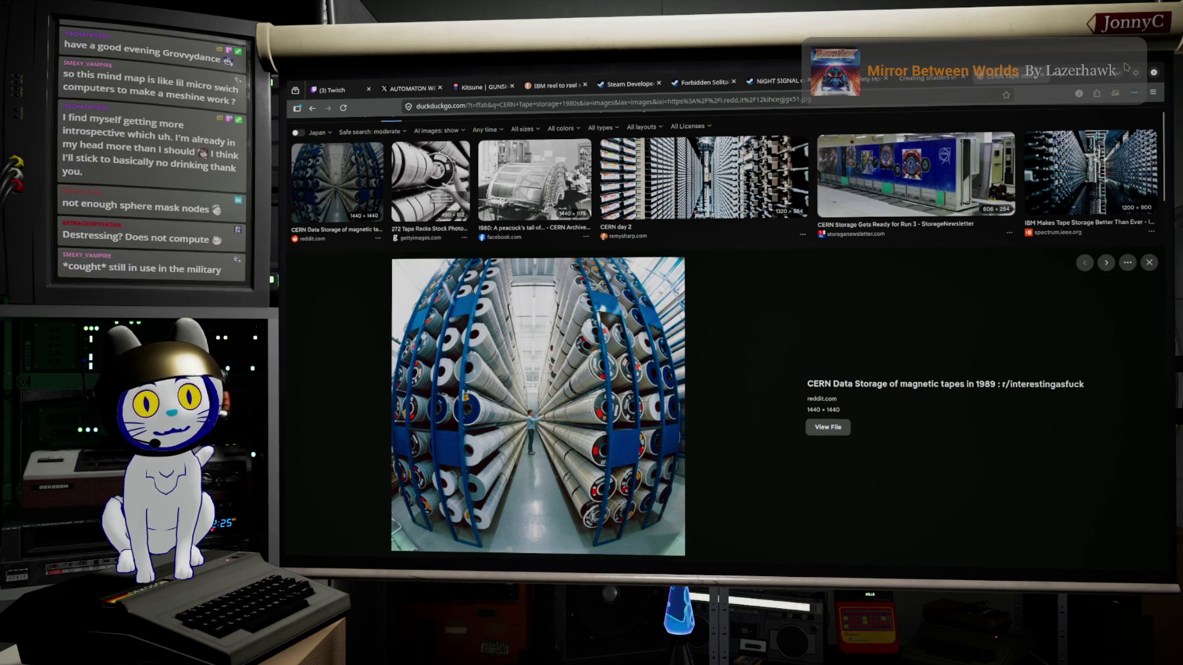
pyautogui.hotkey('alt', 'Tab')
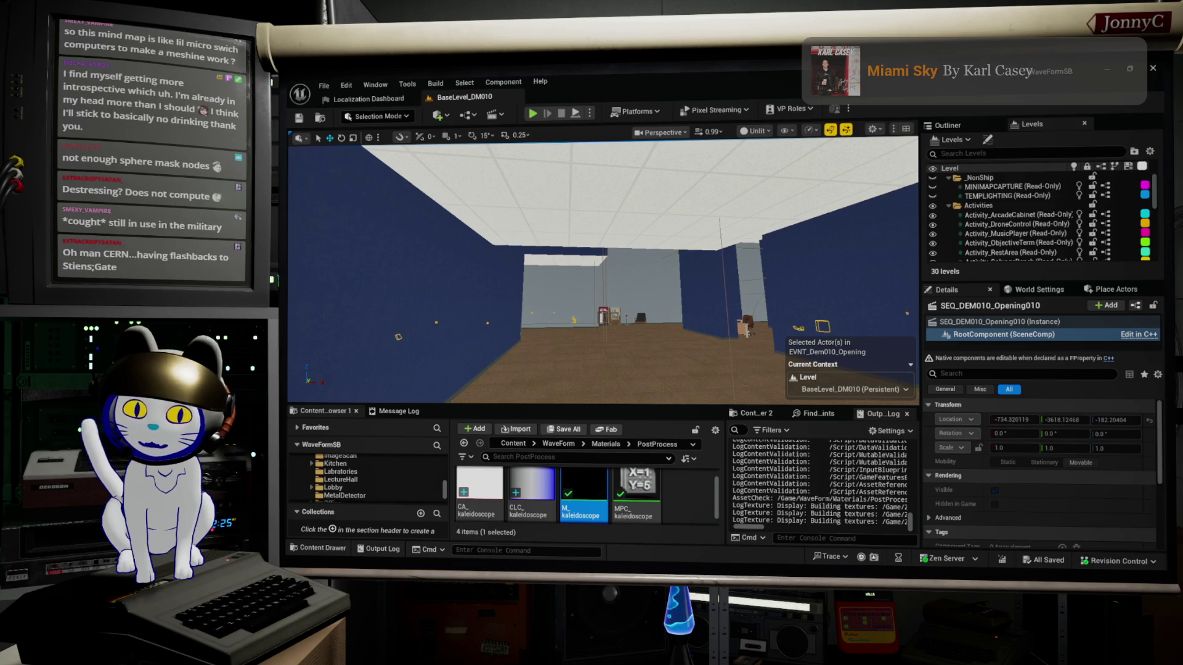
pyautogui.hotkey('alt', 'Tab')
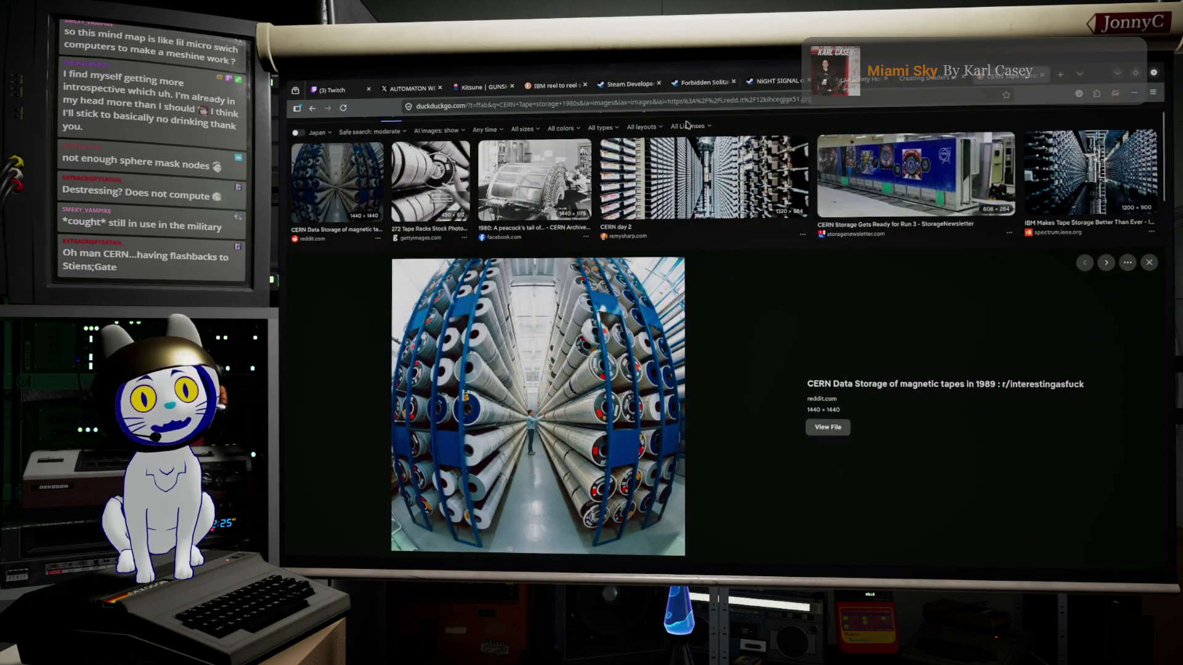
# Preview the CERN day 2, IBM tape storage and 1989 CERN magnetic-tape images
pyautogui.click(691, 163)
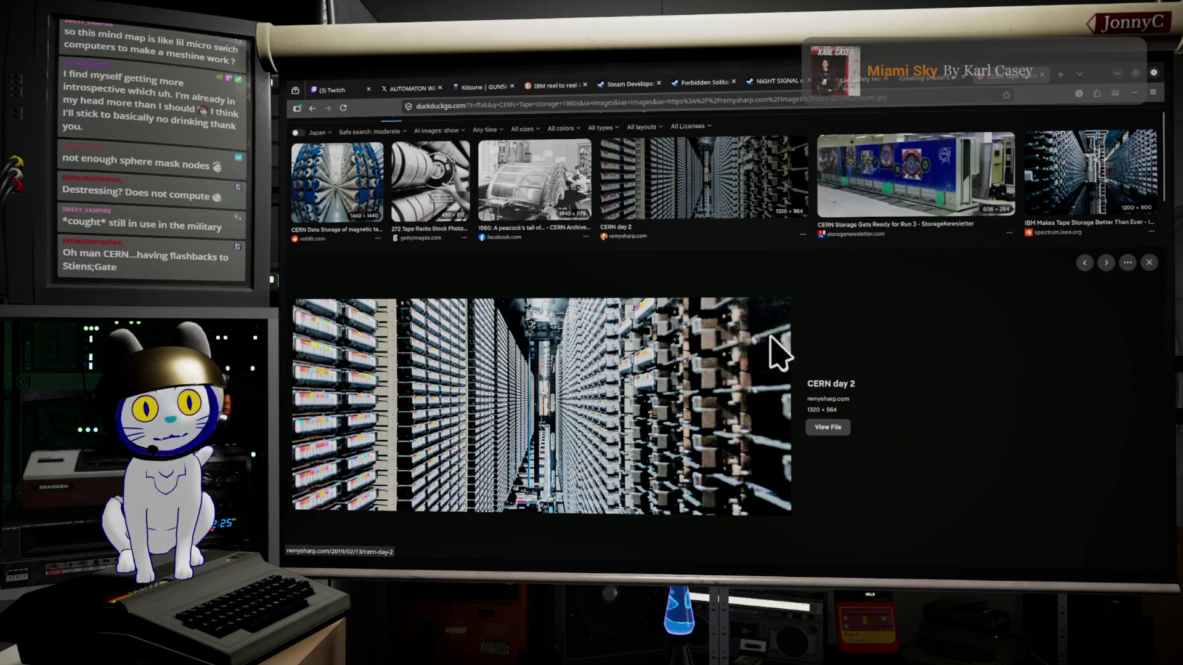
pyautogui.click(1119, 173)
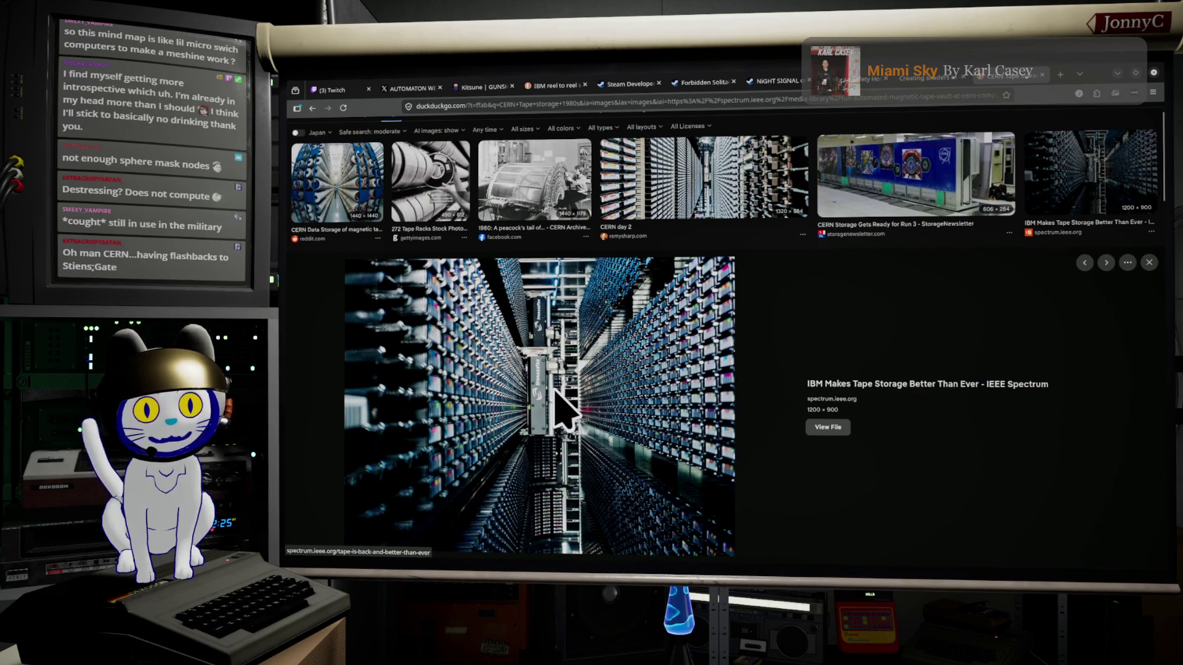
pyautogui.click(368, 192)
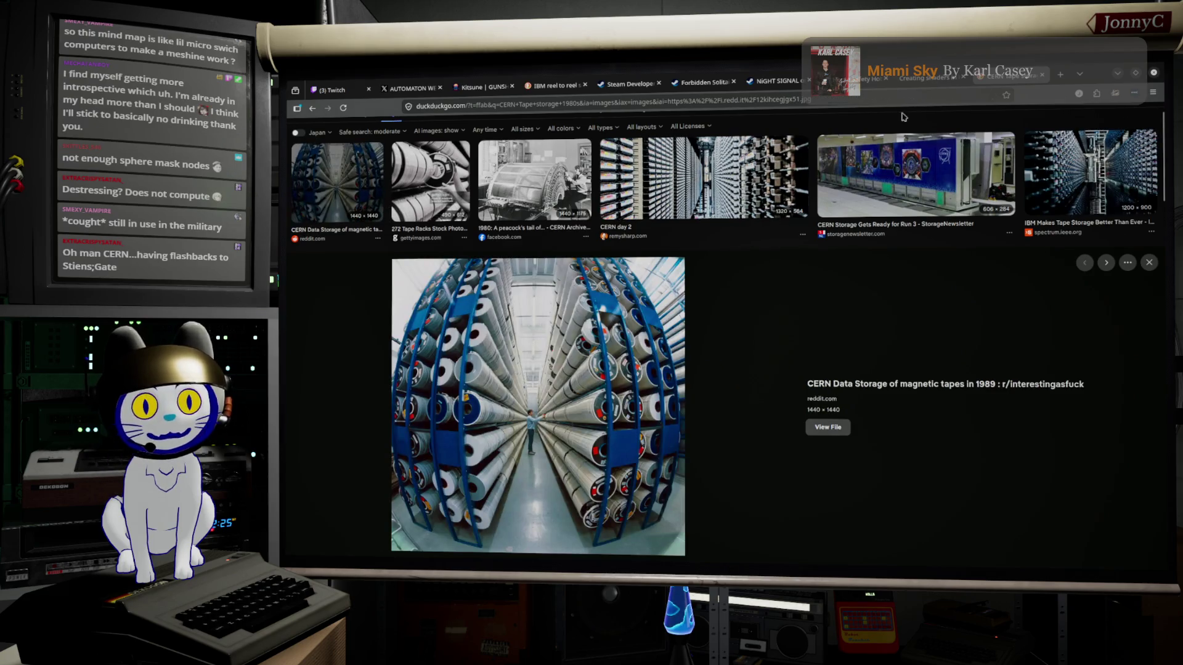
pyautogui.click(1102, 172)
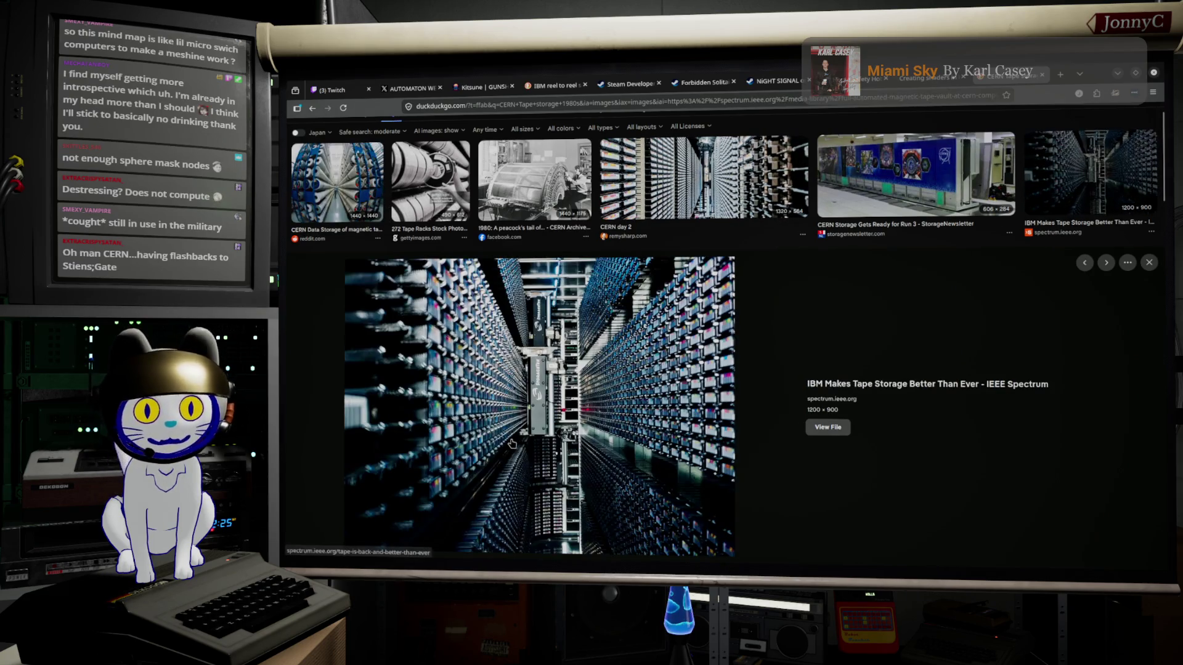
# Preview the LHC grid, CERN tape archive and reel photos further down, then minimize the browser
pyautogui.scroll(-2, 511, 444)
pyautogui.click(703, 418)
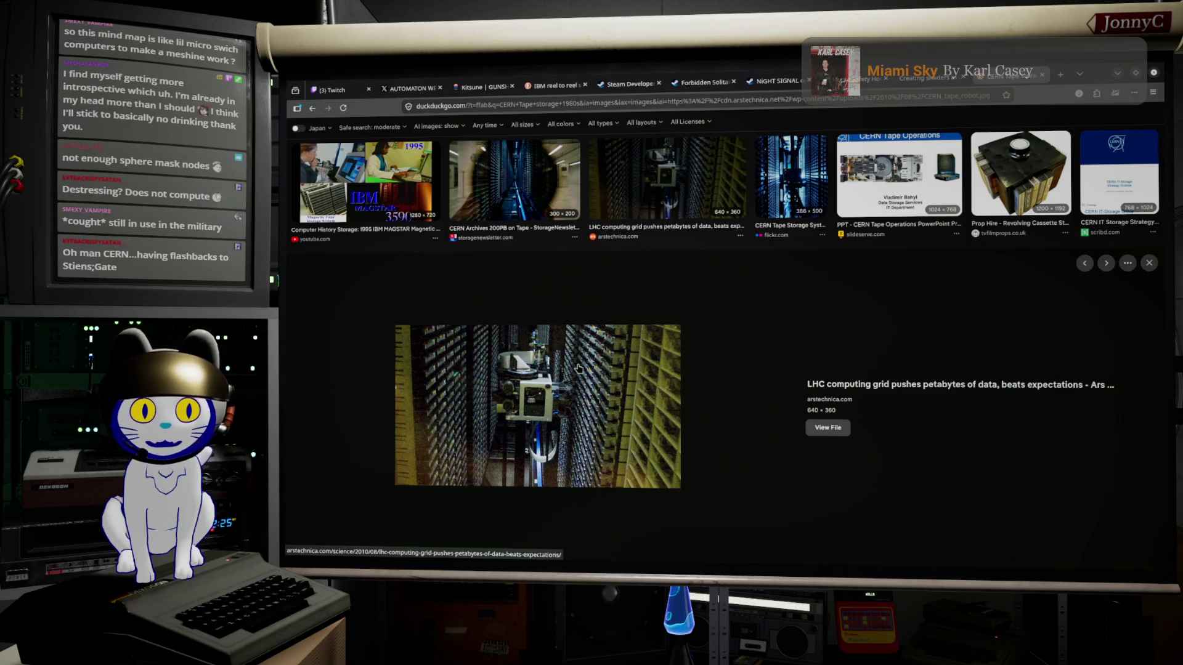
pyautogui.click(779, 176)
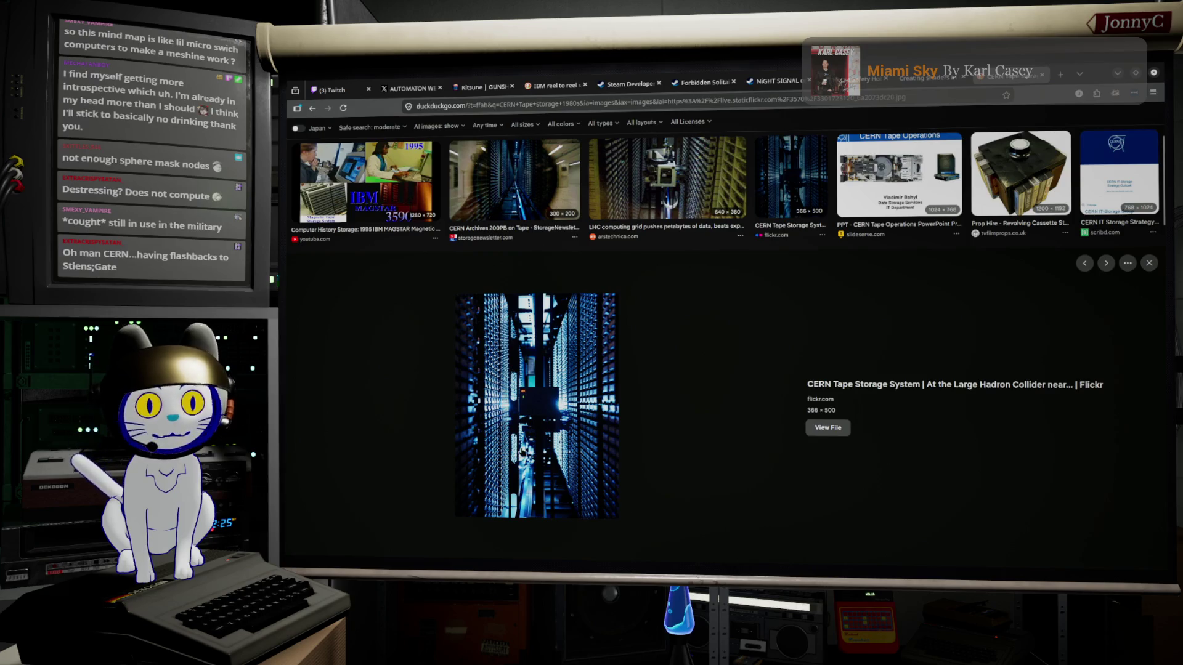
pyautogui.click(534, 189)
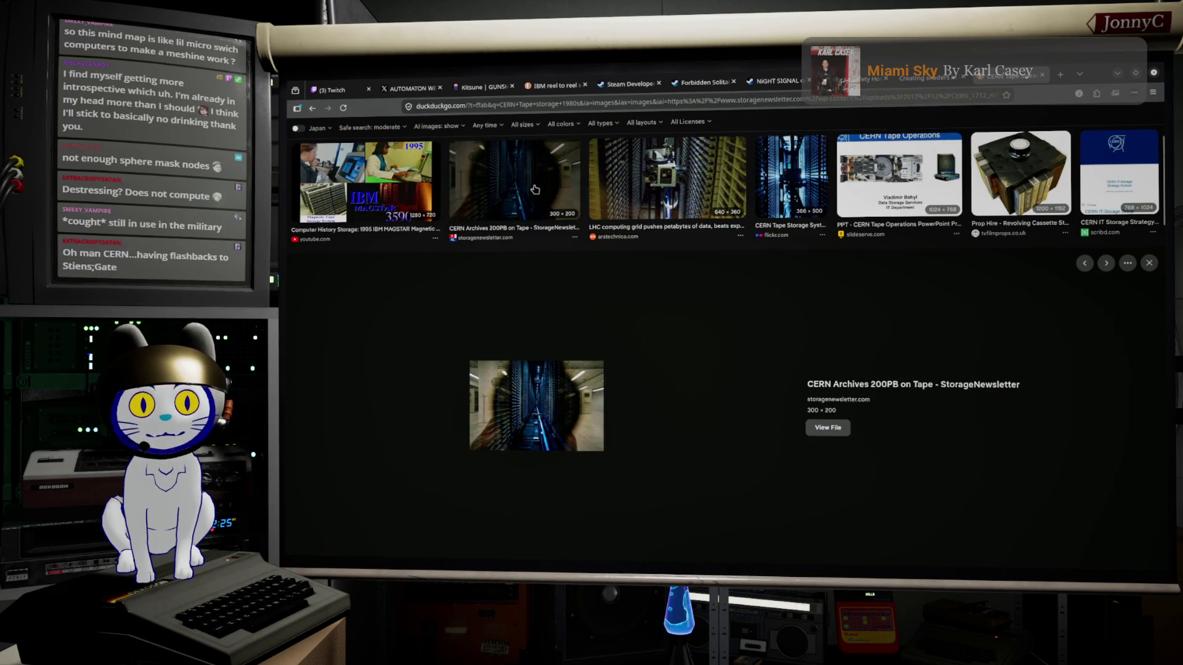
pyautogui.scroll(-4, 686, 330)
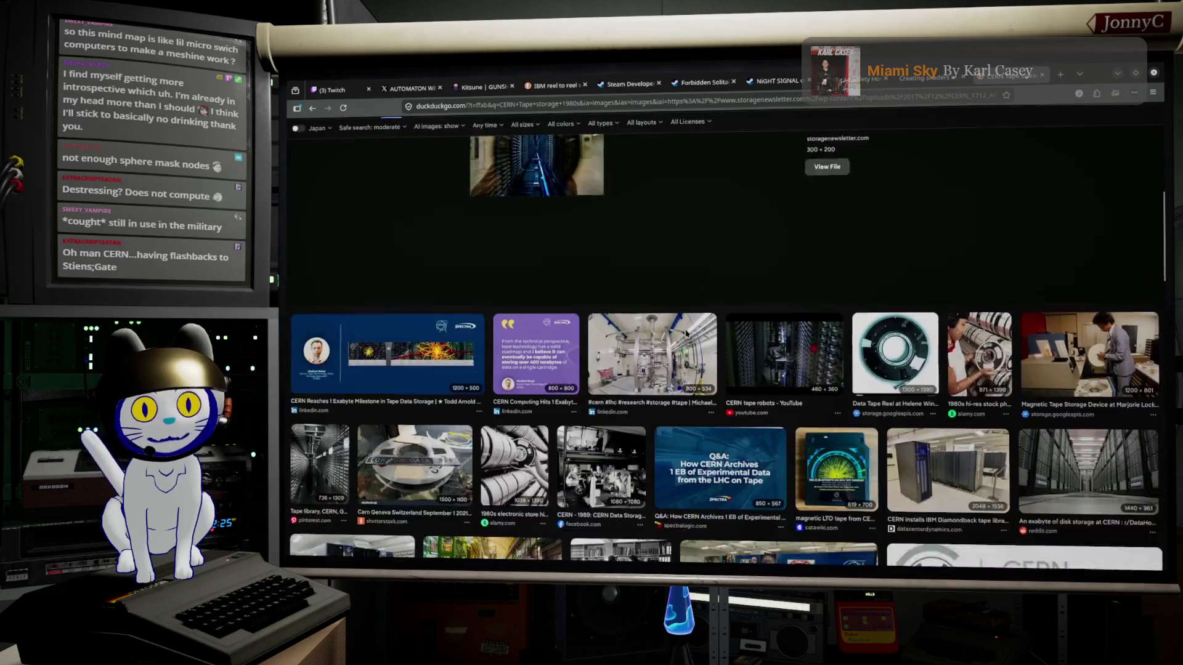
pyautogui.scroll(-2, 686, 333)
pyautogui.click(501, 405)
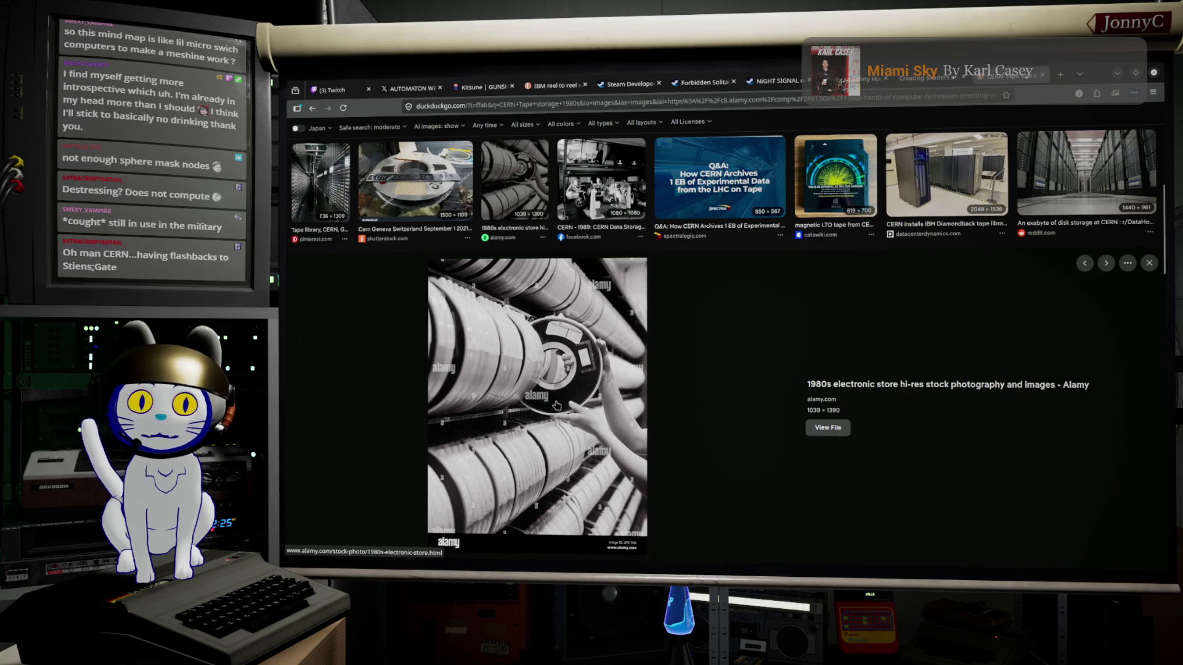
pyautogui.scroll(3, 431, 382)
pyautogui.click(403, 368)
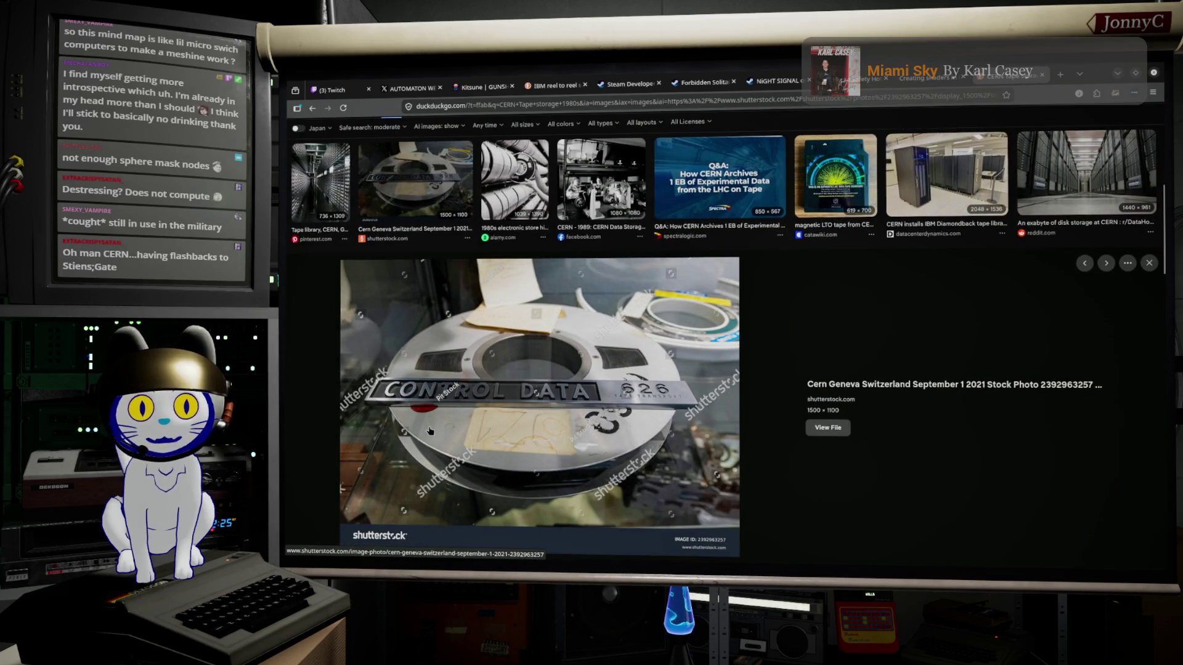
pyautogui.scroll(3, 382, 401)
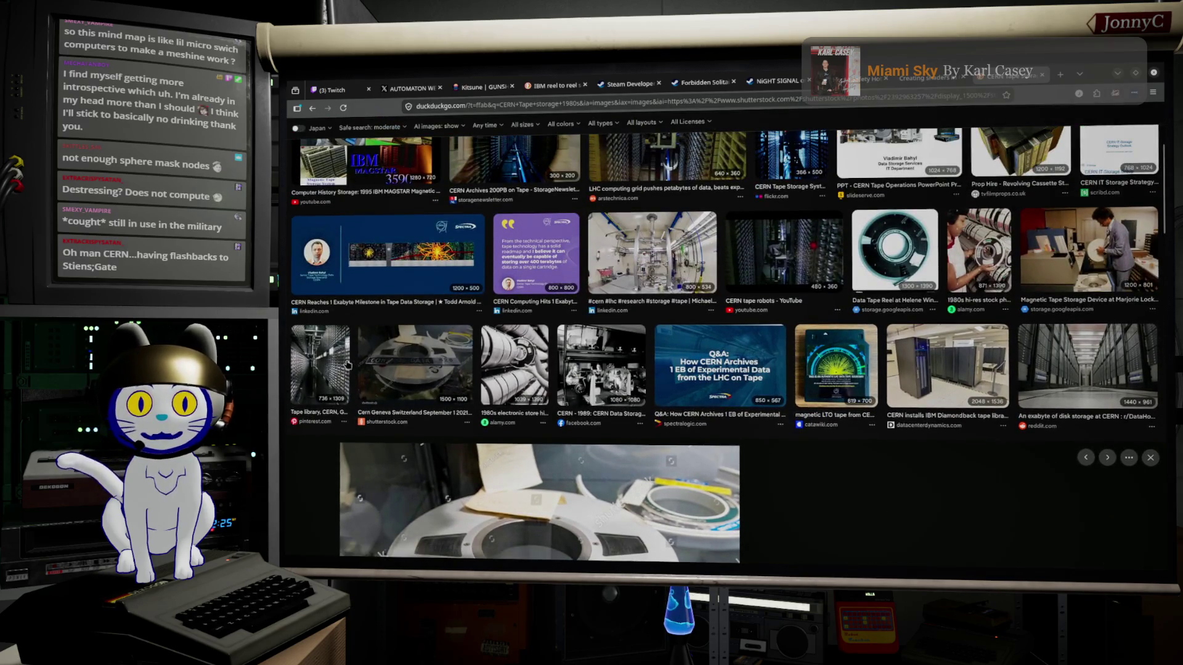
pyautogui.scroll(3, 347, 365)
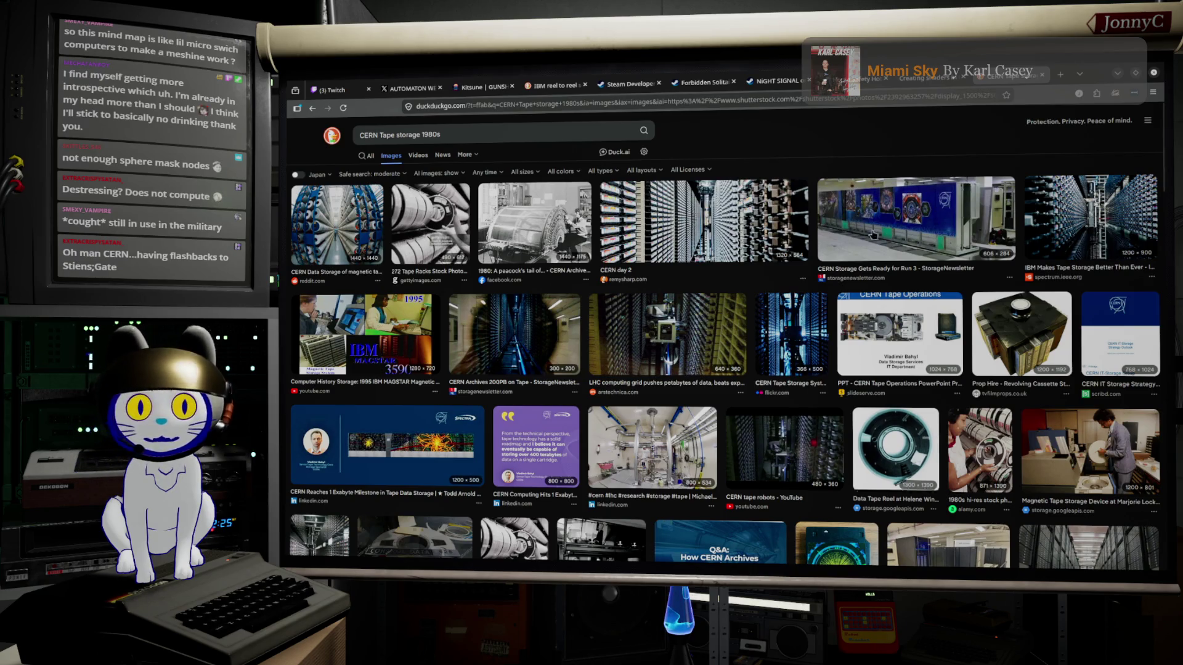
pyautogui.click(1119, 74)
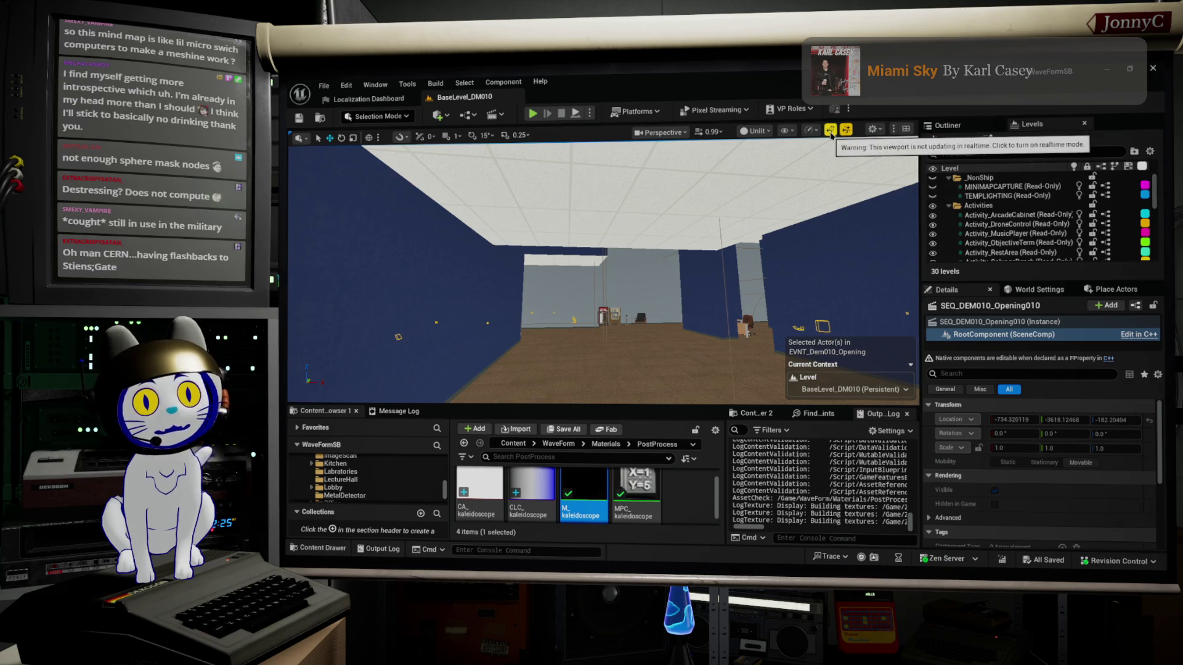
# Minimize the Unreal Editor window to reach the desktop
pyautogui.click(1107, 69)
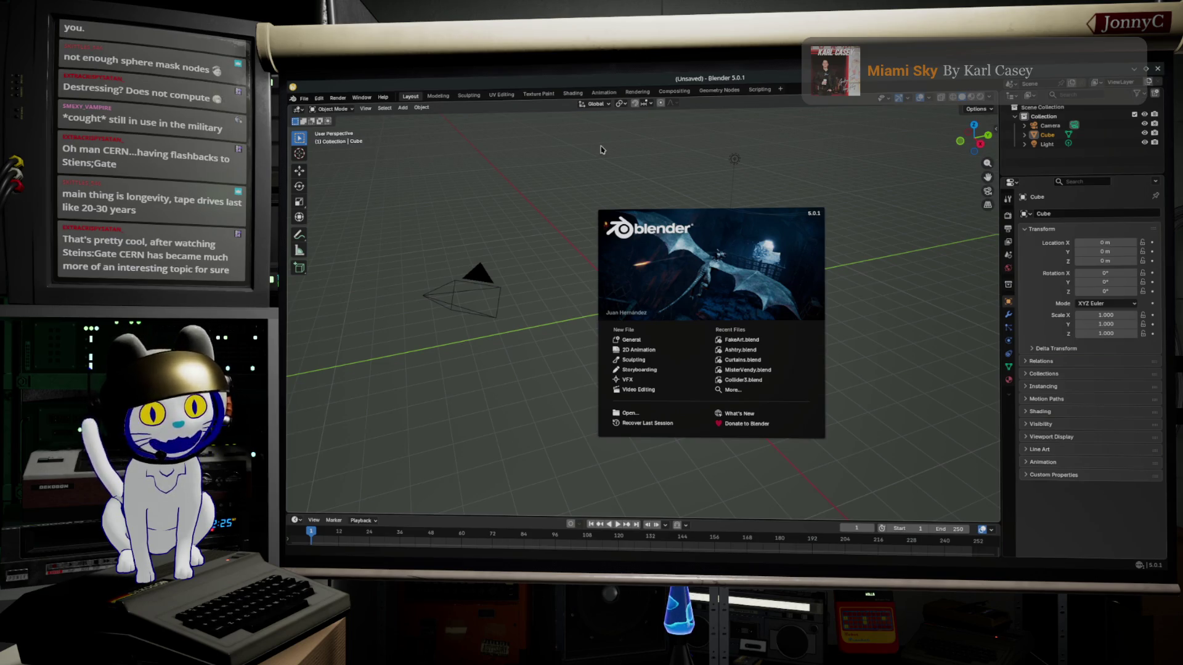
# Move the Blender splash screen to the right so the default cube shows
pyautogui.moveTo(800, 225)
pyautogui.mouseDown()
pyautogui.moveTo(930, 213)
pyautogui.moveTo(963, 194)
pyautogui.moveTo(923, 220)
pyautogui.moveTo(939, 281)
pyautogui.mouseUp()
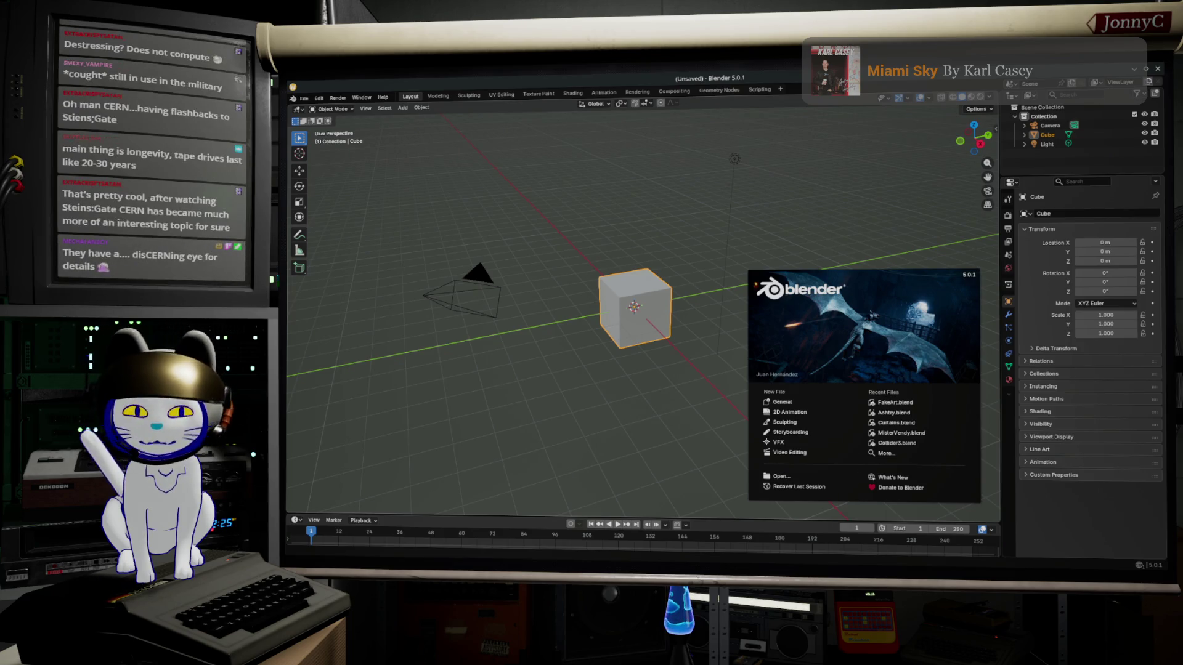
# Open a fresh Firefox tab, then return to Blender
pyautogui.hotkey('alt', 'Tab')
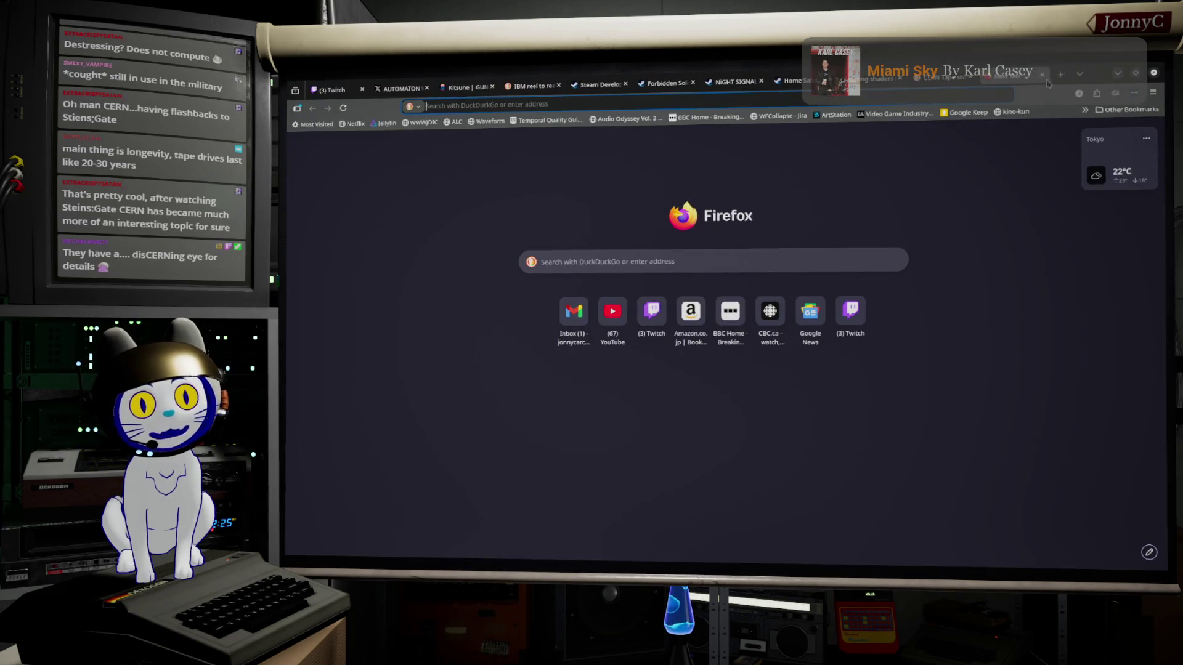
pyautogui.click(1059, 74)
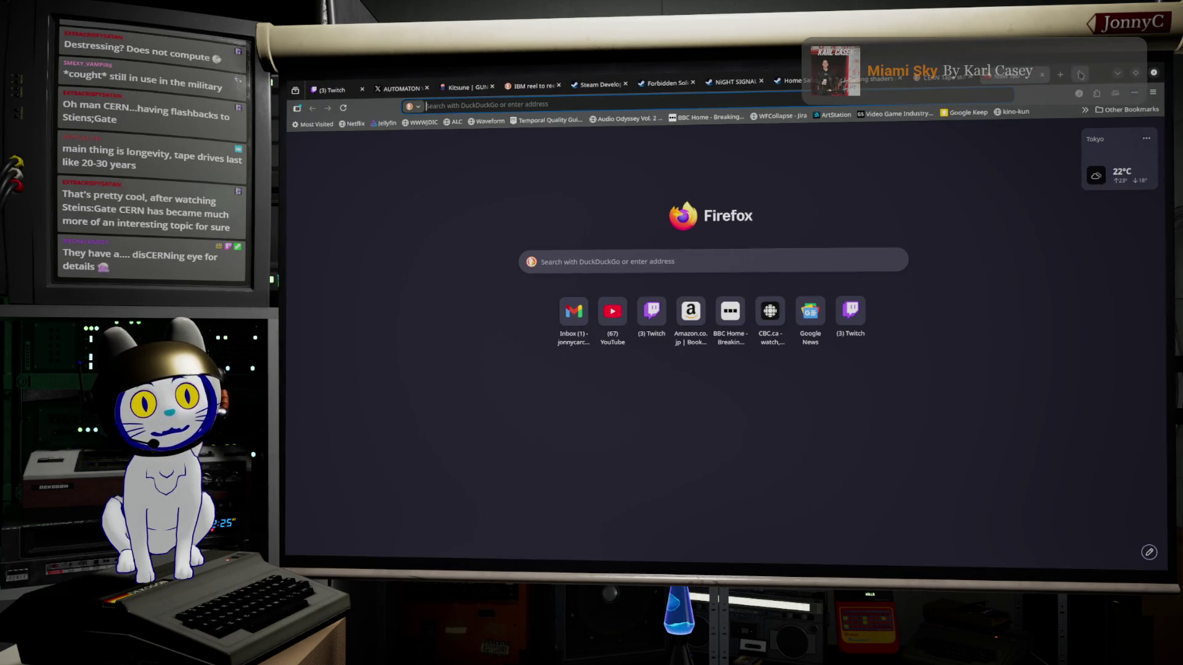
pyautogui.hotkey('alt', 'Tab')
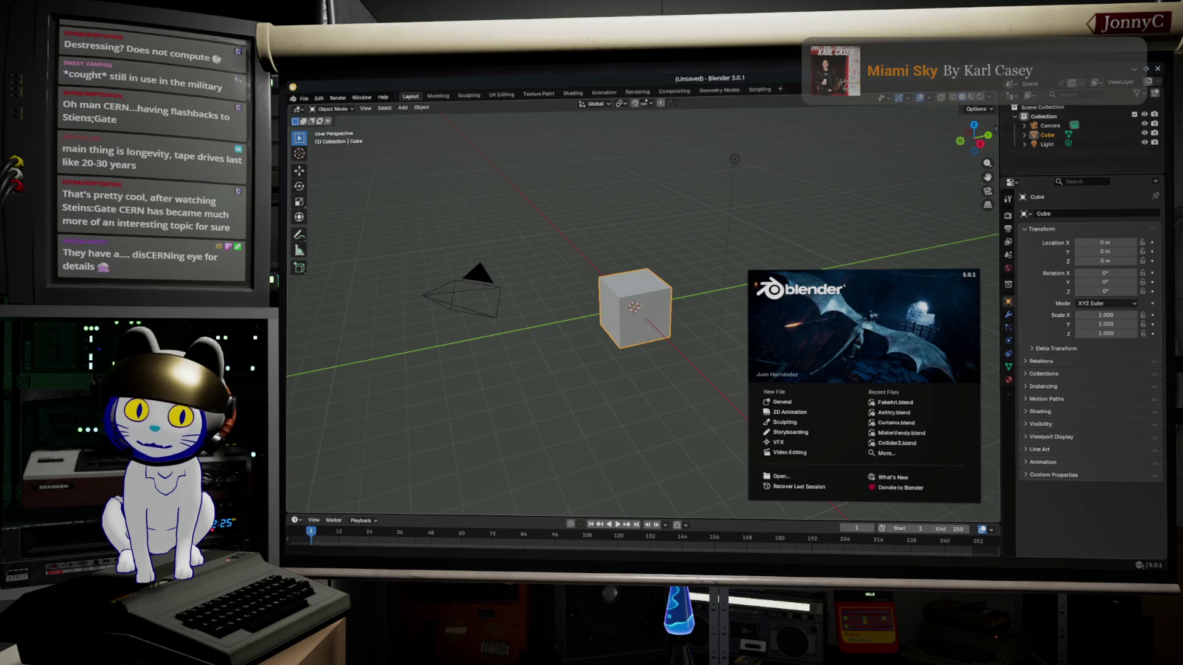
# Read through the John Titor Wikipedia article, then dismiss Blender's splash screen
pyautogui.hotkey('alt', 'Tab')
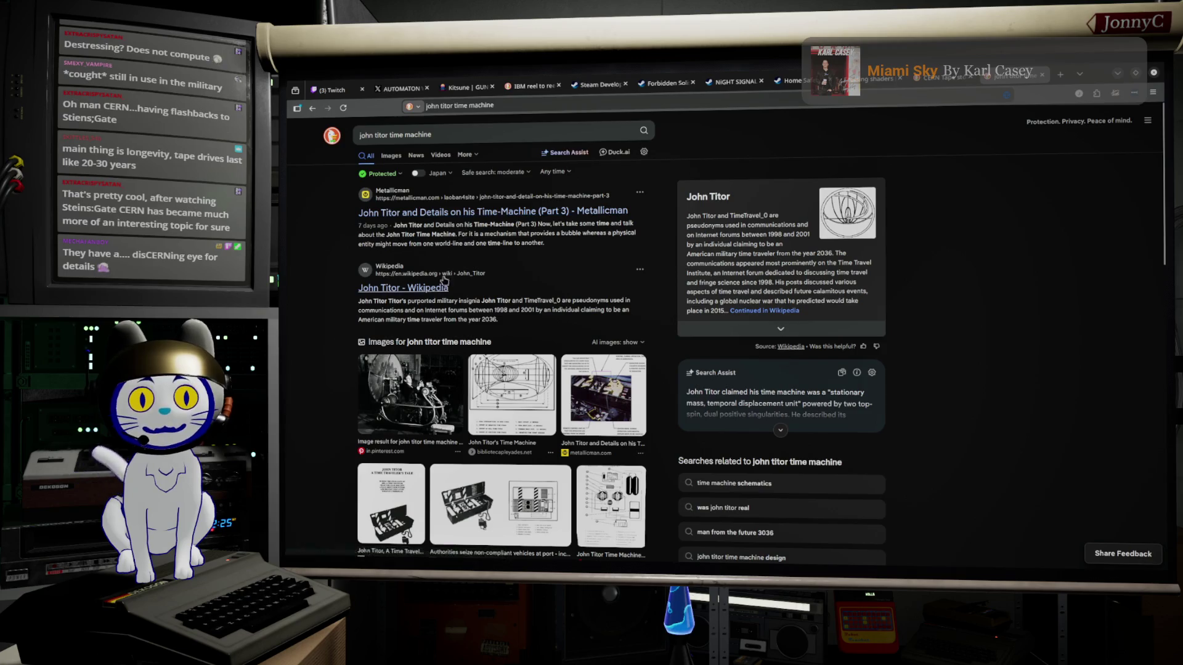
pyautogui.click(430, 296)
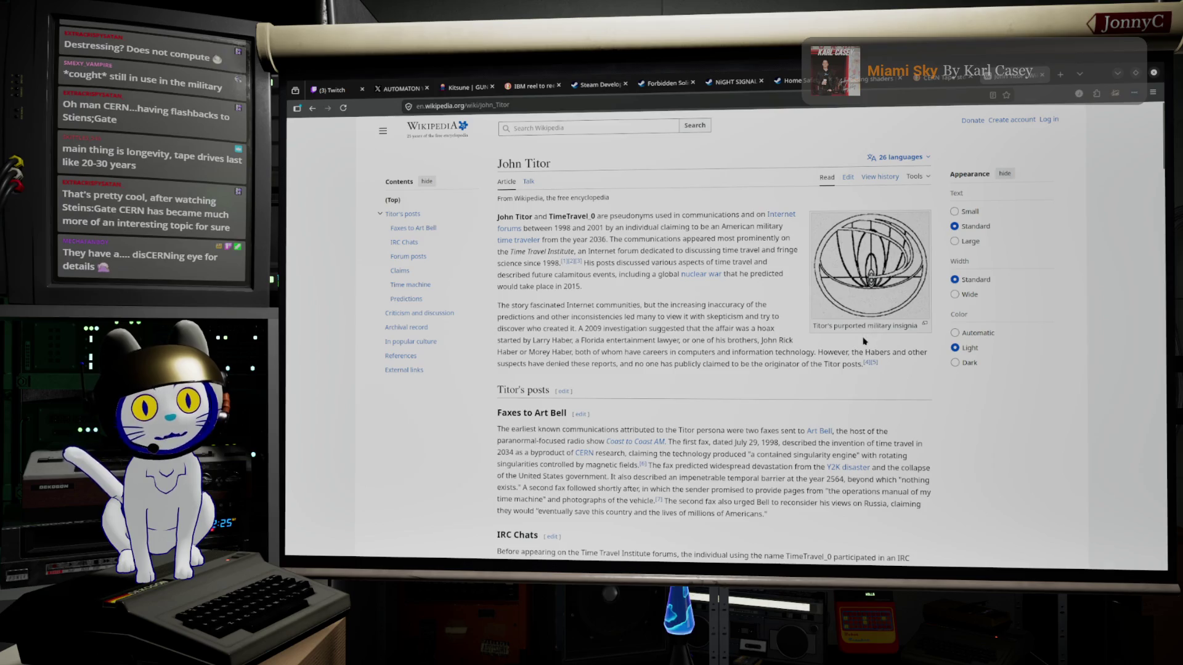
pyautogui.scroll(-15, 831, 348)
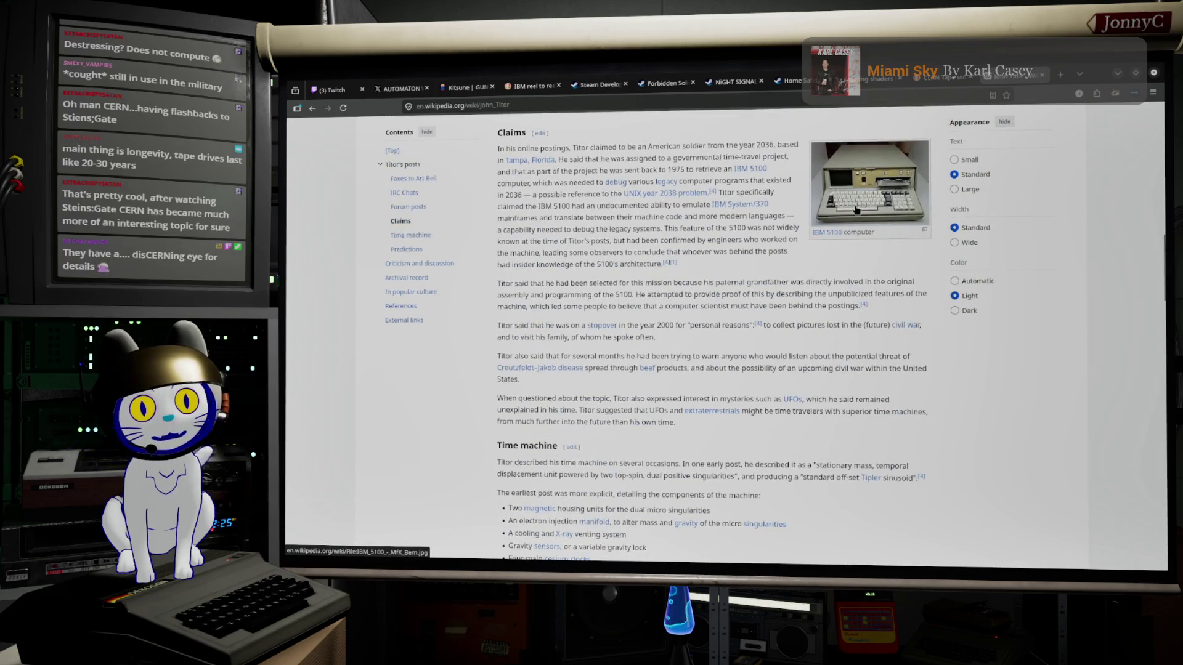
pyautogui.scroll(-6, 776, 370)
pyautogui.scroll(-15, 776, 370)
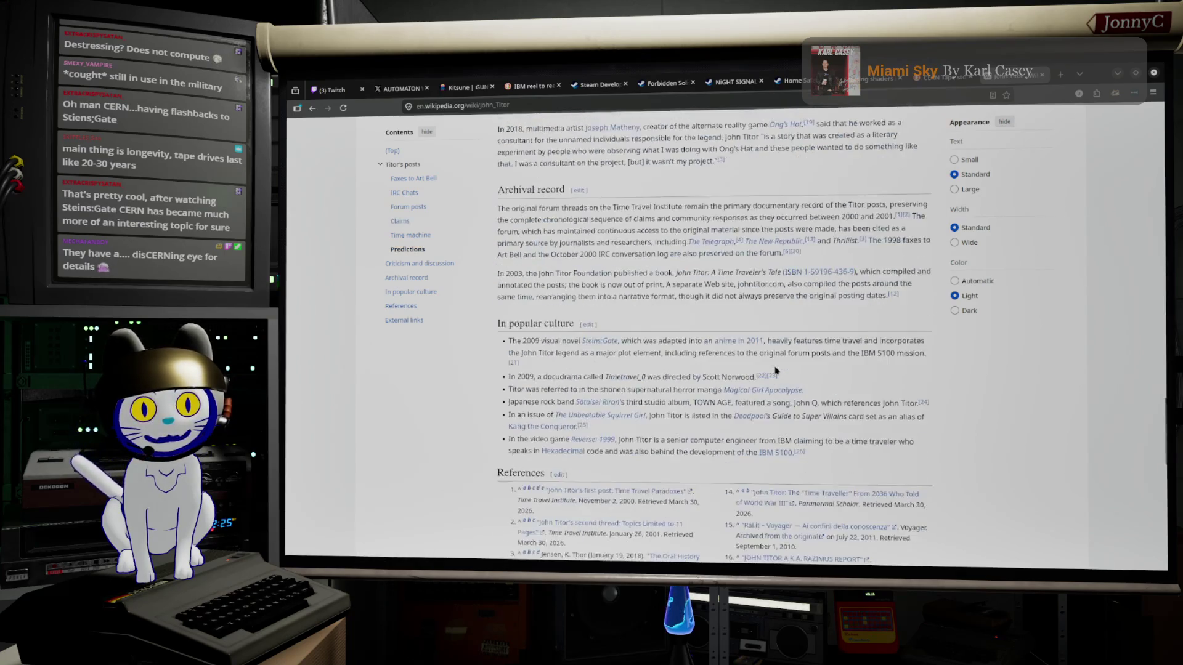
pyautogui.scroll(20, 775, 370)
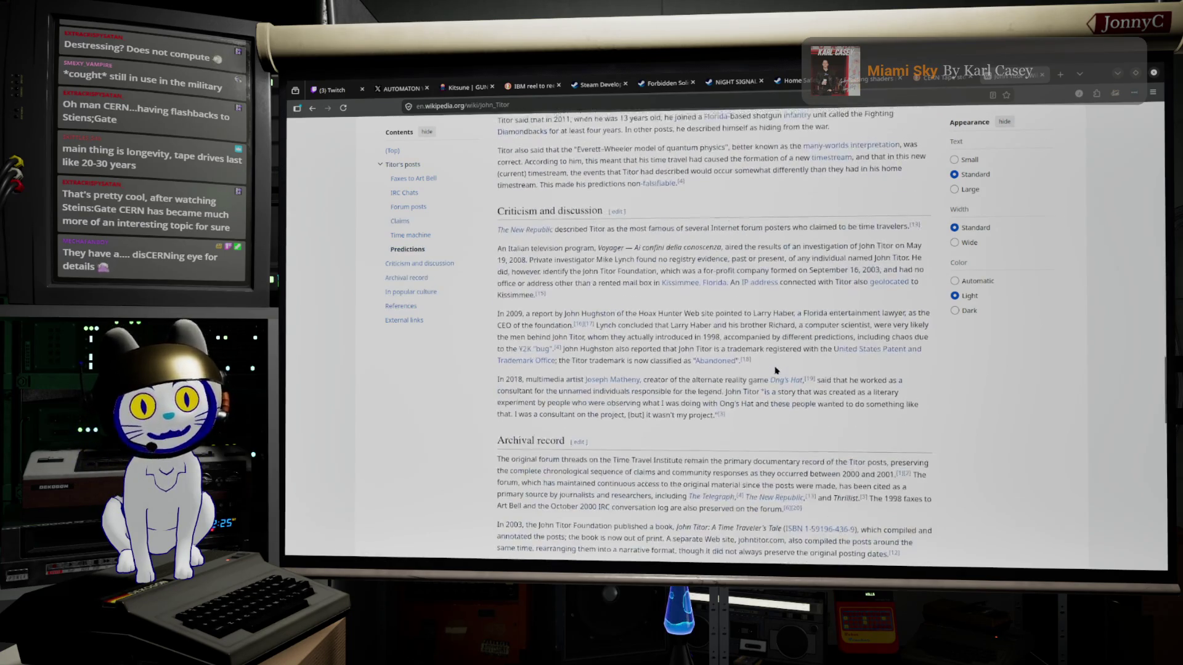
pyautogui.scroll(10, 779, 373)
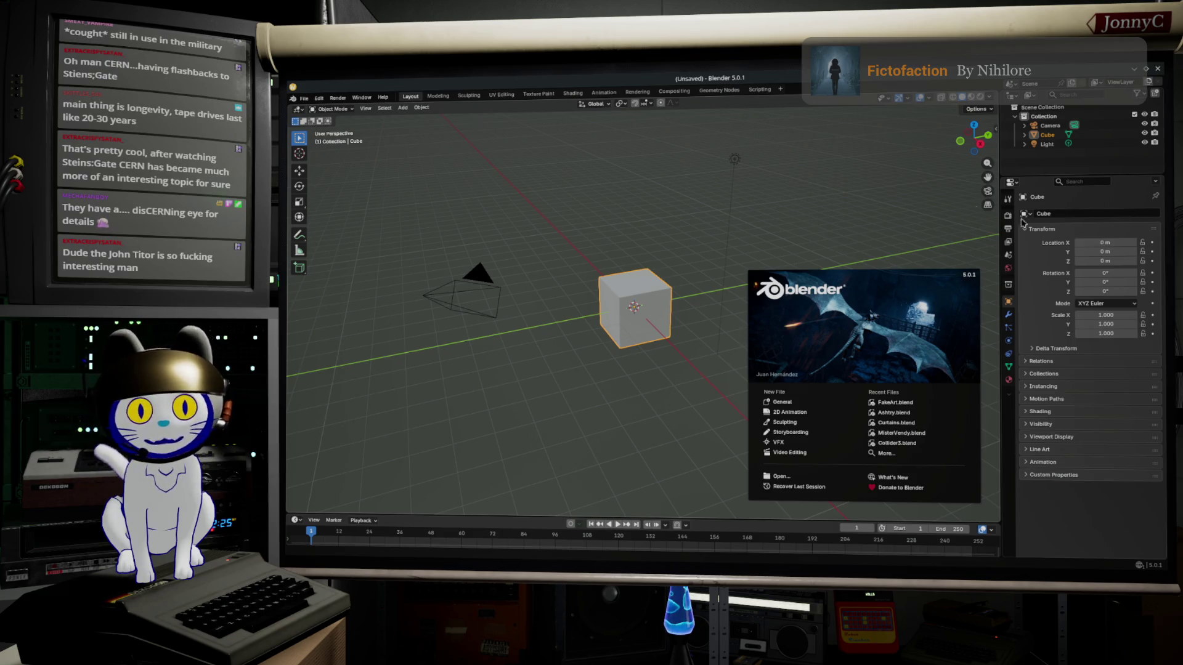
pyautogui.click(893, 332)
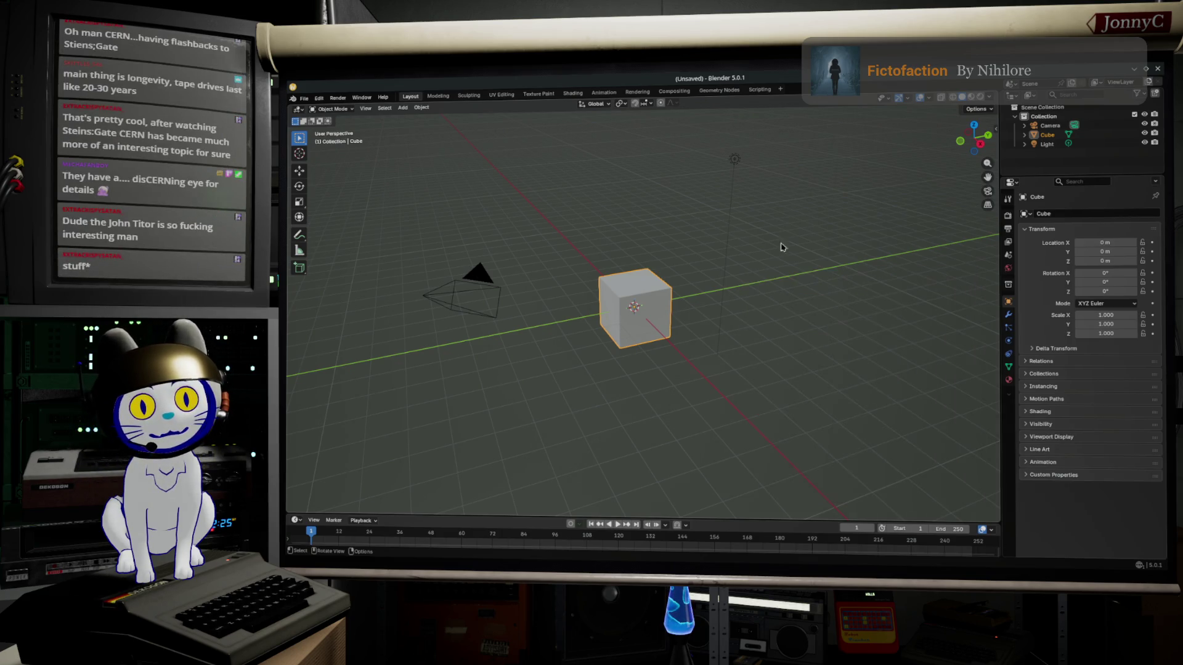
# Look over File > Open Recent without loading anything, then switch to Perforce P4V
pyautogui.click(304, 99)
pyautogui.moveTo(321, 128)
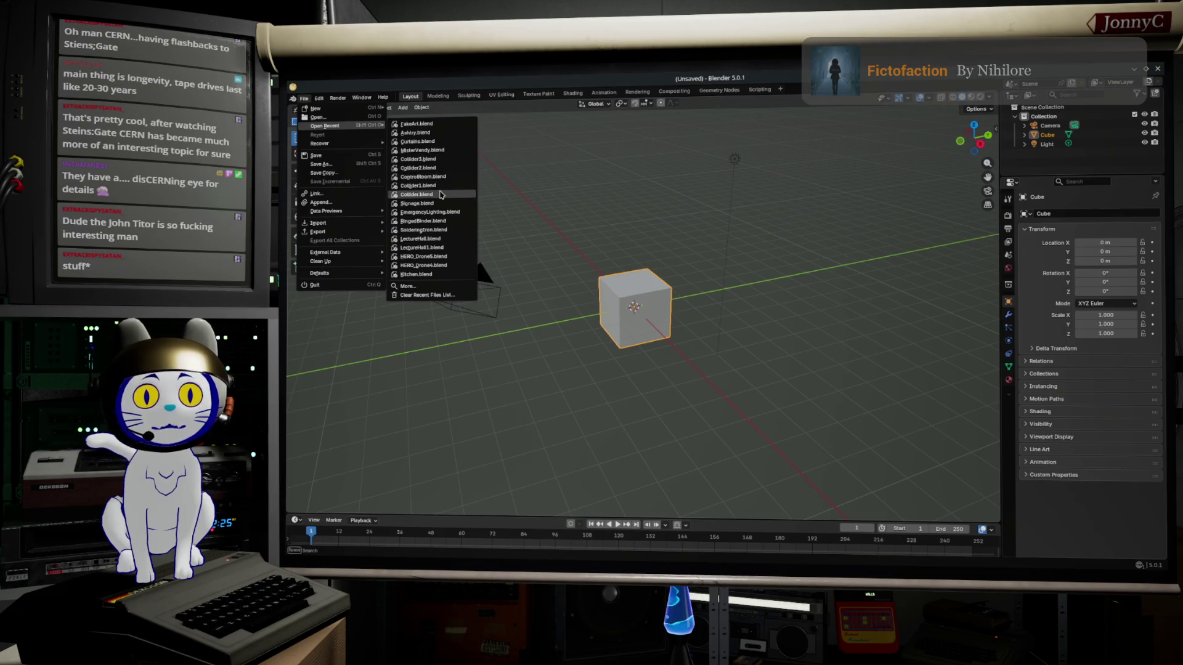
pyautogui.click(383, 97)
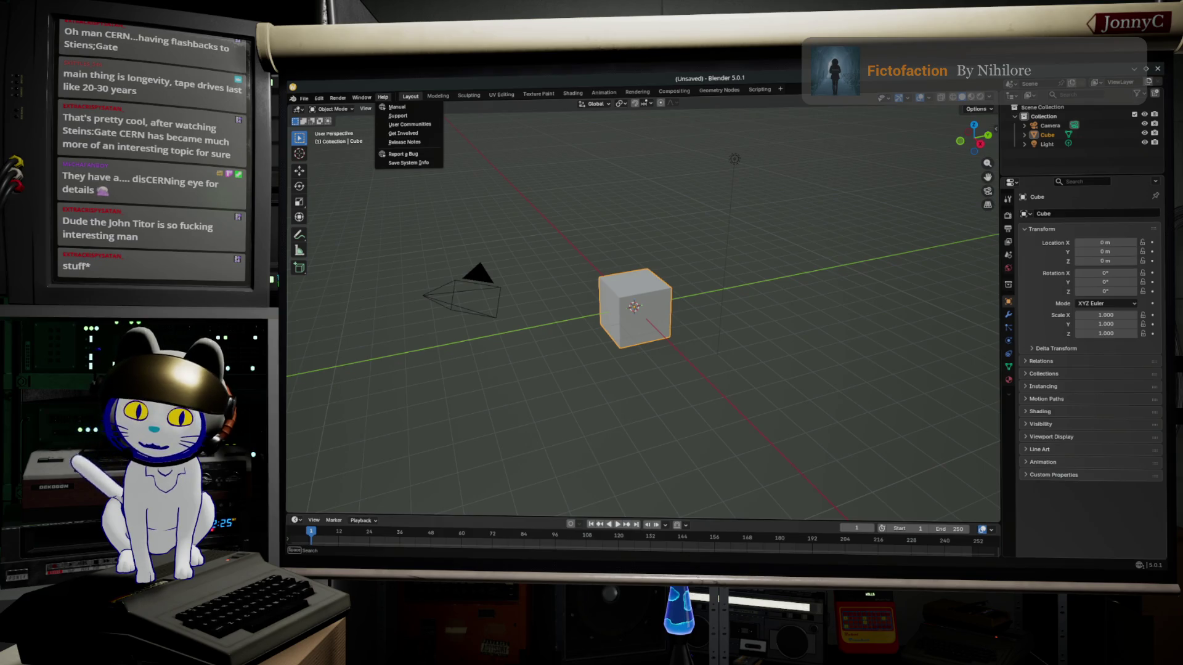
pyautogui.hotkey('alt', 'Tab')
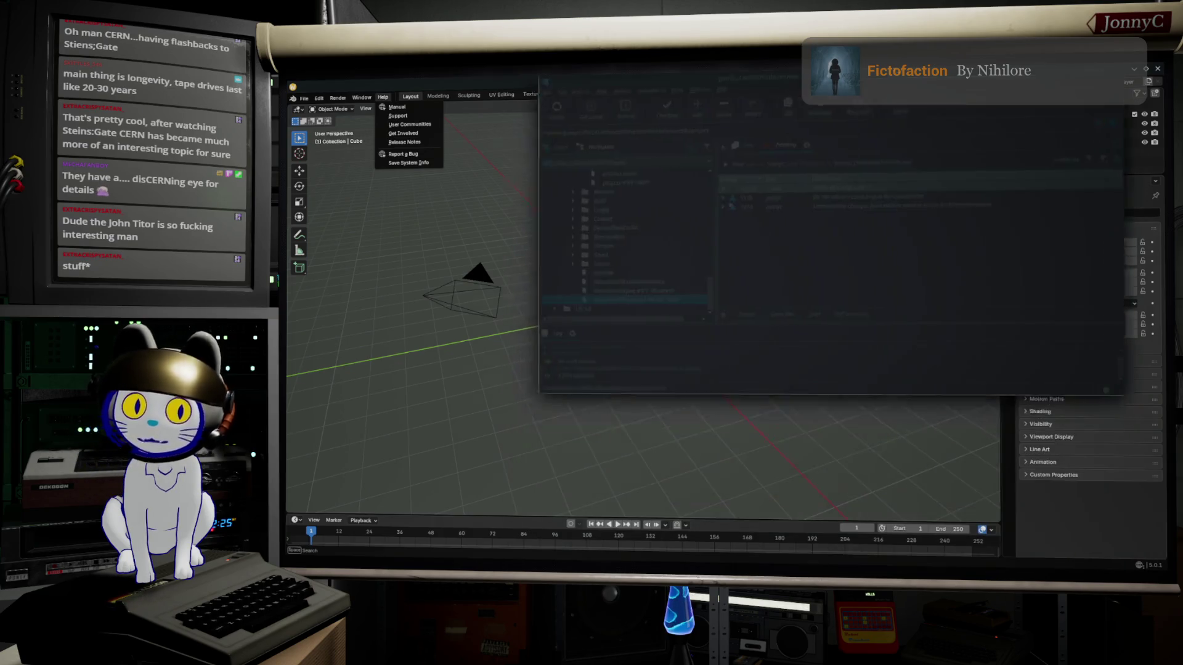
# Check out ServerRoom/Servers.blend into the default changelist in P4V, then minimize P4V
pyautogui.scroll(8, 503, 339)
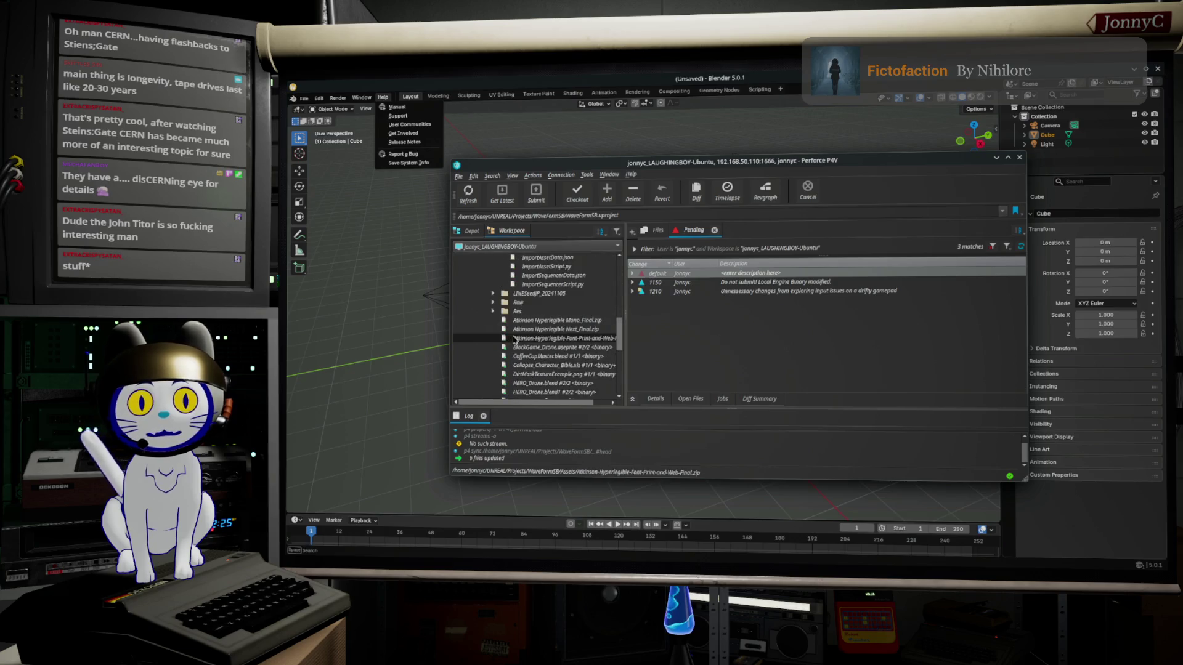
pyautogui.scroll(-4, 529, 336)
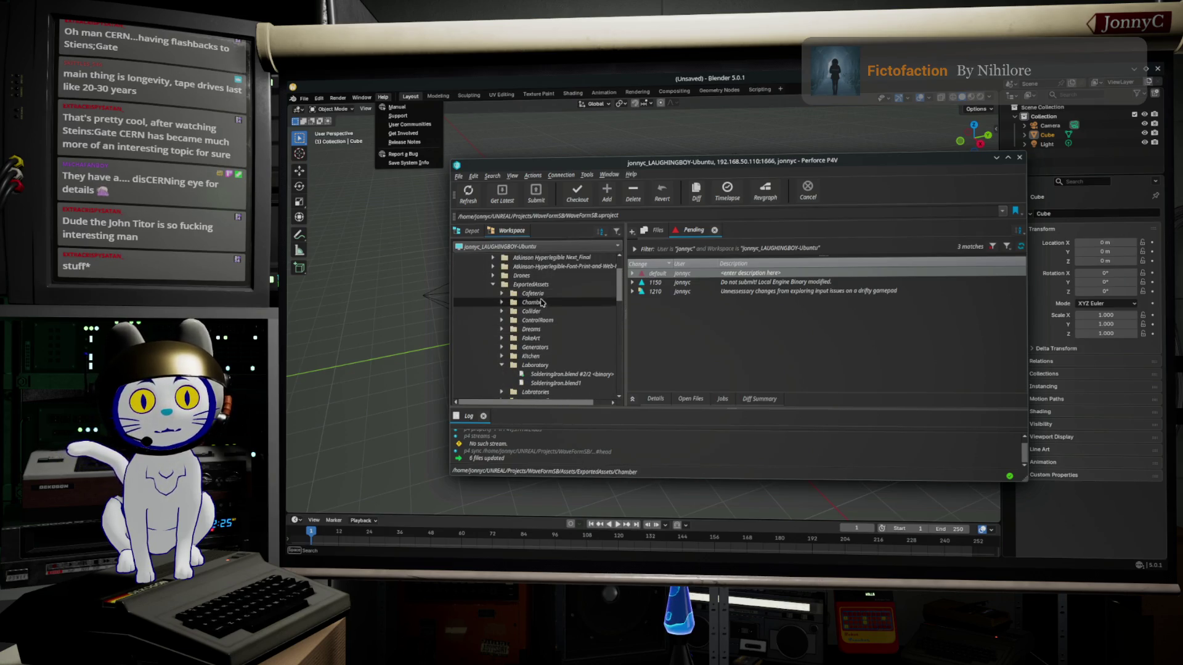
pyautogui.doubleClick(534, 338)
pyautogui.rightClick(545, 350)
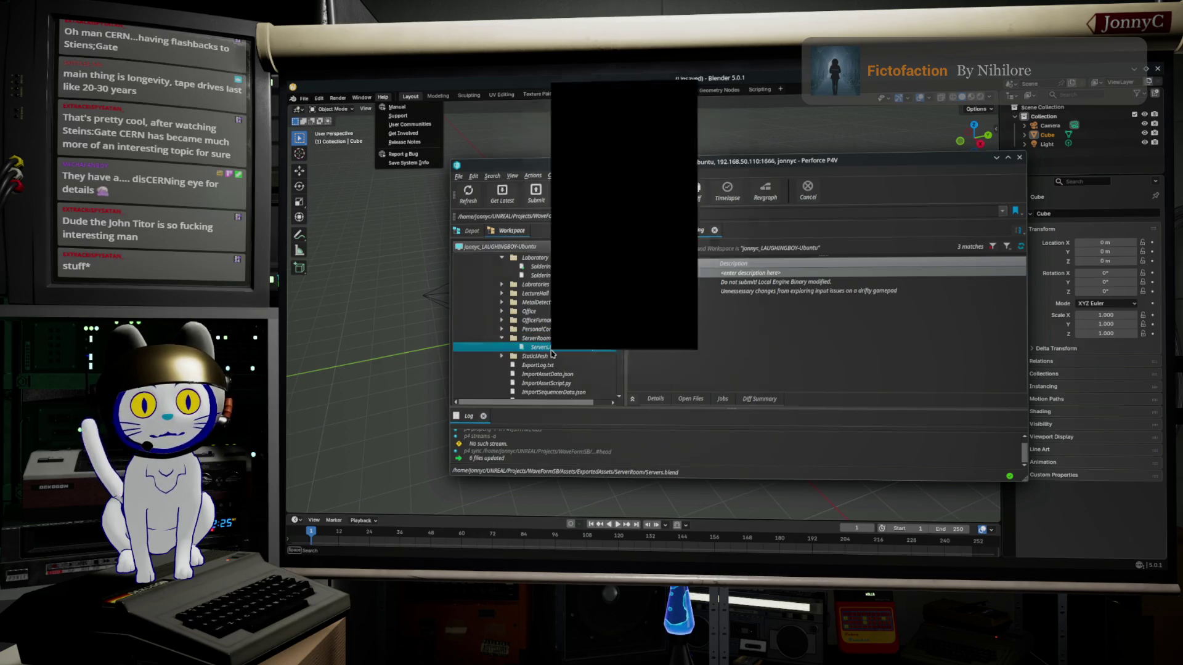
pyautogui.click(623, 138)
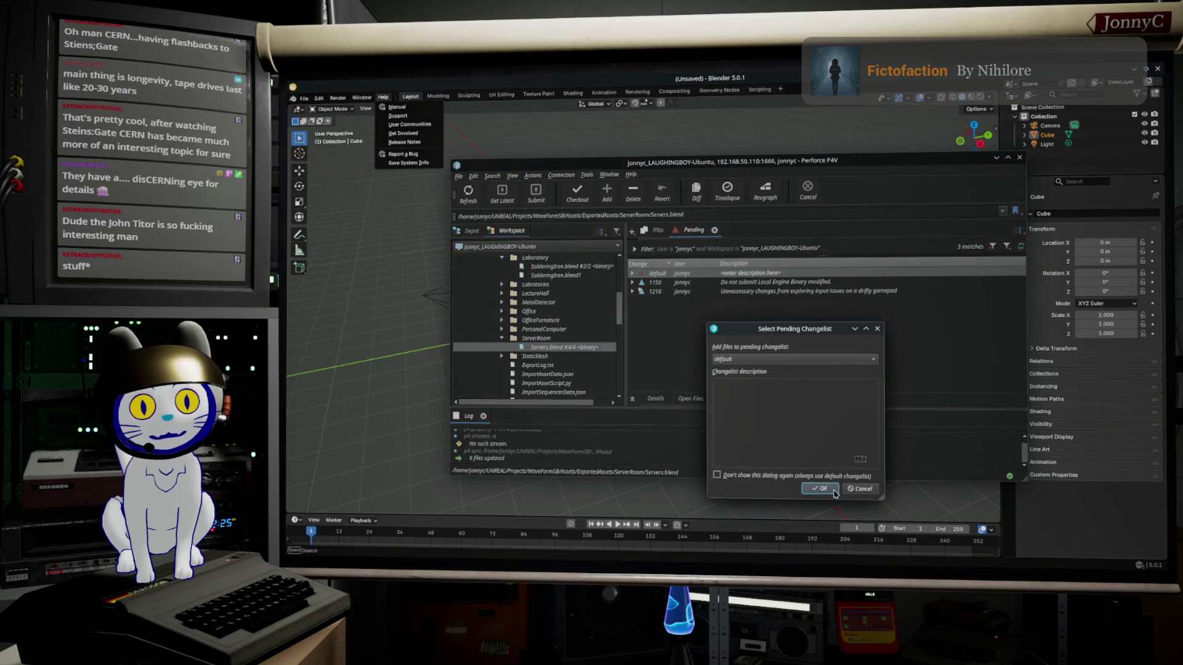
pyautogui.click(831, 489)
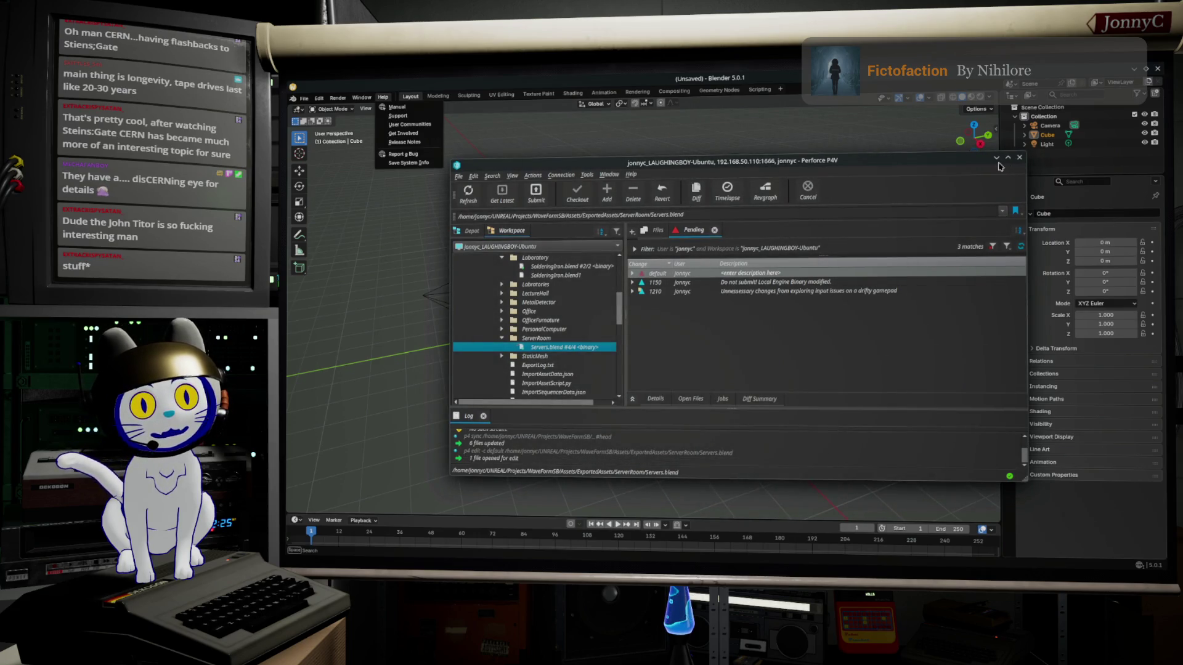
pyautogui.click(1008, 158)
# Open Servers.blend from ExportedAssets > ServerRoom using File > Open
pyautogui.moveTo(362, 97)
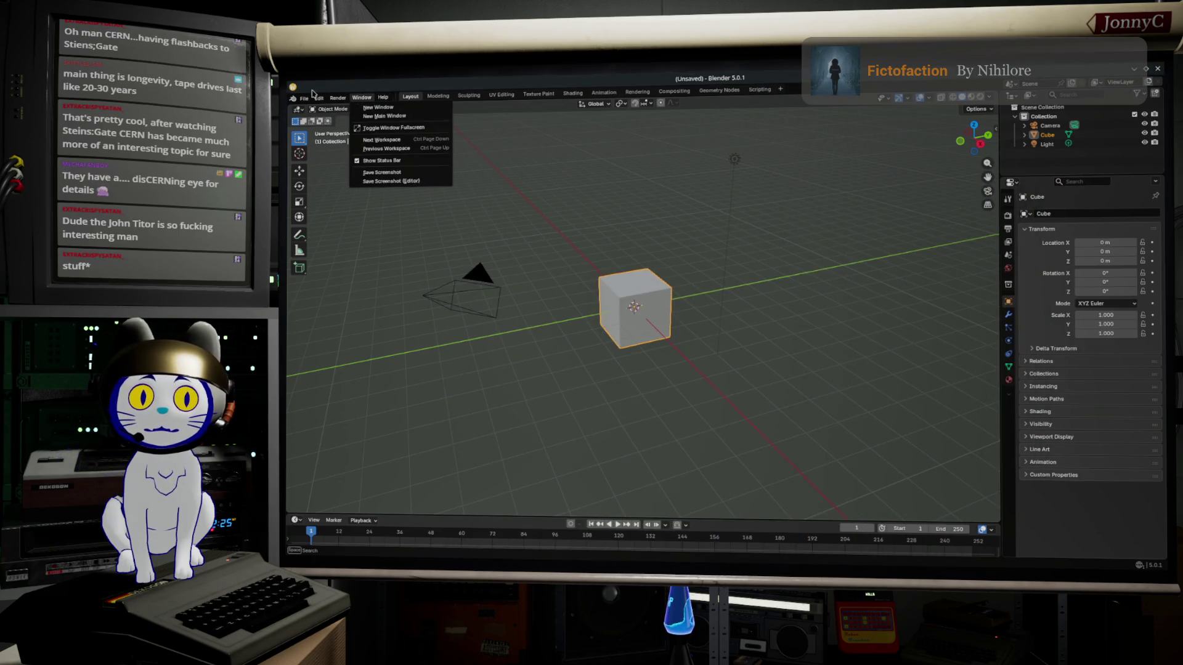
pyautogui.click(303, 99)
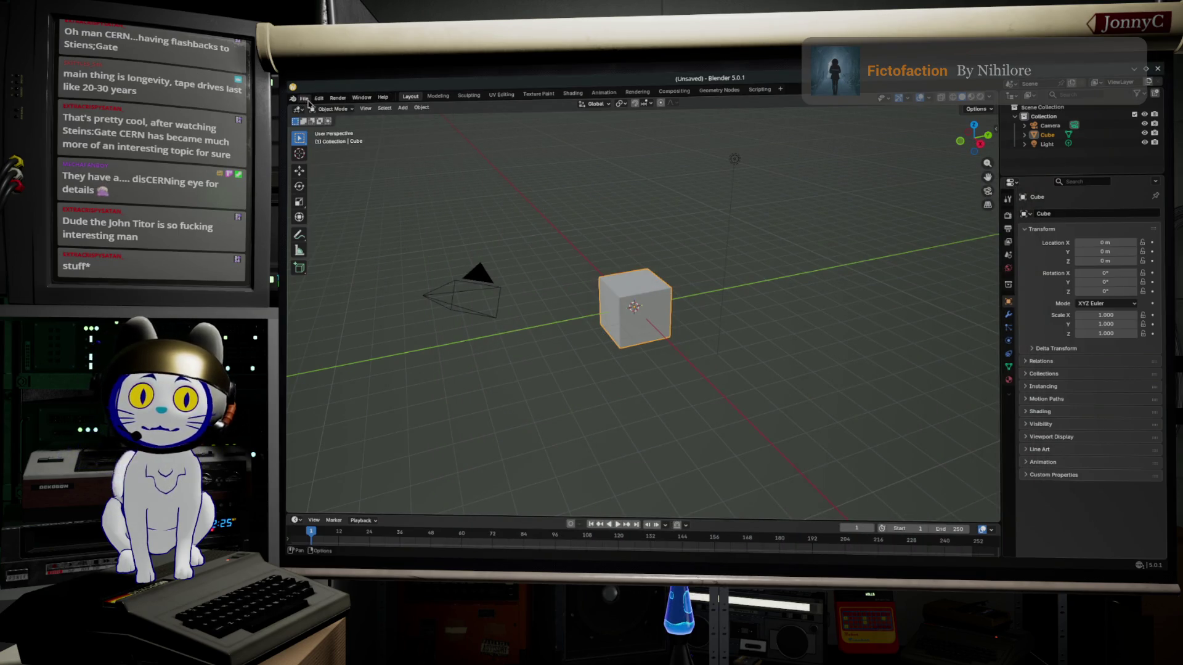
pyautogui.click(304, 99)
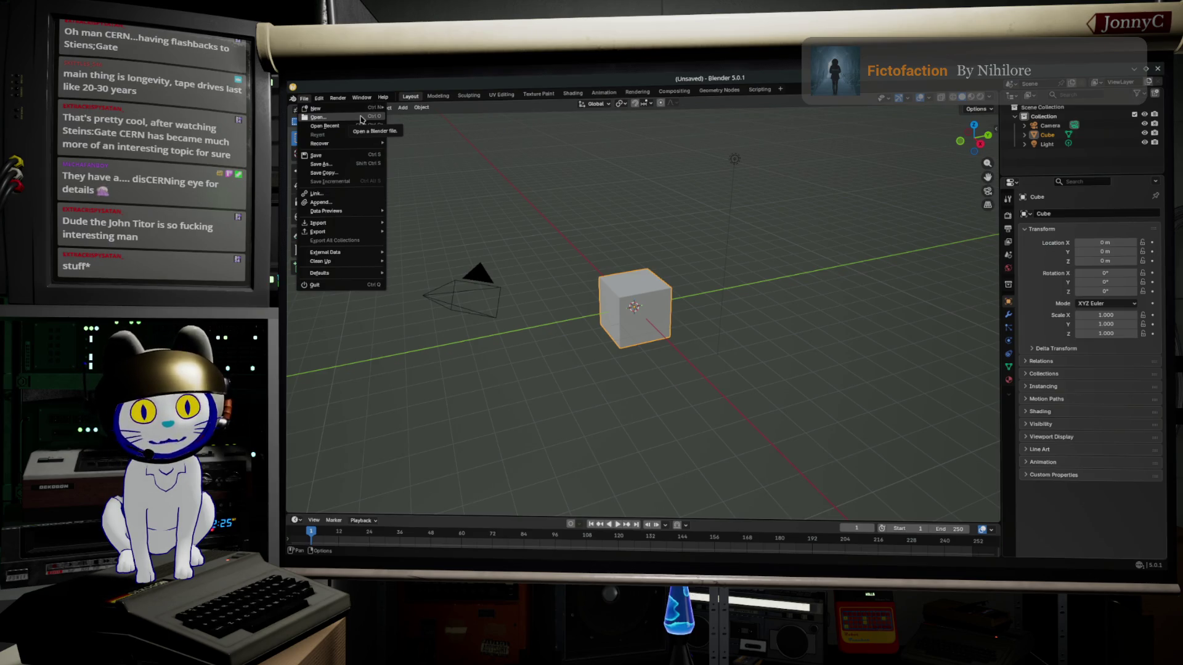
pyautogui.moveTo(362, 128)
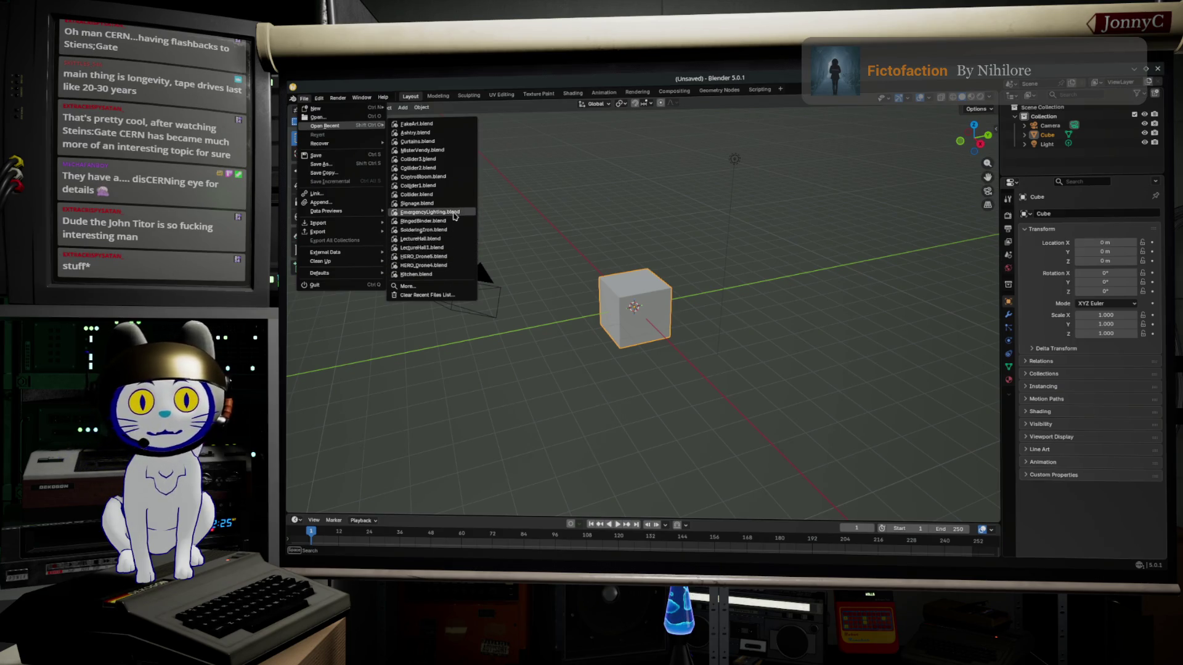
pyautogui.click(355, 117)
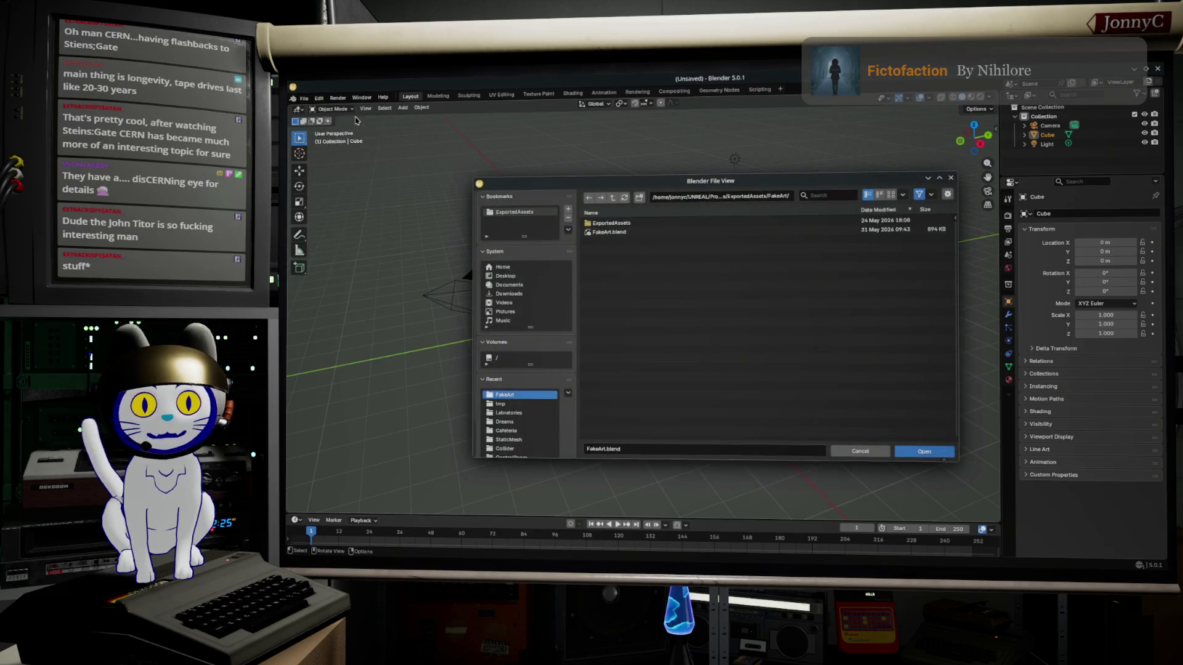
pyautogui.click(613, 197)
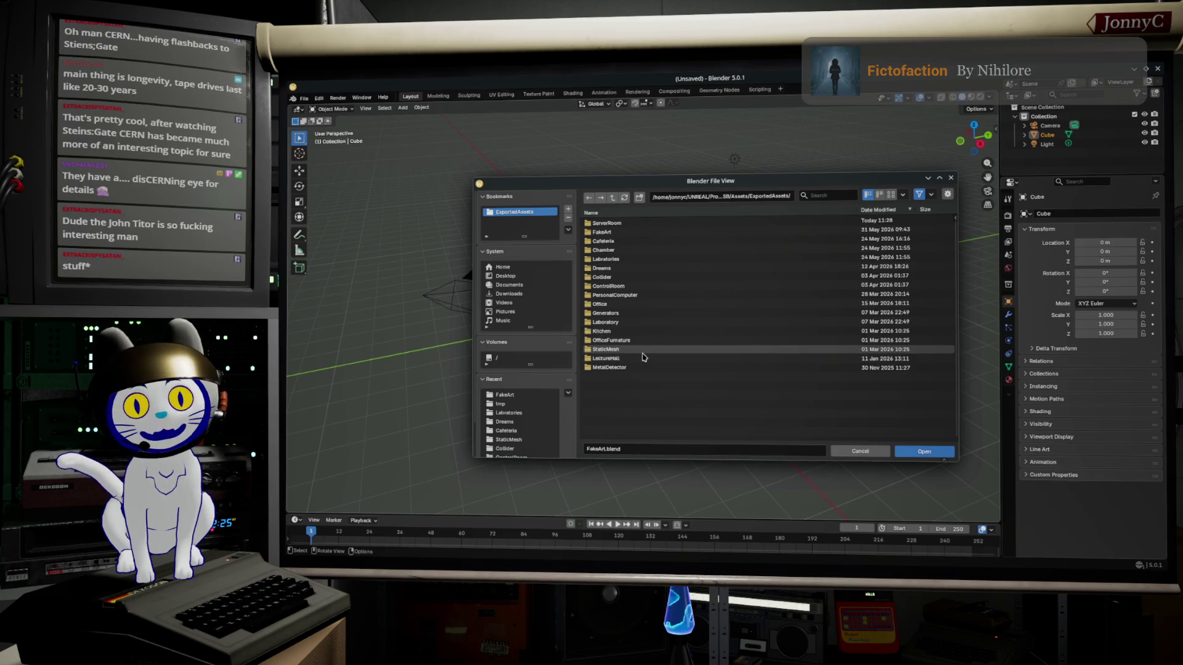
pyautogui.click(632, 225)
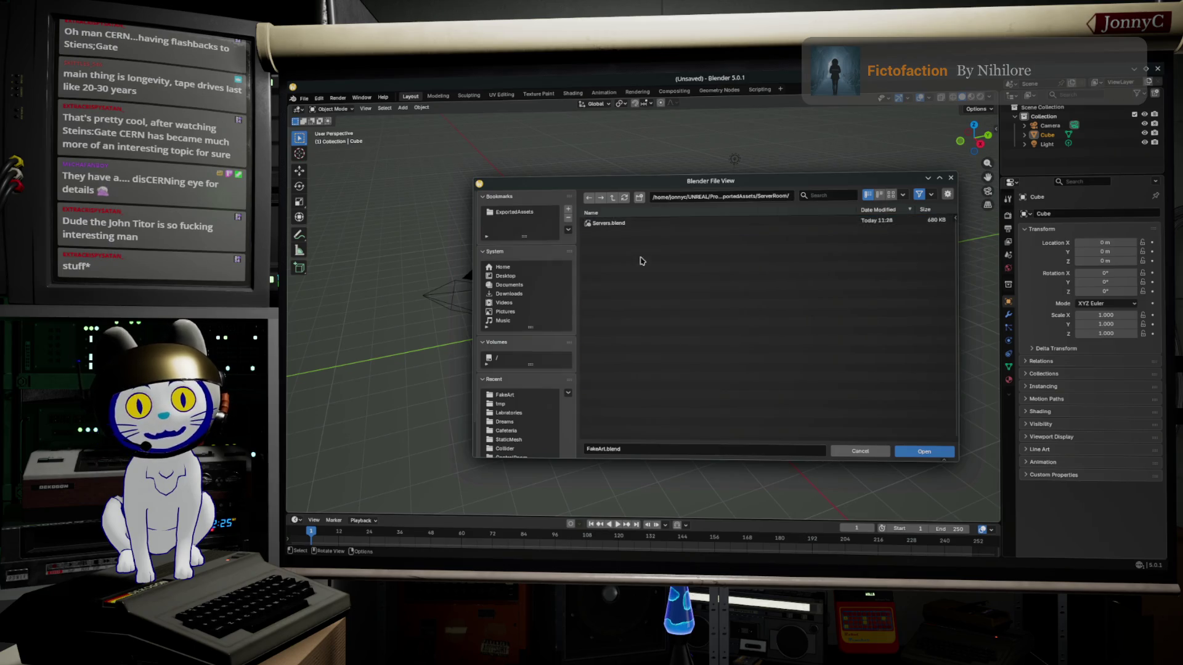
pyautogui.doubleClick(627, 223)
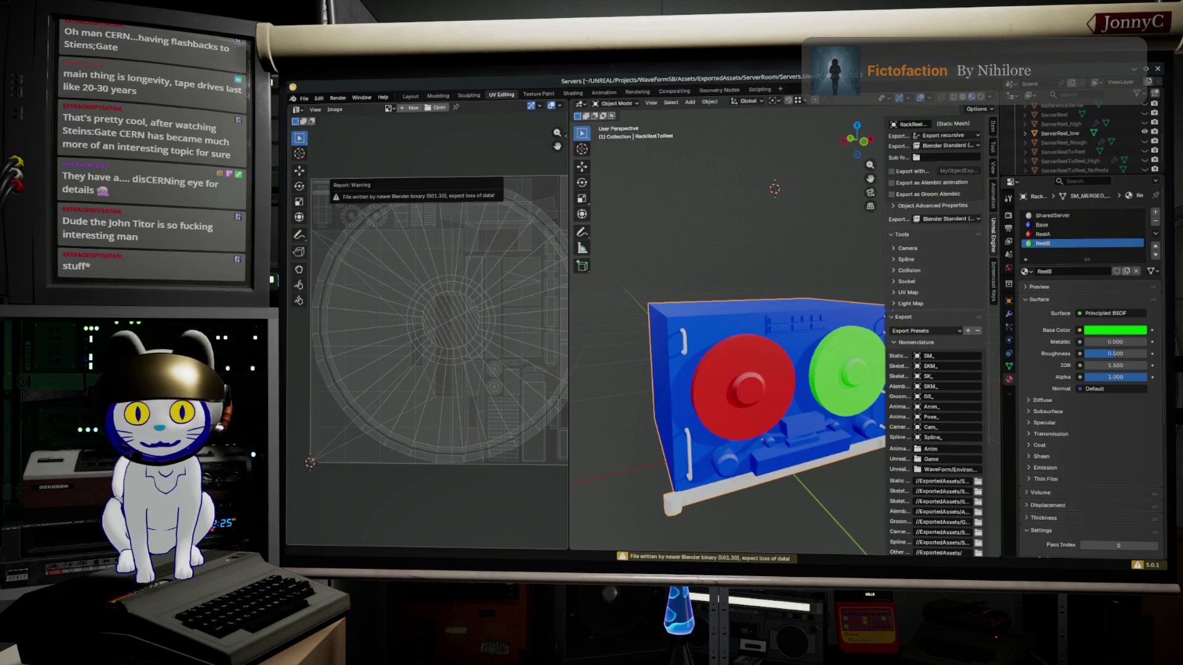
# Alt-Tab to the browser, back to Blender, then to the YouTube 'scp anime' results
pyautogui.hotkey('alt', 'Tab')
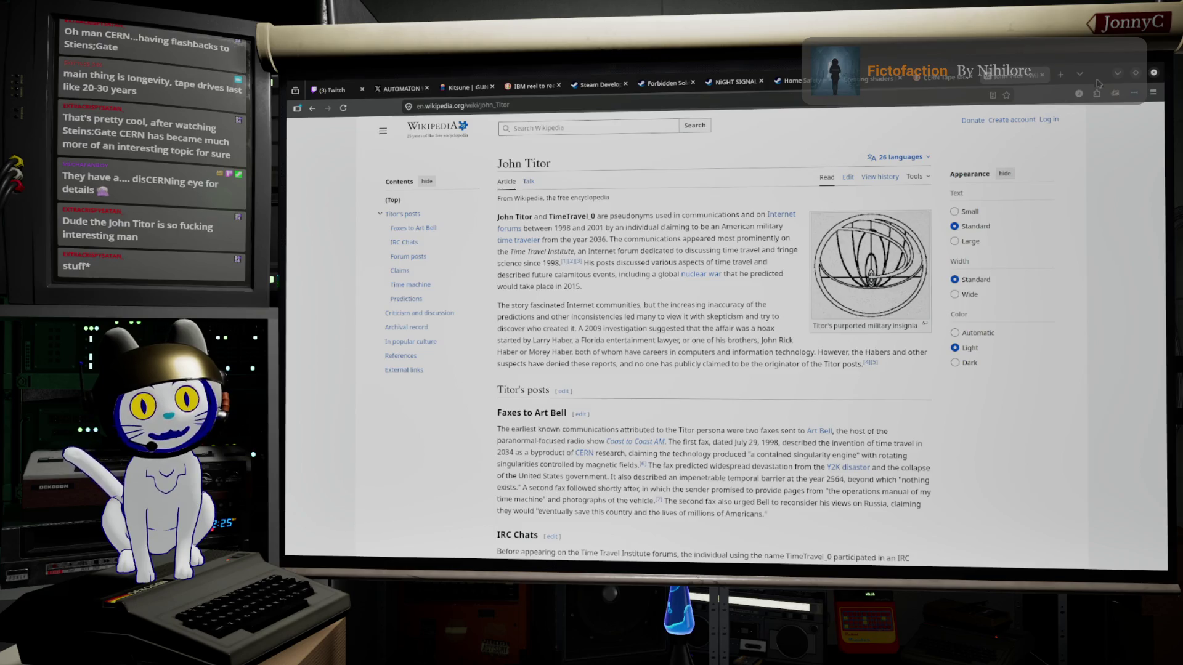
pyautogui.hotkey('alt', 'Tab')
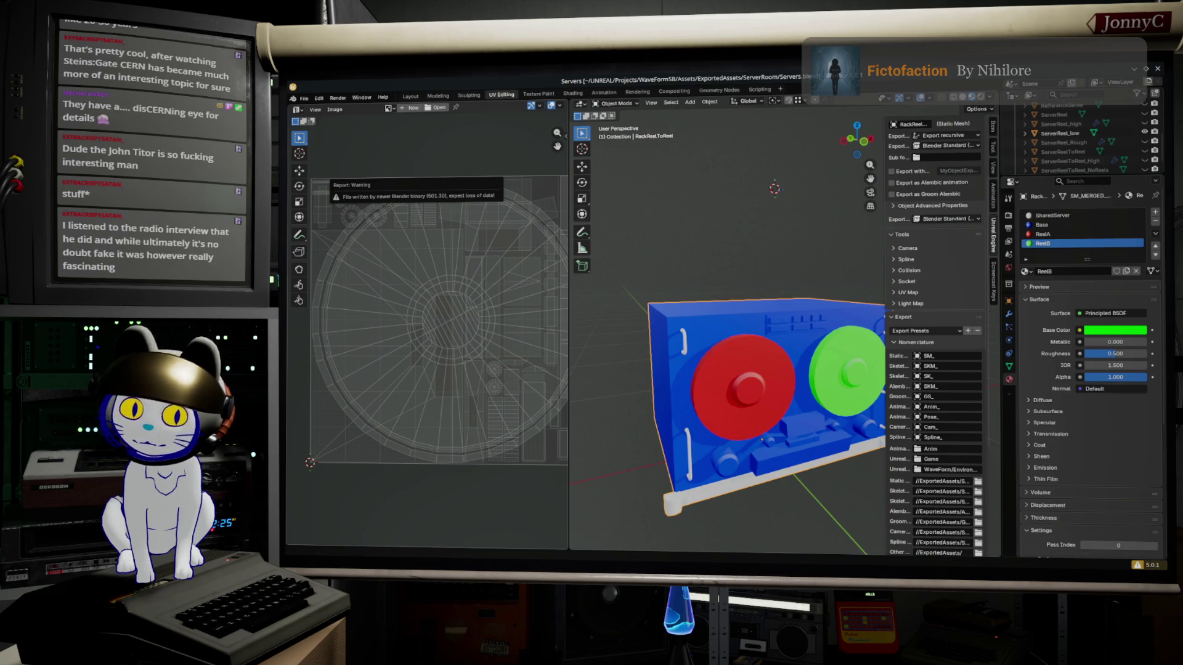
pyautogui.hotkey('alt', 'Tab')
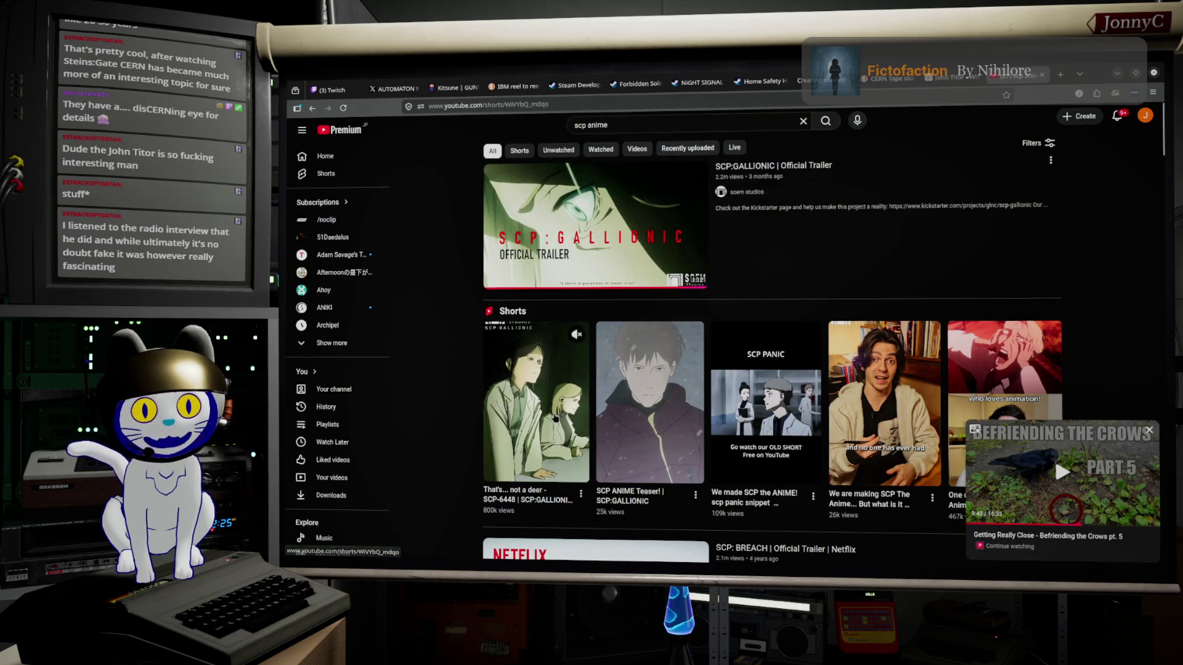
# Play and pause the first SCP short, then close its tab and return to Blender
pyautogui.click(547, 421)
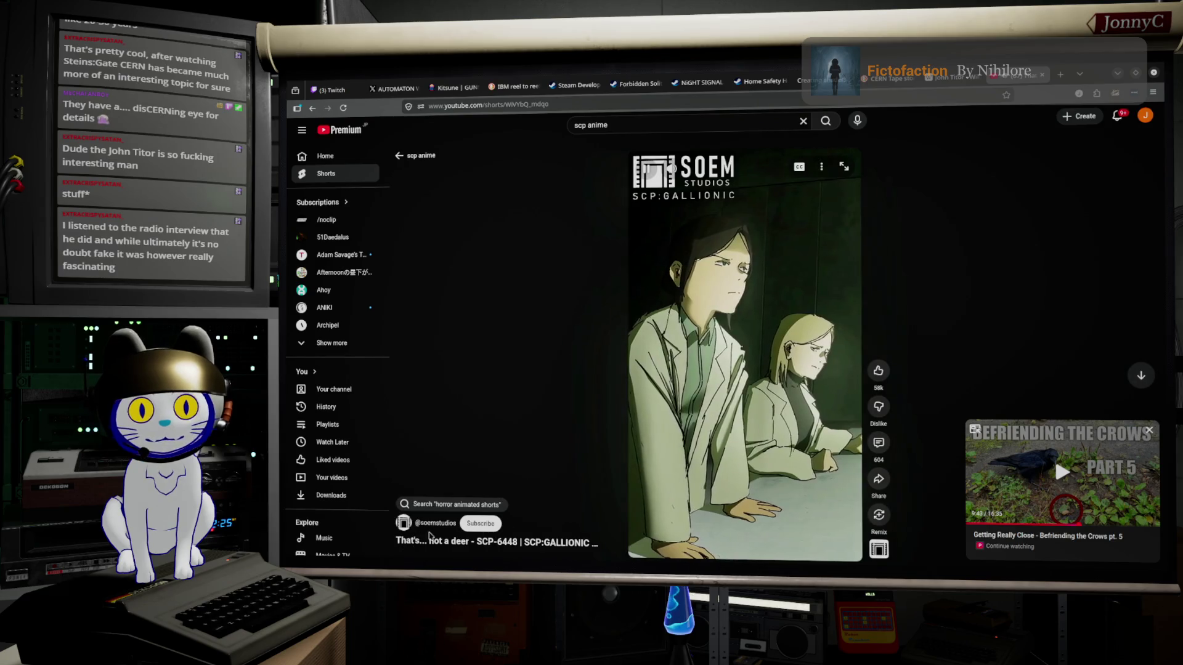
pyautogui.click(809, 247)
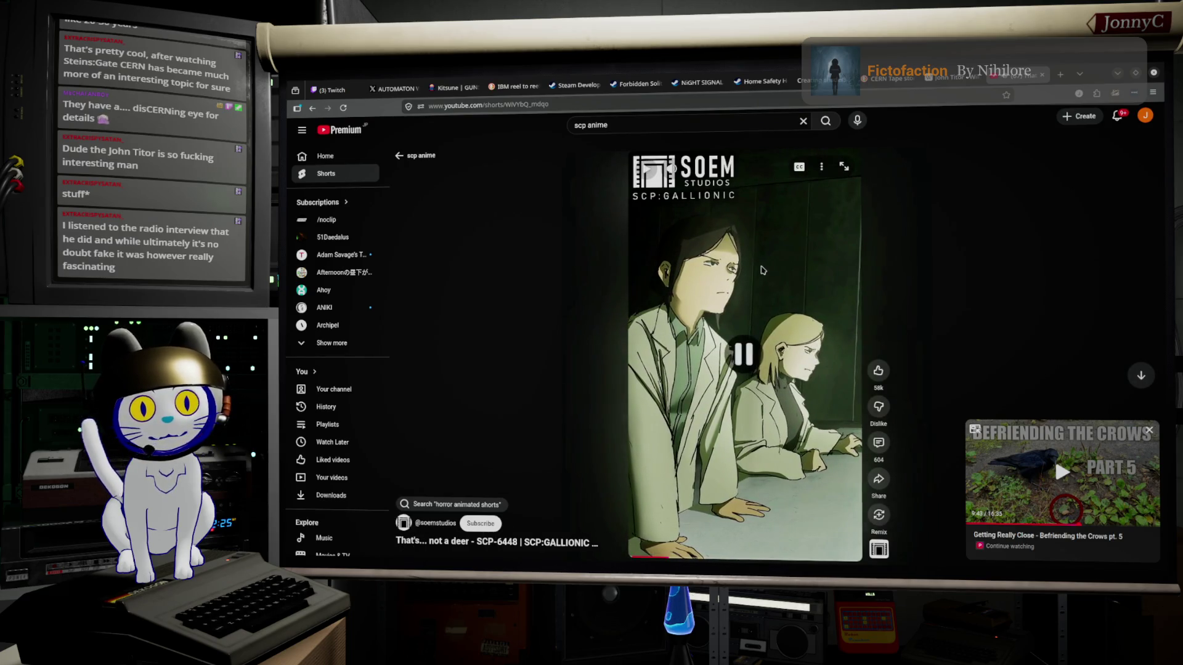
pyautogui.scroll(-1, 788, 320)
pyautogui.scroll(1, 683, 385)
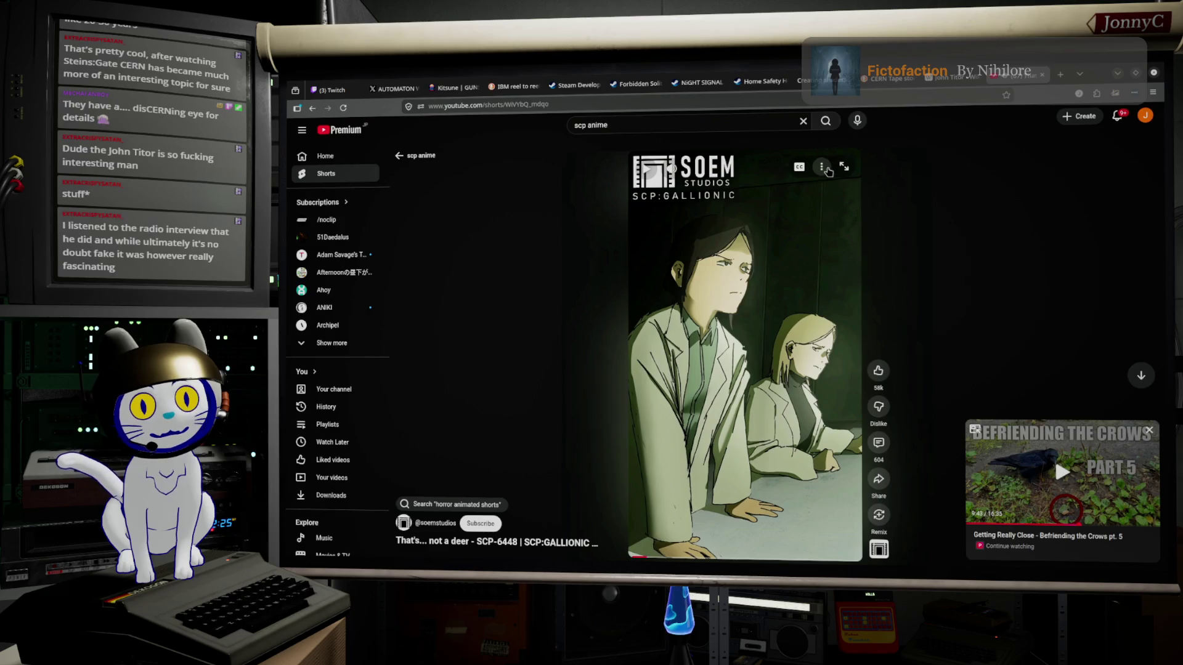
pyautogui.click(823, 168)
pyautogui.click(822, 167)
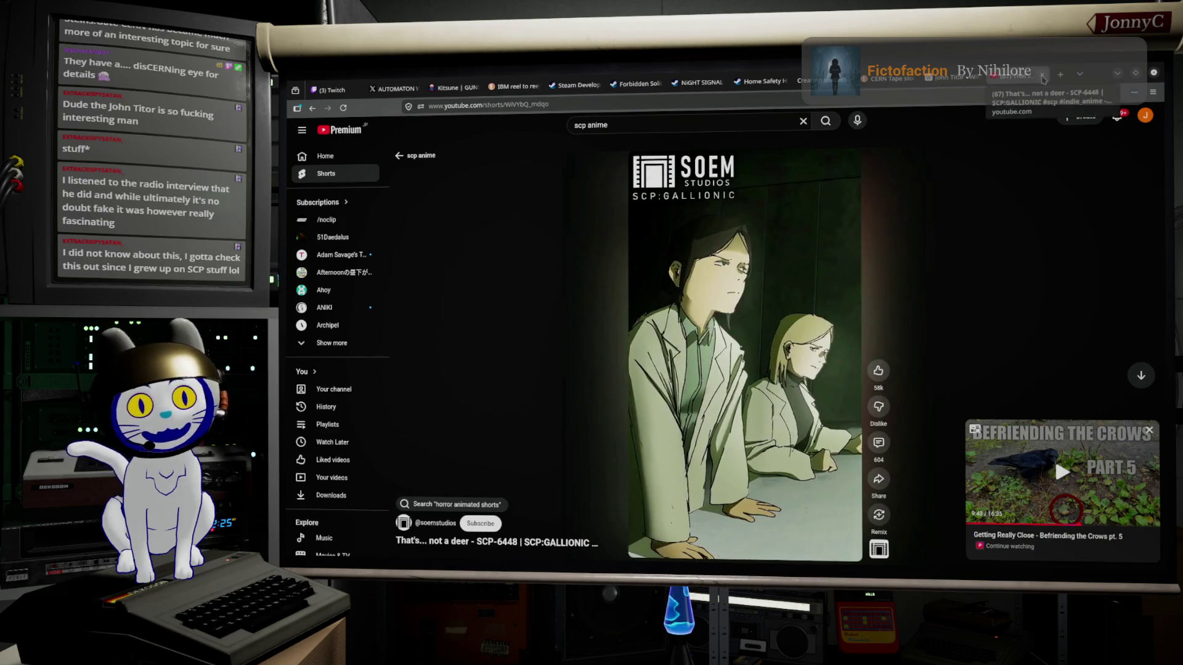
pyautogui.click(1042, 75)
pyautogui.hotkey('alt', 'Tab')
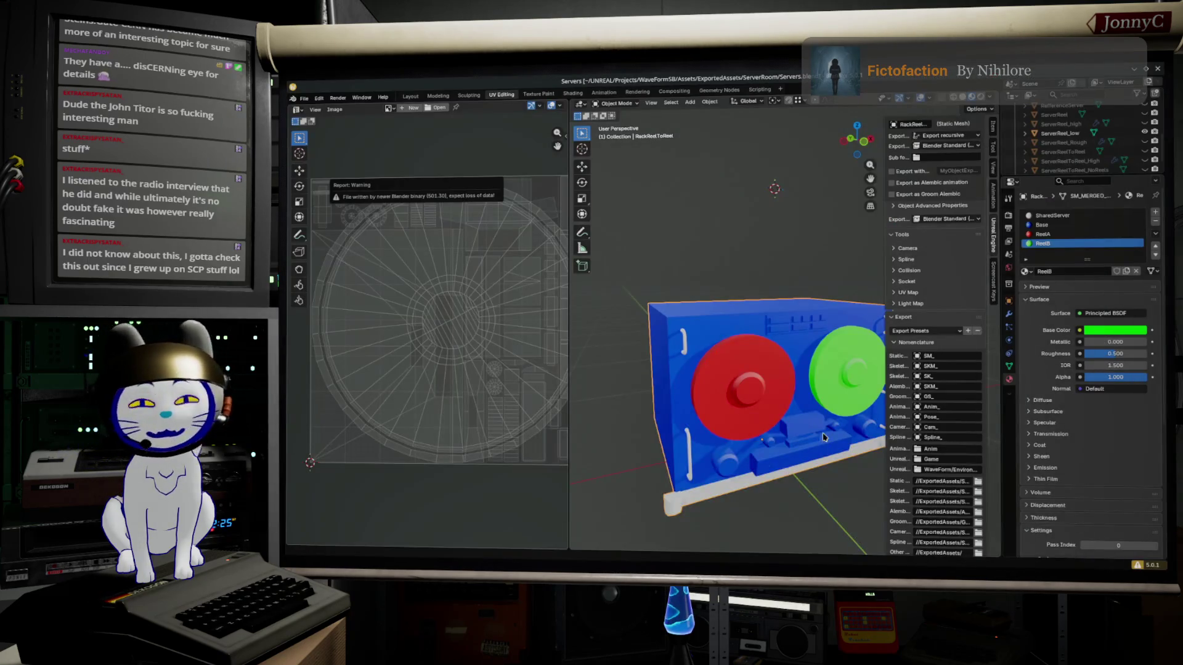
# Select the loose lower reel disc ServerReel_low and copy it with Ctrl+C
pyautogui.rightClick(784, 325)
pyautogui.moveTo(772, 277)
pyautogui.mouseDown()
pyautogui.moveTo(792, 290)
pyautogui.moveTo(742, 277)
pyautogui.mouseUp()
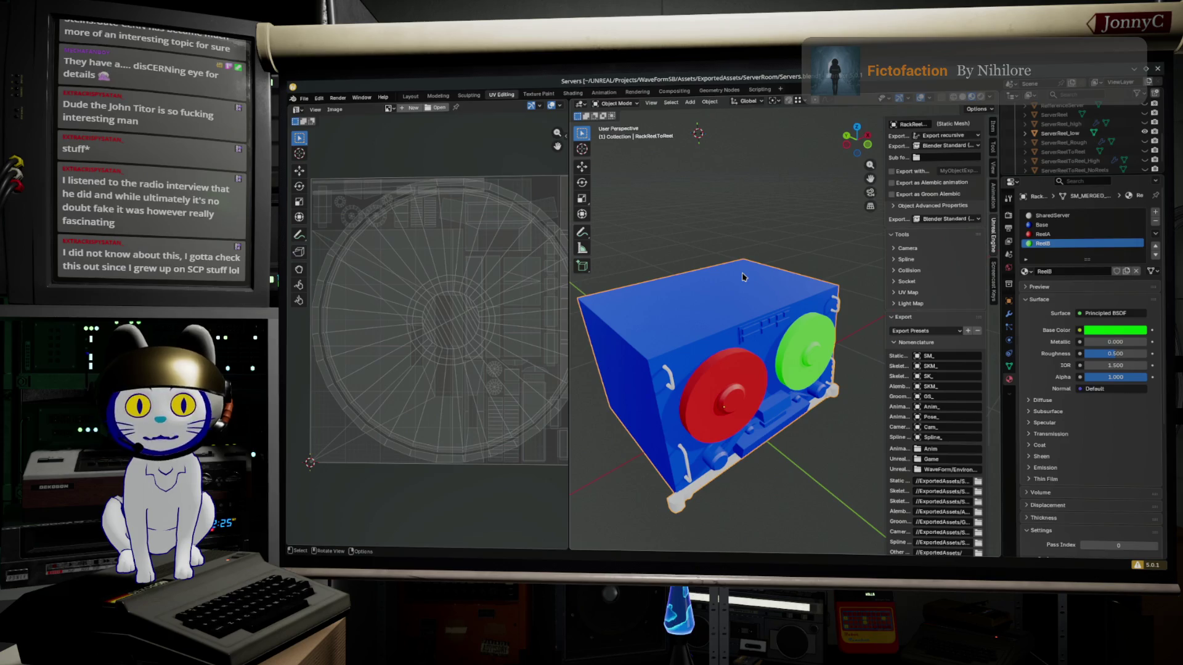
pyautogui.moveTo(729, 279)
pyautogui.mouseDown()
pyautogui.moveTo(707, 353)
pyautogui.moveTo(736, 435)
pyautogui.mouseUp()
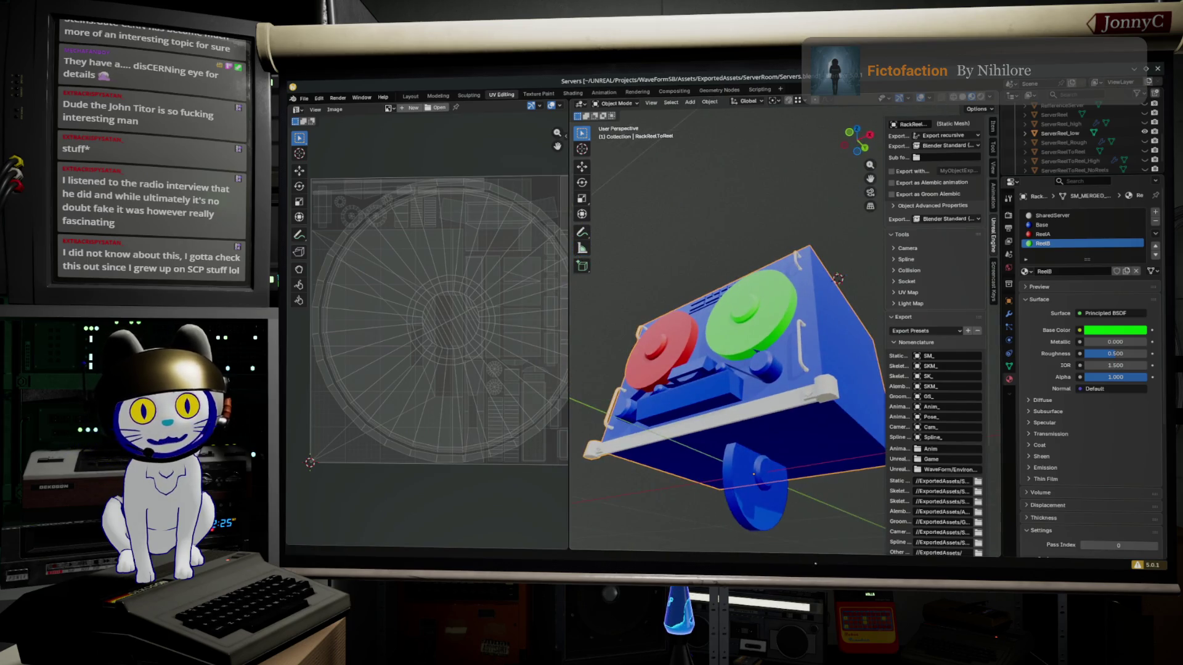
pyautogui.click(744, 512)
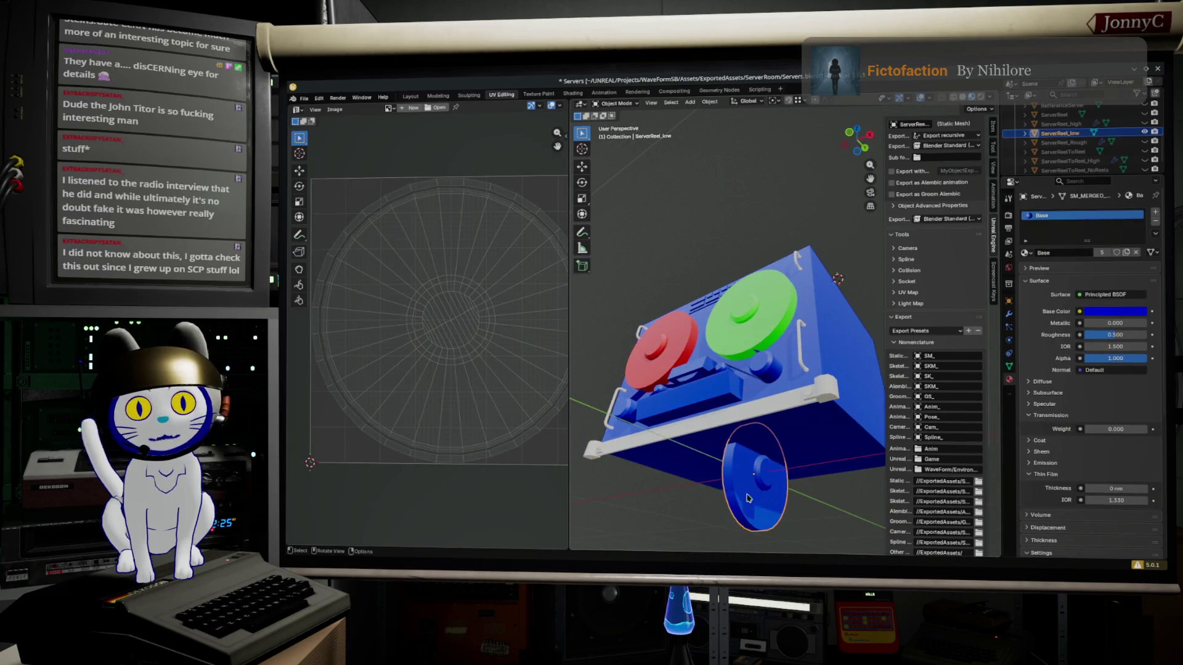
pyautogui.moveTo(814, 316)
pyautogui.mouseDown()
pyautogui.moveTo(806, 356)
pyautogui.moveTo(790, 356)
pyautogui.mouseUp()
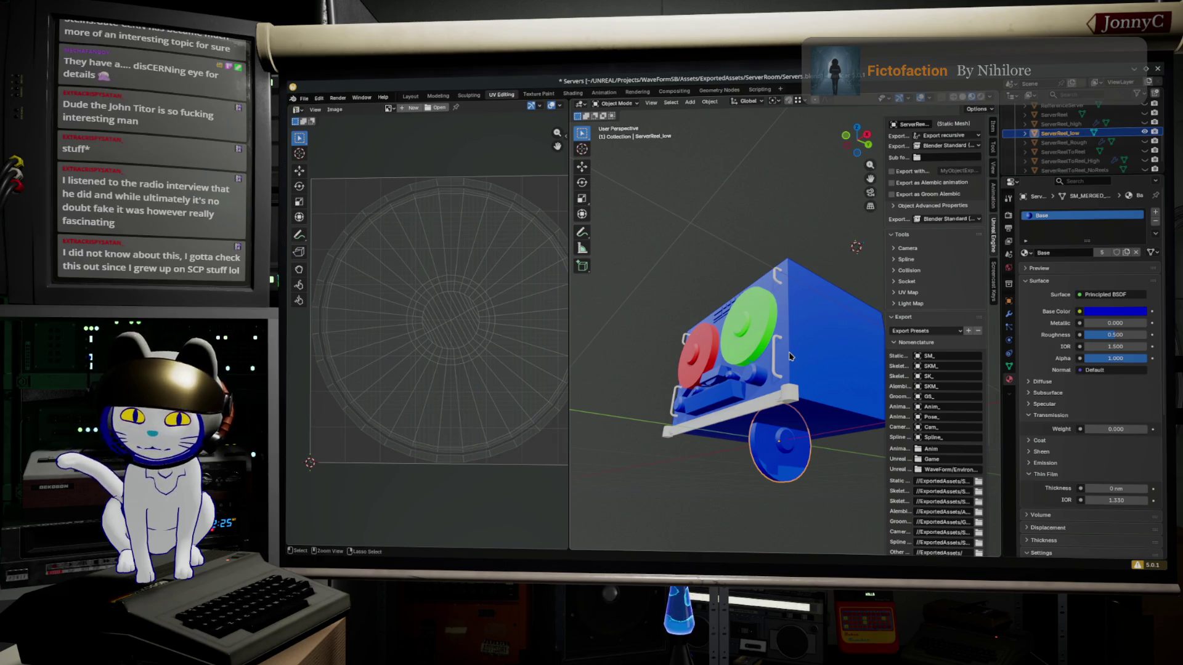
pyautogui.hotkey('ctrl', 'c')
pyautogui.click(1009, 84)
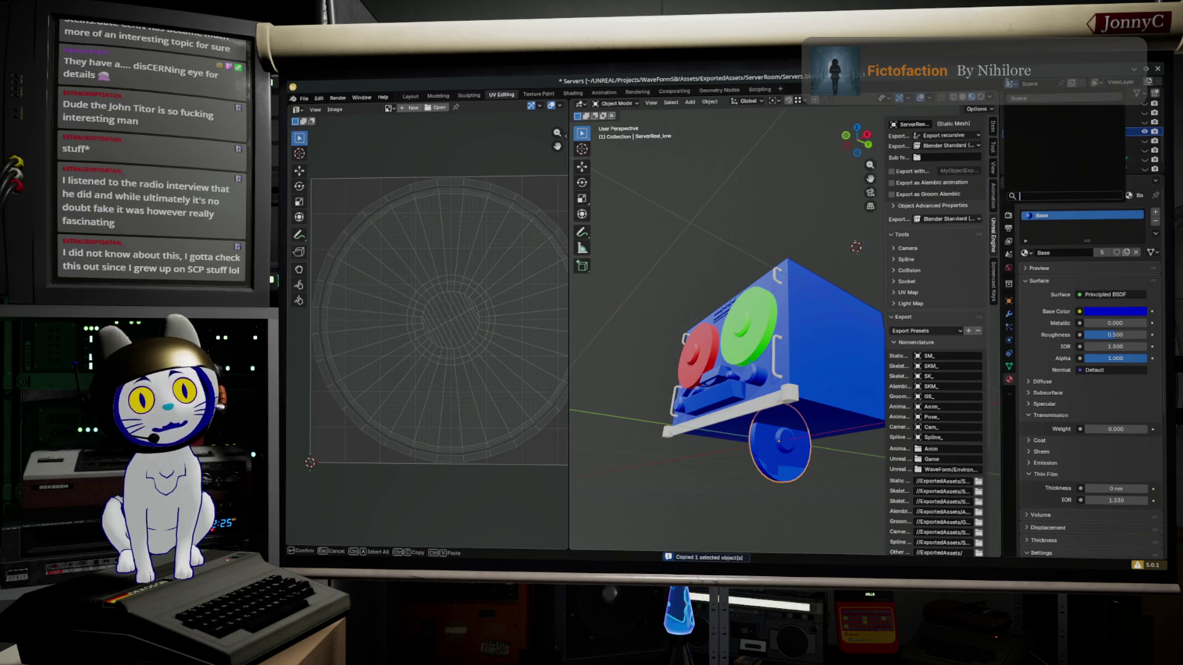
pyautogui.click(1078, 85)
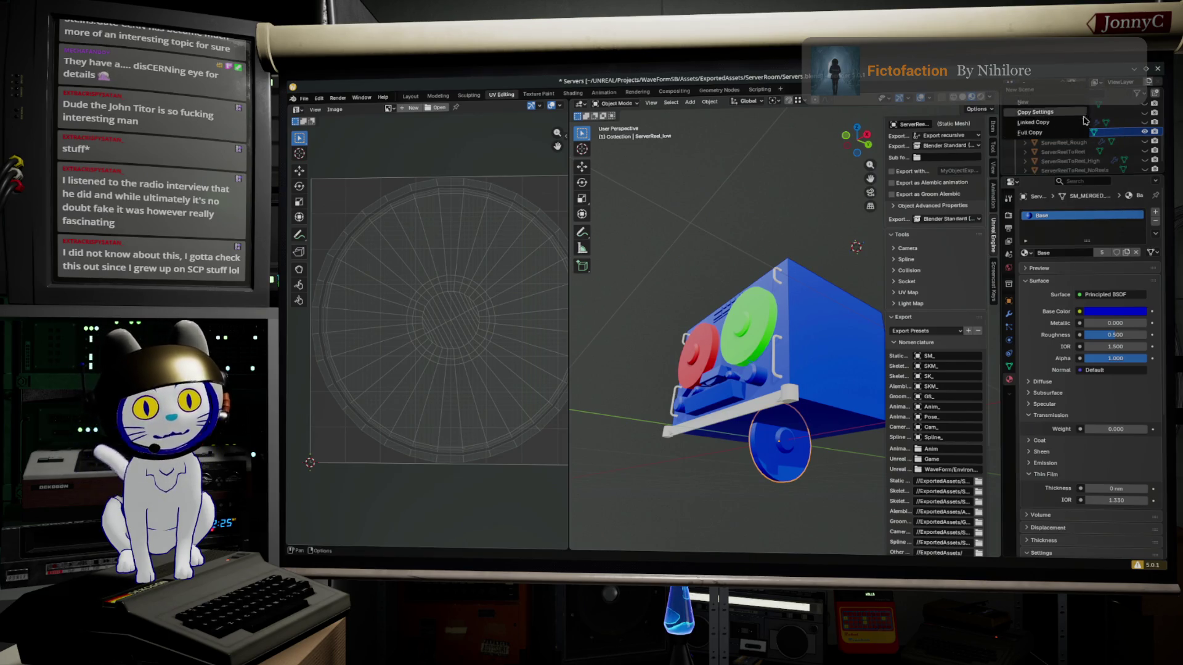
# Create new scene Scene.001, paste the reel disc into it, and rename it ServerReel_Sealed
pyautogui.click(1055, 112)
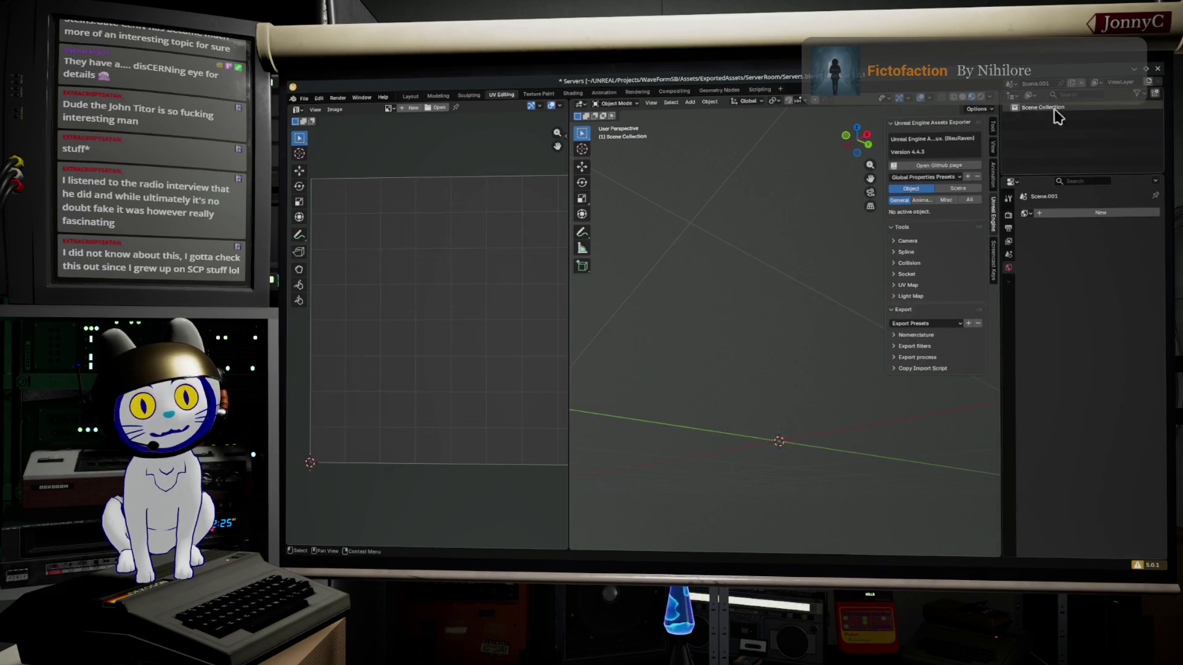
pyautogui.hotkey('ctrl', 'v')
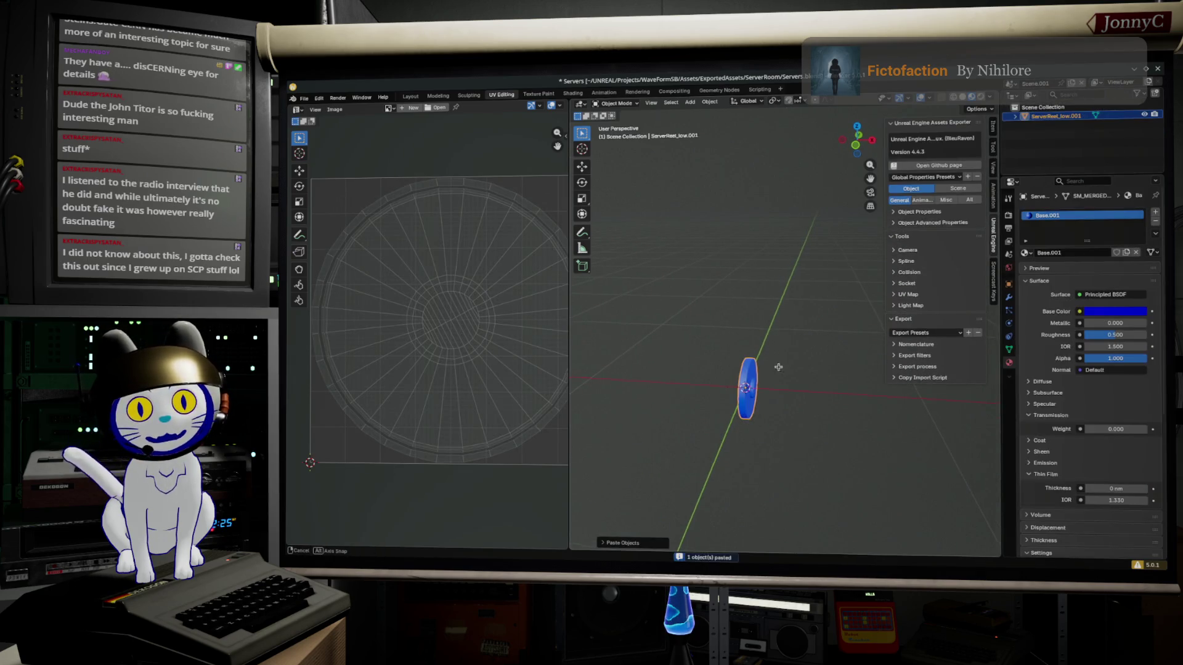
pyautogui.doubleClick(1054, 116)
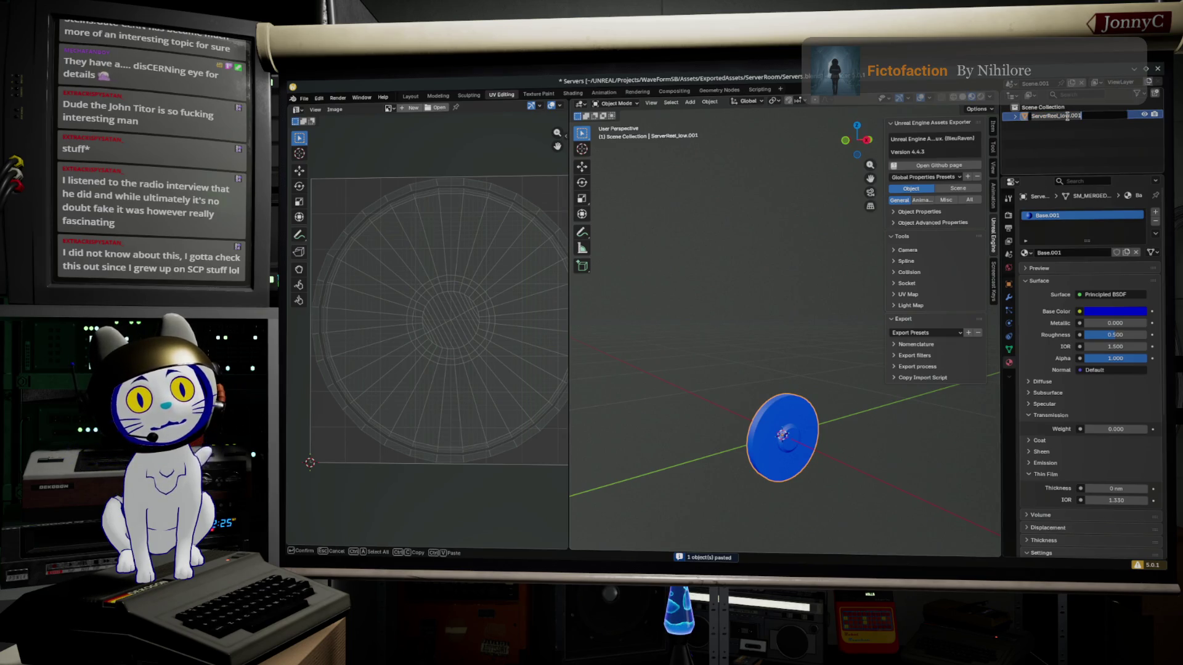
pyautogui.press('End')
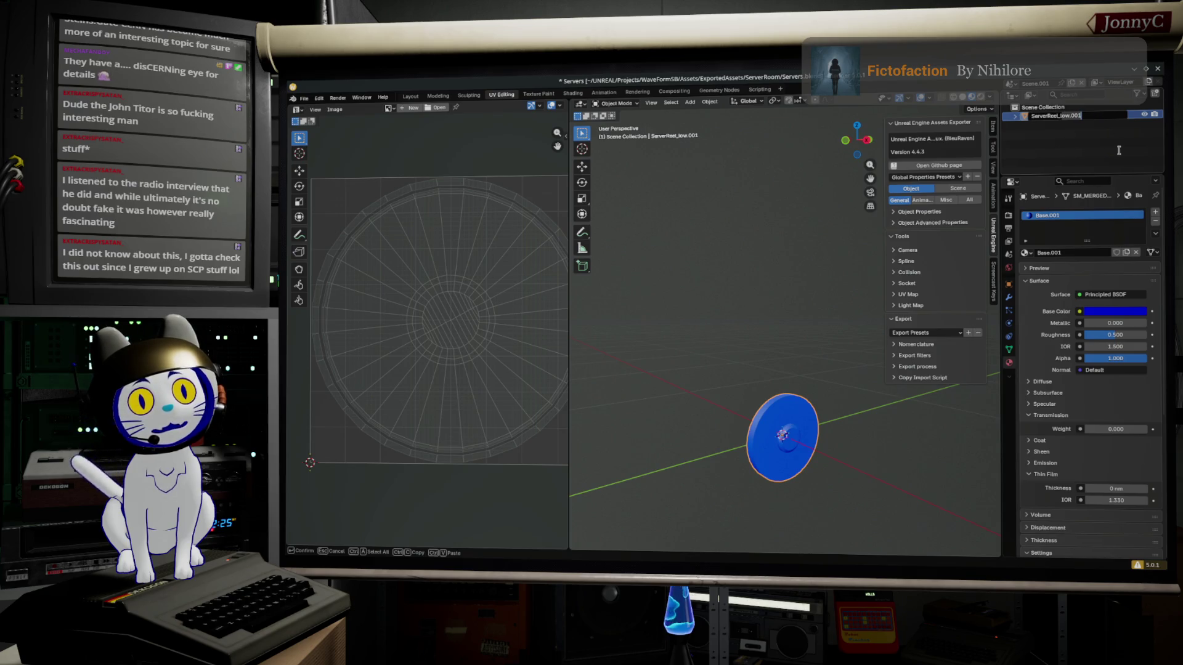
pyautogui.press('BackSpace')
pyautogui.press('BackSpace')
pyautogui.press('BackSpace')
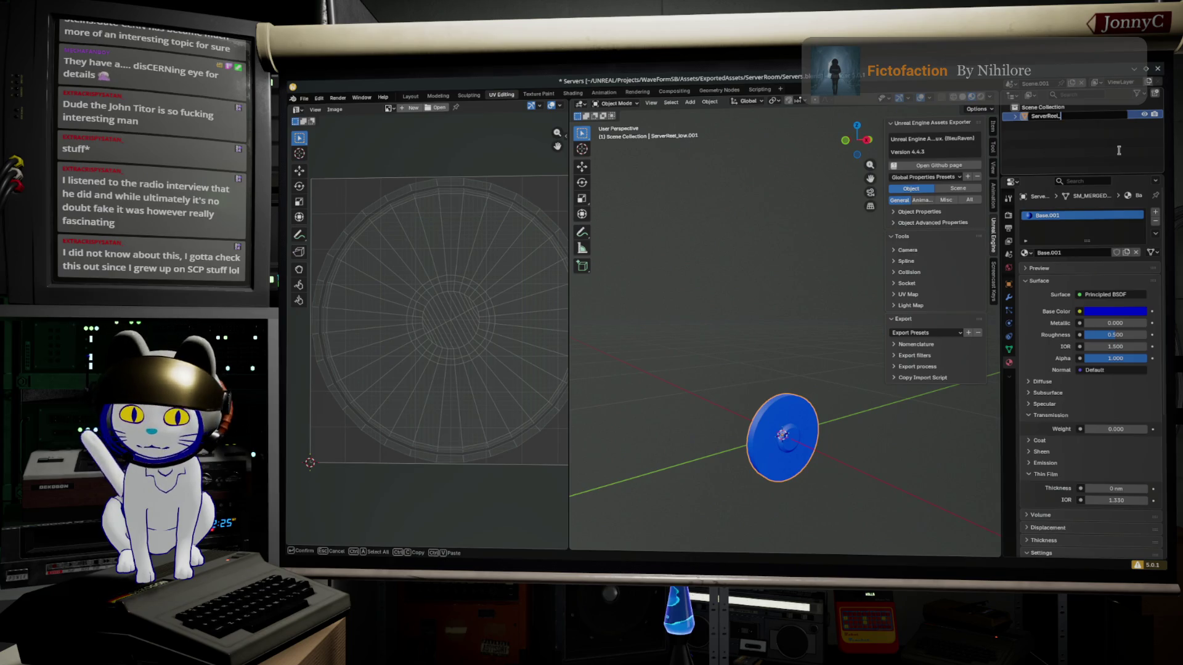
pyautogui.write('Sealed')
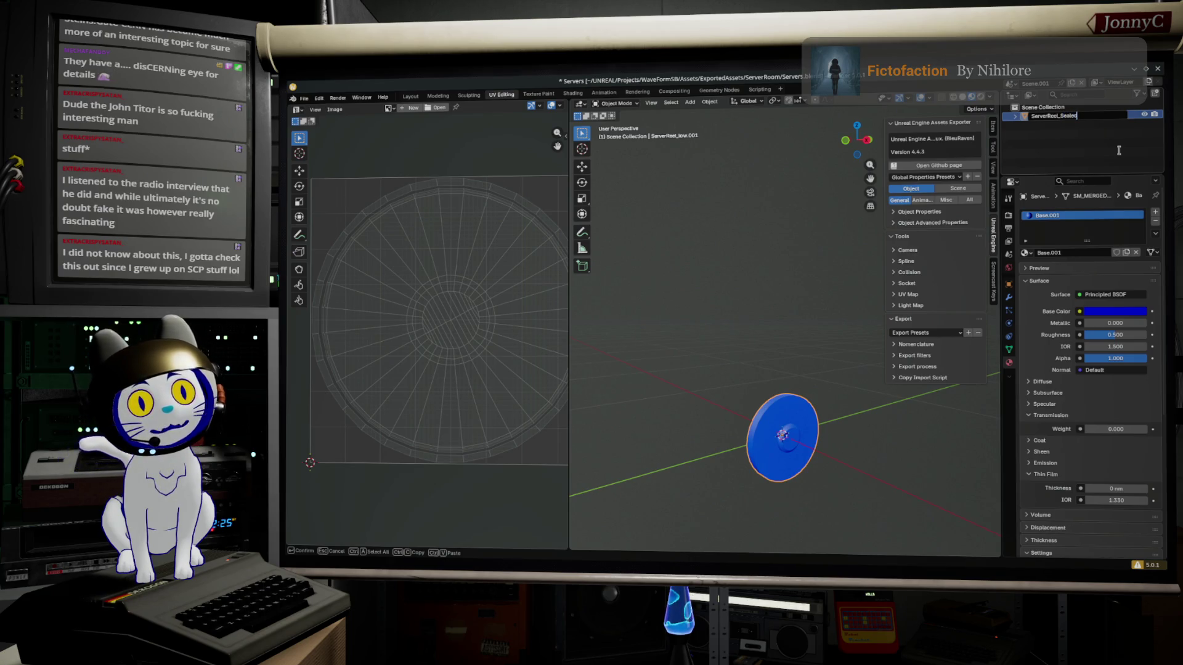
pyautogui.press('Return')
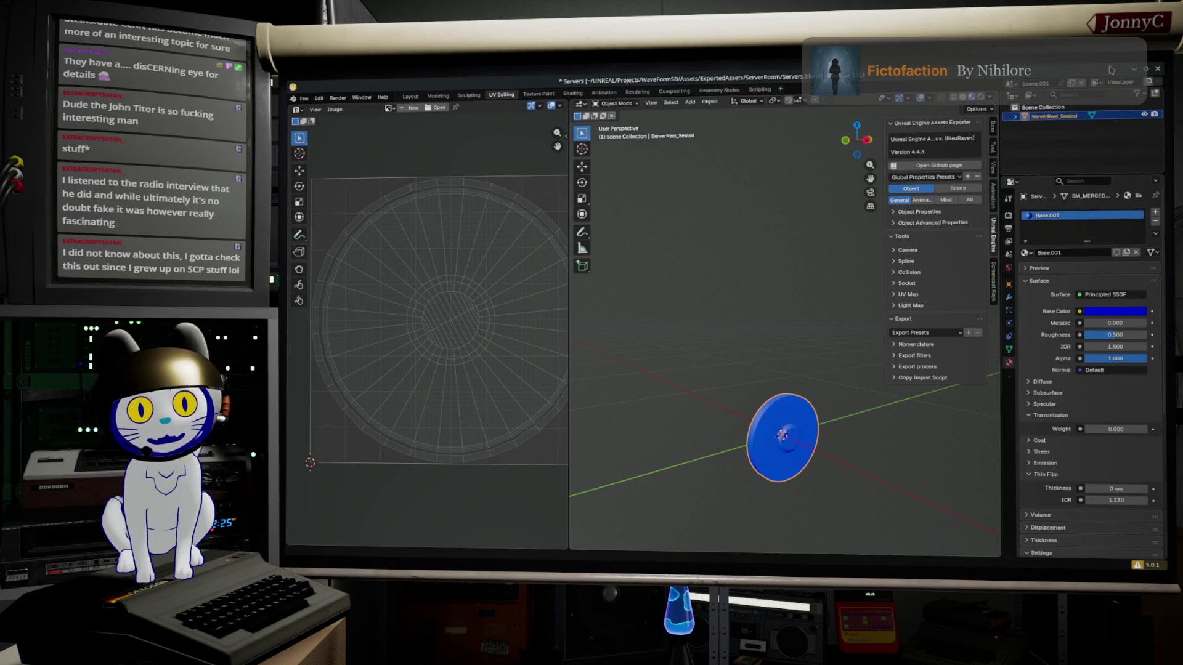
pyautogui.moveTo(805, 472)
pyautogui.mouseDown()
pyautogui.moveTo(792, 450)
pyautogui.moveTo(795, 468)
pyautogui.mouseUp()
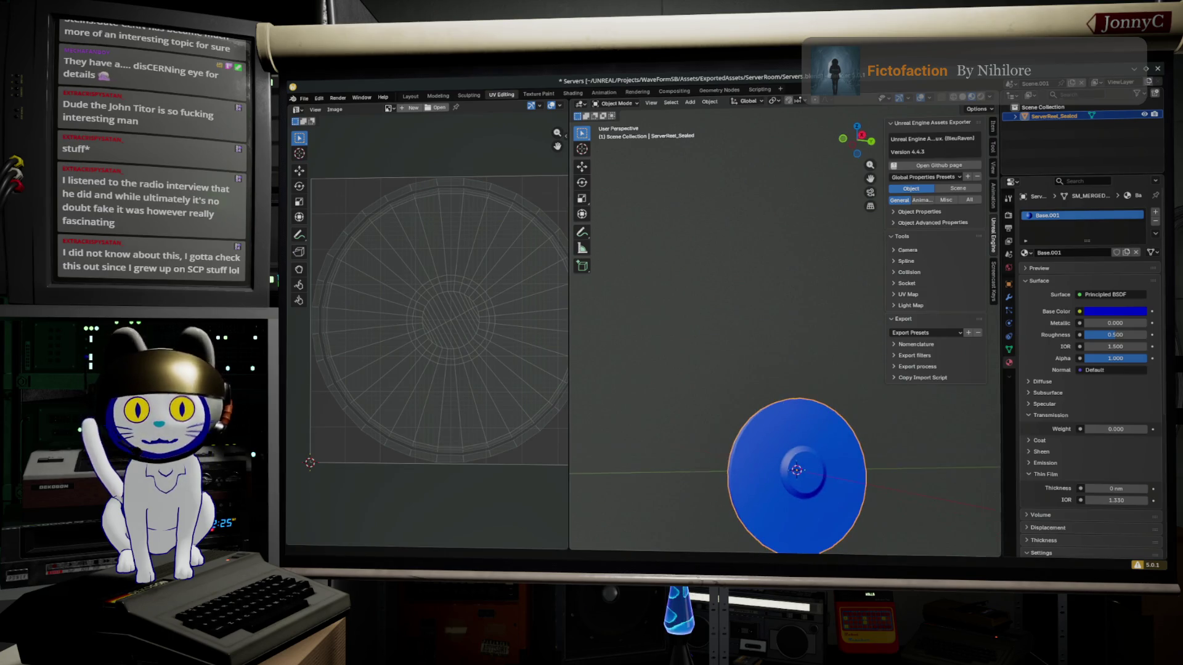
pyautogui.hotkey('alt', 'Tab')
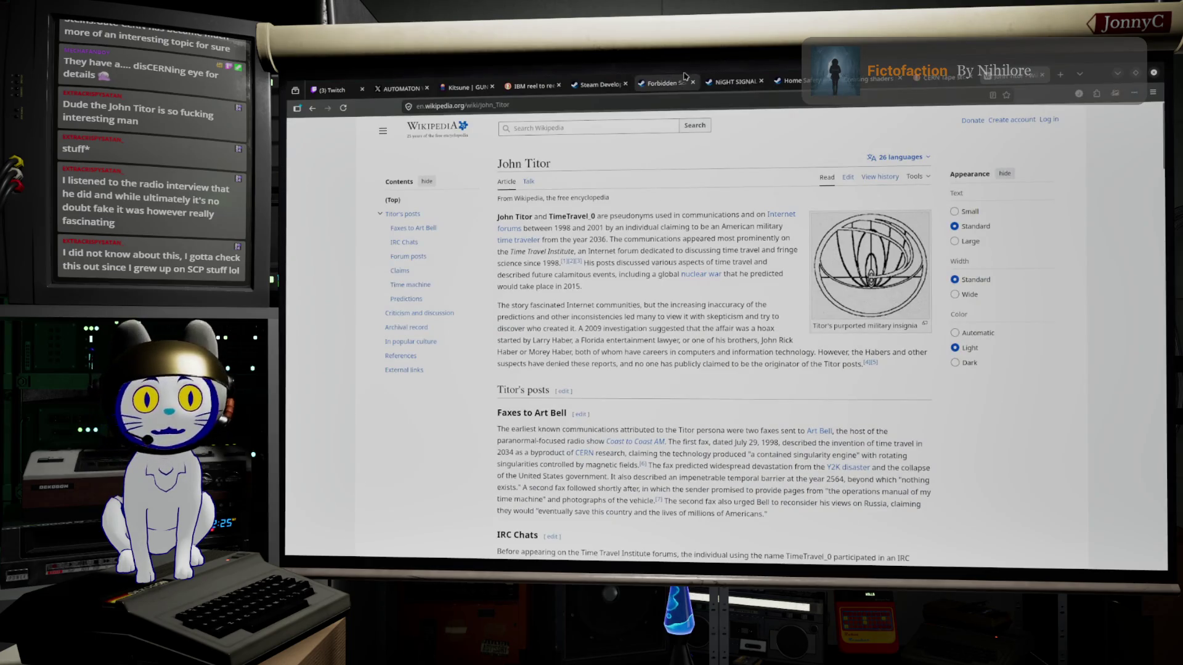
# View the 'CERN Tape storage 1980s' image results and the 272 Tape Racks preview
pyautogui.click(938, 77)
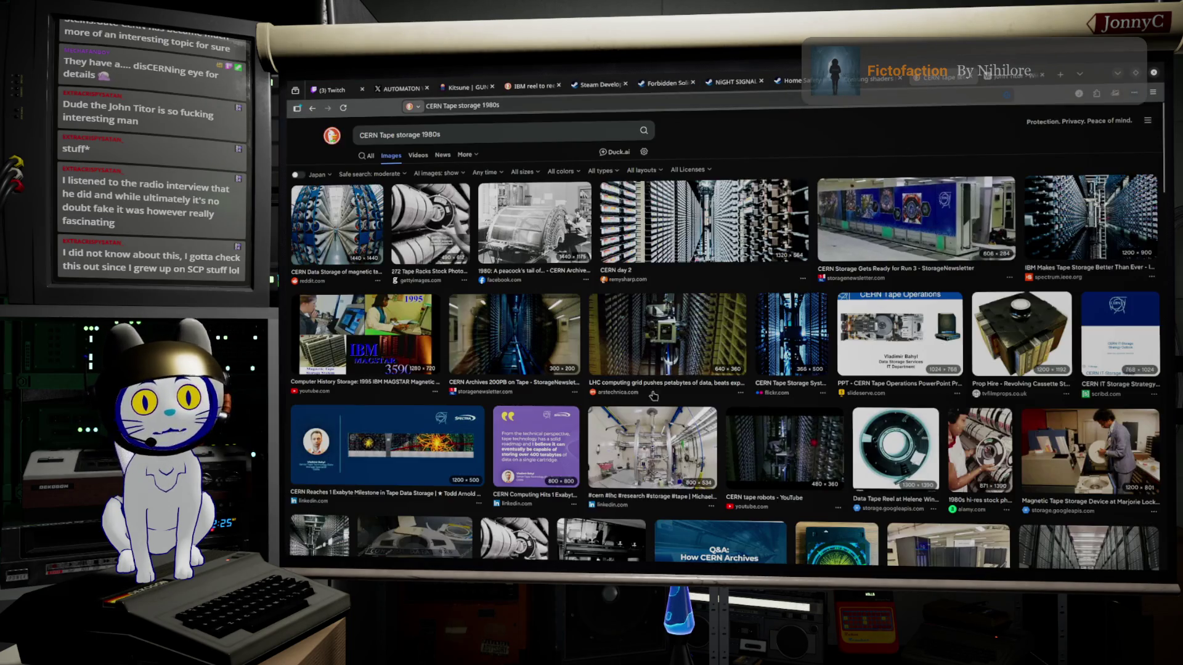
pyautogui.click(511, 370)
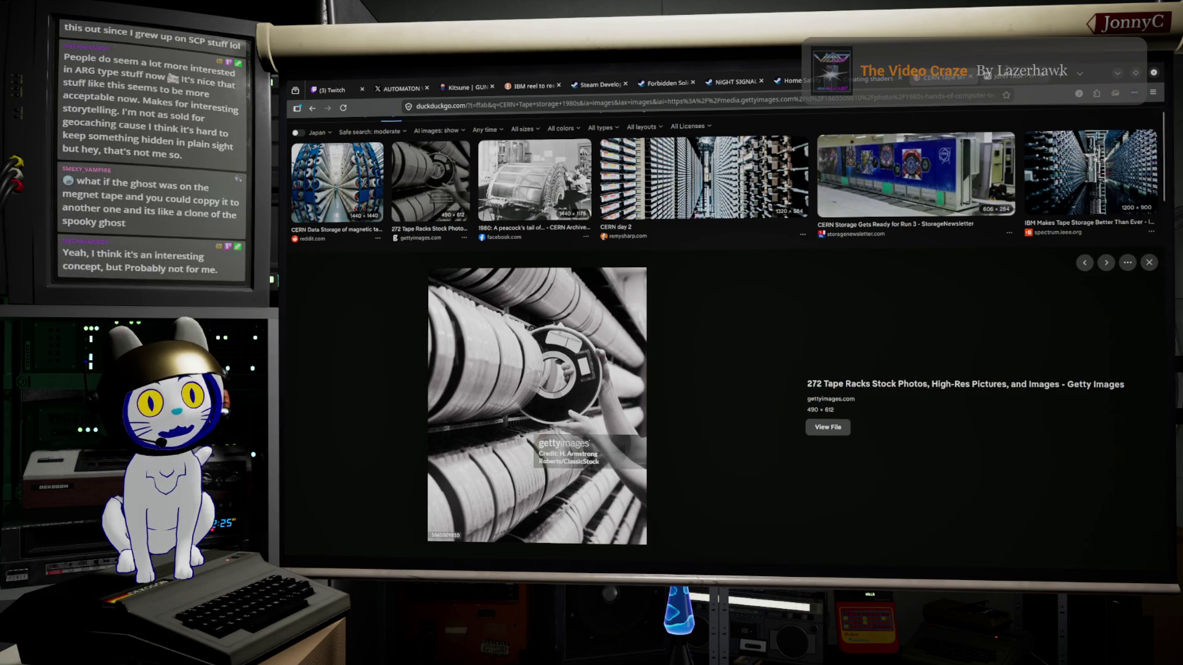
pyautogui.click(970, 96)
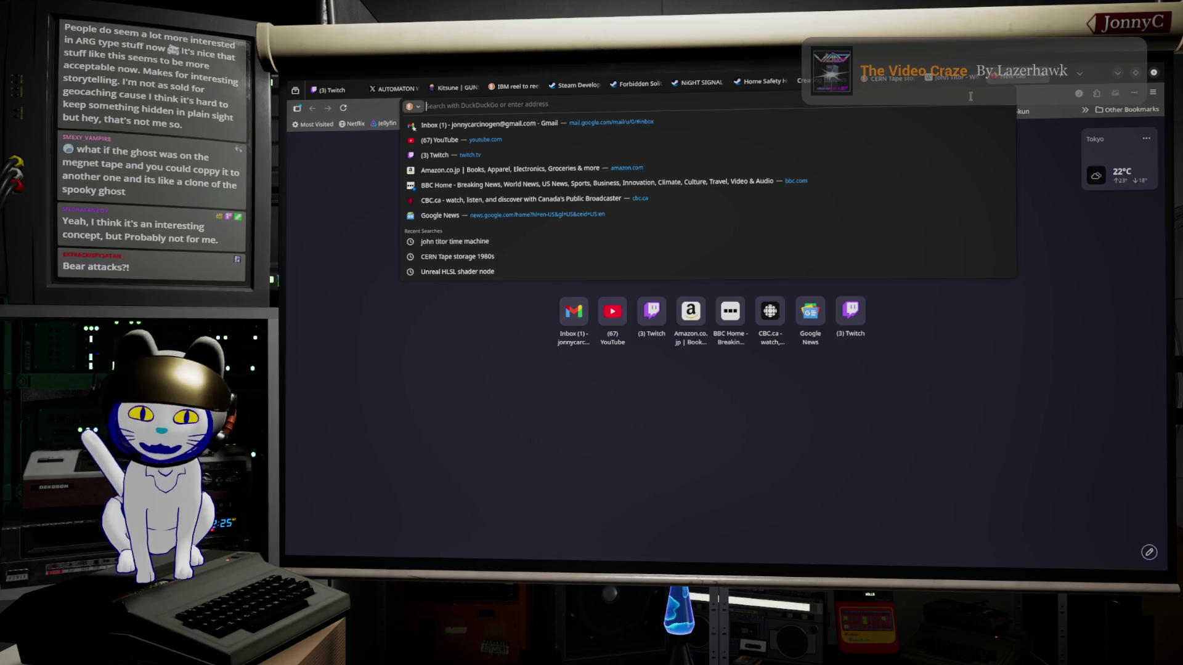
# Search for SSTV, view its image results, then start a new 'slow ccan tv' query
pyautogui.write('SST')
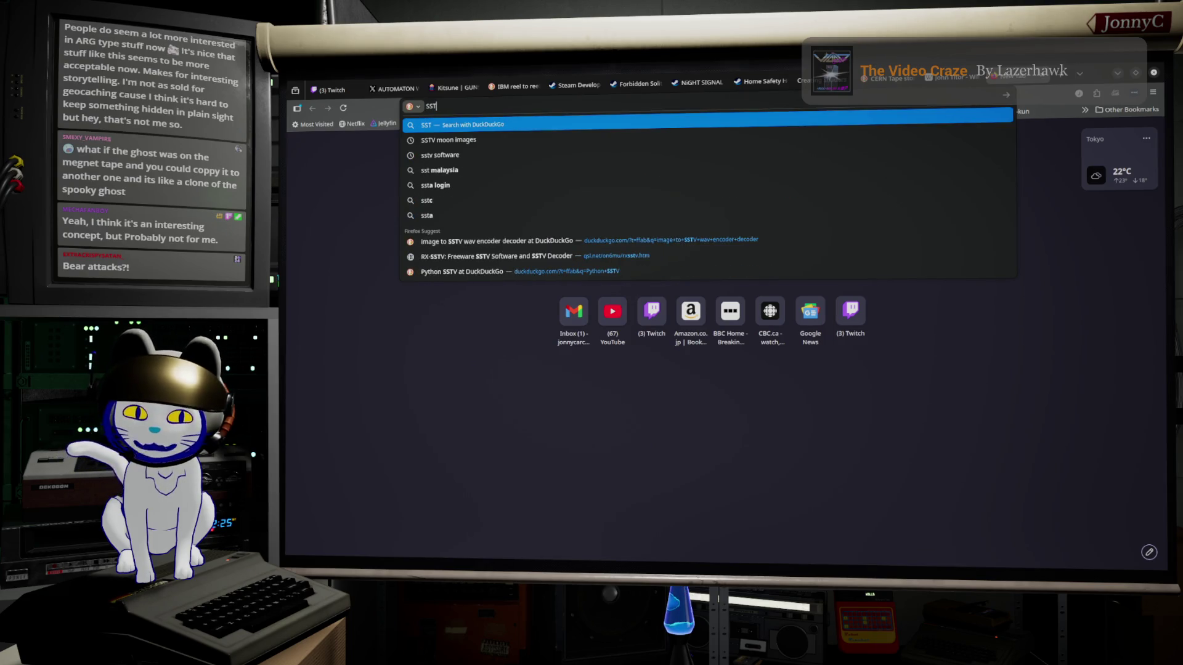
pyautogui.write('V')
pyautogui.press('Return')
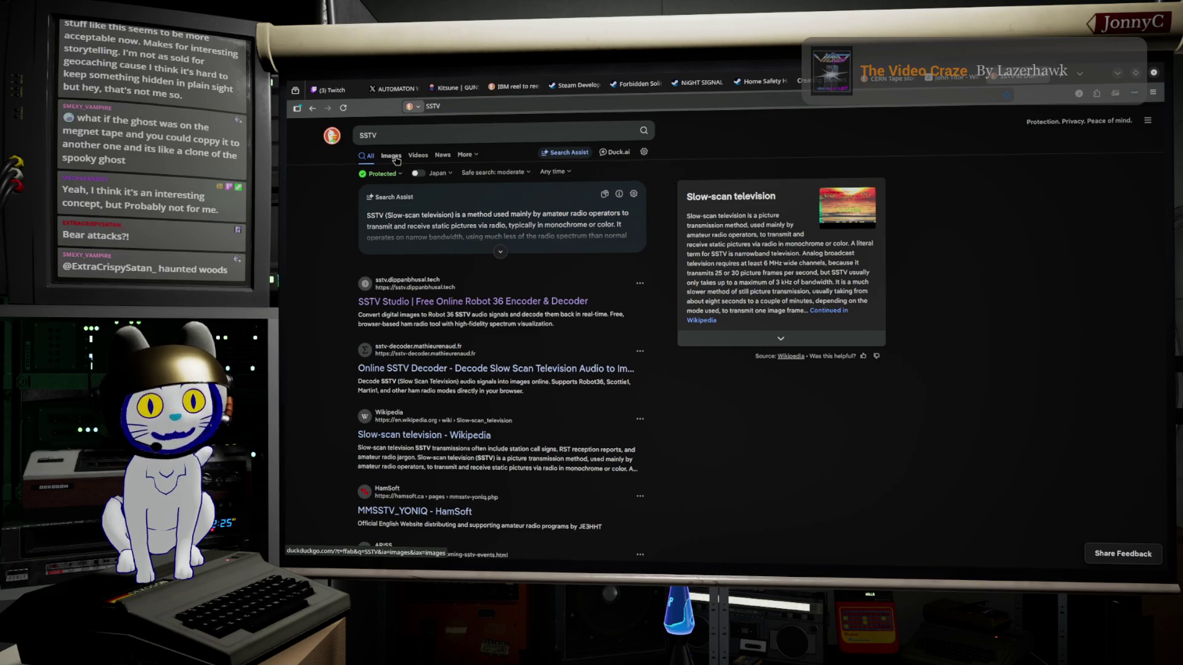
pyautogui.click(394, 157)
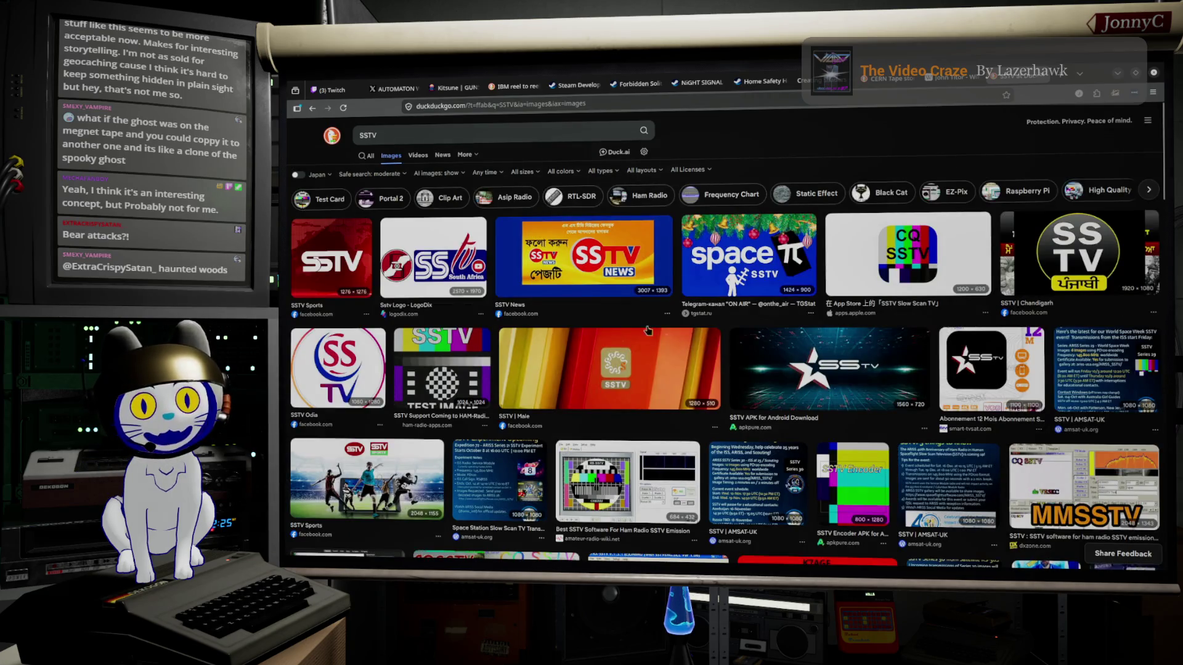
pyautogui.scroll(-1, 722, 307)
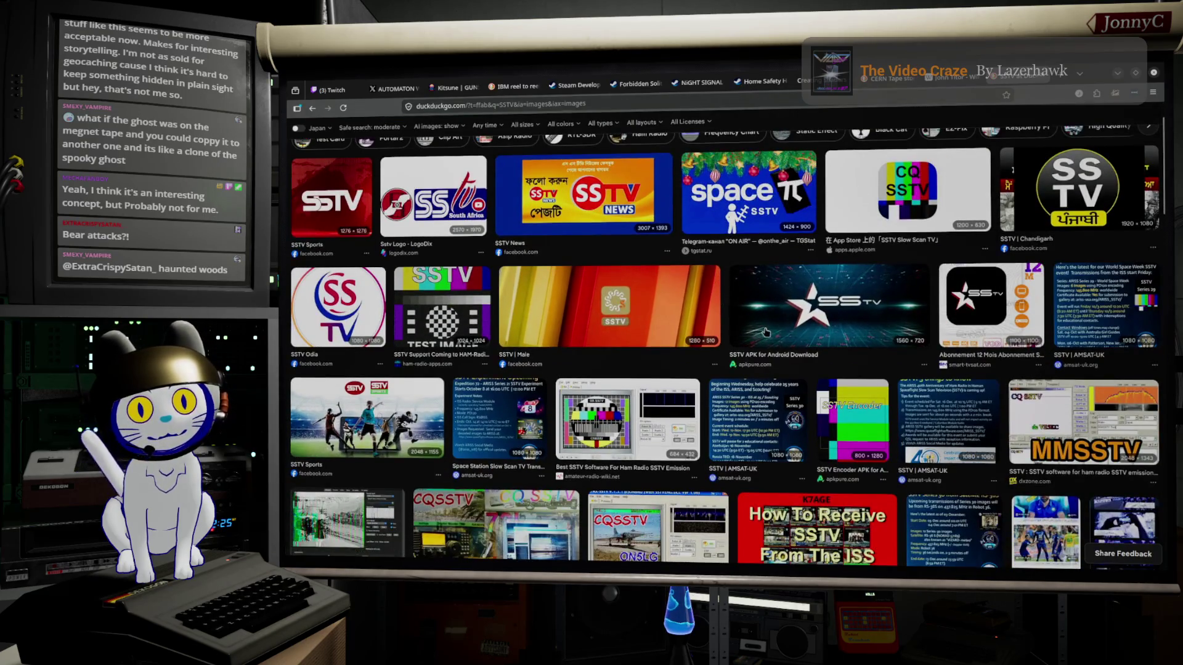
pyautogui.scroll(-1, 722, 306)
pyautogui.scroll(2, 854, 337)
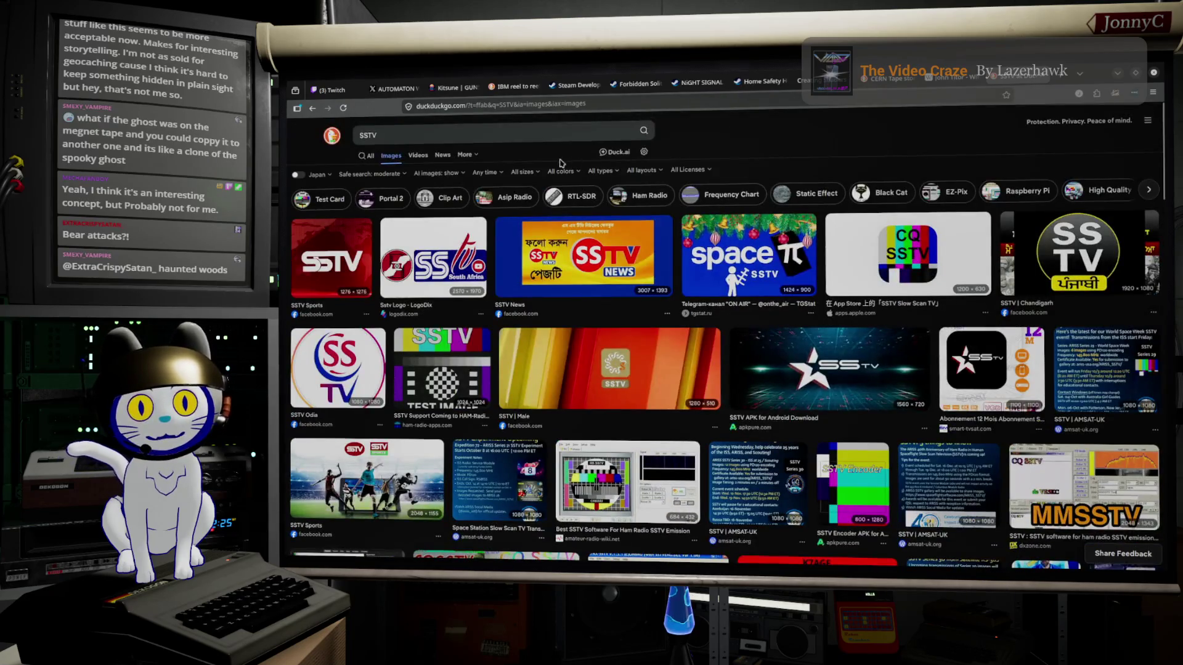
pyautogui.click(477, 133)
pyautogui.write('s')
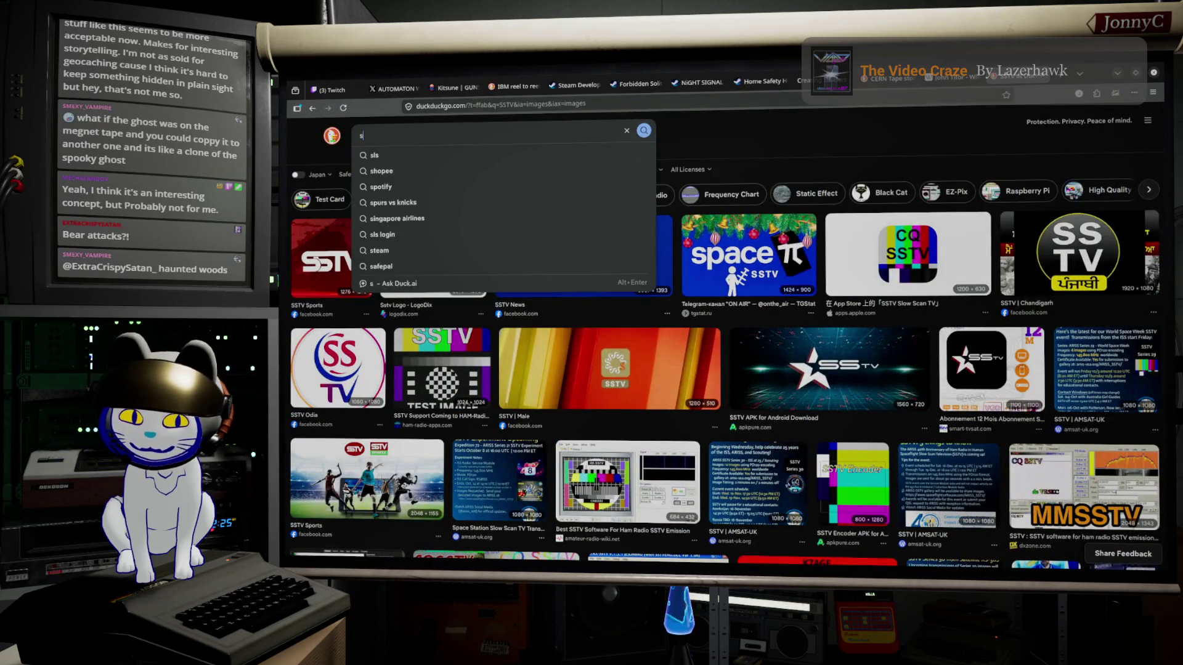
pyautogui.write('low cc')
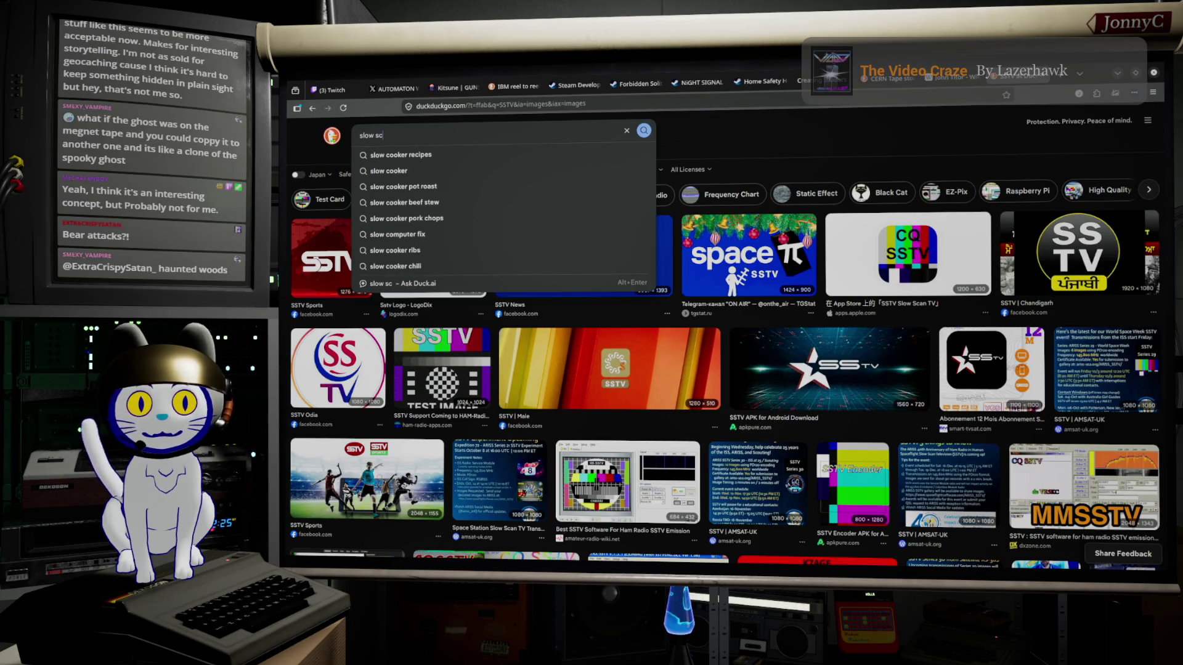
pyautogui.write('an tv')
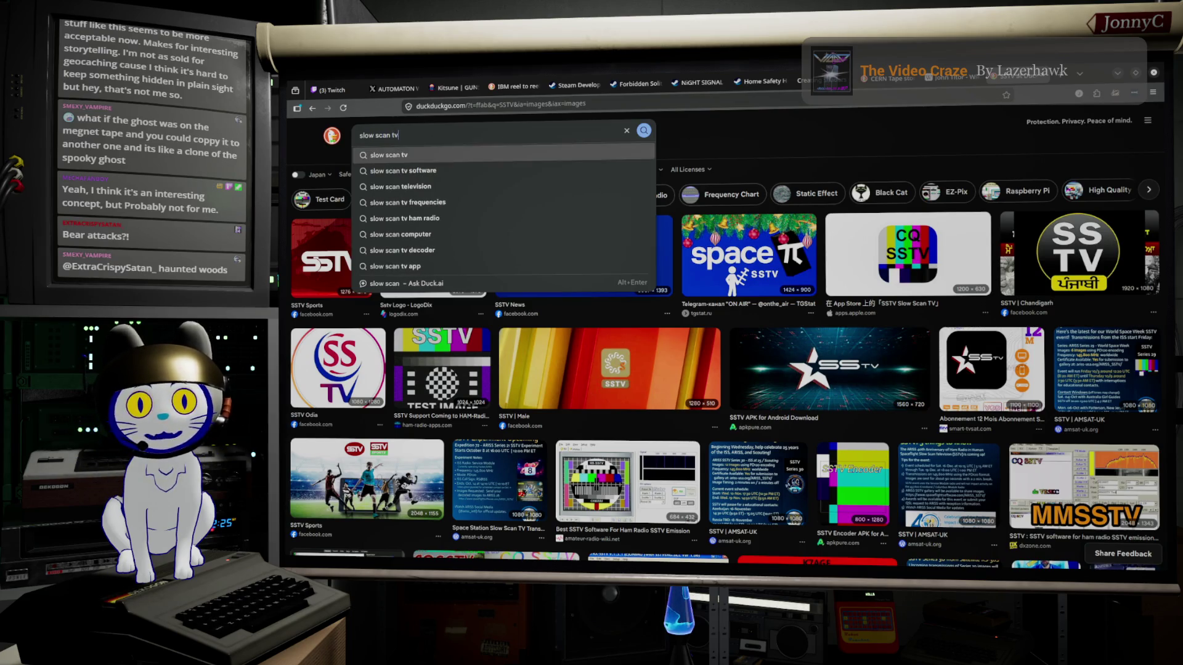
# Run the 'slow scan tv' image search and preview the p-node.org and k3as.com images
pyautogui.press('Return')
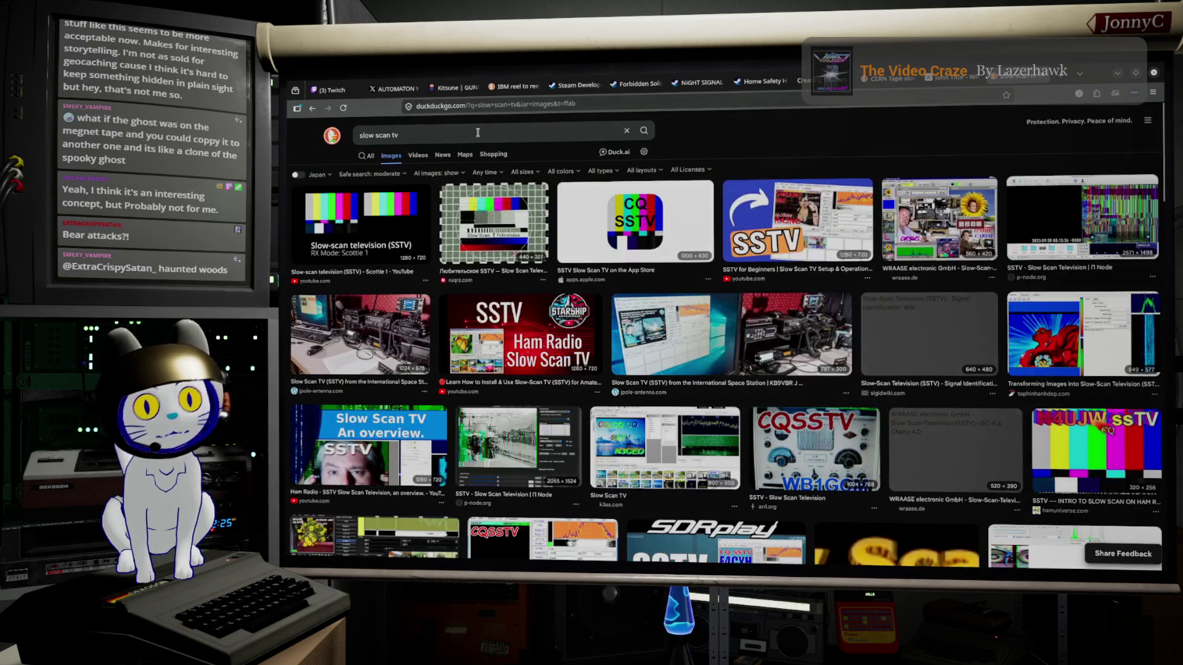
pyautogui.click(1082, 218)
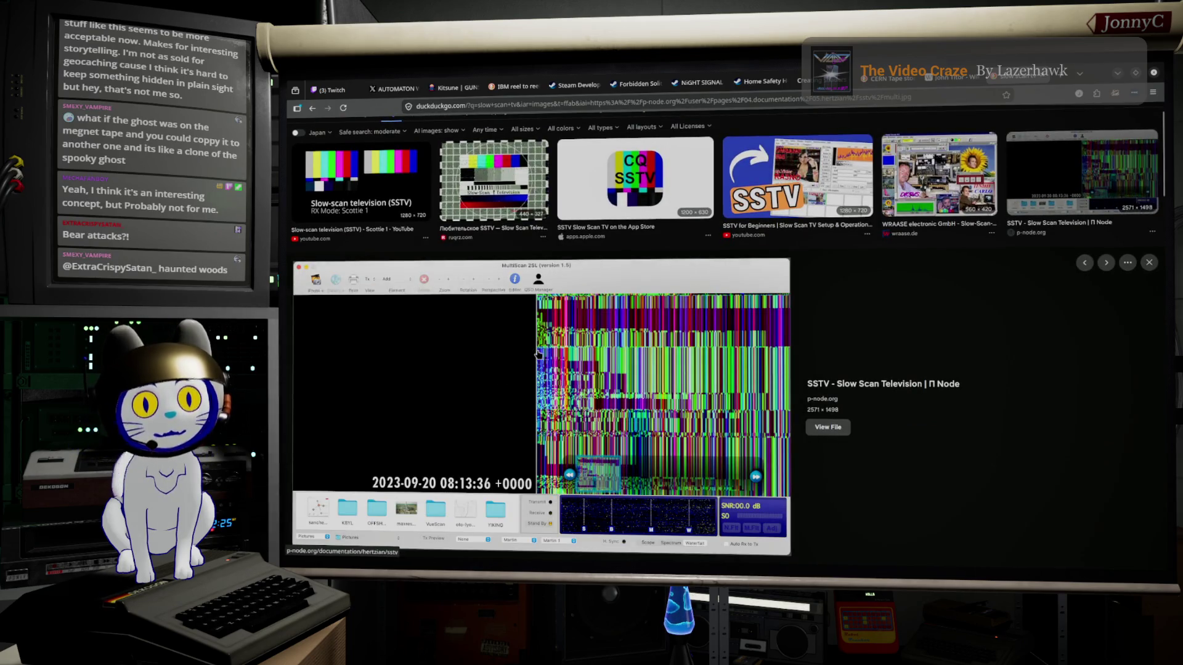
pyautogui.scroll(-4, 518, 349)
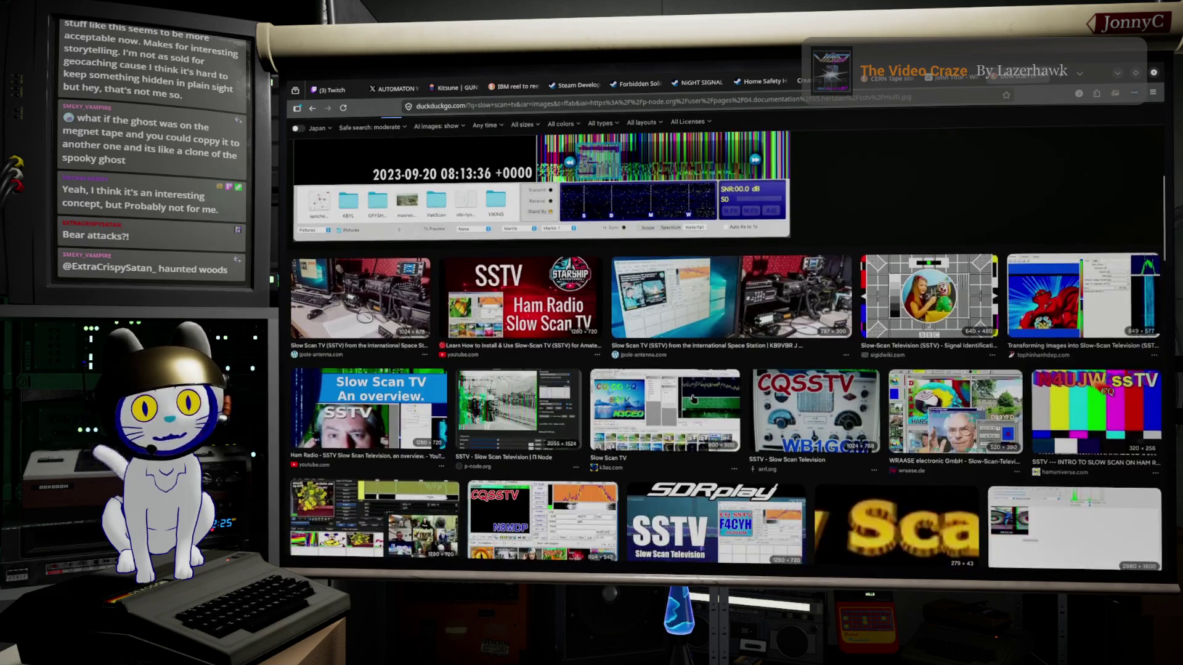
pyautogui.click(662, 425)
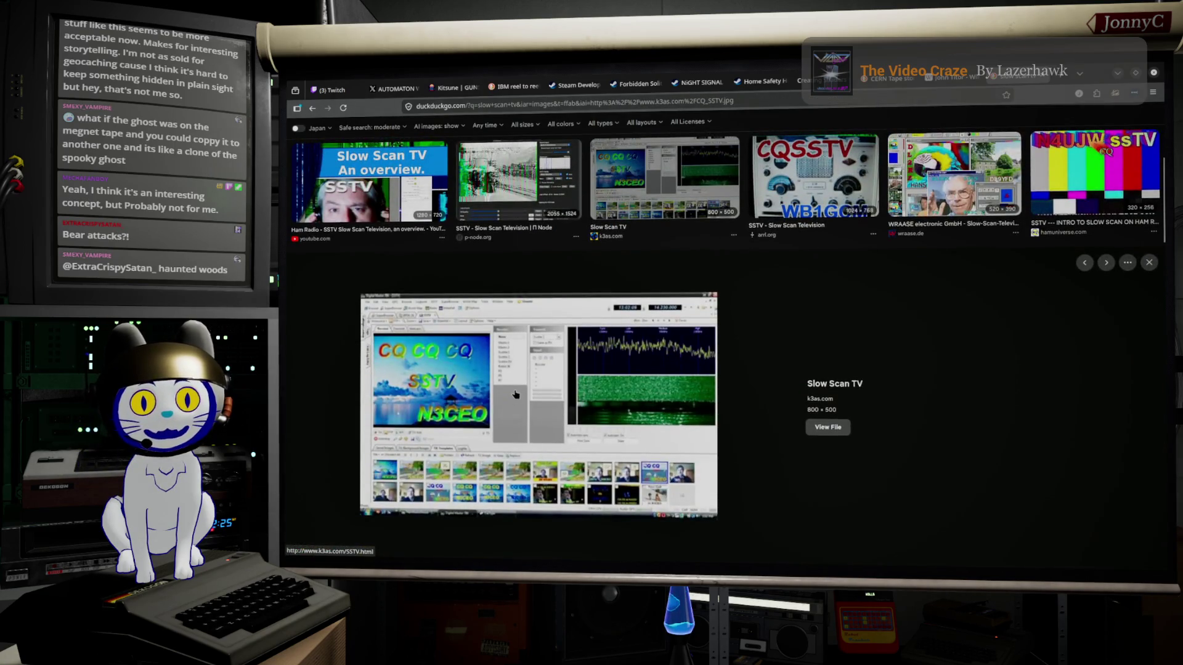
pyautogui.scroll(-5, 517, 389)
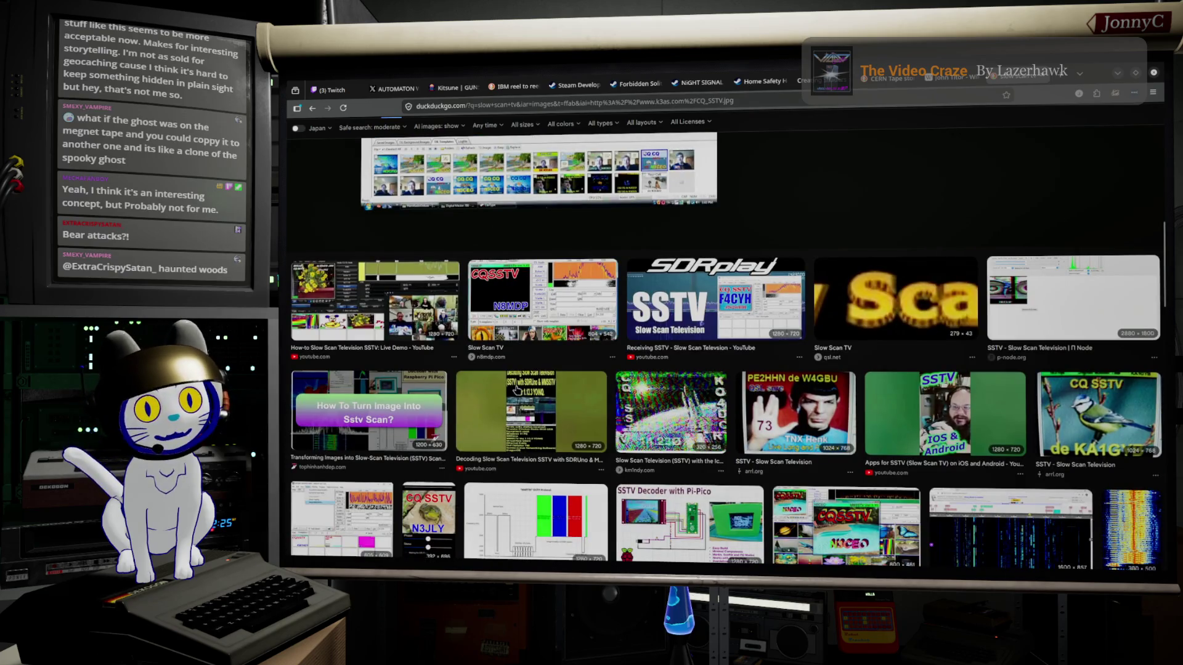
pyautogui.scroll(-4, 517, 390)
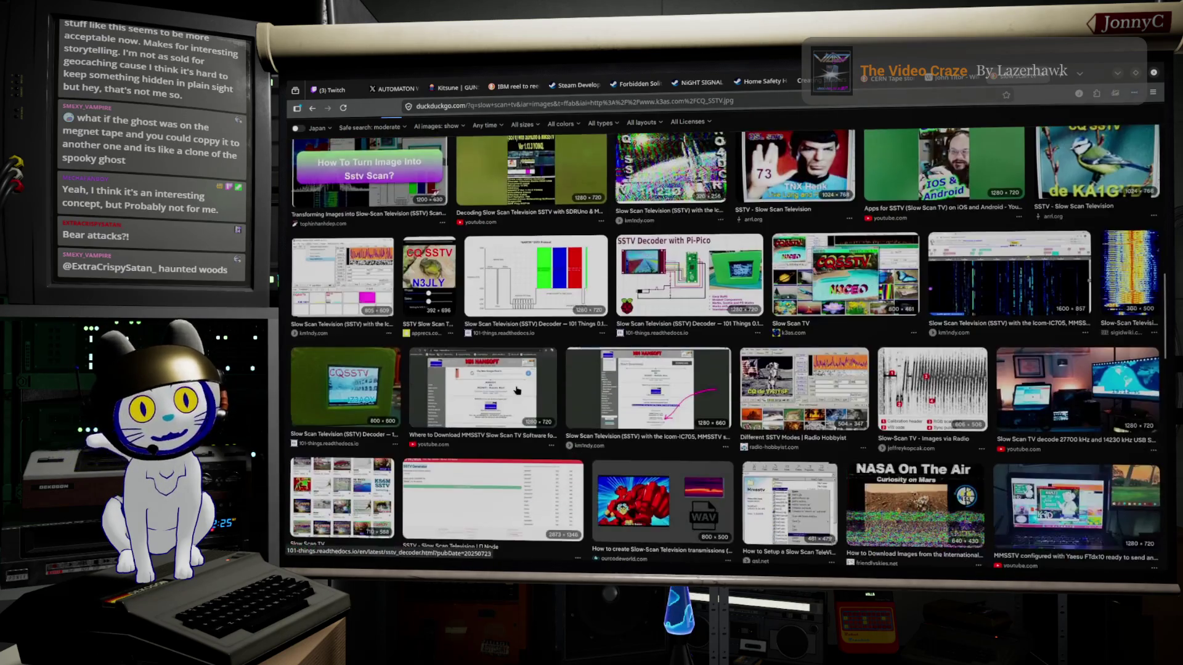
pyautogui.scroll(-2, 518, 390)
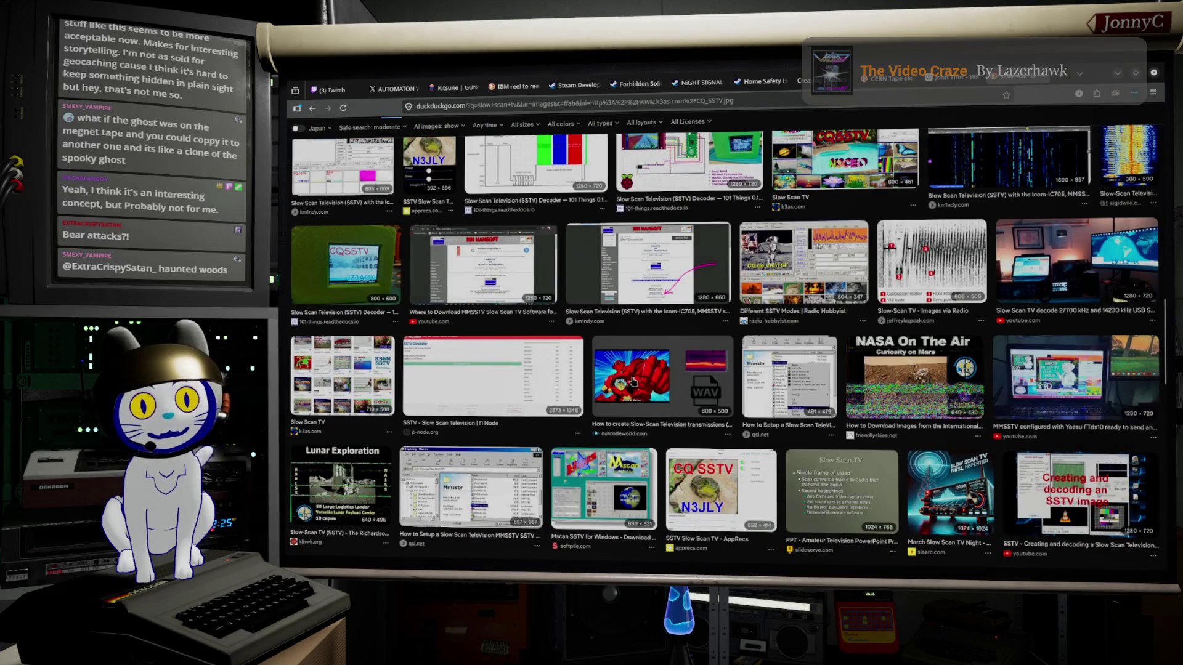
# Preview the SSTV audio-file, PMSDR and decoder sunset images, ending on the p-node.org picture
pyautogui.click(633, 382)
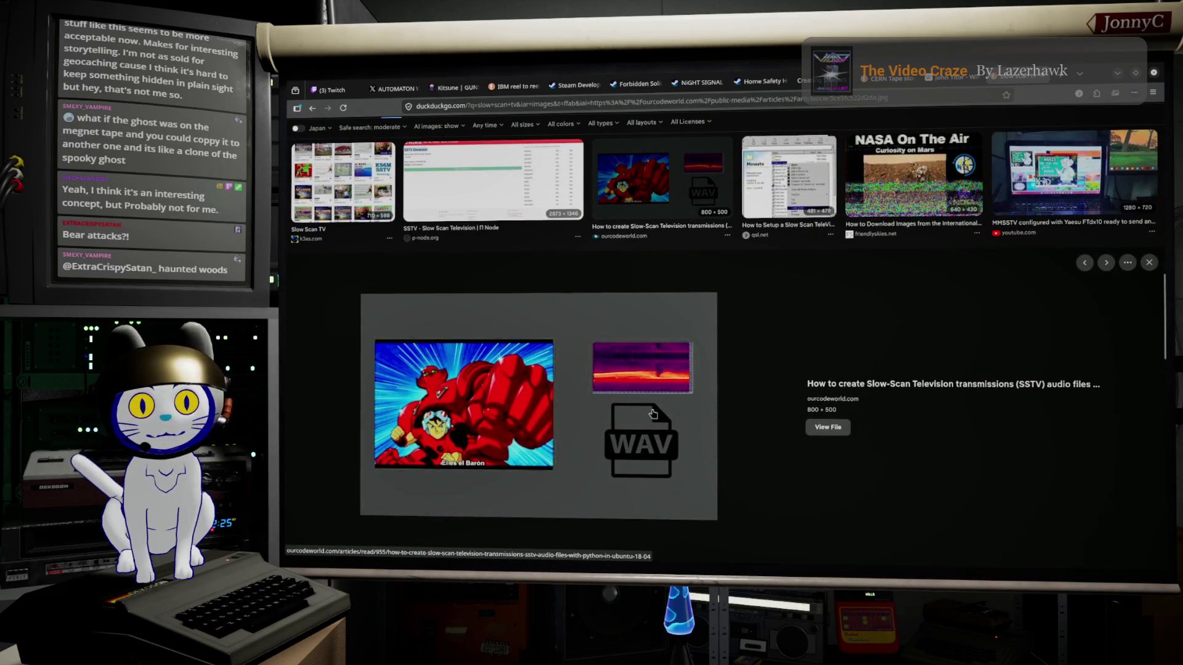
pyautogui.scroll(-6, 671, 389)
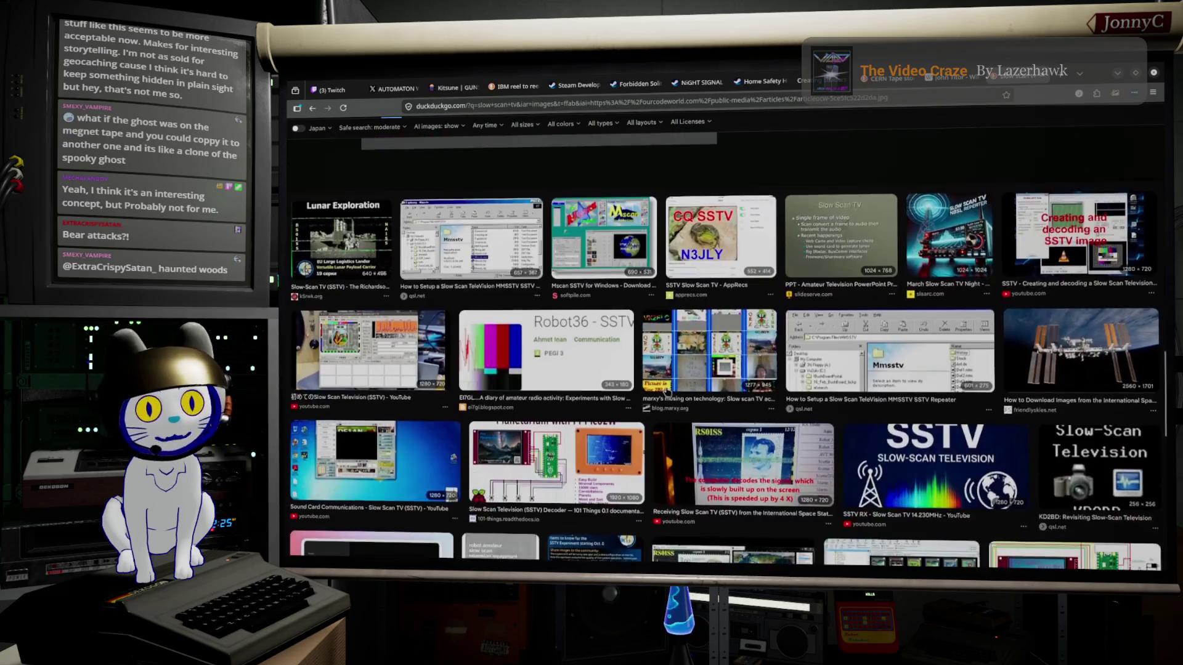
pyautogui.scroll(-5, 669, 391)
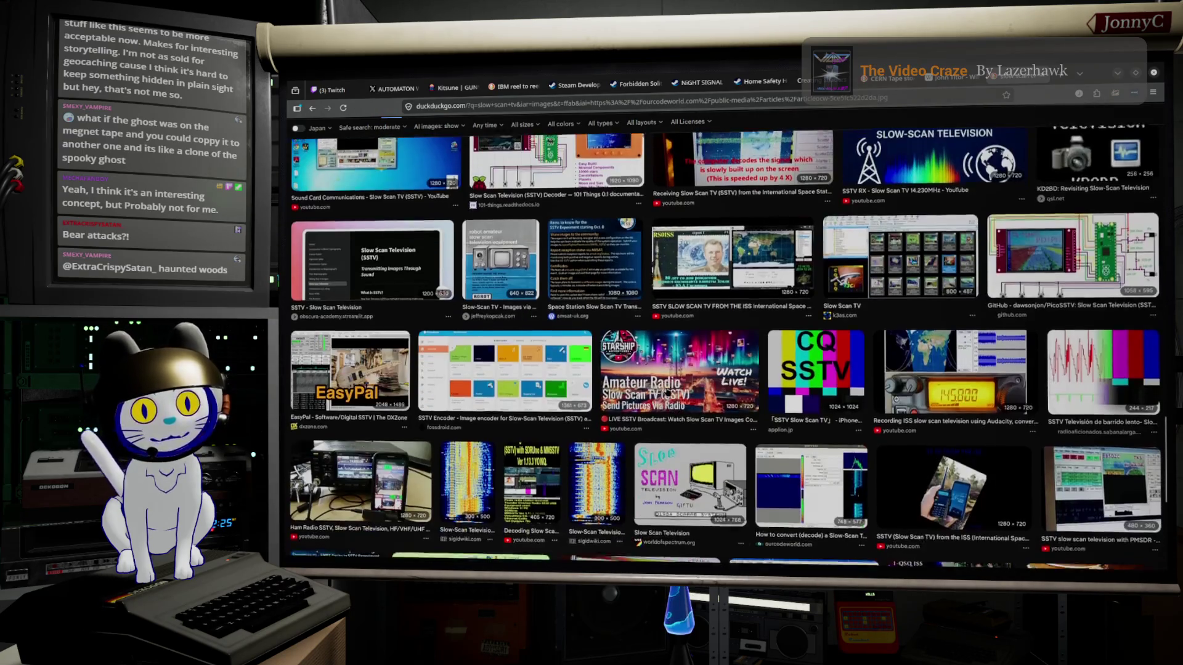
pyautogui.scroll(-2, 667, 391)
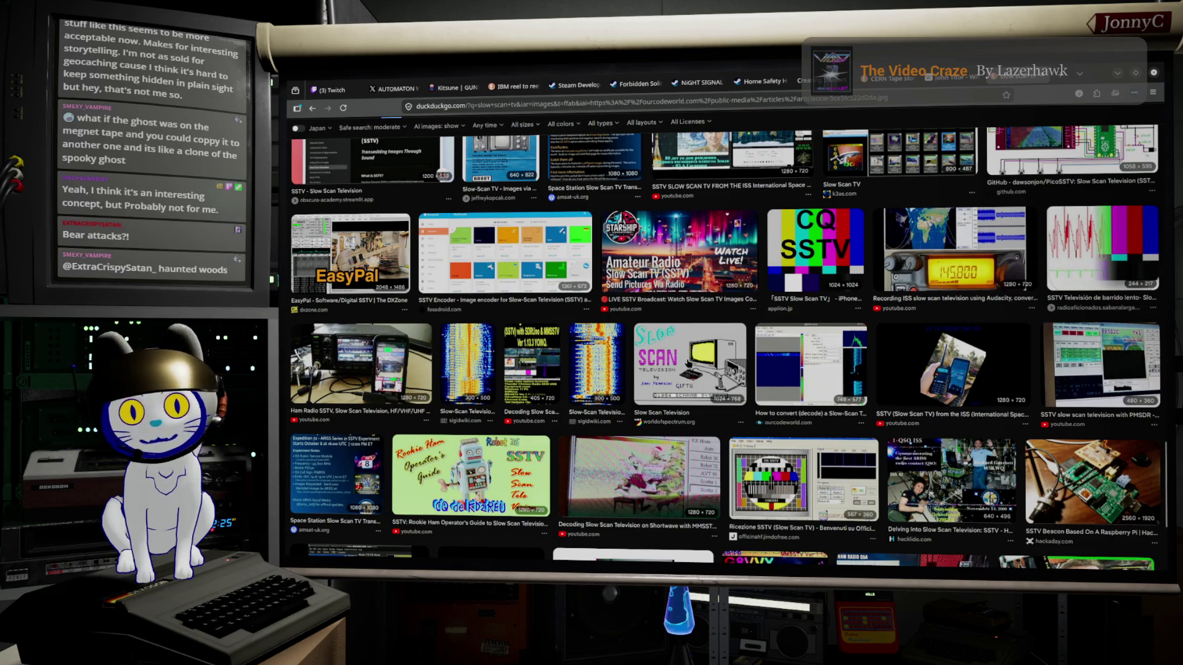
pyautogui.scroll(-1, 678, 364)
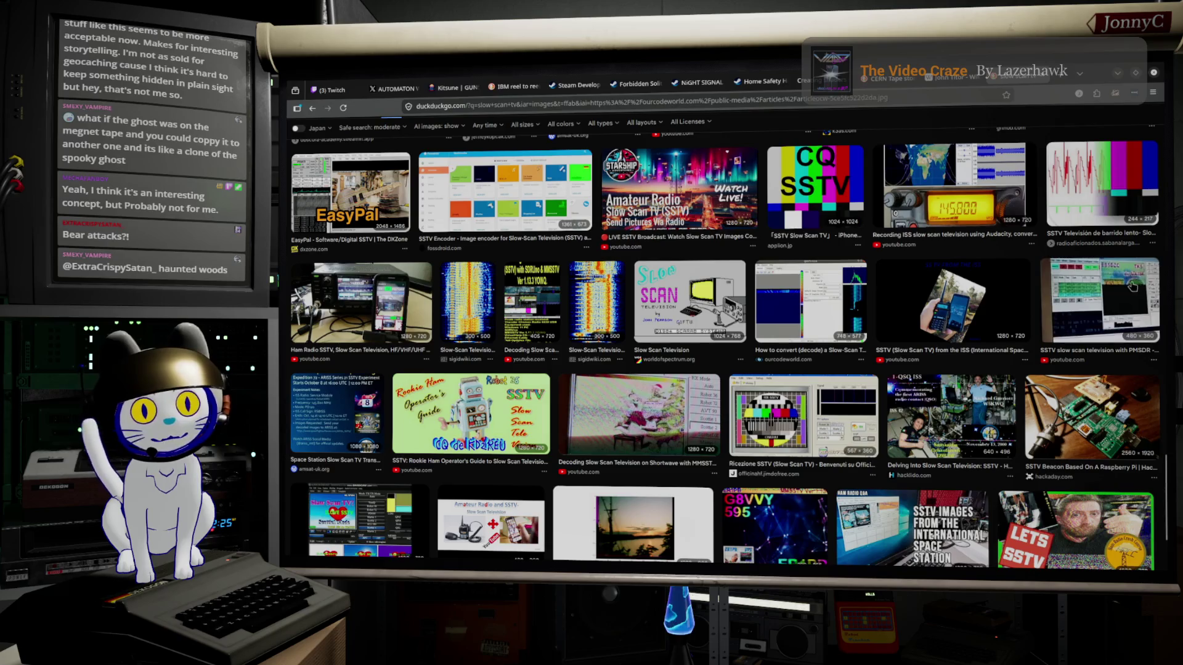
pyautogui.click(1128, 291)
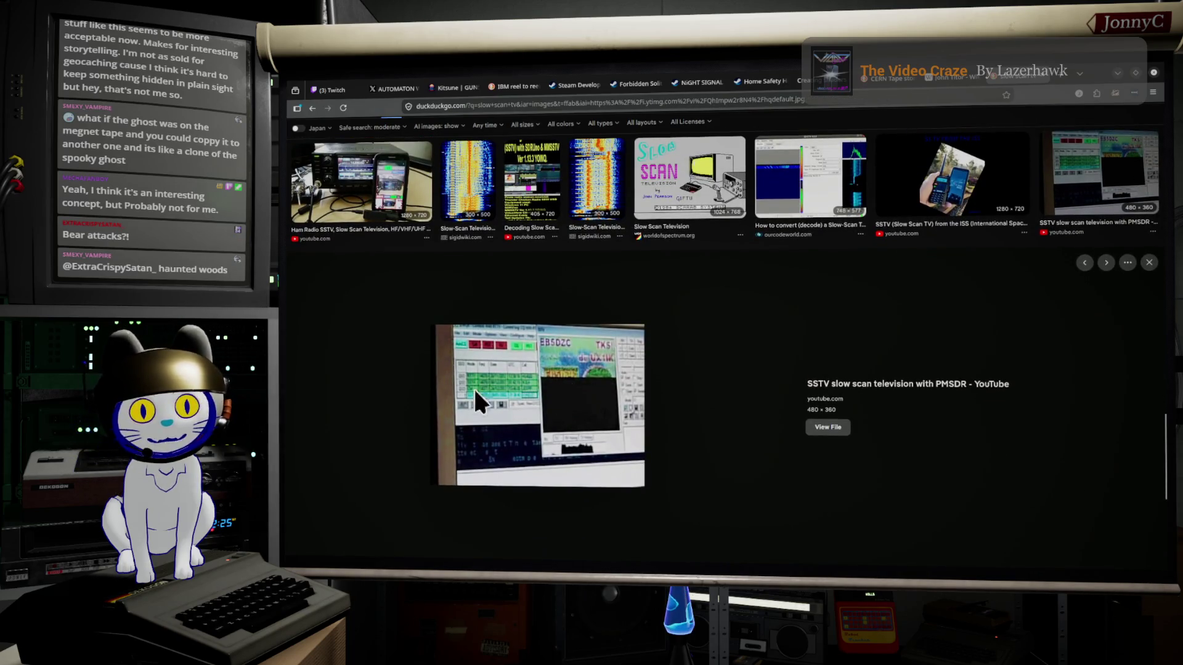
pyautogui.scroll(-4, 739, 314)
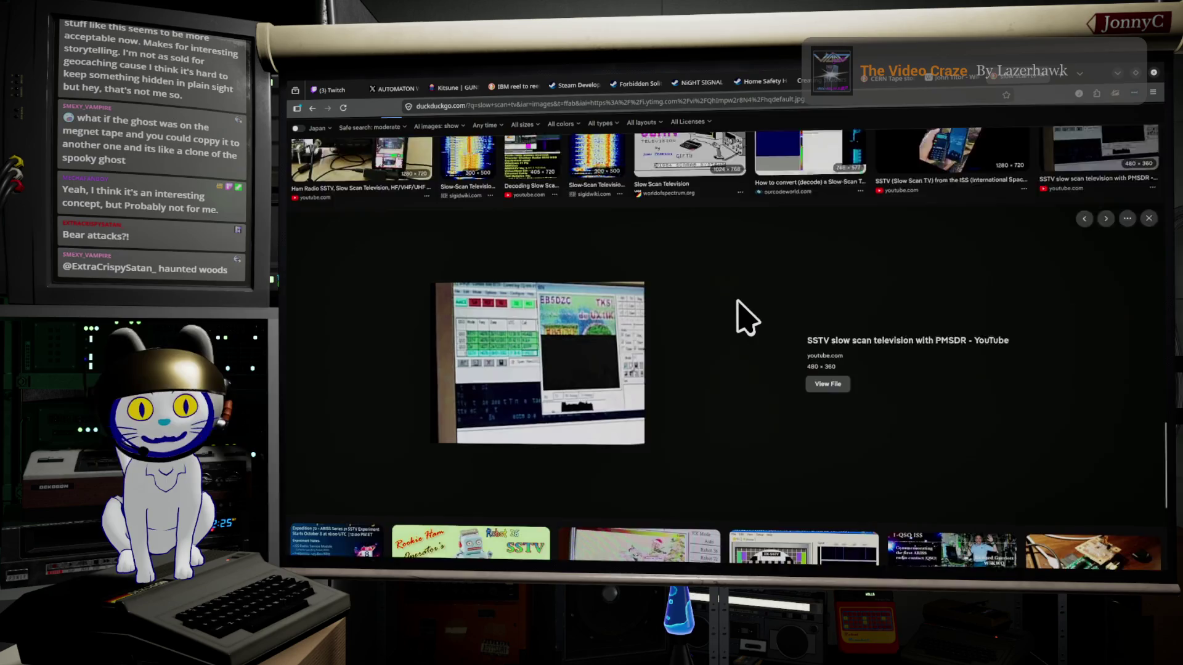
pyautogui.scroll(-5, 740, 305)
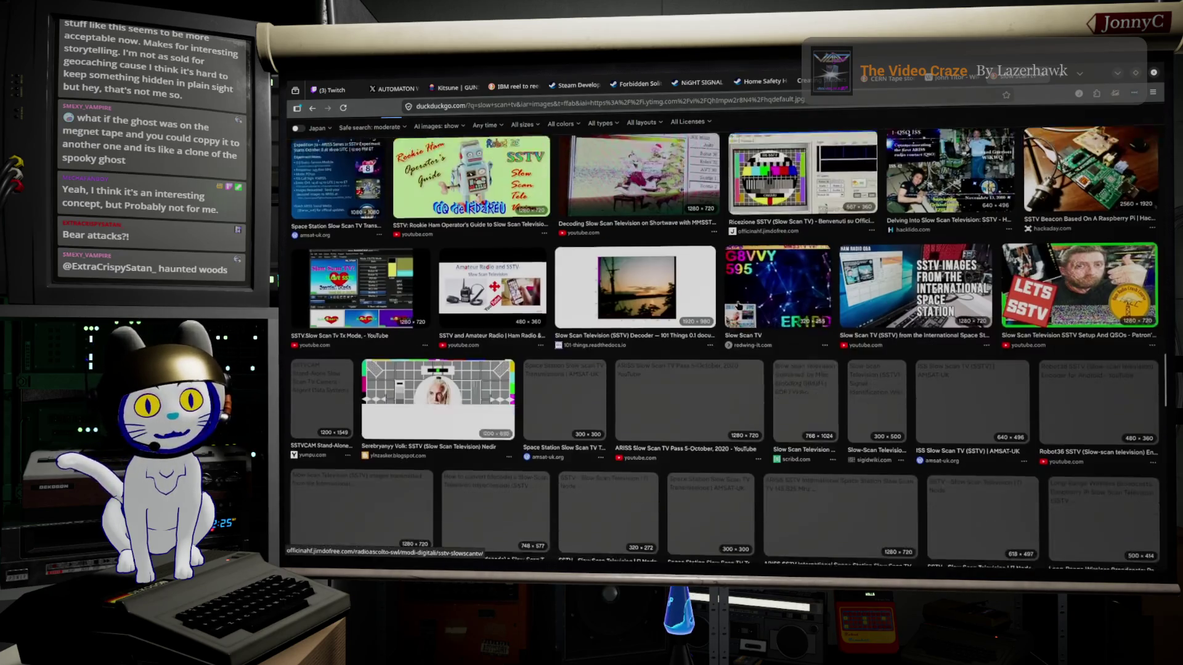
pyautogui.scroll(-1, 750, 292)
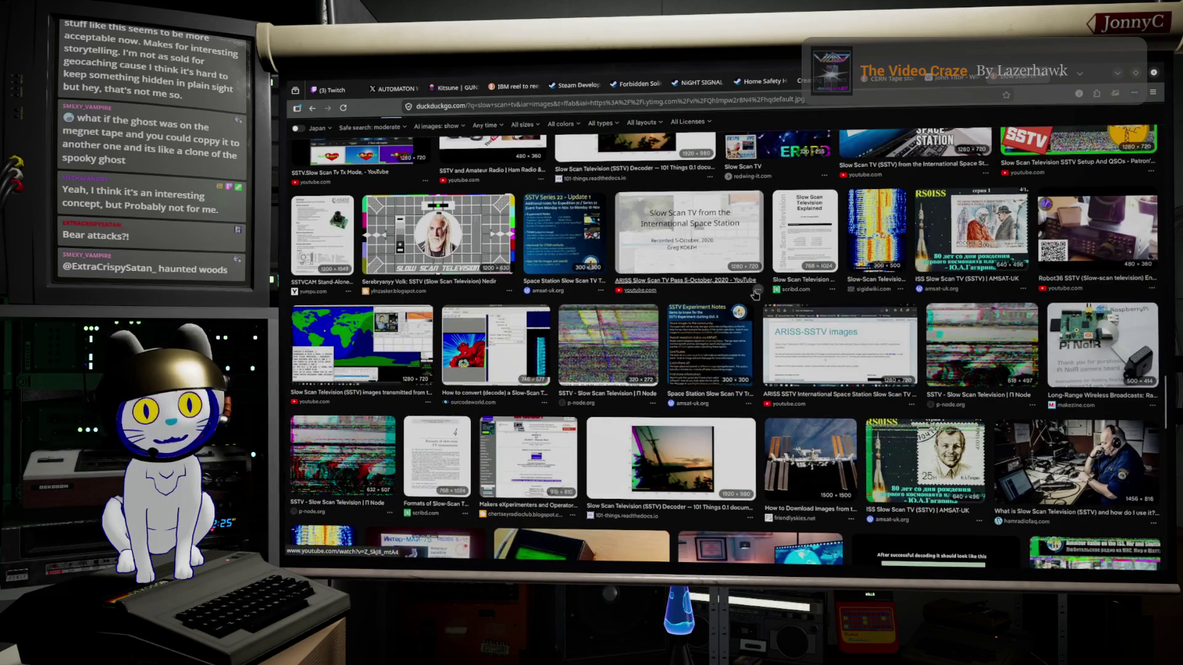
pyautogui.scroll(-2, 704, 313)
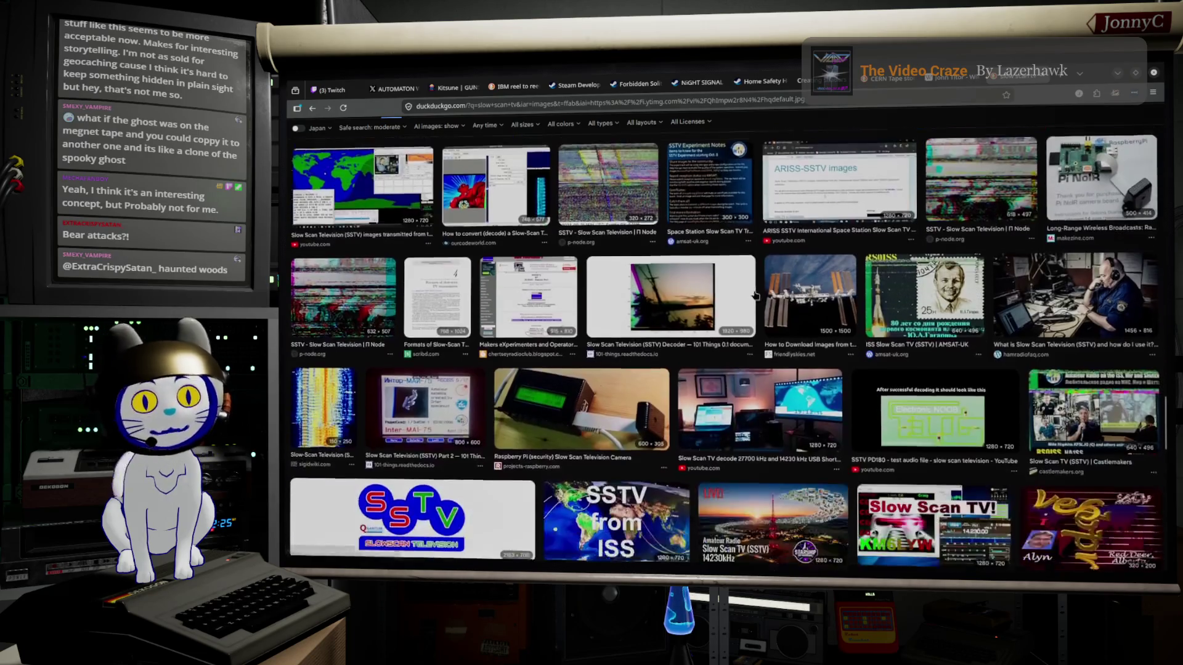
pyautogui.click(693, 328)
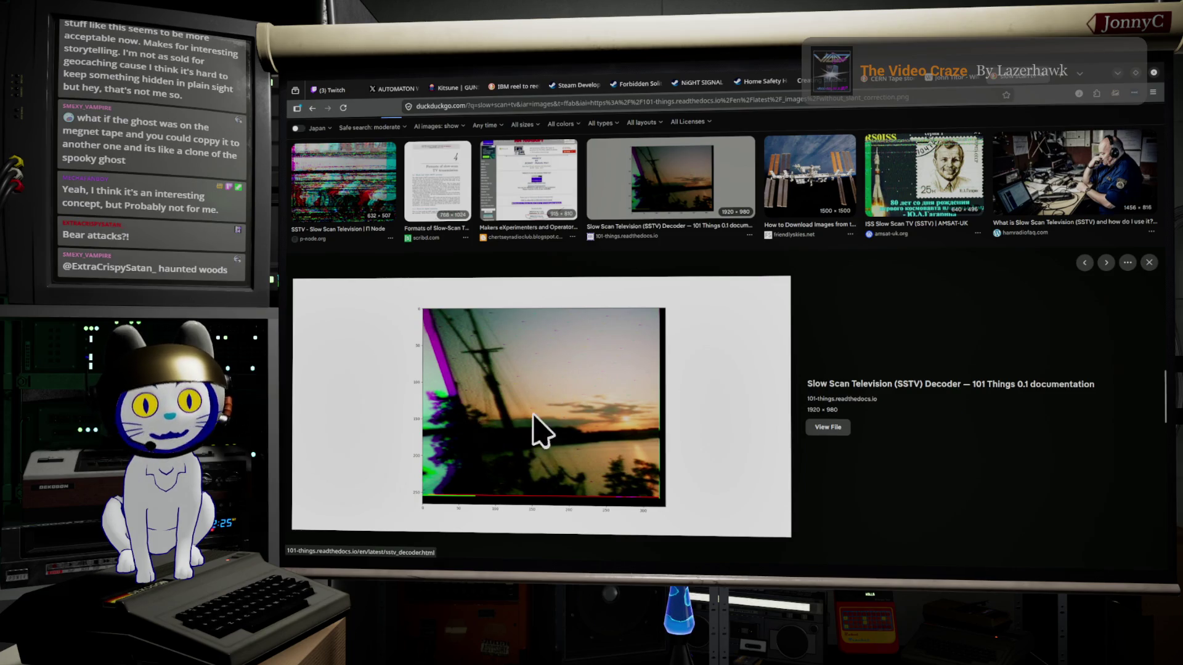
pyautogui.click(388, 204)
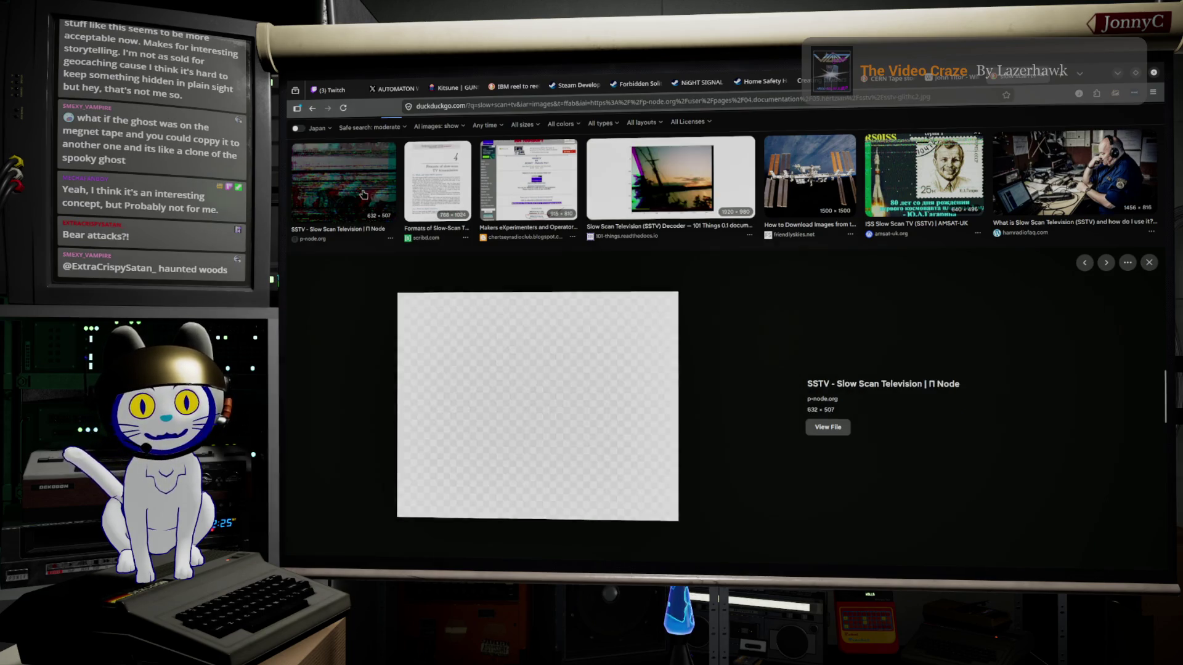
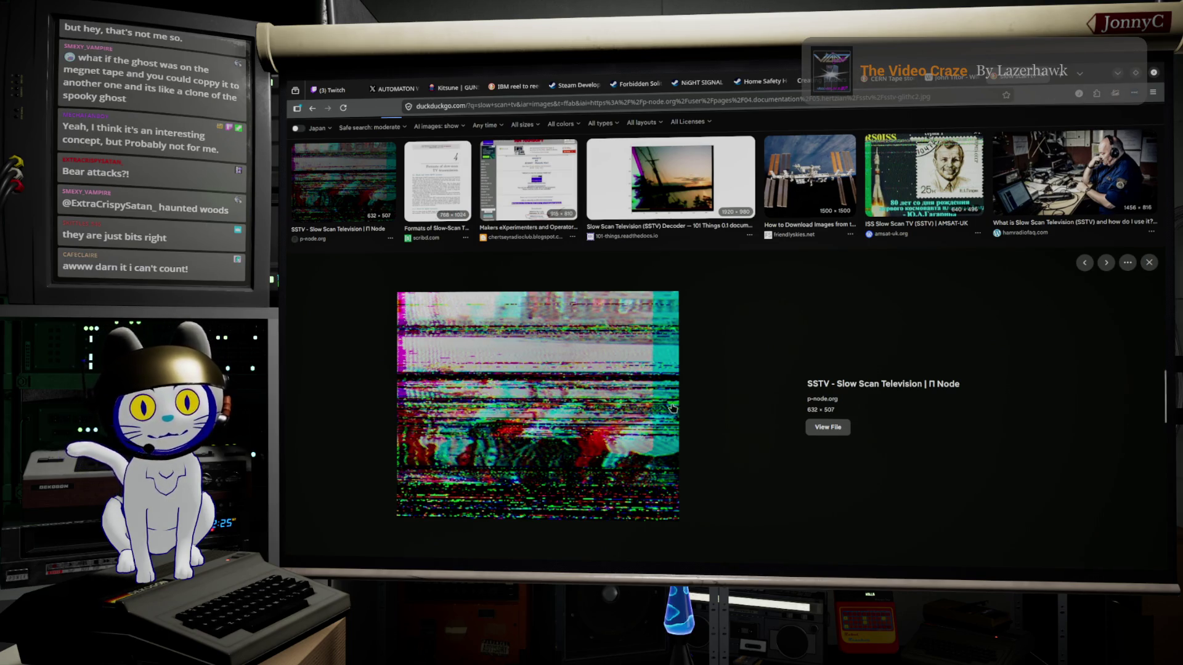
# Extend the search query to 'slow scan tv signalis' and run the image search
pyautogui.scroll(4, 665, 409)
pyautogui.scroll(3, 770, 395)
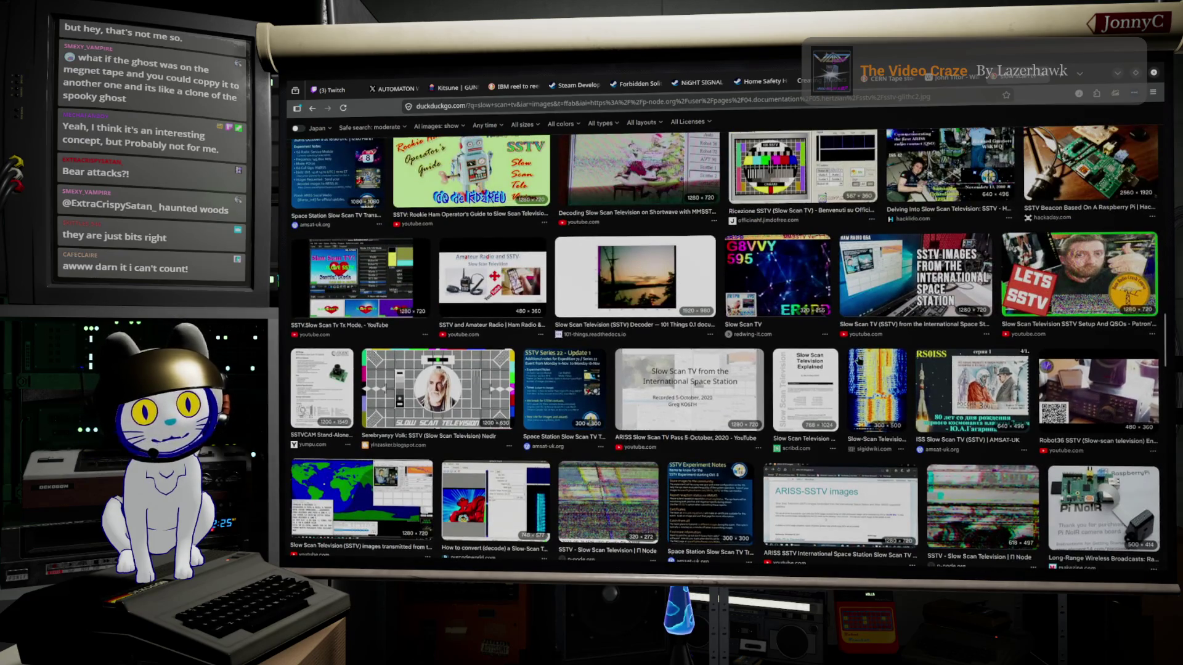
pyautogui.scroll(5, 887, 380)
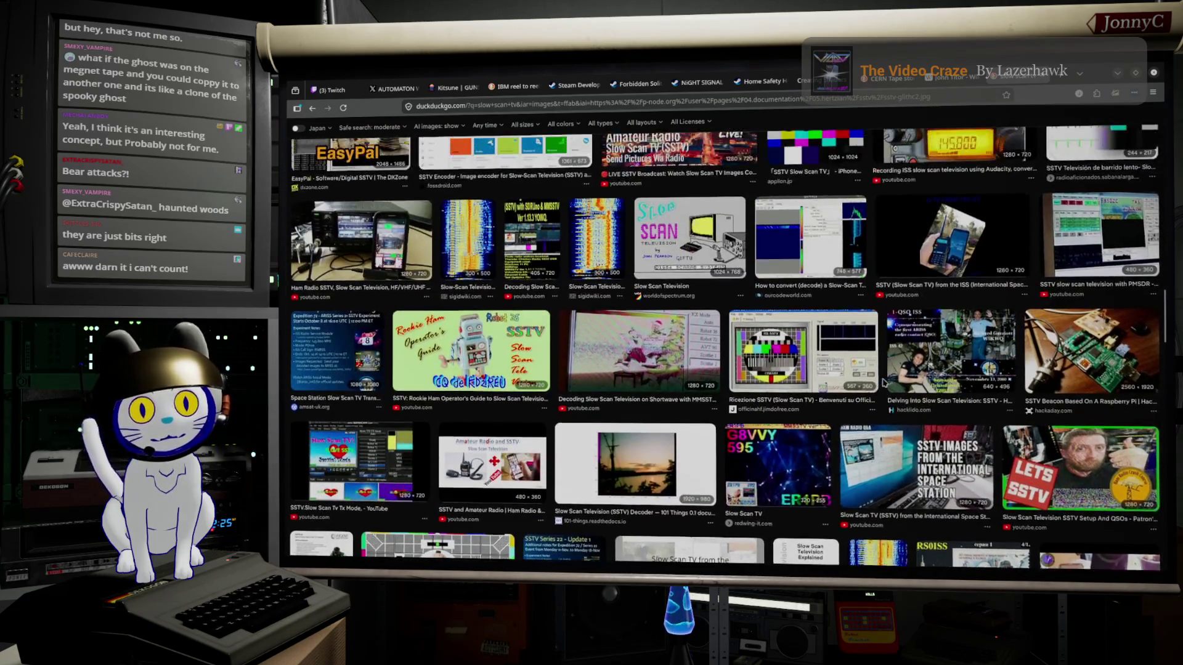
pyautogui.scroll(10, 883, 383)
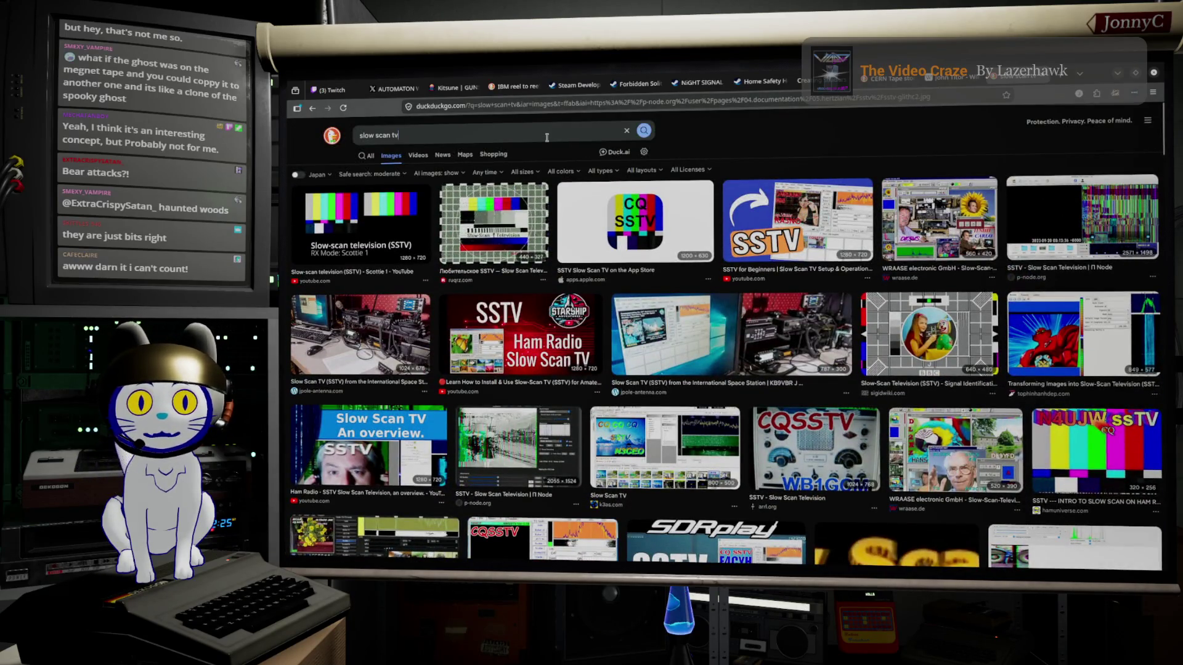
pyautogui.click(547, 137)
pyautogui.write('signal')
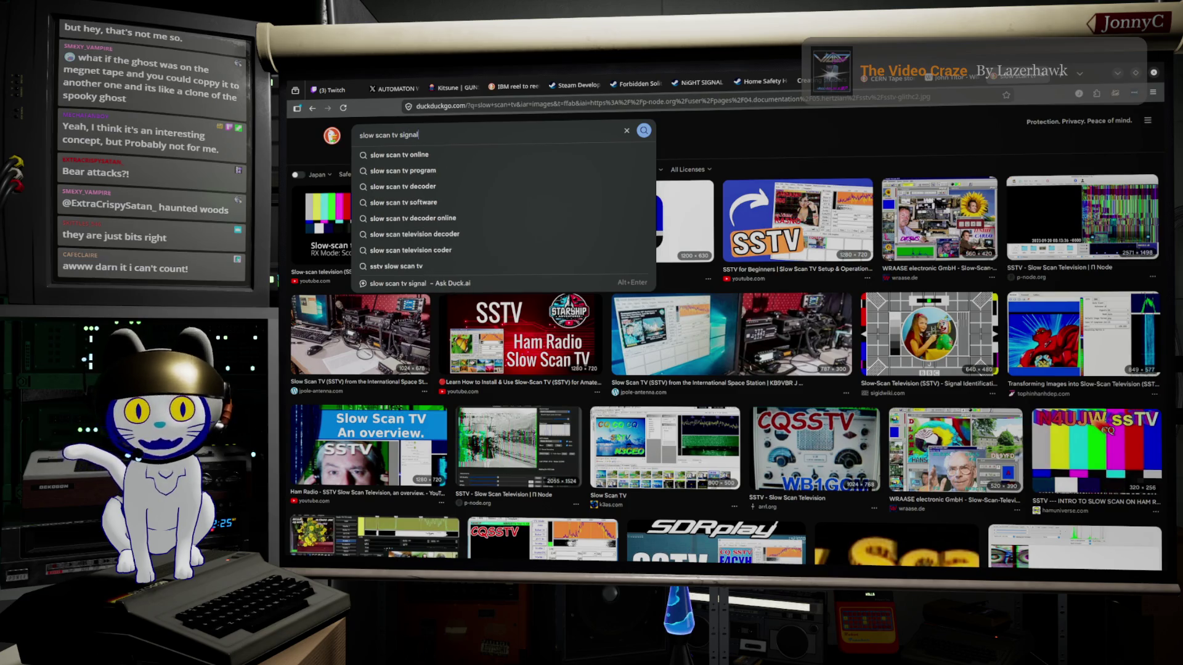
pyautogui.write('is')
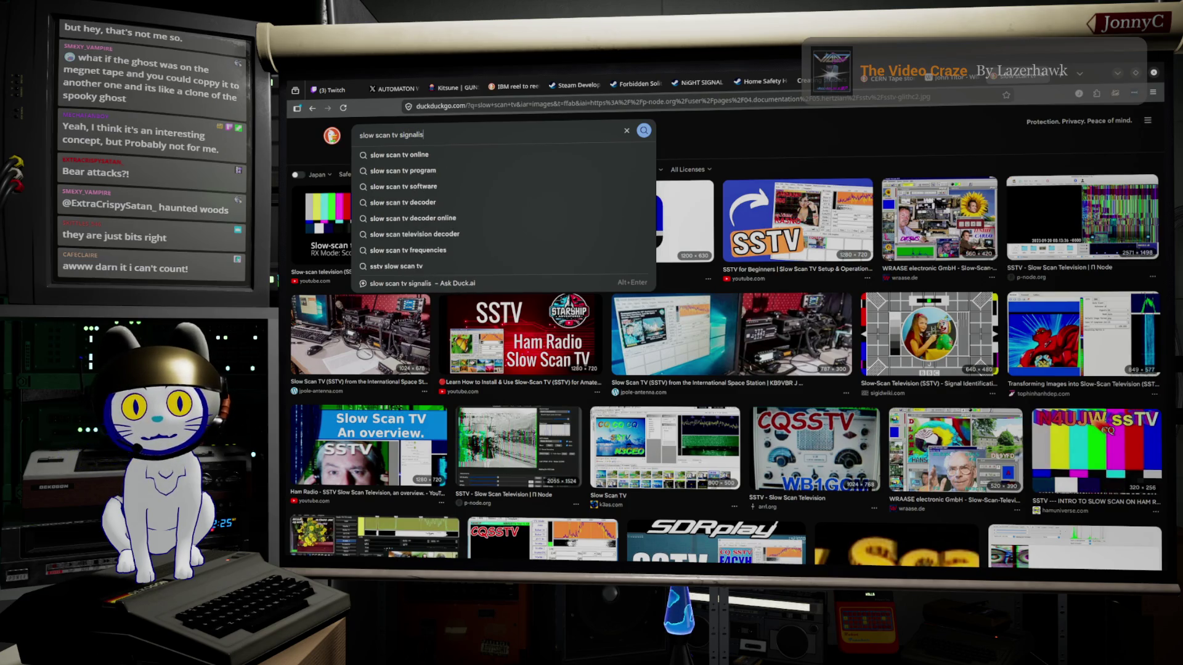
pyautogui.press('Return')
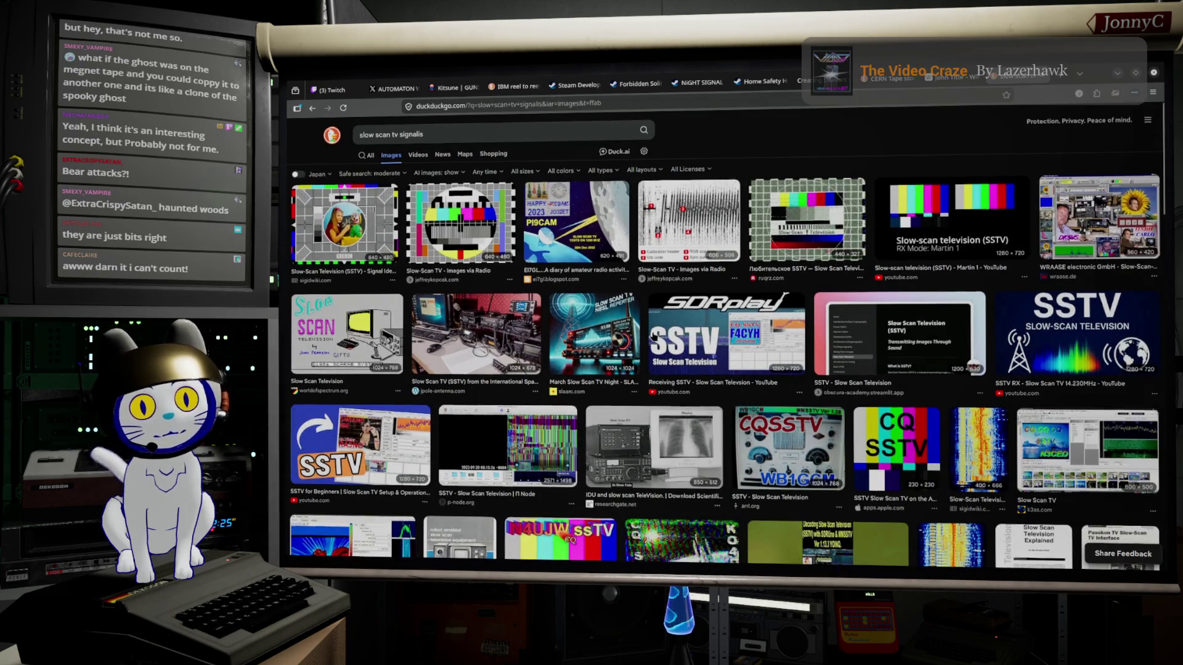
# Browse the slow scan tv signalis image results, then return to the search box
pyautogui.scroll(-3, 652, 333)
pyautogui.scroll(-5, 653, 335)
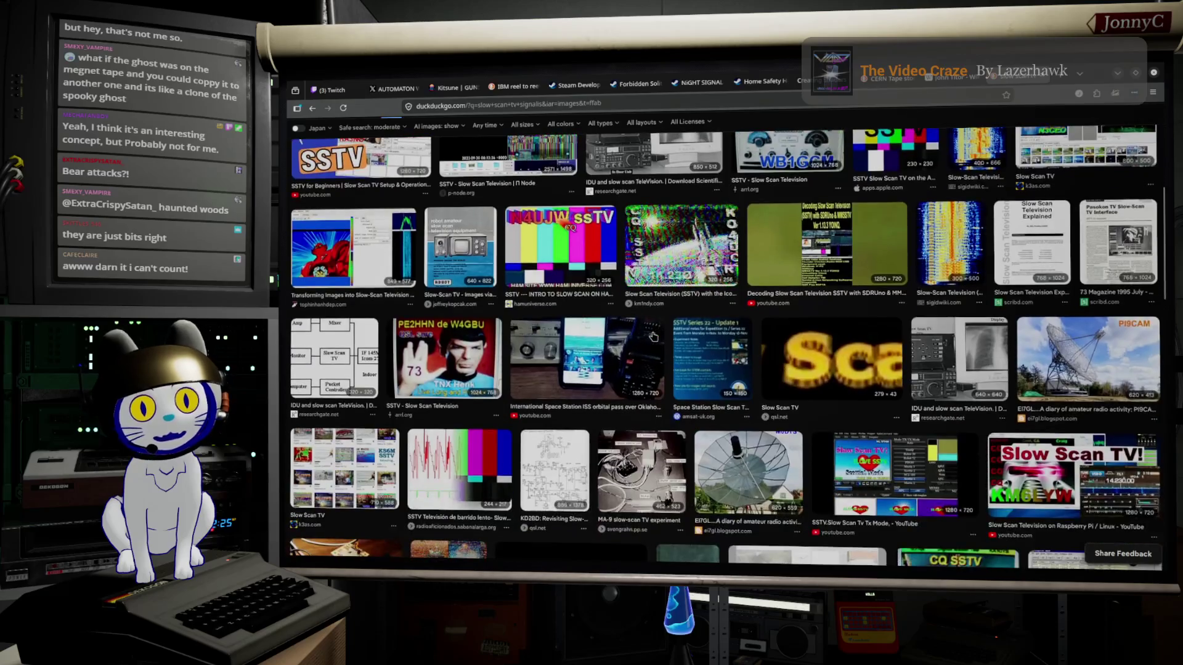
pyautogui.scroll(-6, 654, 336)
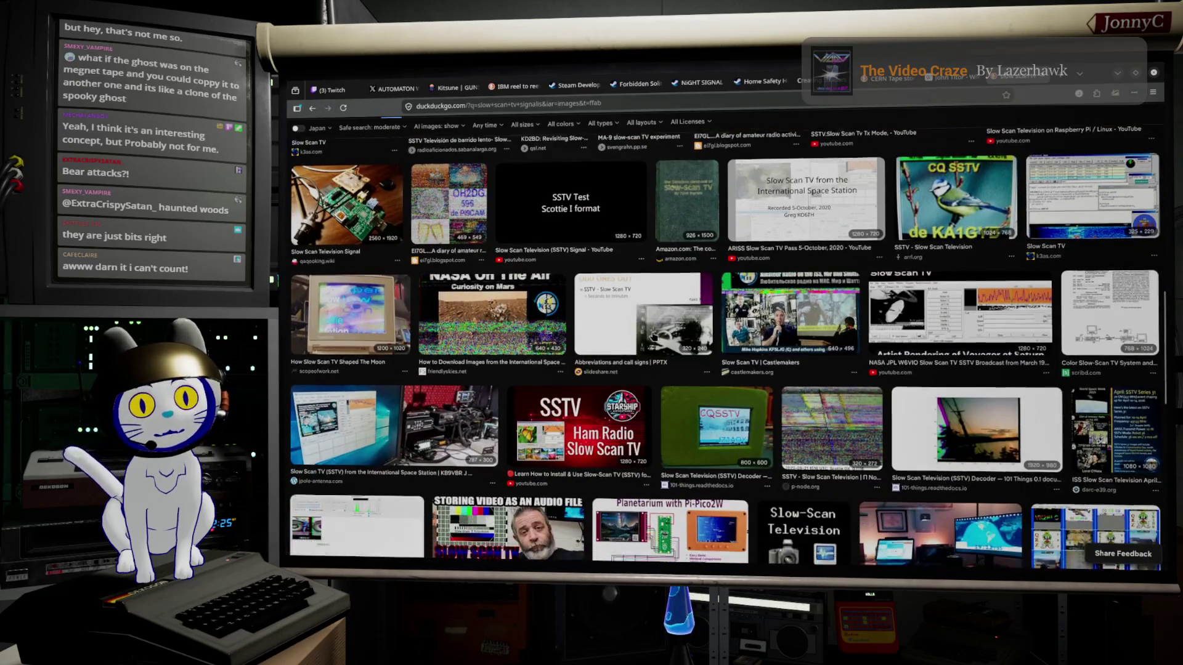
pyautogui.scroll(15, 652, 337)
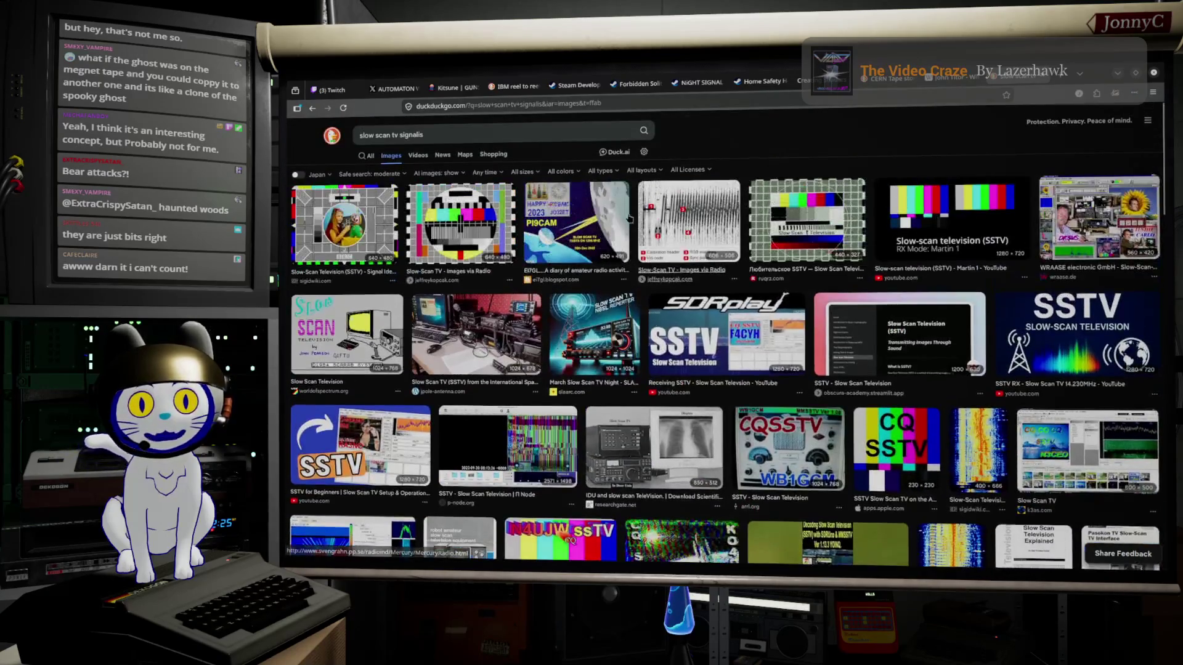
pyautogui.click(564, 130)
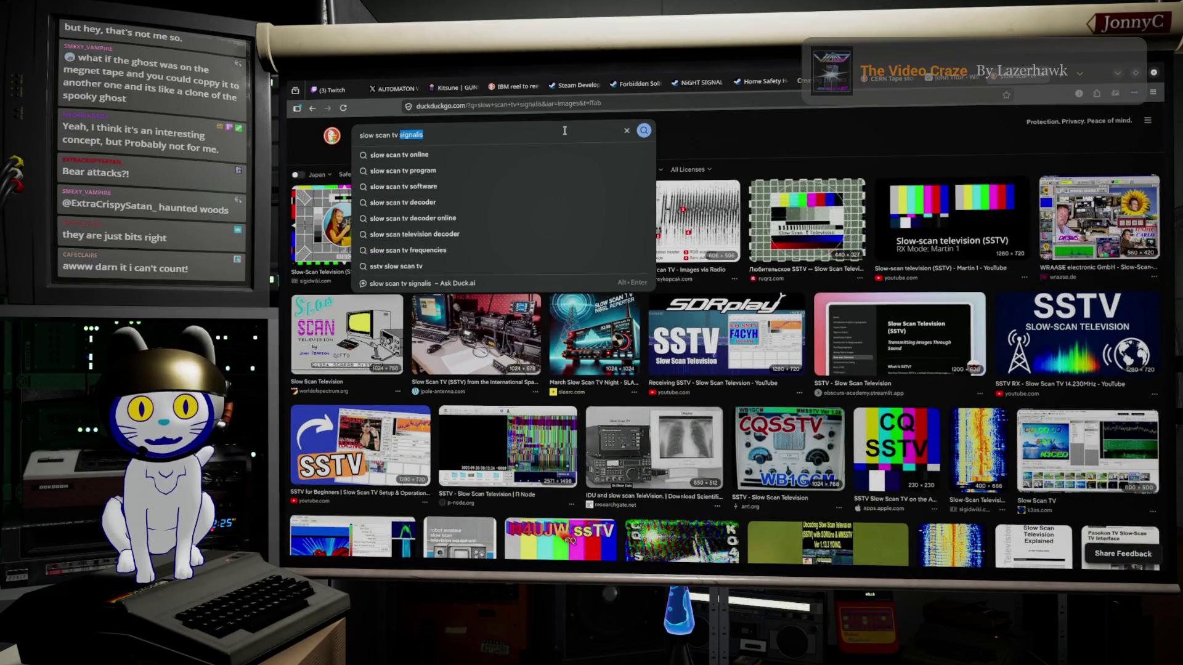
# Replace the query with 'signalis sstv game' and search
pyautogui.moveTo(401, 135); pyautogui.dragTo(360, 135)
pyautogui.press('BackSpace')
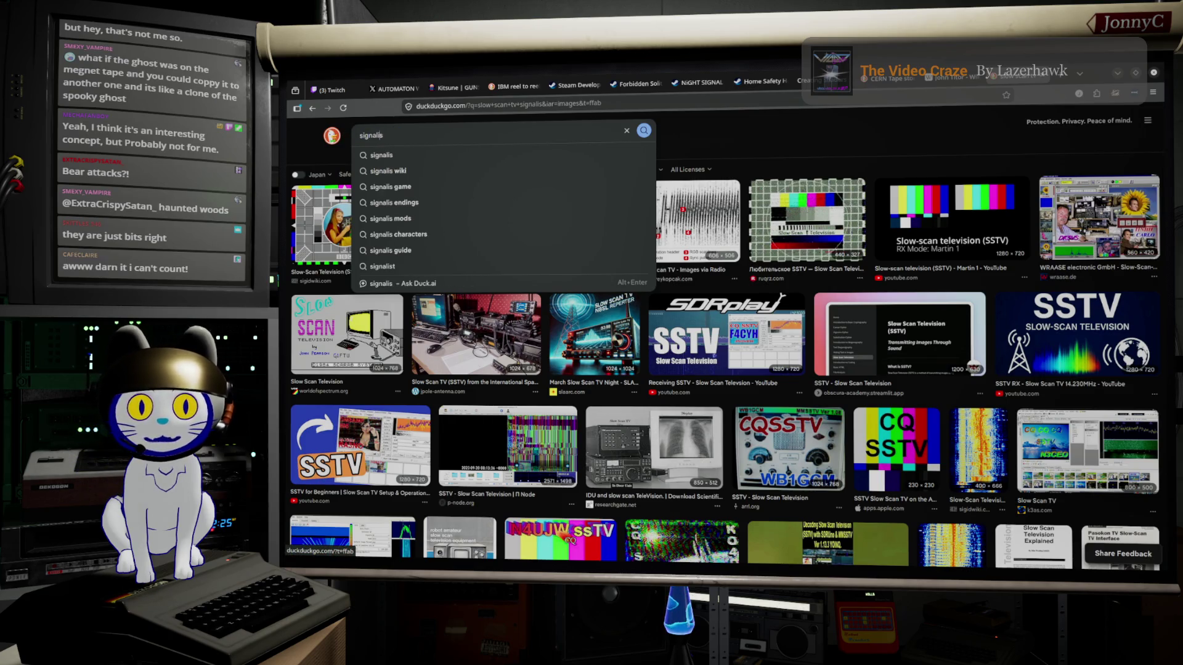
pyautogui.write(' sstv')
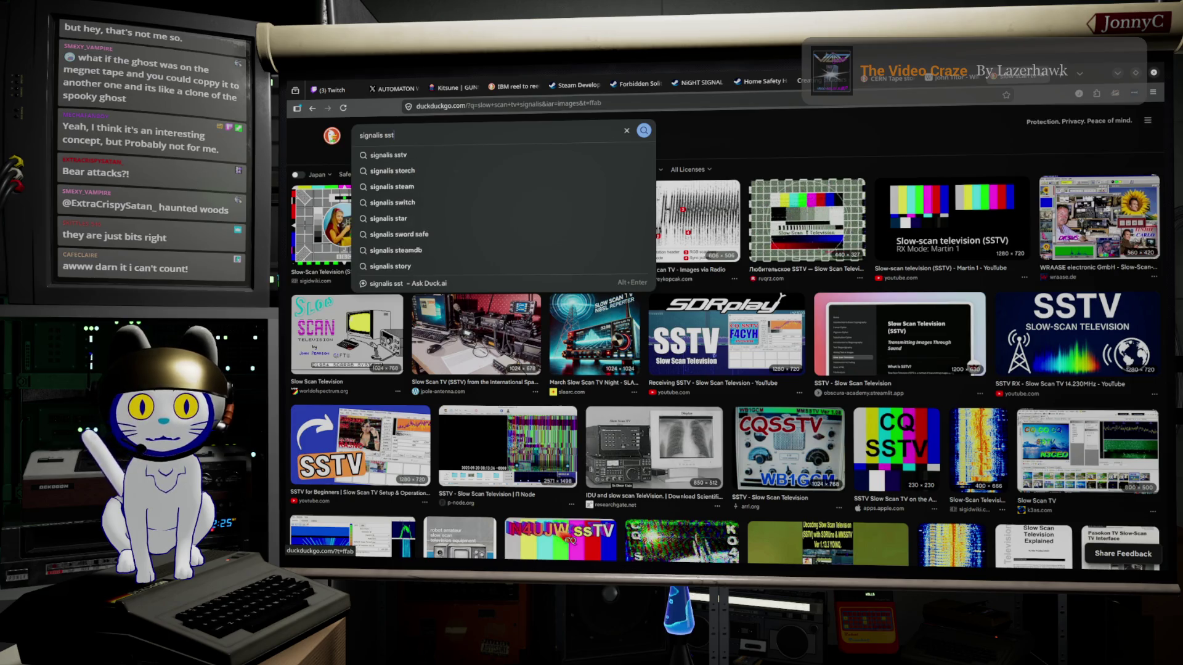
pyautogui.press('BackSpace')
pyautogui.write('game')
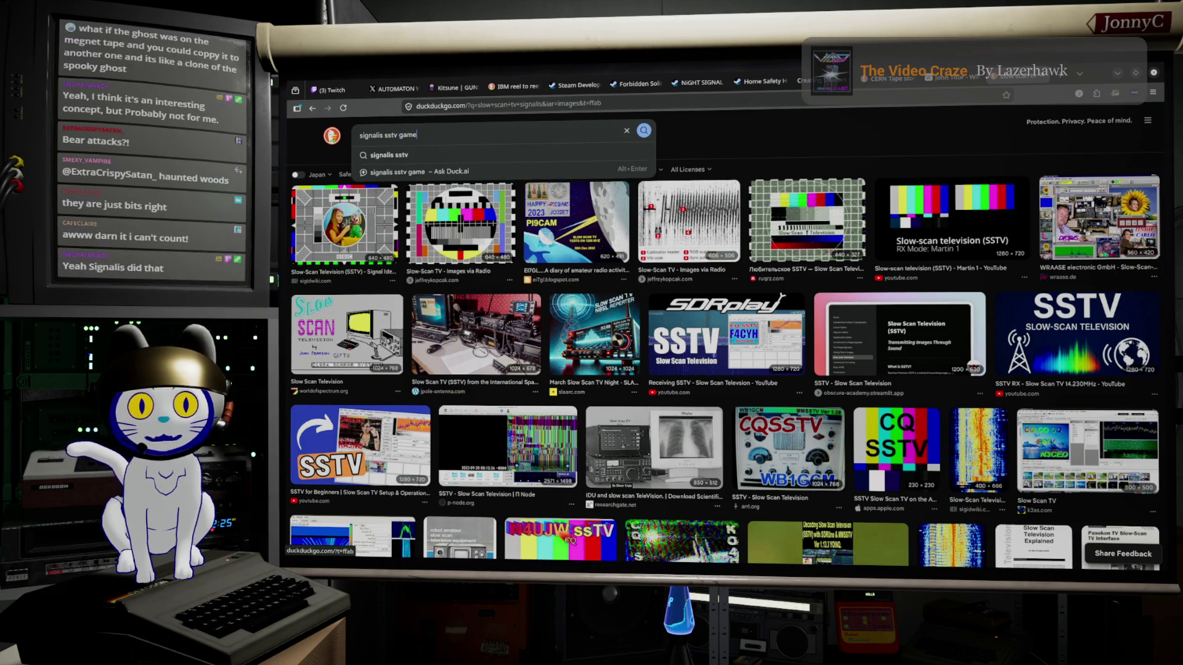
pyautogui.press('Return')
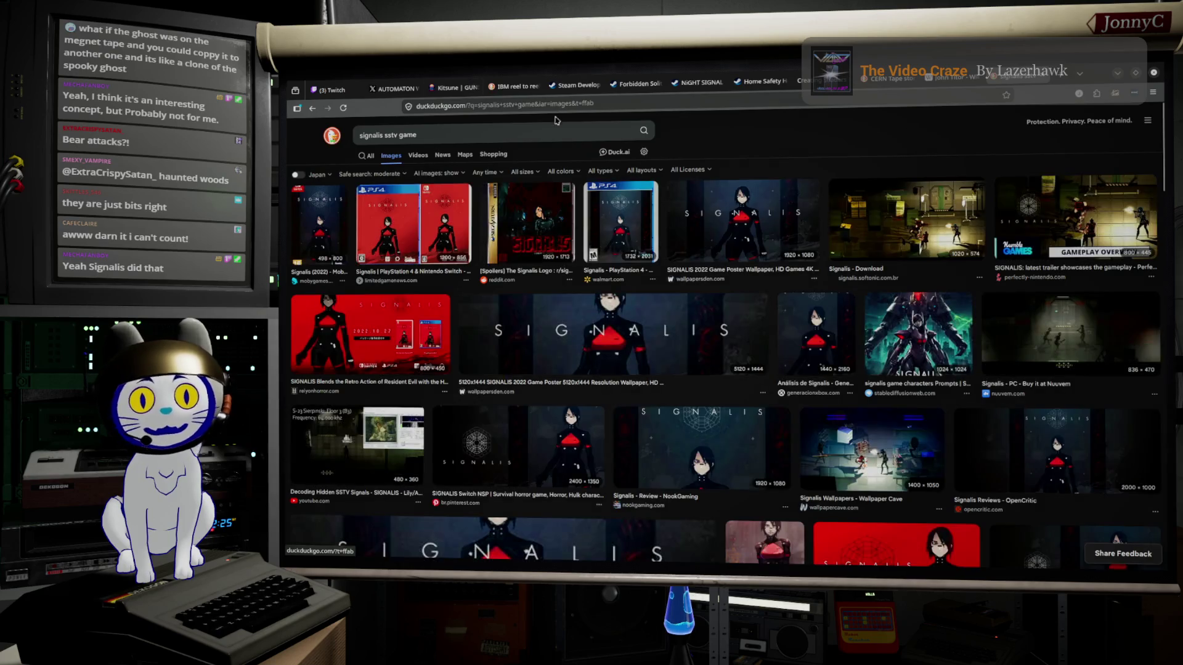
# Preview the Decoding Hidden SSTV Signals image result
pyautogui.scroll(-4, 462, 290)
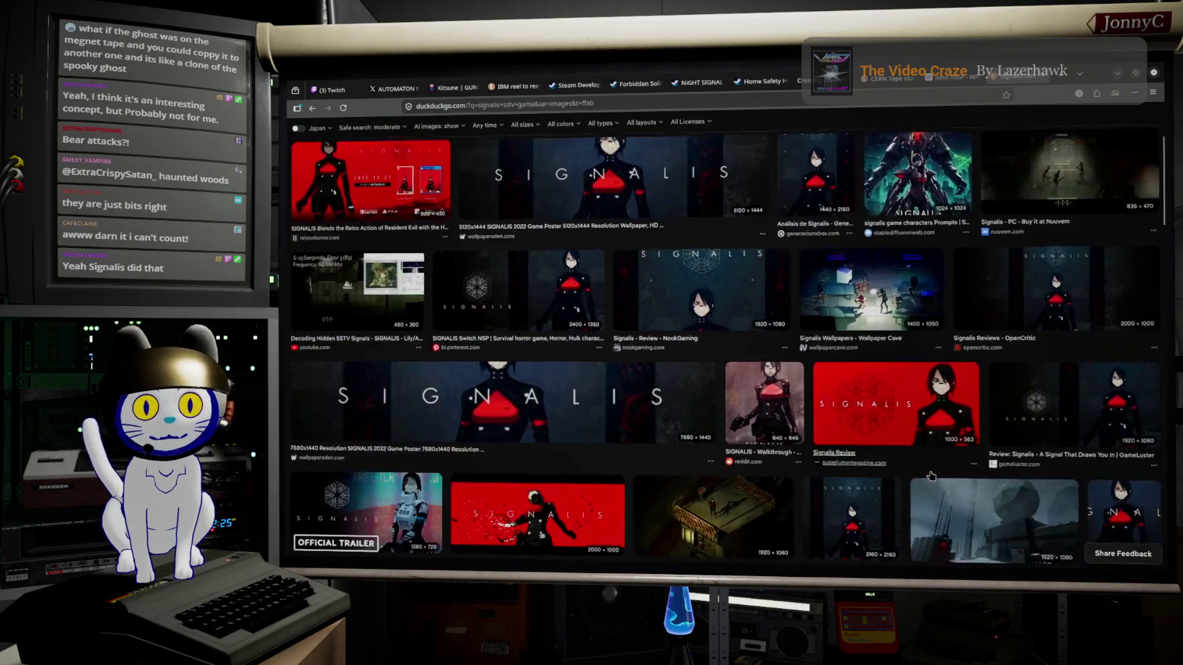
pyautogui.click(393, 213)
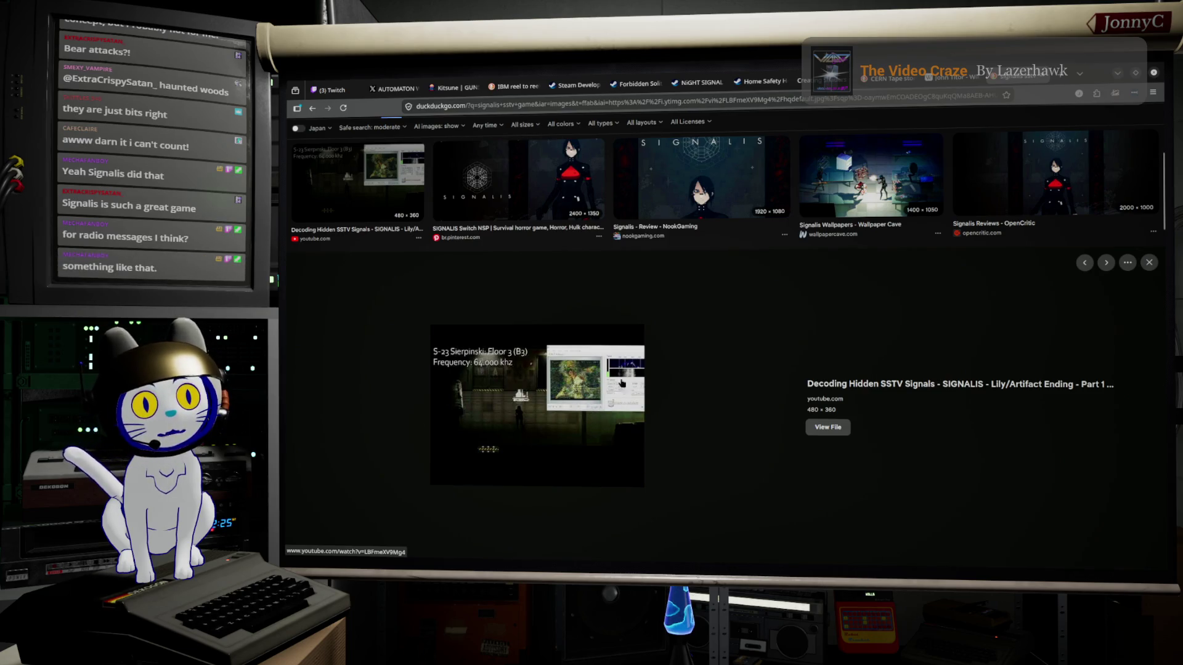
pyautogui.scroll(5, 632, 391)
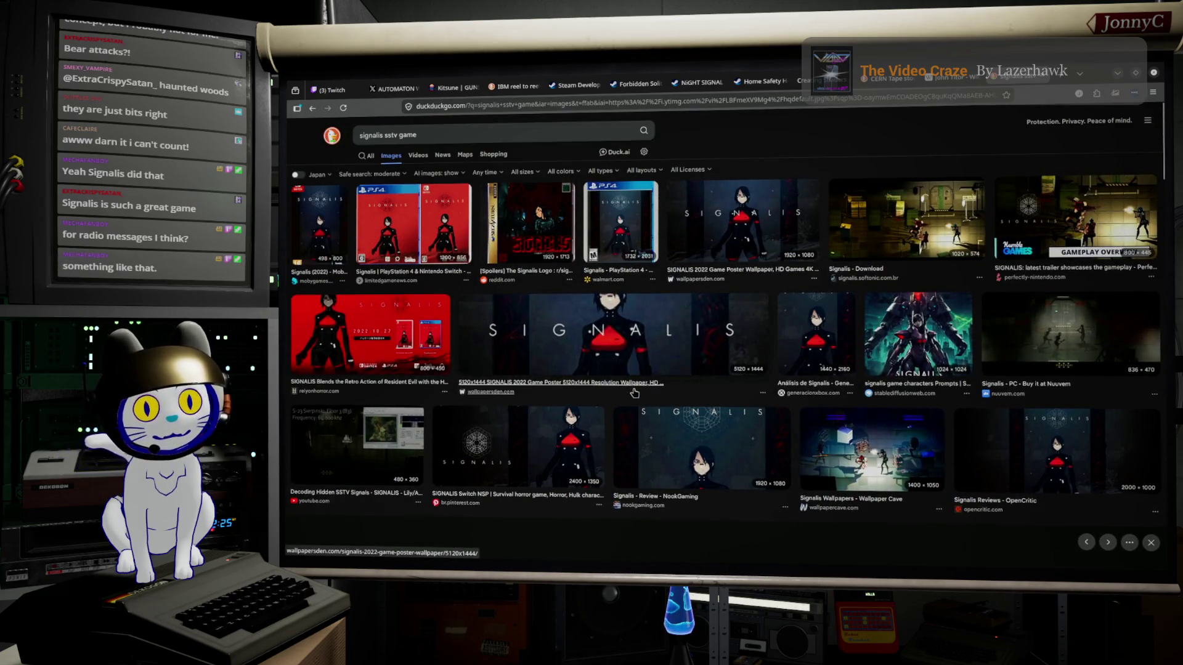
# Close the SSTV signals image preview
pyautogui.scroll(-3, 566, 553)
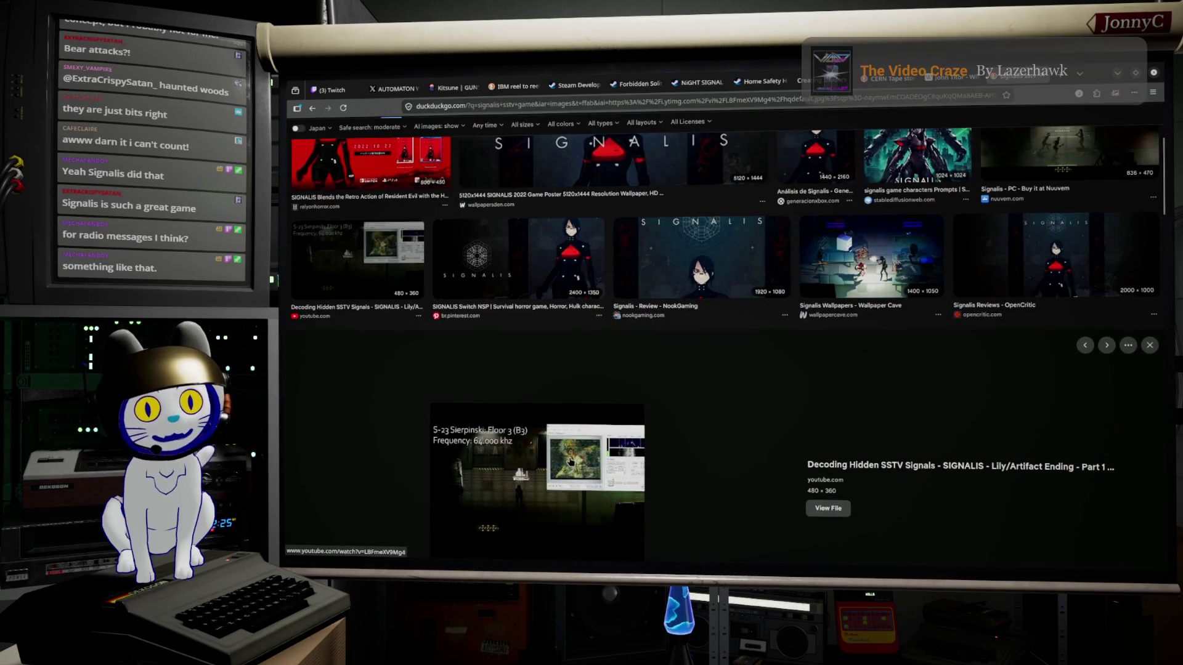
pyautogui.scroll(-2, 584, 475)
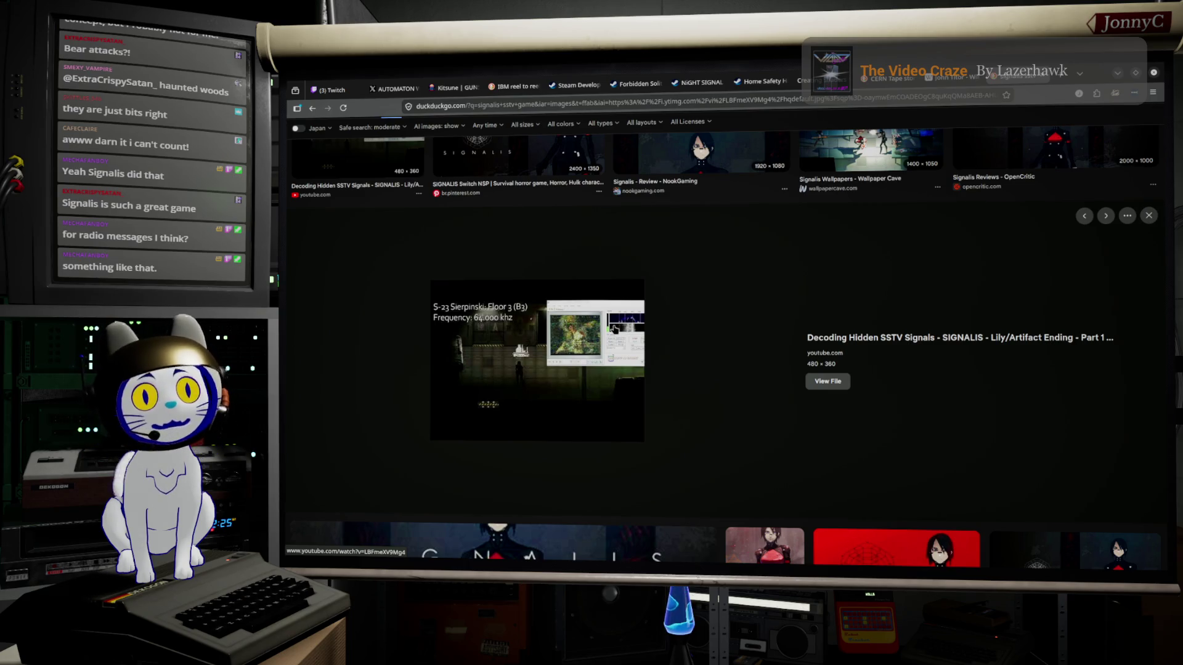
pyautogui.click(741, 332)
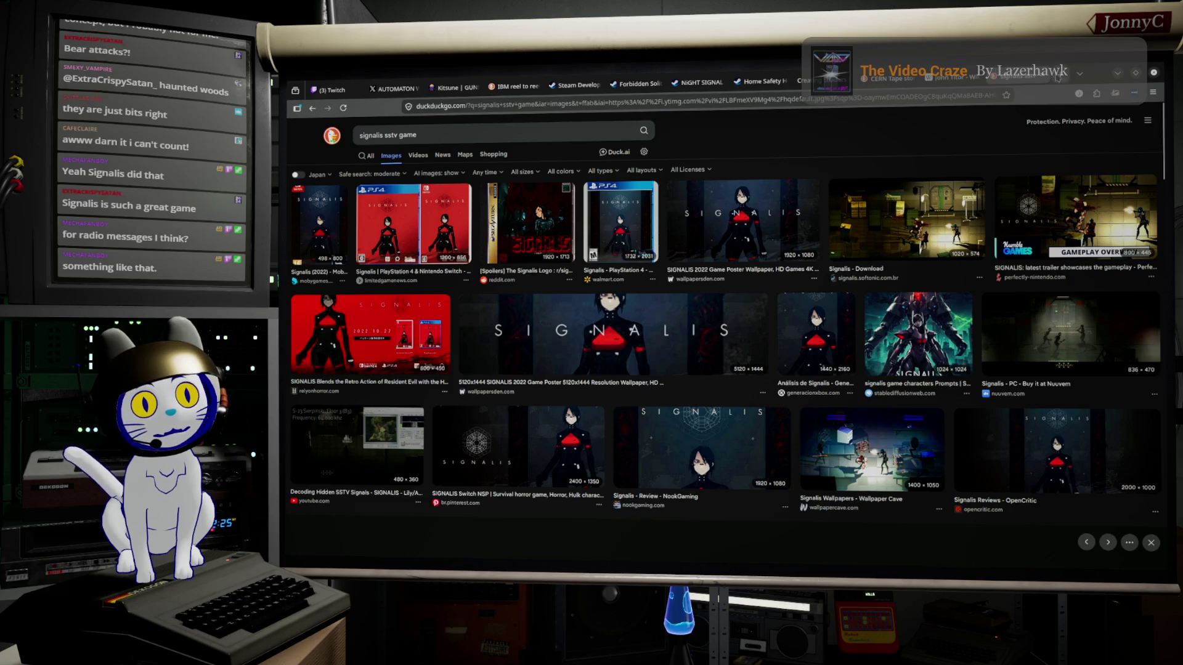
# Return to Blender, frame the blue disc and enter Edit Mode on its mesh
pyautogui.hotkey('alt', 'Tab')
pyautogui.moveTo(729, 366)
pyautogui.mouseDown()
pyautogui.moveTo(760, 351)
pyautogui.moveTo(787, 365)
pyautogui.moveTo(709, 381)
pyautogui.moveTo(701, 401)
pyautogui.moveTo(690, 384)
pyautogui.moveTo(681, 409)
pyautogui.moveTo(833, 377)
pyautogui.moveTo(674, 418)
pyautogui.mouseUp()
pyautogui.scroll(3, 709, 382)
pyautogui.press('Tab')
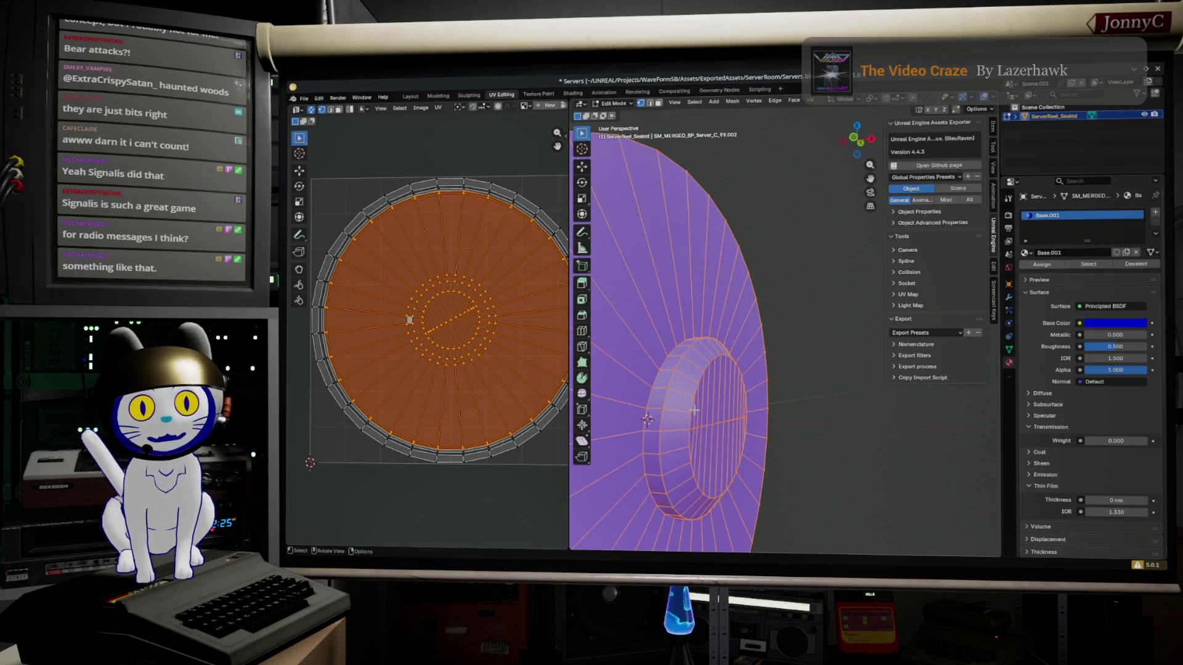
# In Front Ortho view, box-select and delete the protruding hub cylinder's vertices
pyautogui.click(694, 410)
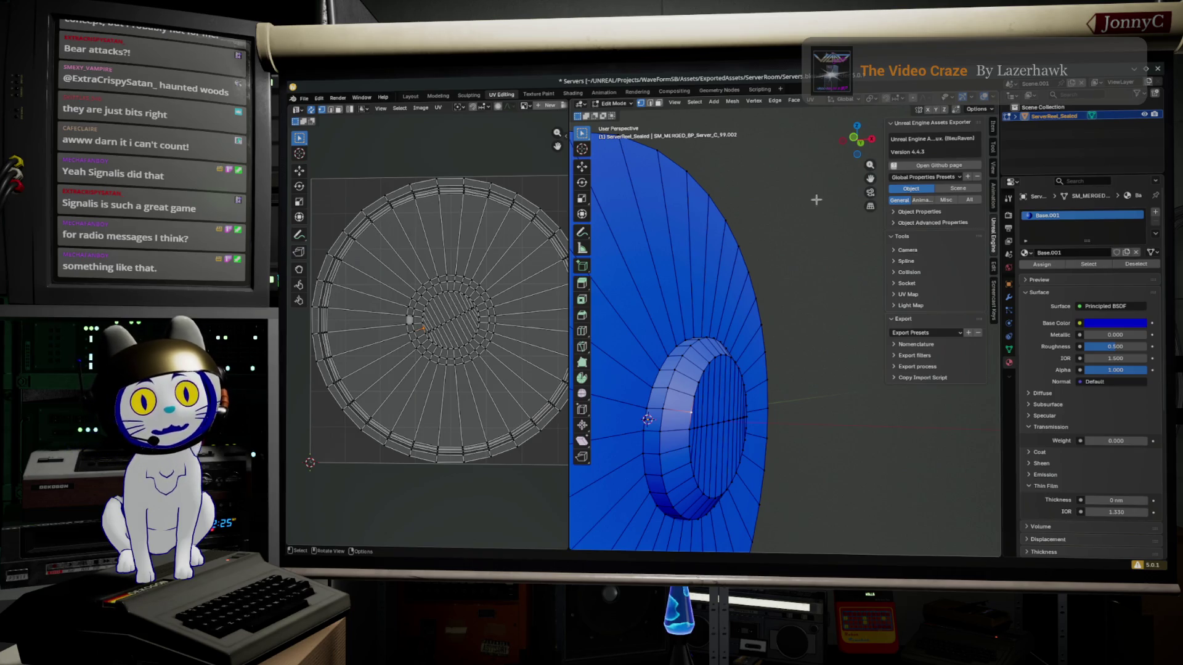
pyautogui.click(851, 139)
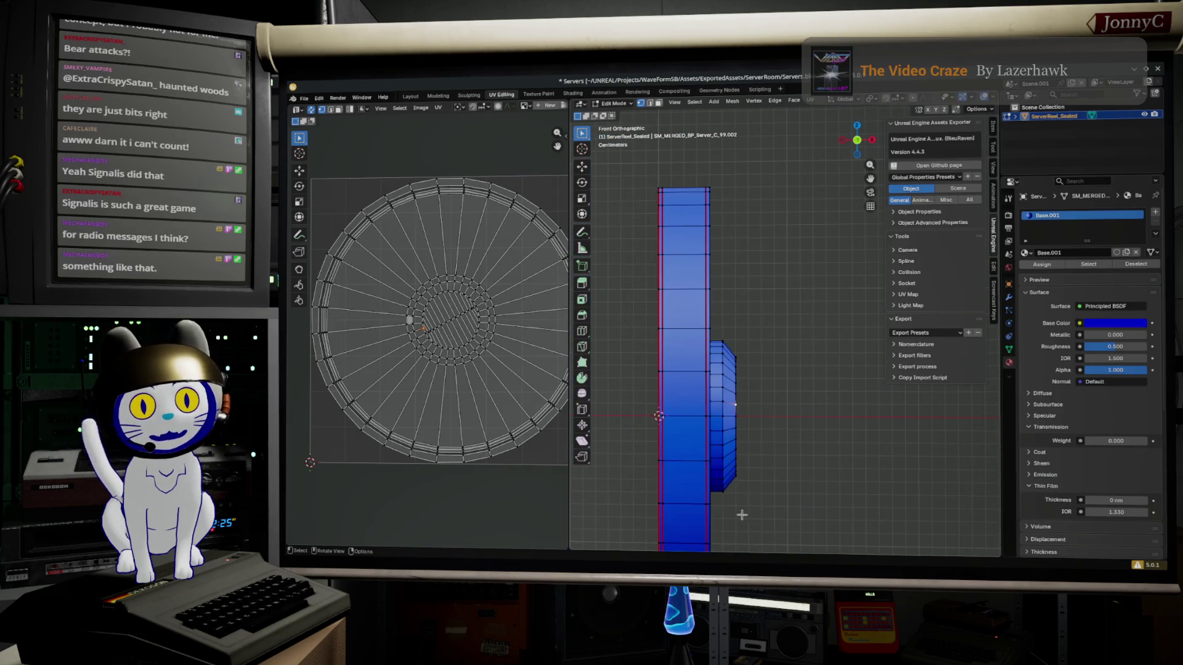
pyautogui.moveTo(782, 527); pyautogui.dragTo(719, 318)
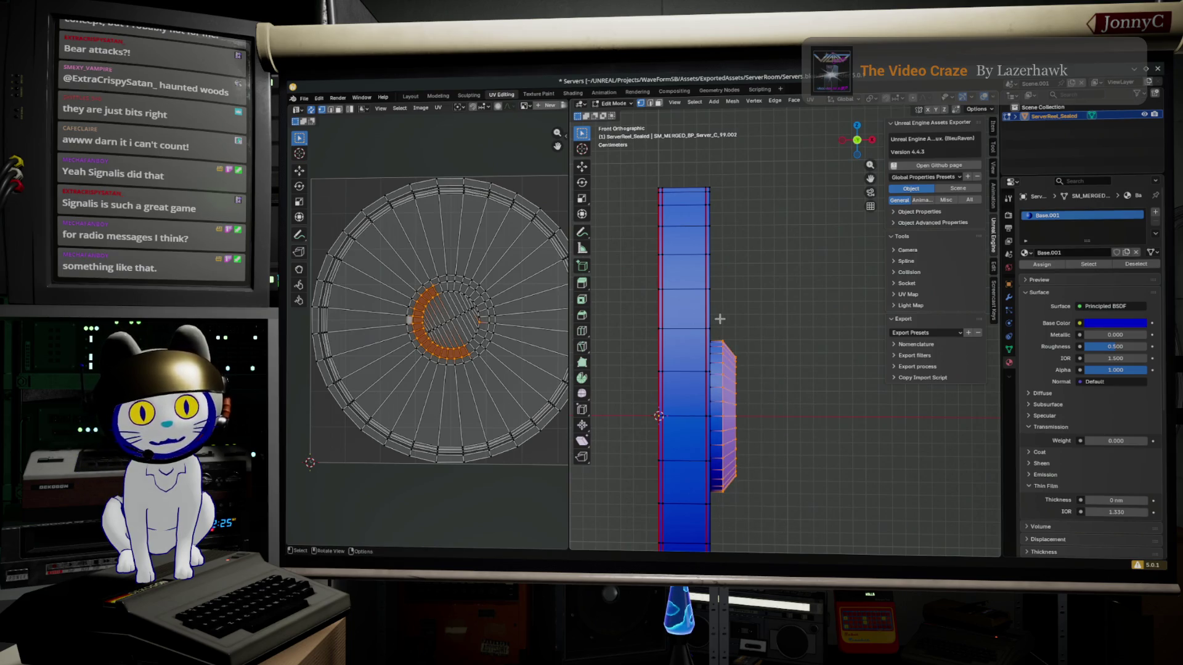
pyautogui.press('x')
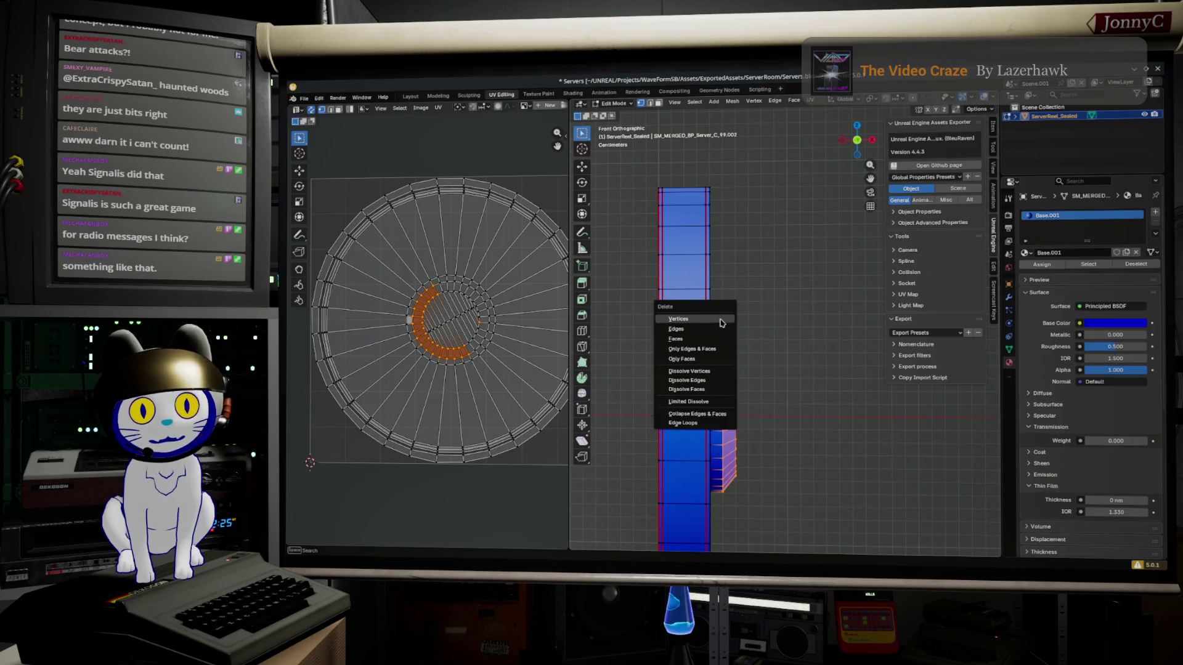
pyautogui.click(719, 319)
# Box-select and delete the small inner ring, leaving a hollow centre
pyautogui.moveTo(806, 530); pyautogui.dragTo(712, 326)
pyautogui.press('x')
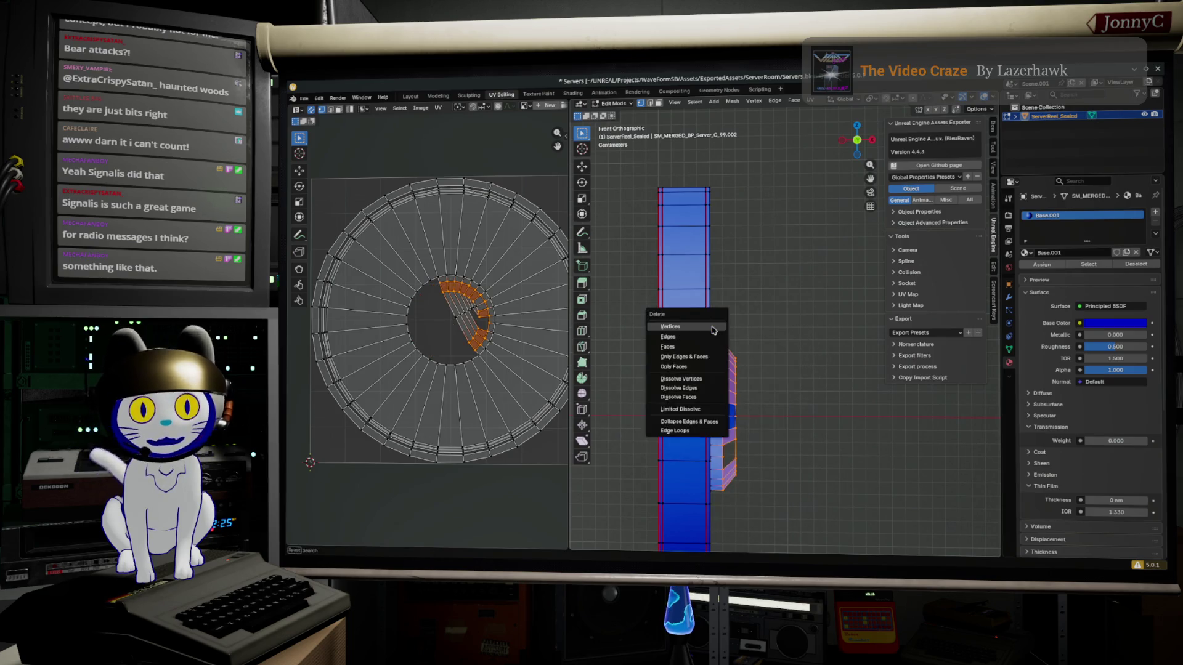
pyautogui.click(712, 326)
pyautogui.moveTo(783, 501); pyautogui.dragTo(714, 338)
pyautogui.press('F12')
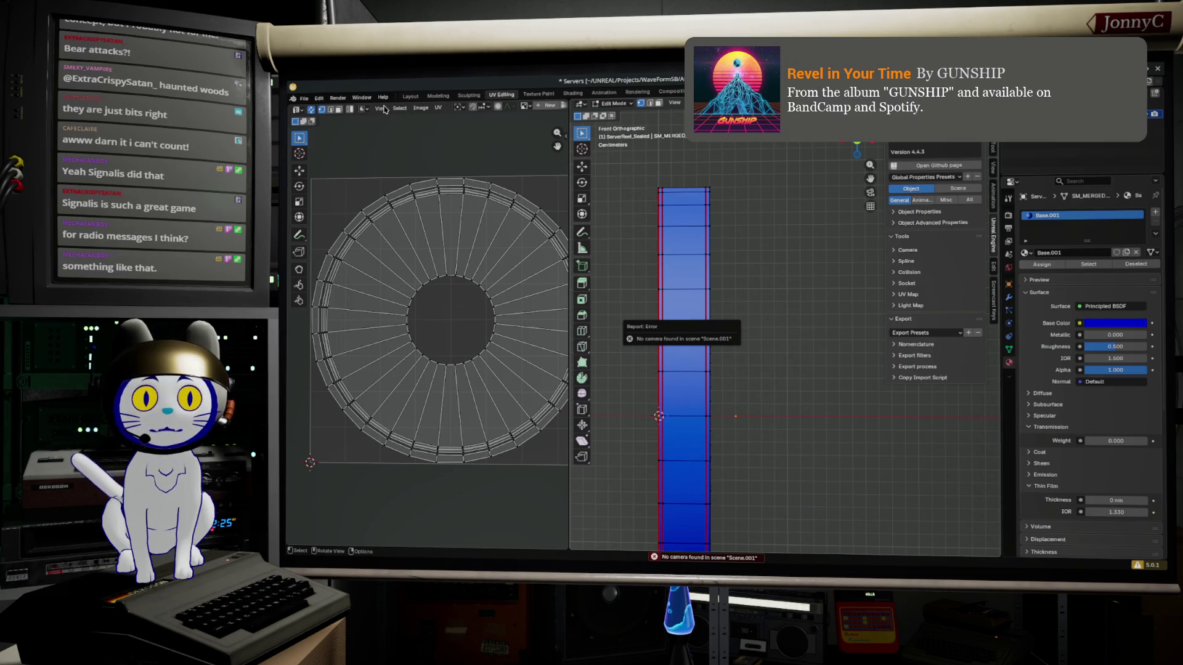
# Return to the Modeling workspace and box-select part of the reel strip from the back
pyautogui.click(436, 96)
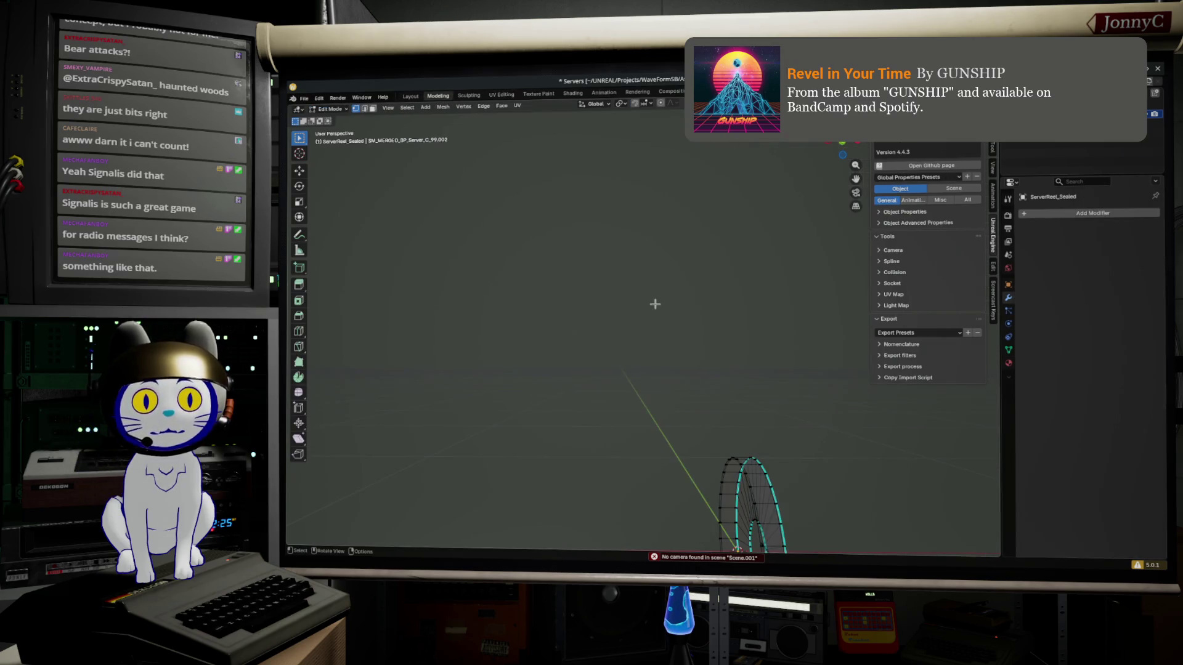
pyautogui.moveTo(715, 289); pyautogui.dragTo(775, 151)
pyautogui.click(840, 146)
pyautogui.scroll(1, 712, 313)
pyautogui.moveTo(499, 280)
pyautogui.mouseDown()
pyautogui.moveTo(558, 414)
pyautogui.moveTo(826, 377)
pyautogui.moveTo(612, 383)
pyautogui.moveTo(674, 379)
pyautogui.mouseUp()
pyautogui.rightClick(557, 412)
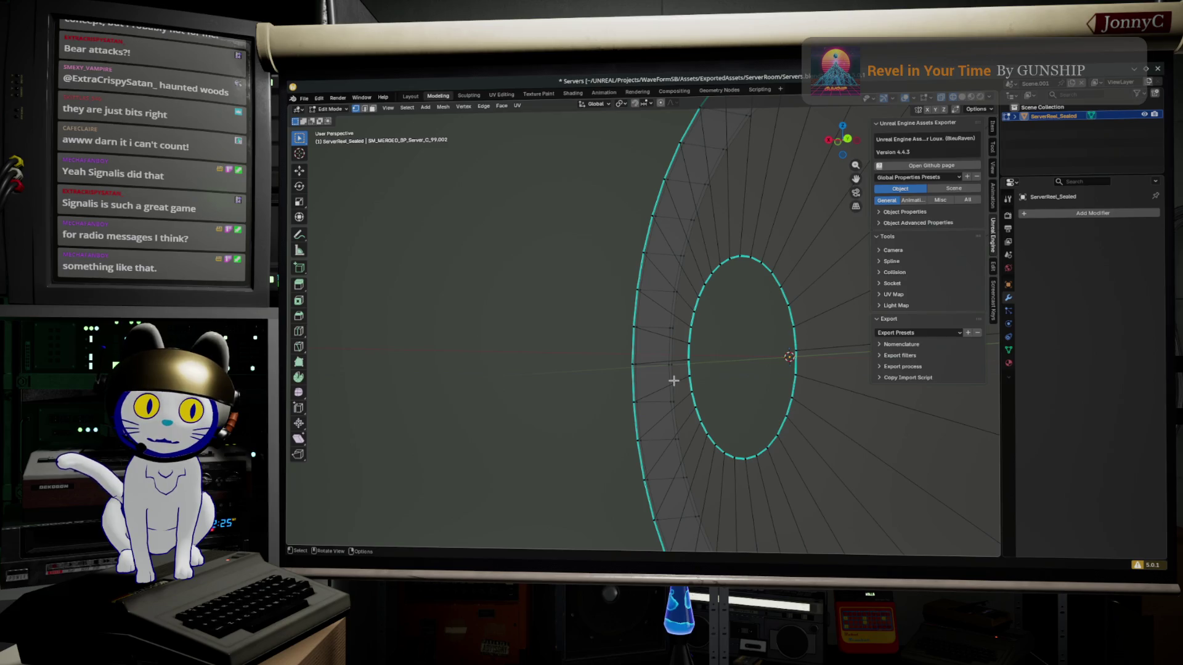
# Select the radial spoke edges, then view the strip edge-on from the side and back
pyautogui.moveTo(673, 381)
pyautogui.mouseDown()
pyautogui.moveTo(785, 377)
pyautogui.moveTo(729, 307)
pyautogui.moveTo(670, 309)
pyautogui.mouseUp()
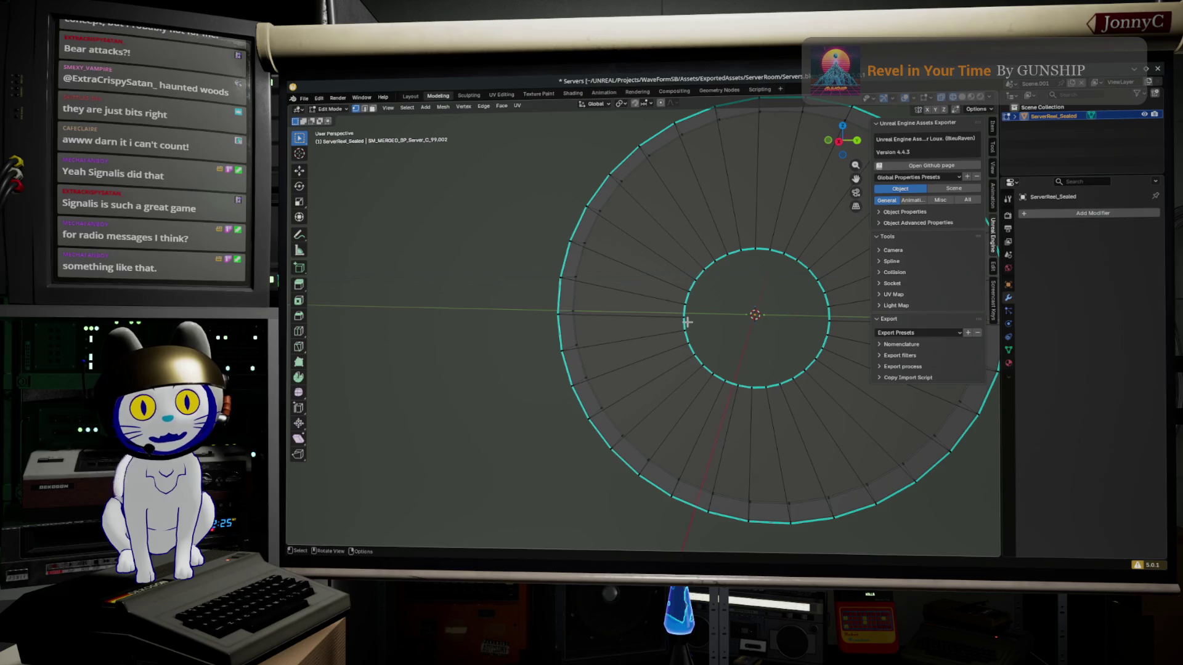
pyautogui.keyDown('ctrl'); pyautogui.keyDown('alt'); pyautogui.click(687, 321); pyautogui.keyUp('alt'); pyautogui.keyUp('ctrl')
pyautogui.moveTo(839, 141); pyautogui.dragTo(865, 135)
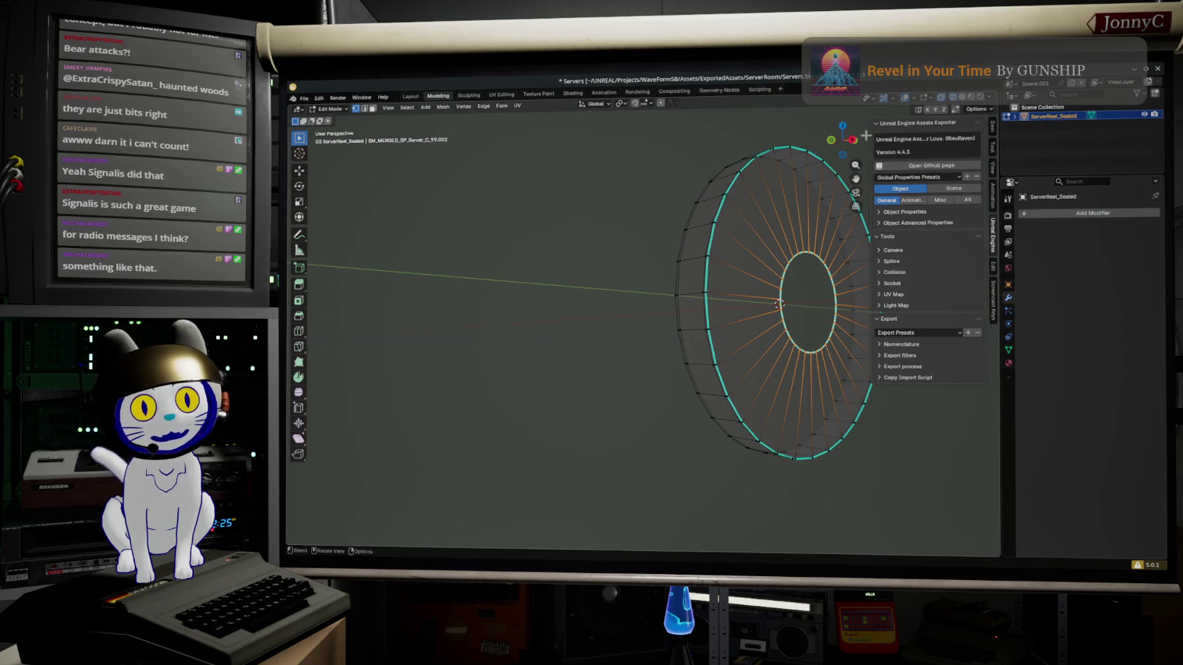
pyautogui.press('ctrl+KP_3')
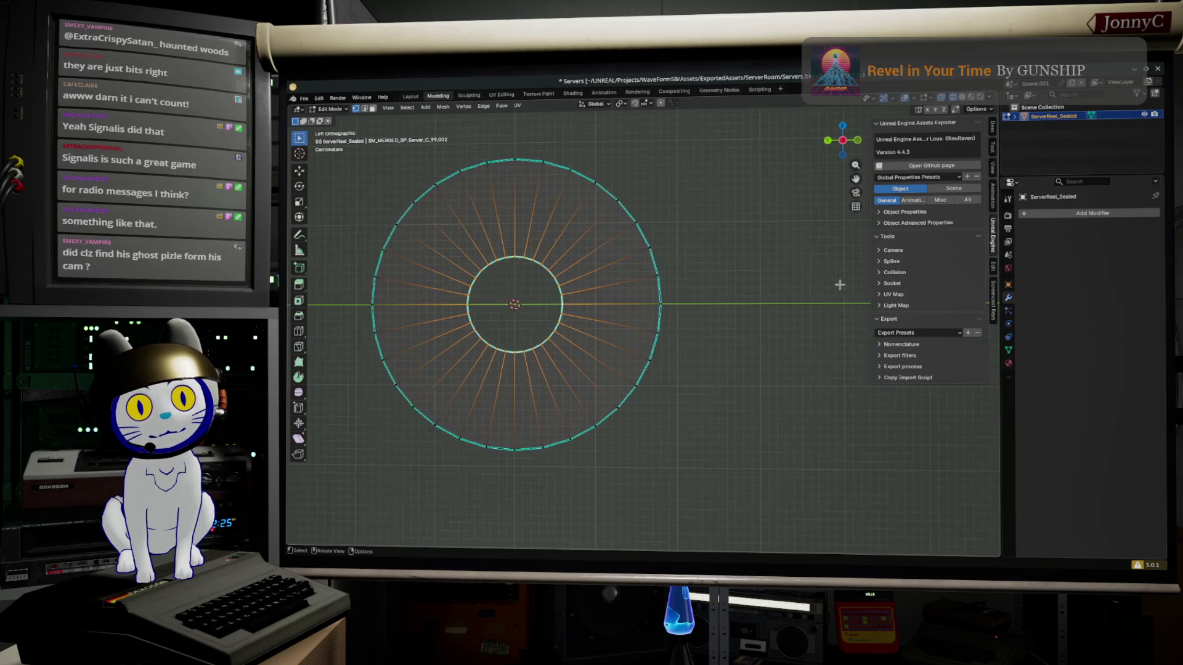
pyautogui.scroll(2, 743, 266)
pyautogui.click(842, 141)
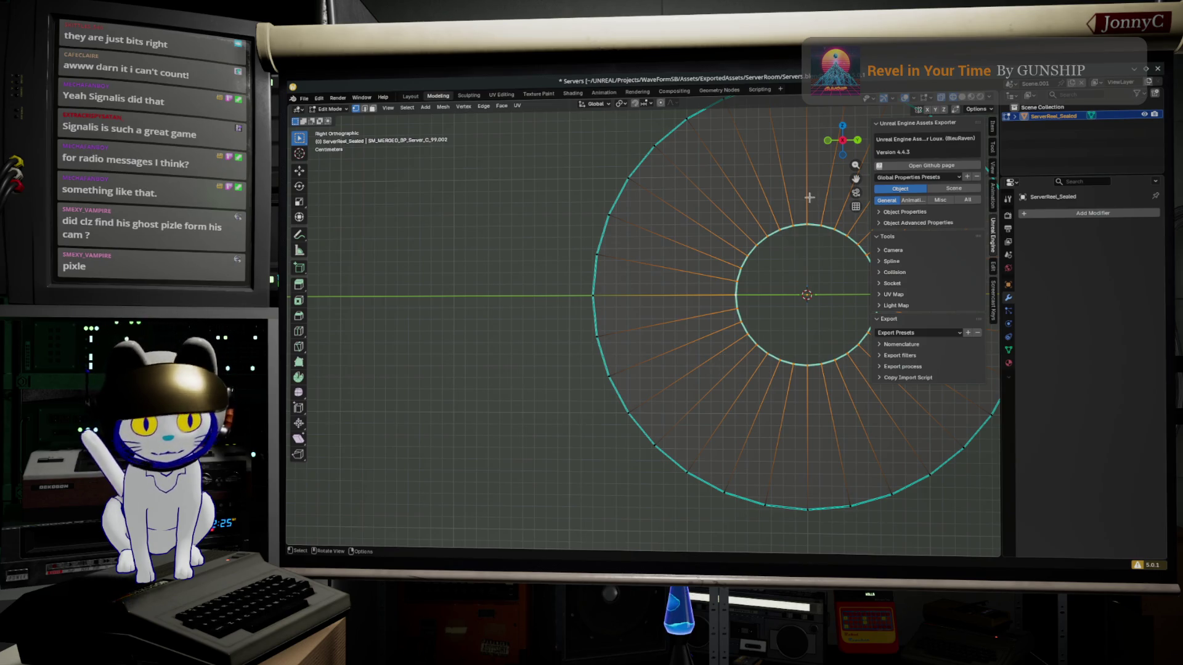
pyautogui.click(858, 141)
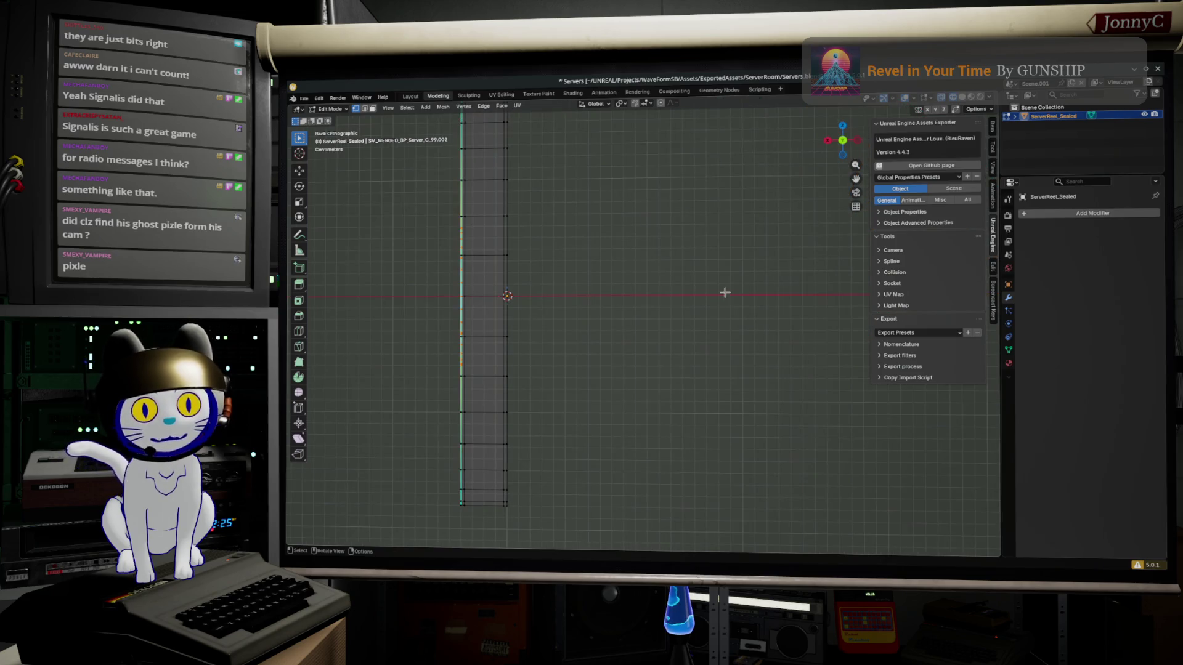
# Extrude the selected strip section sideways along the X axis
pyautogui.moveTo(683, 306); pyautogui.dragTo(766, 312)
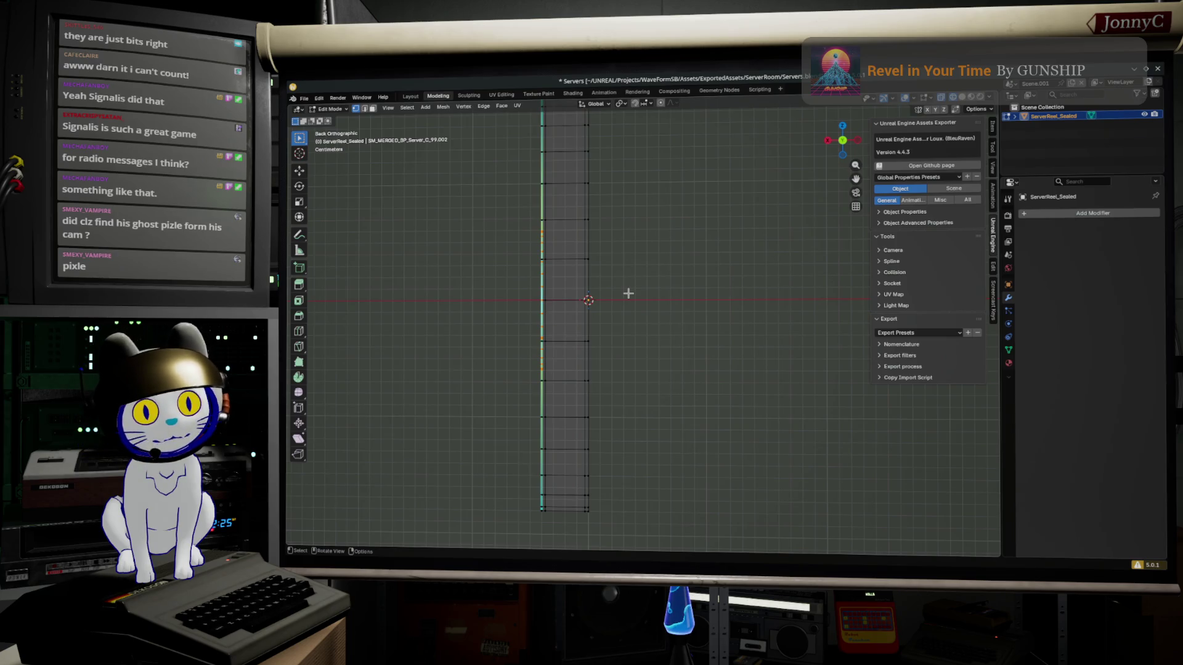
pyautogui.moveTo(617, 277); pyautogui.dragTo(684, 314)
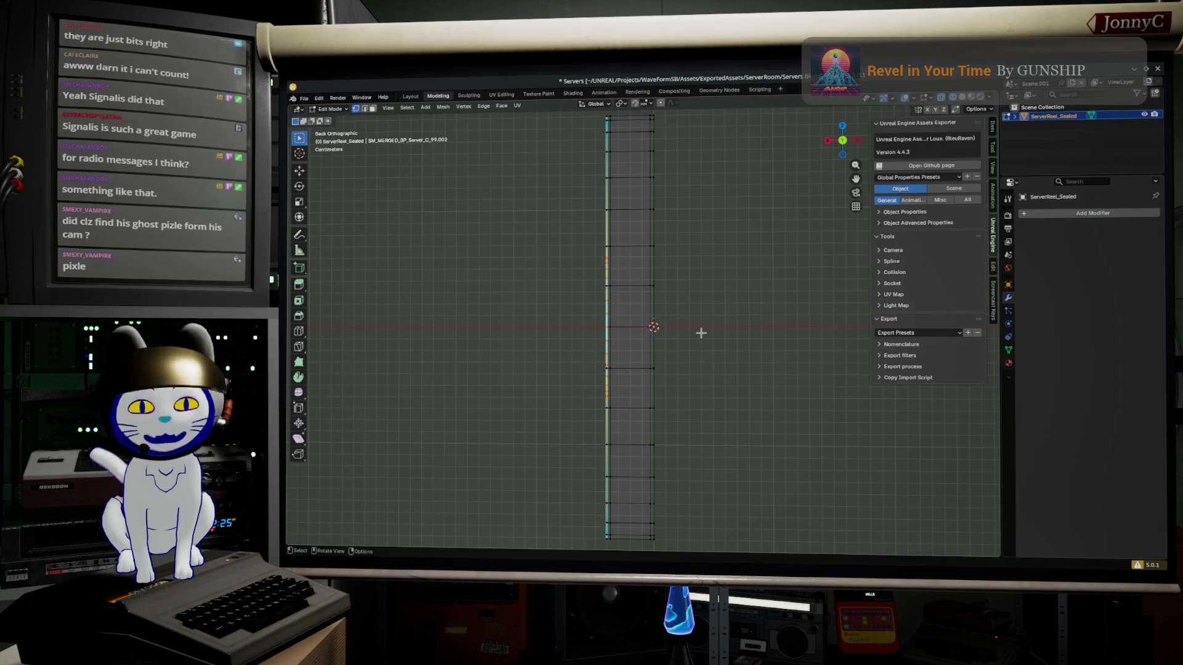
pyautogui.press('g')
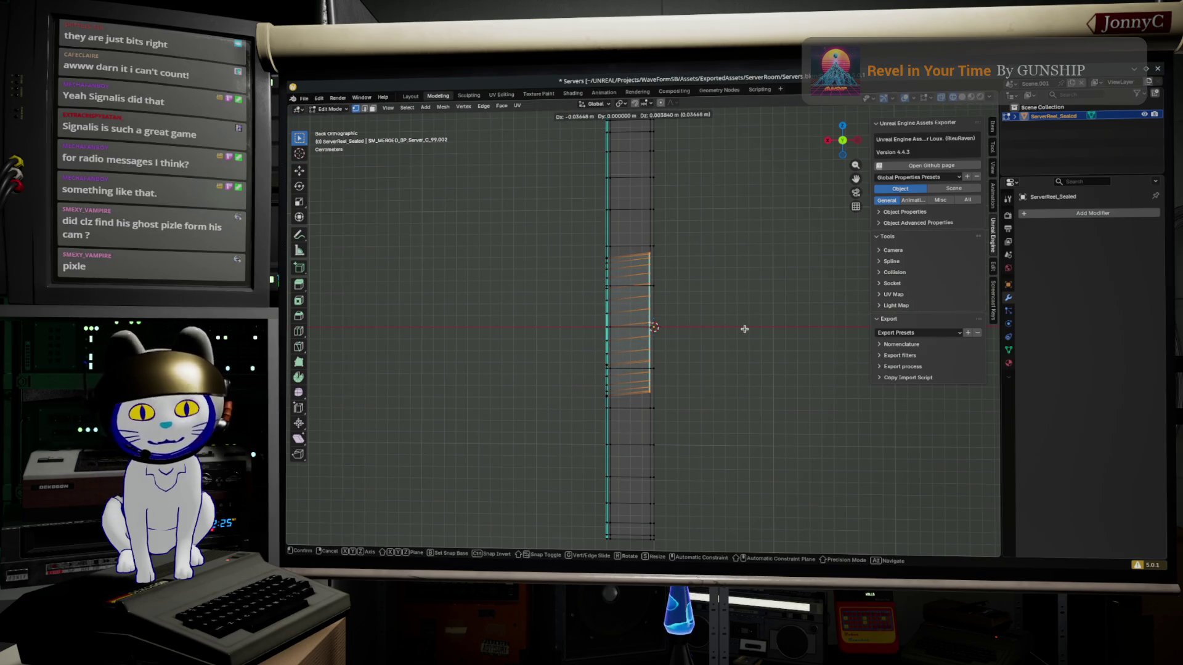
pyautogui.press('z')
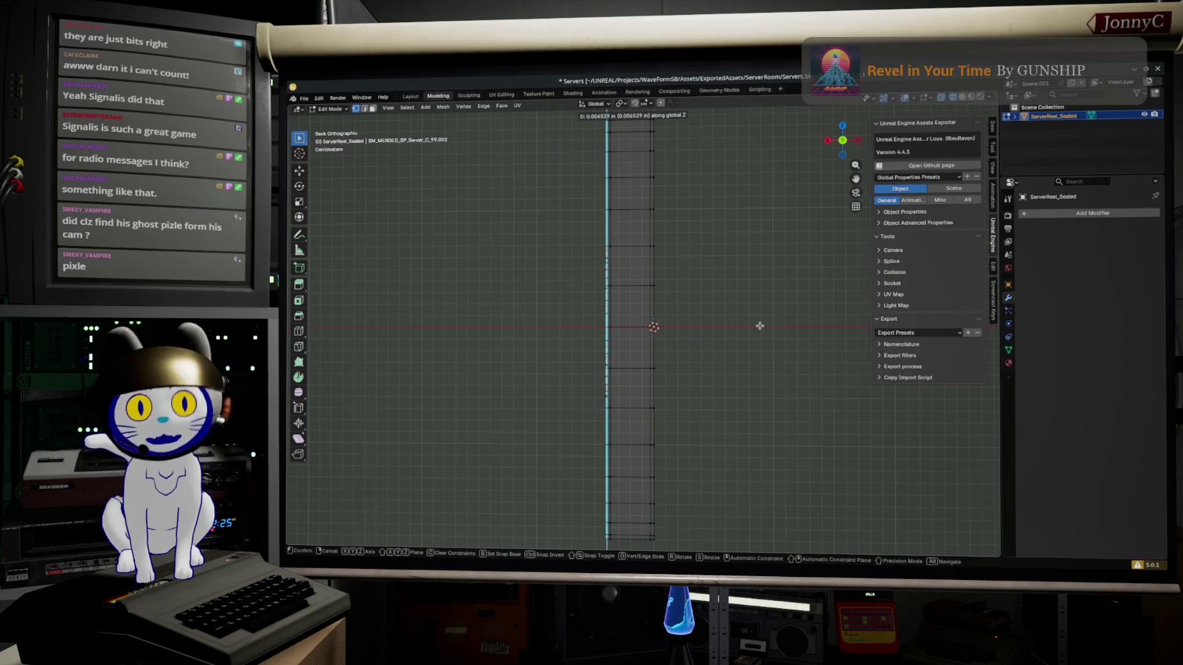
pyautogui.press('x')
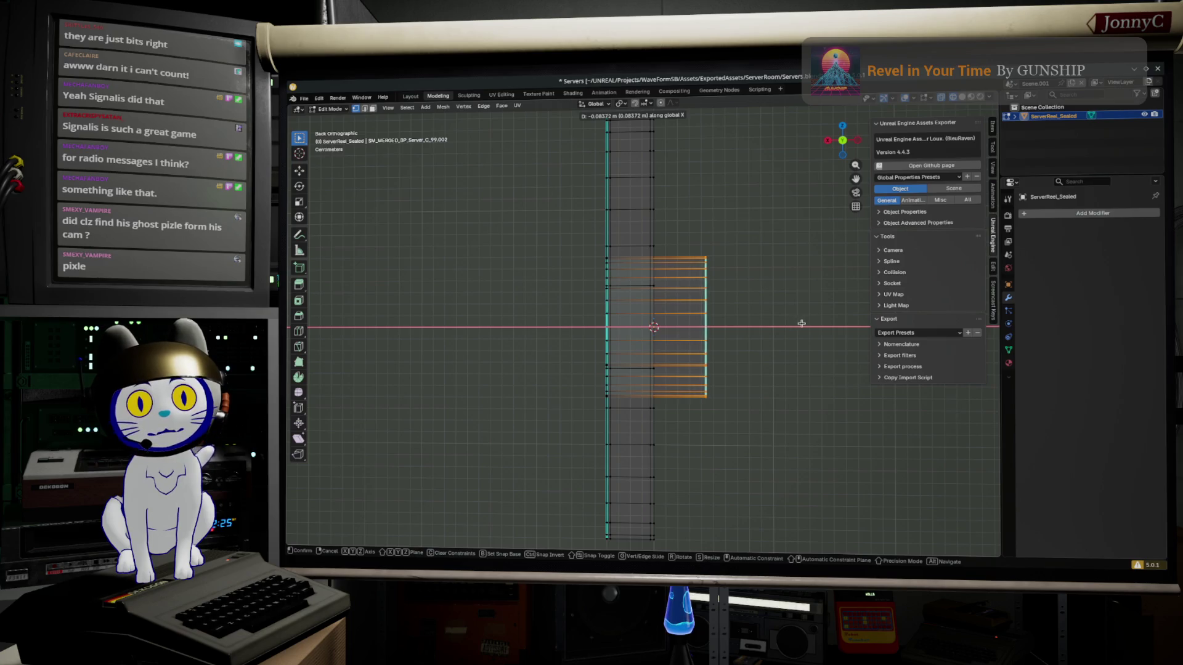
pyautogui.click(801, 324)
# With Vertex snapping, move the extrusion's outer end vertices along X flush with the inner edge
pyautogui.click(645, 104)
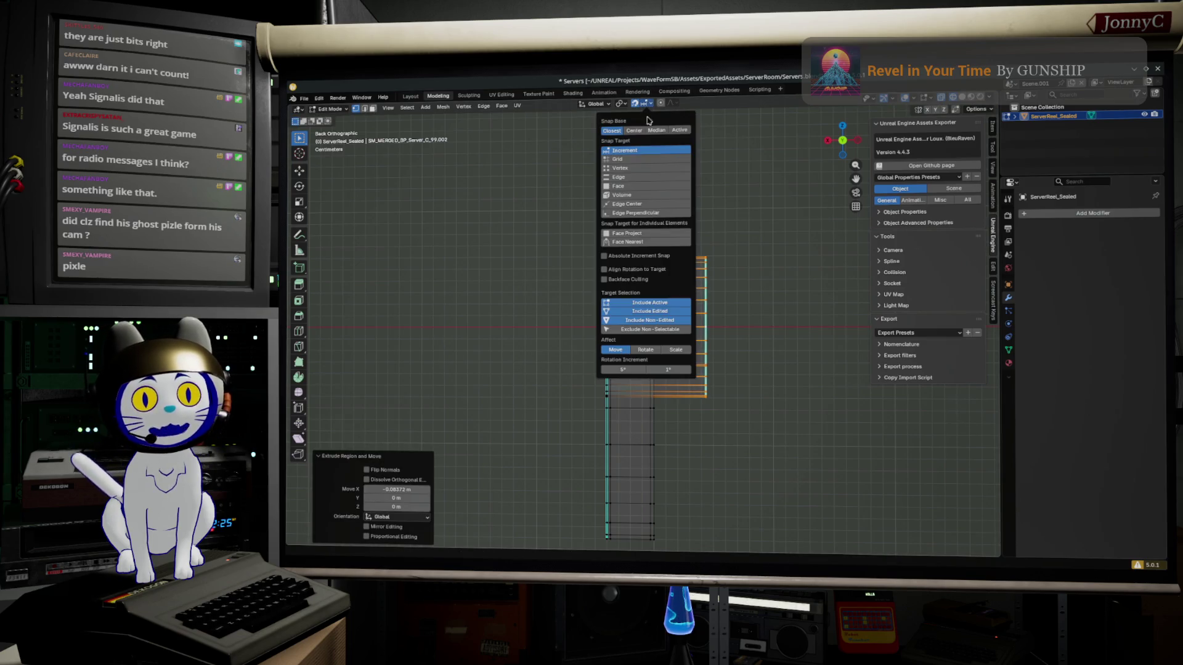
pyautogui.click(656, 170)
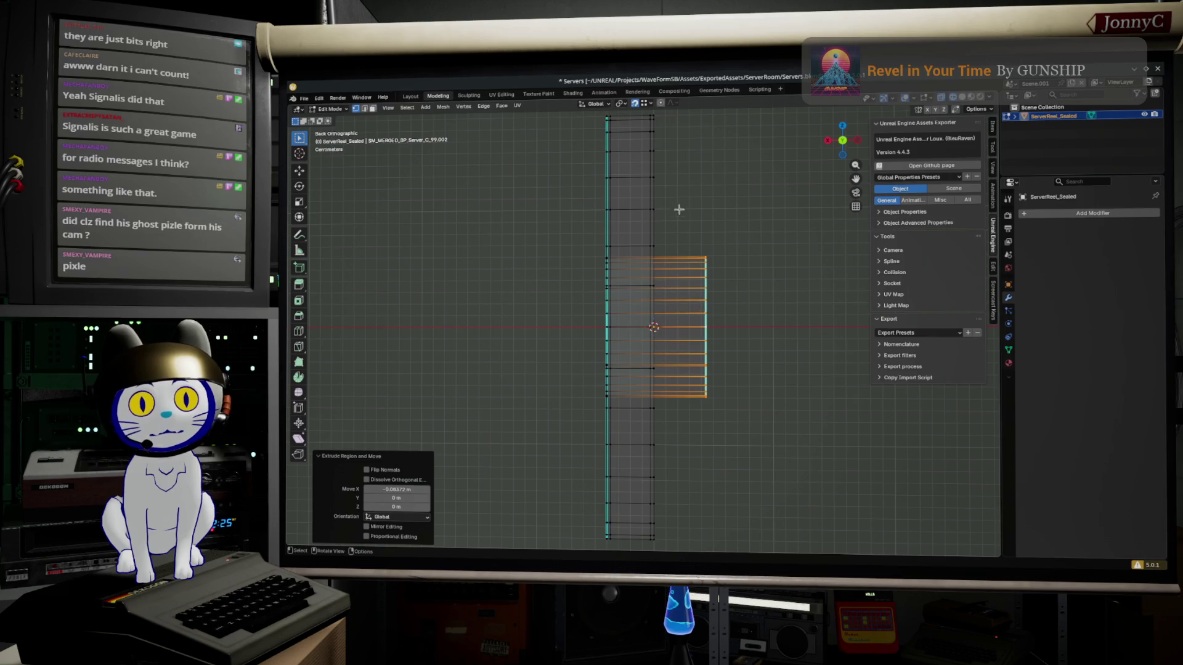
pyautogui.moveTo(698, 226); pyautogui.dragTo(762, 426)
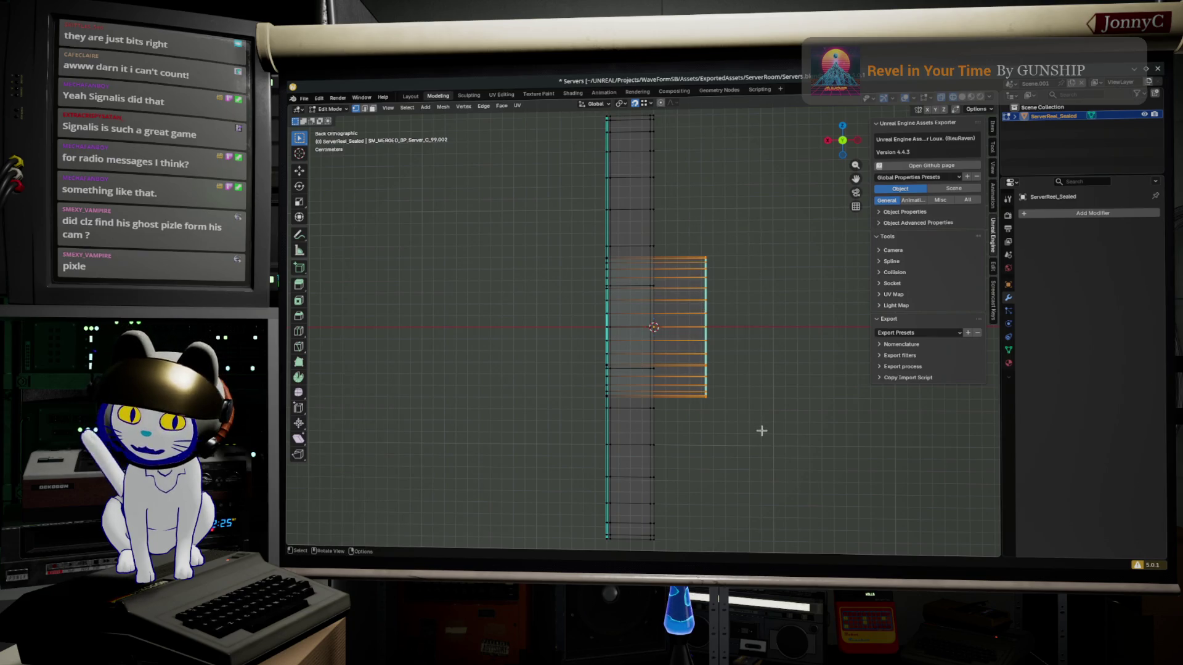
pyautogui.press('g')
pyautogui.press('x')
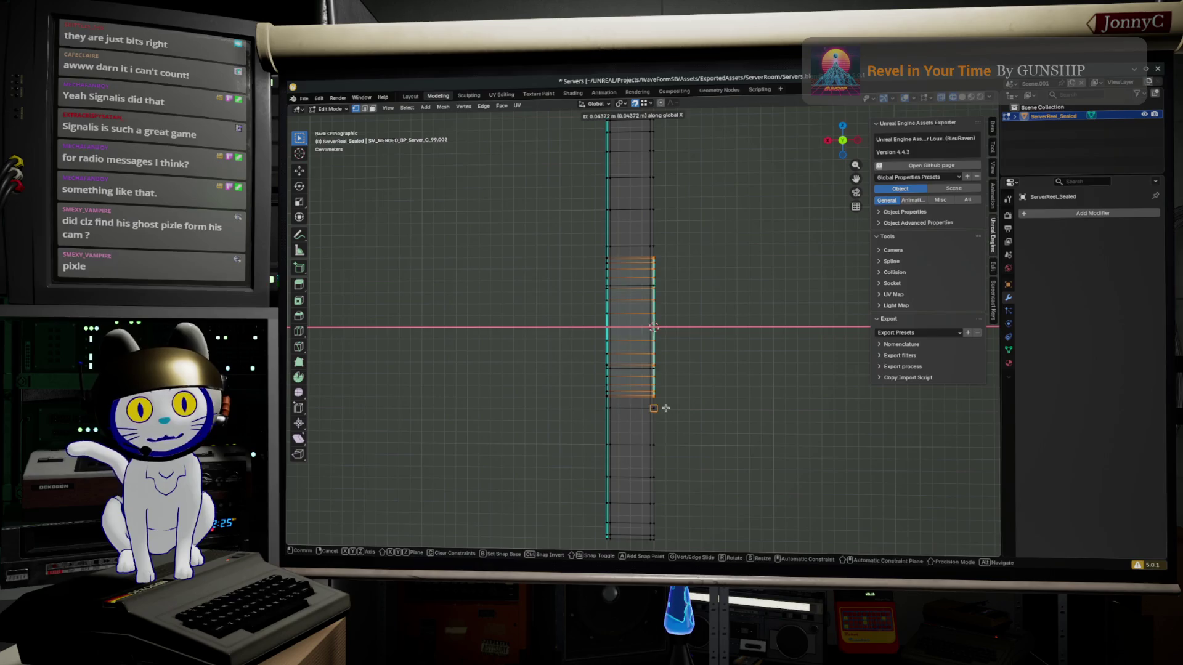
pyautogui.click(651, 406)
# Orbit to check the whole ring, then bring up the CERN Tape storage 1980s image results
pyautogui.moveTo(742, 396)
pyautogui.mouseDown()
pyautogui.moveTo(706, 409)
pyautogui.moveTo(745, 401)
pyautogui.moveTo(732, 447)
pyautogui.mouseUp()
pyautogui.moveTo(713, 378); pyautogui.dragTo(790, 354)
pyautogui.hotkey('alt', 'Tab')
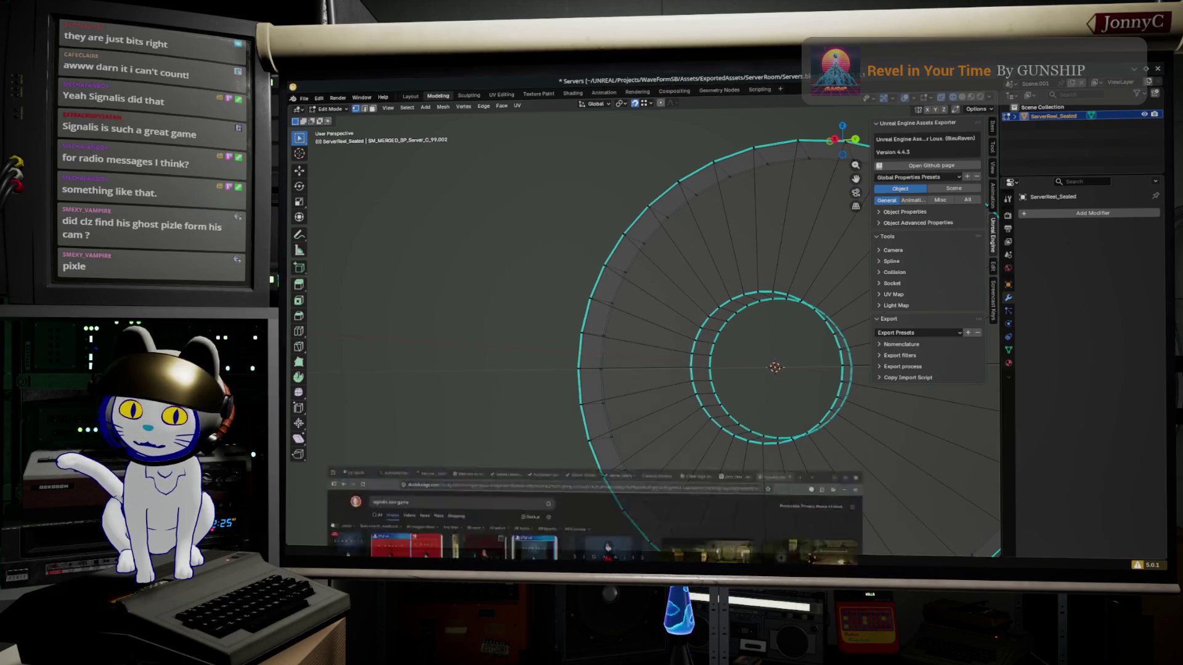
pyautogui.click(887, 79)
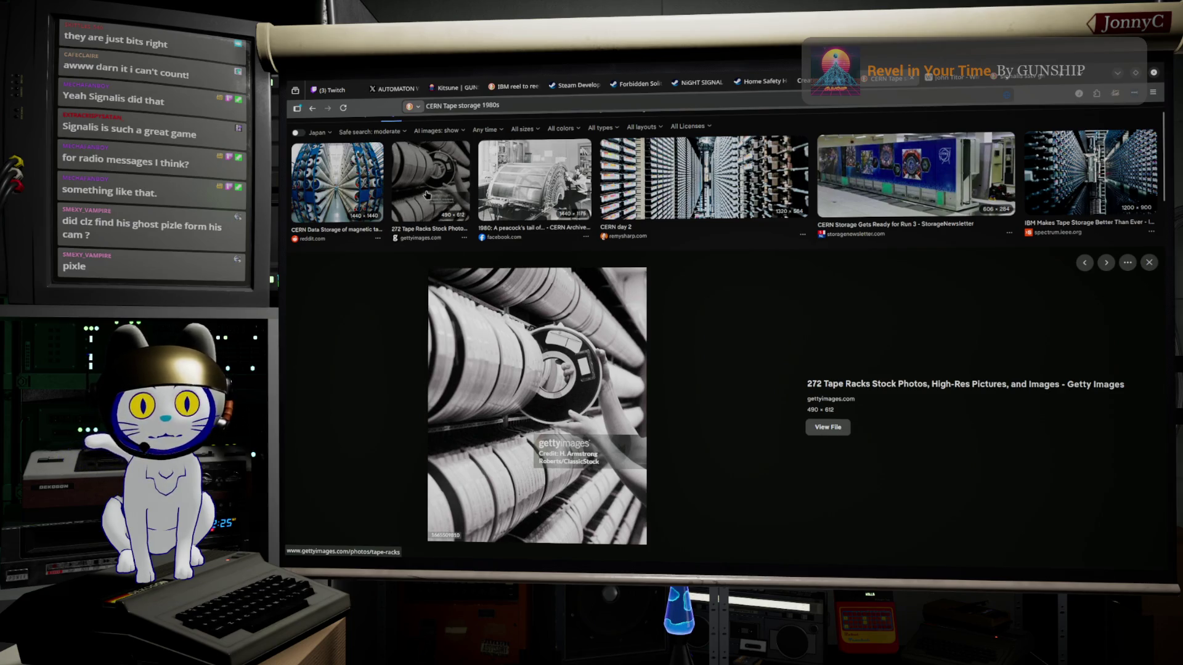
# Preview the CERN Data Storage, 272 Tape Racks and Data Tape Reel photos
pyautogui.click(355, 185)
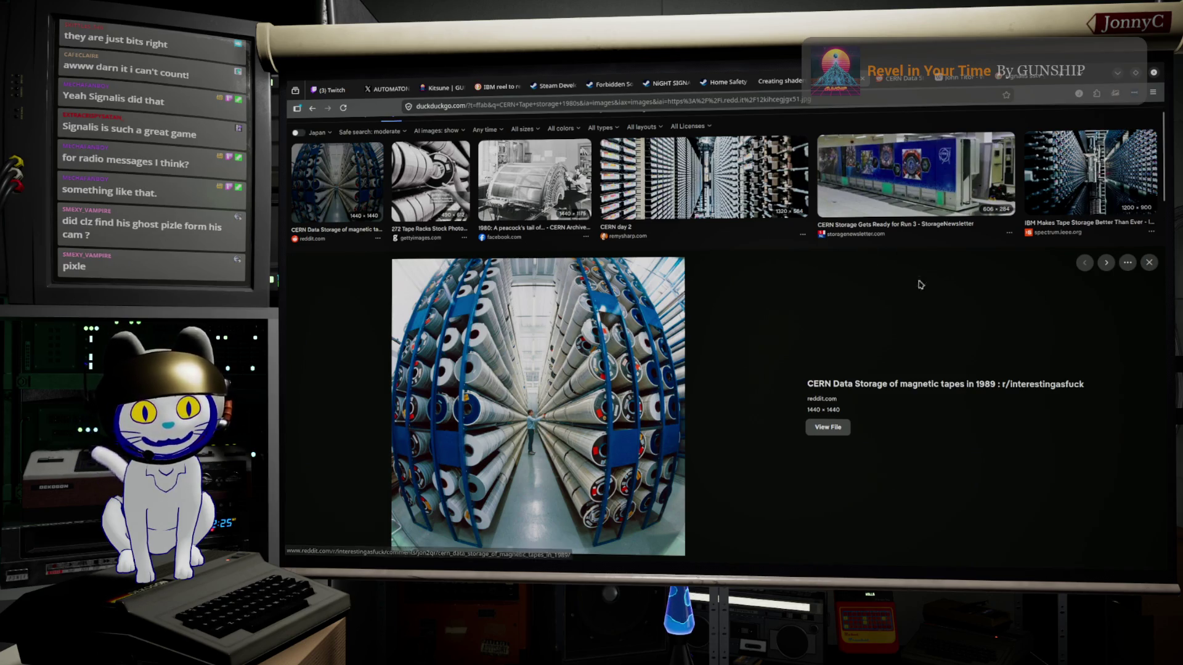
pyautogui.click(431, 178)
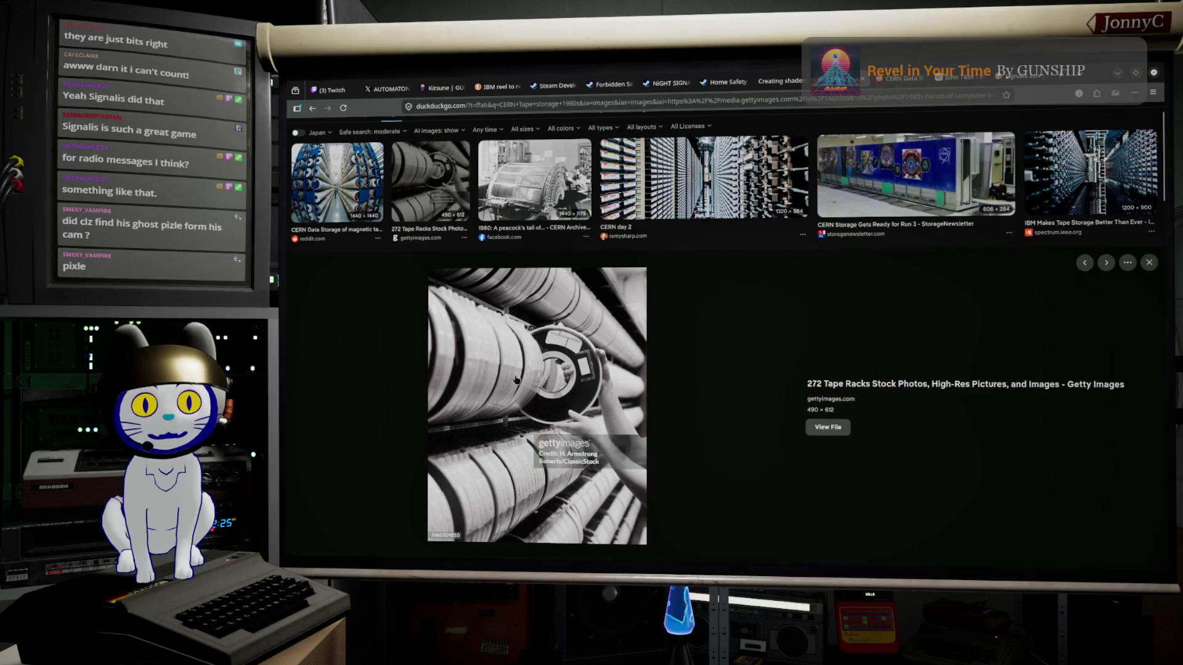
pyautogui.scroll(-5, 599, 324)
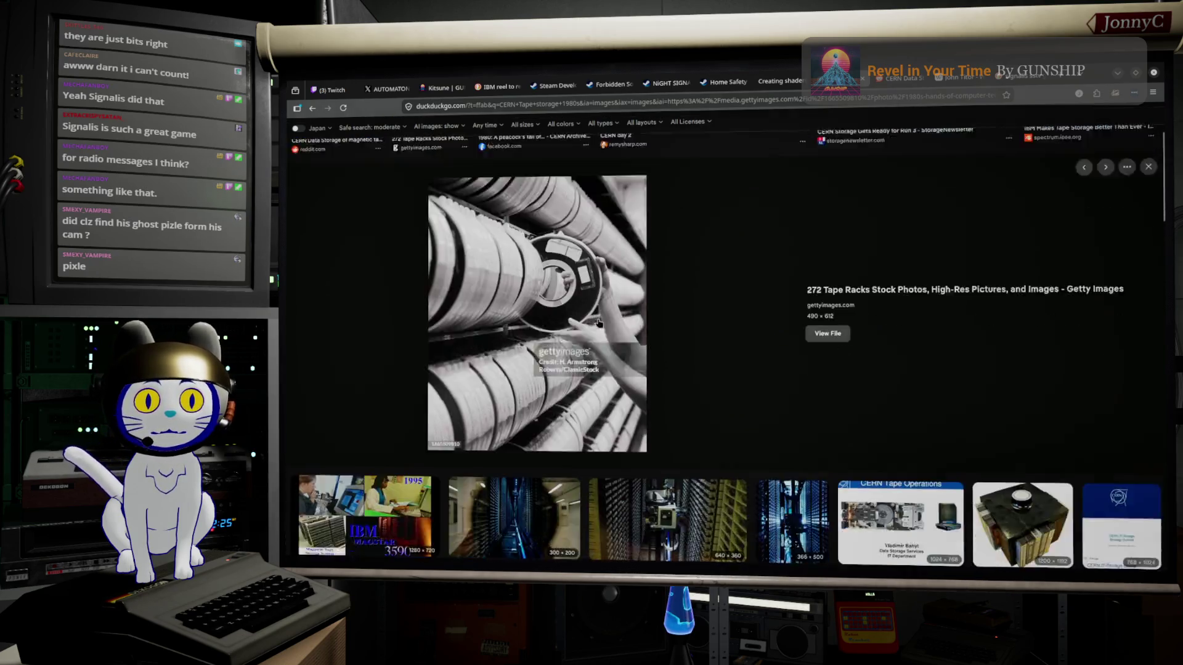
pyautogui.scroll(-3, 598, 323)
pyautogui.click(895, 284)
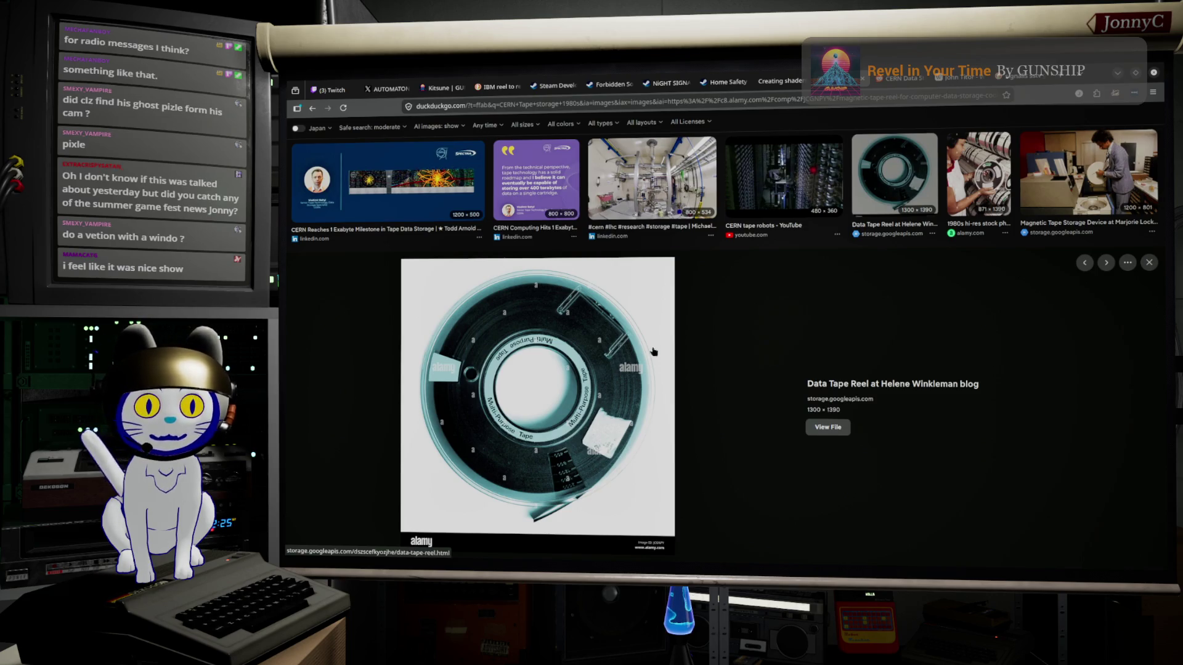
# Preview the Alamy 1980s stock photo of a worker holding a tape reel
pyautogui.scroll(2, 862, 283)
pyautogui.click(986, 319)
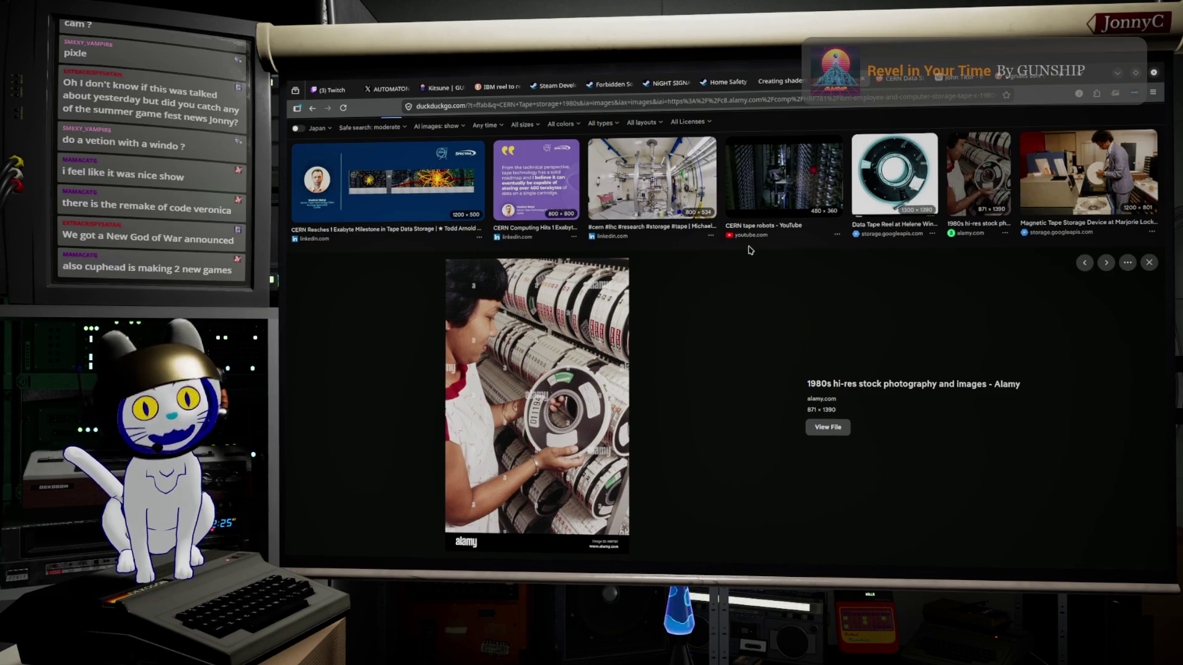
# Scroll the results and preview the Cassette Tape Vector Transparent Background image
pyautogui.scroll(4, 992, 317)
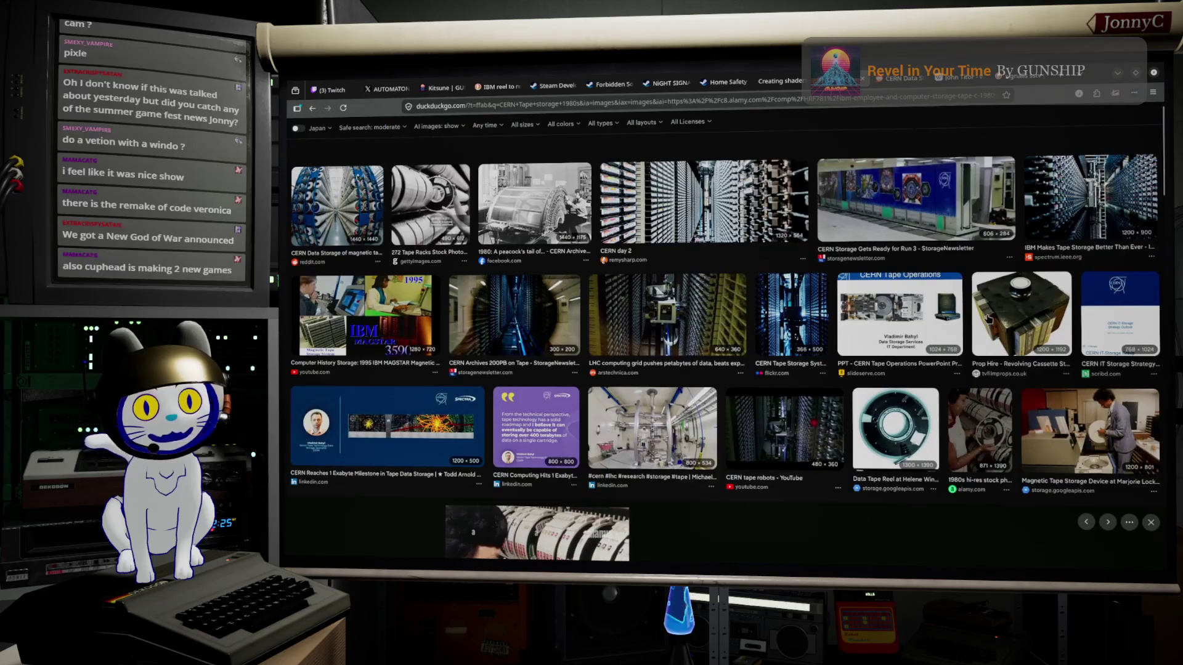
pyautogui.scroll(1, 969, 322)
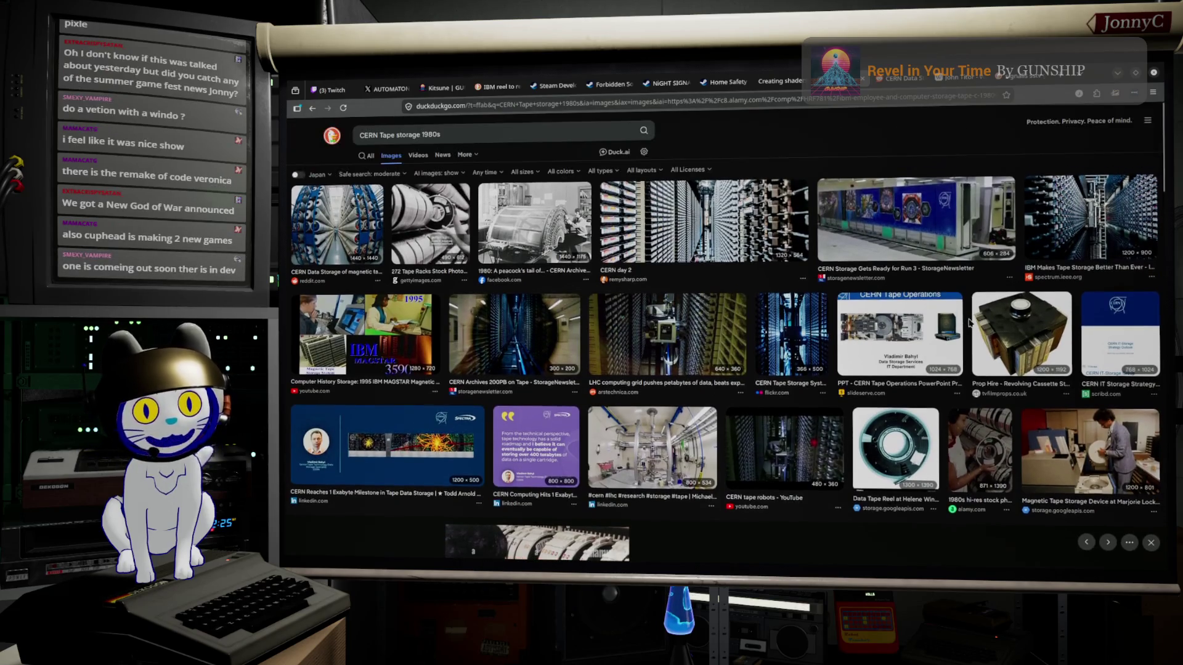
pyautogui.scroll(-5, 969, 322)
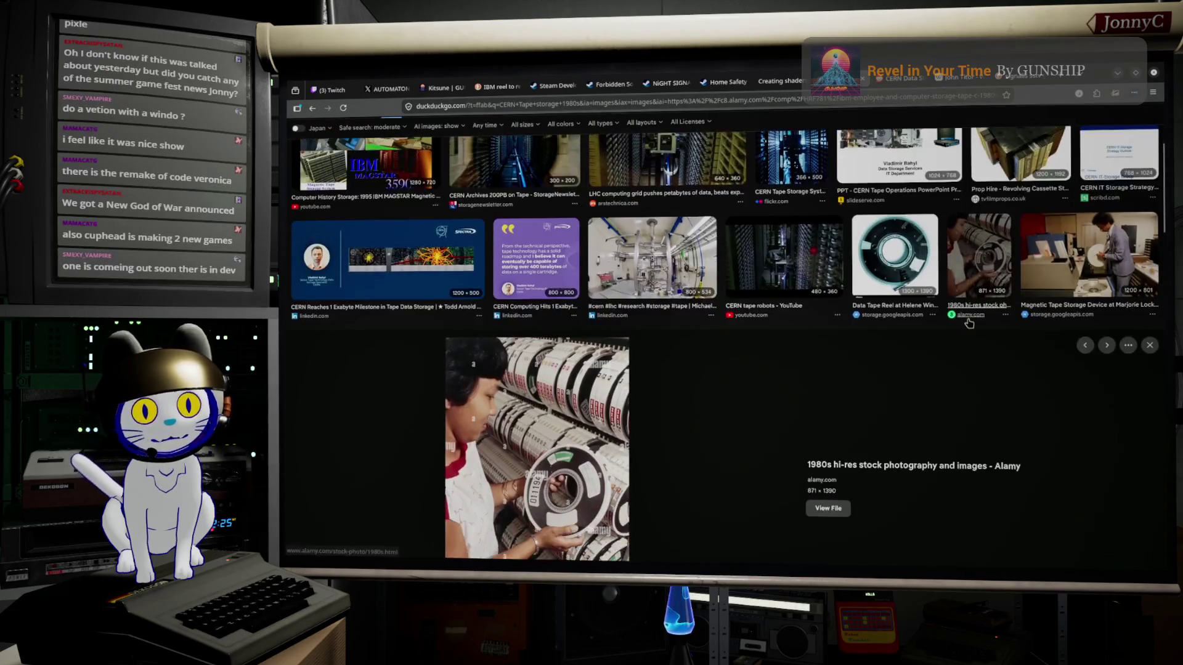
pyautogui.scroll(-2, 968, 328)
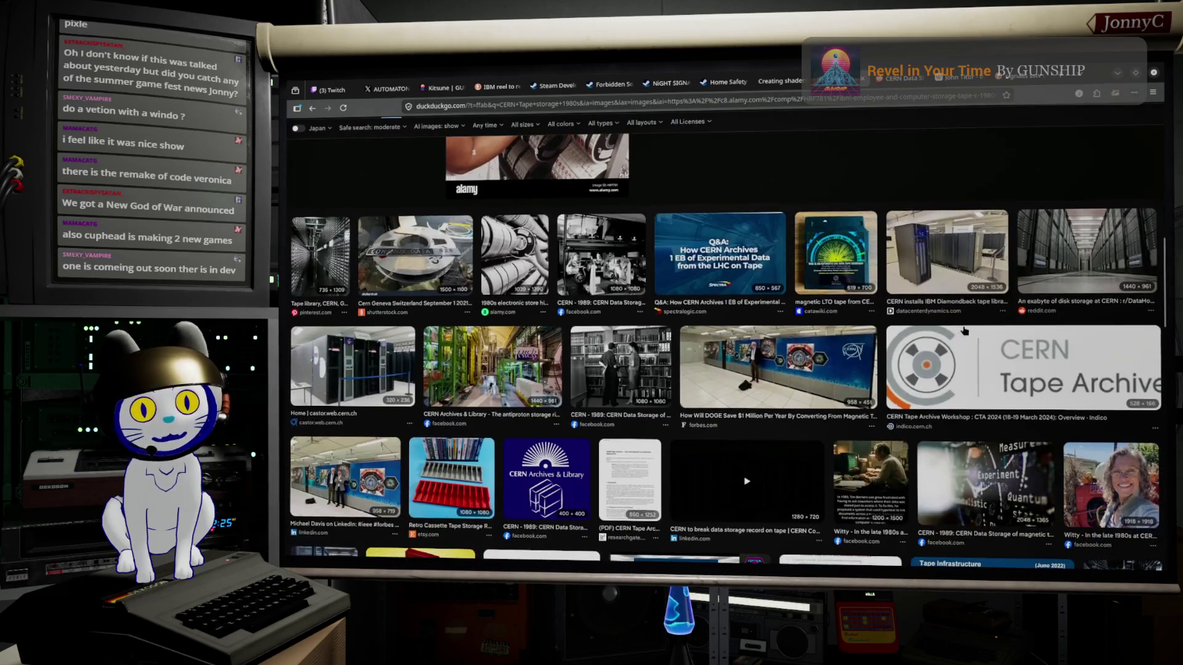
pyautogui.scroll(-1, 744, 368)
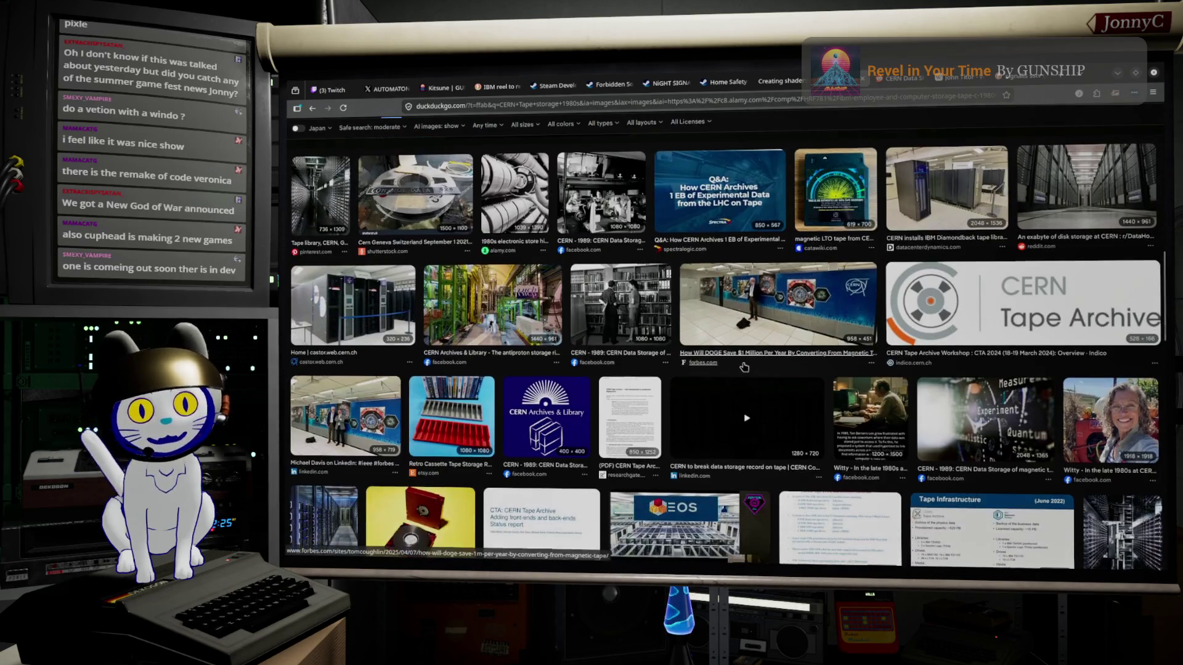
pyautogui.scroll(-2, 744, 368)
pyautogui.scroll(-5, 744, 368)
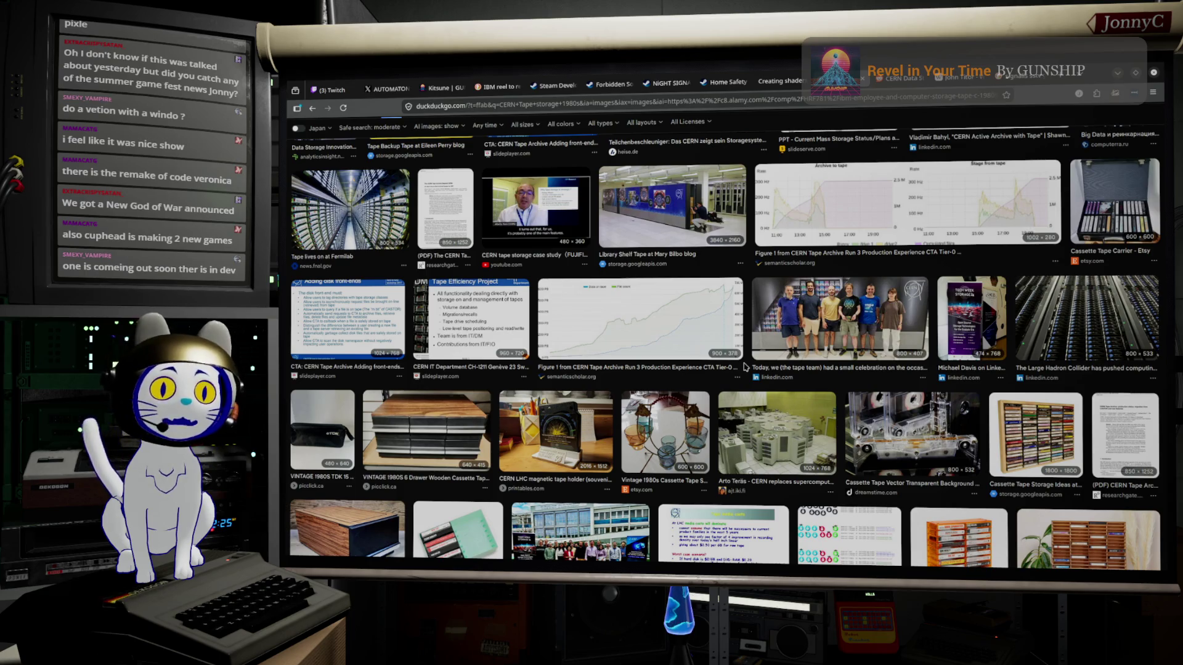
pyautogui.scroll(-2, 746, 367)
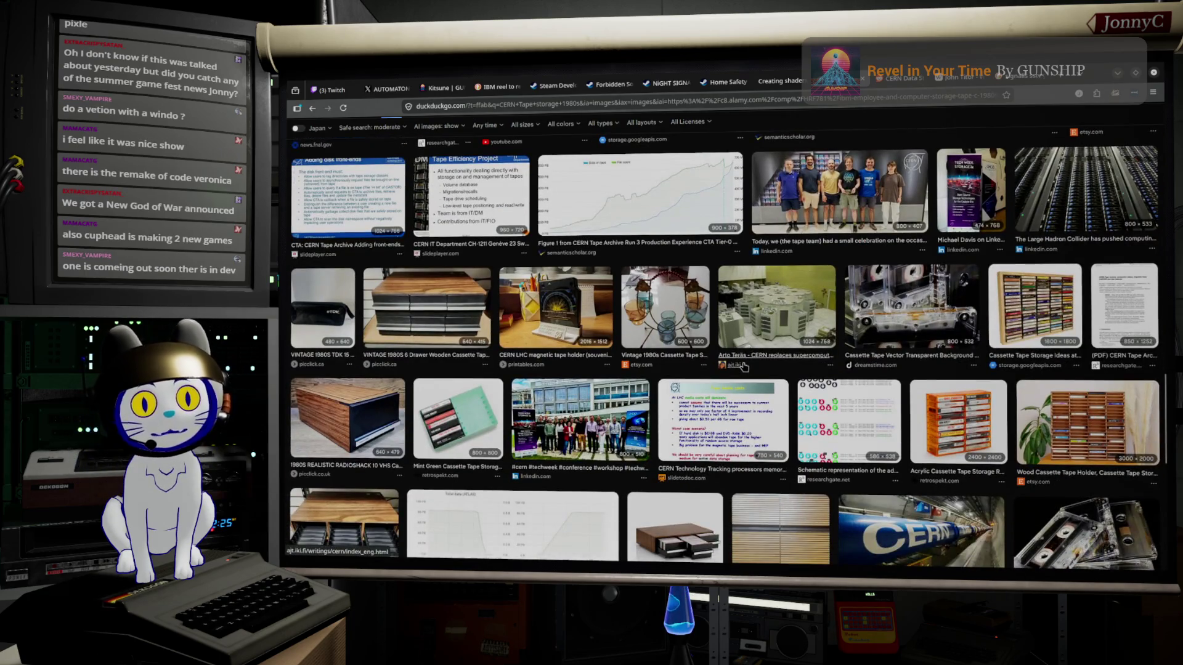
pyautogui.click(915, 332)
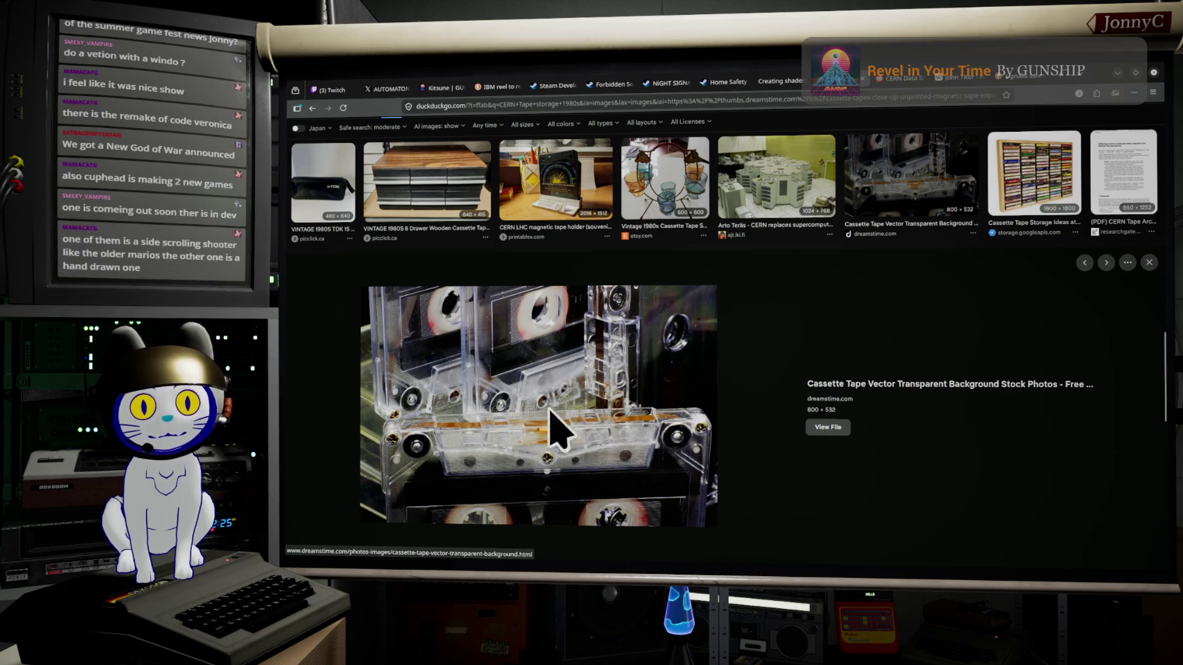
# Scroll through more tape reference images, then switch back to the reel in Blender
pyautogui.scroll(-5, 551, 439)
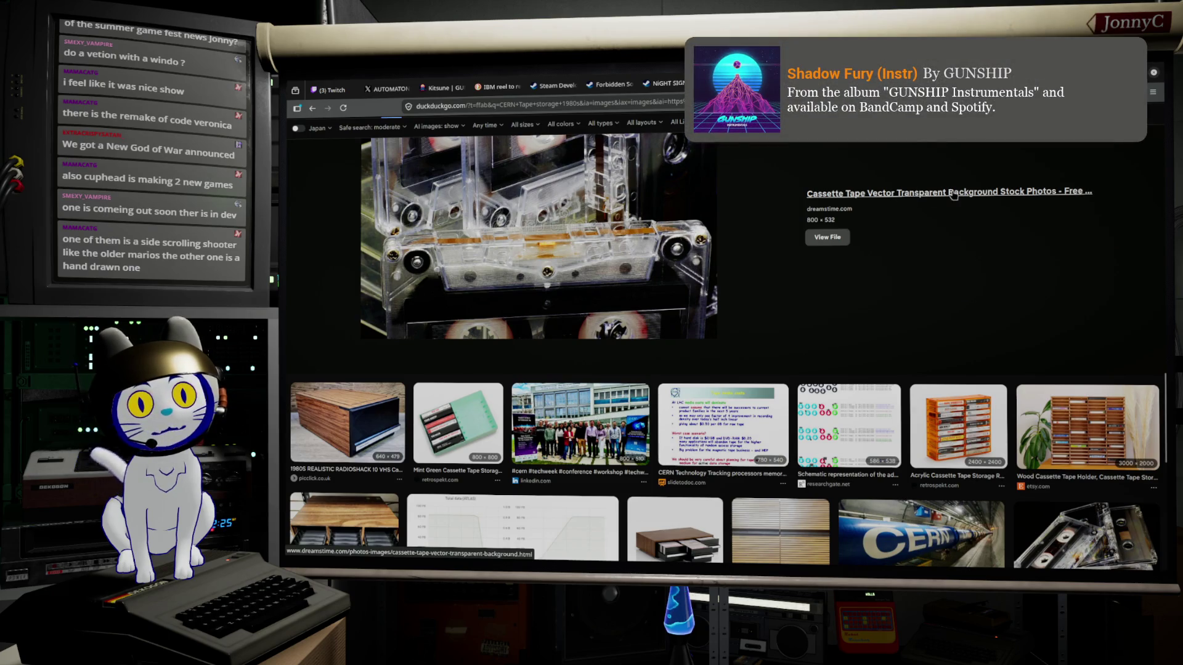
pyautogui.scroll(-2, 851, 321)
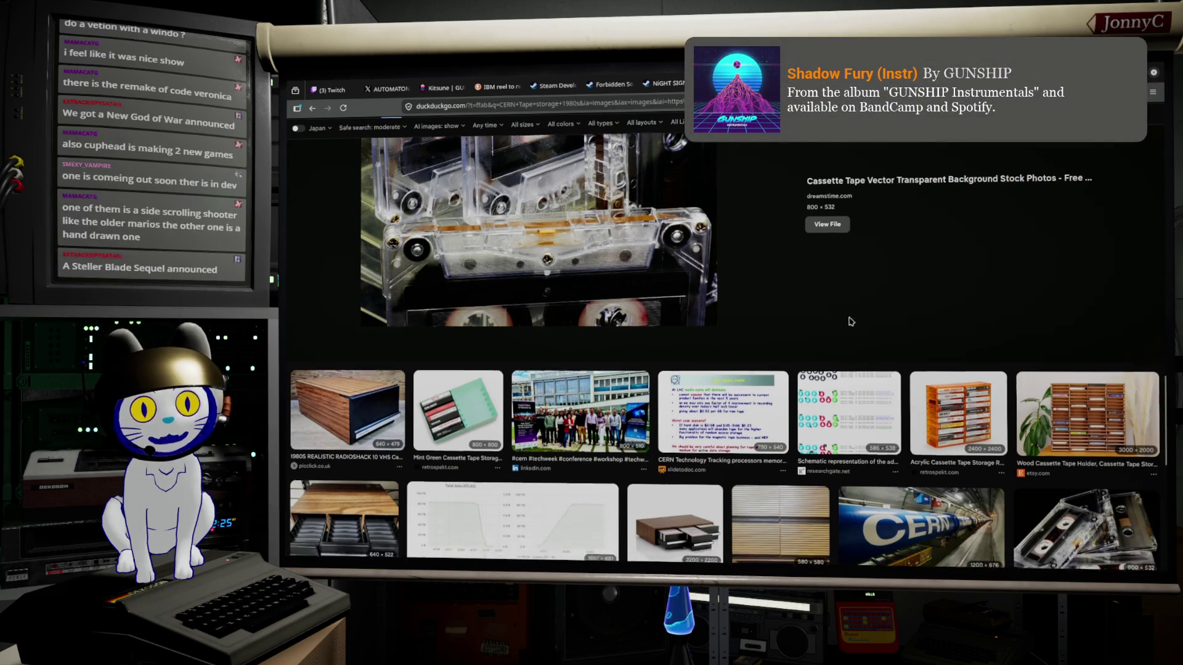
pyautogui.scroll(-3, 850, 320)
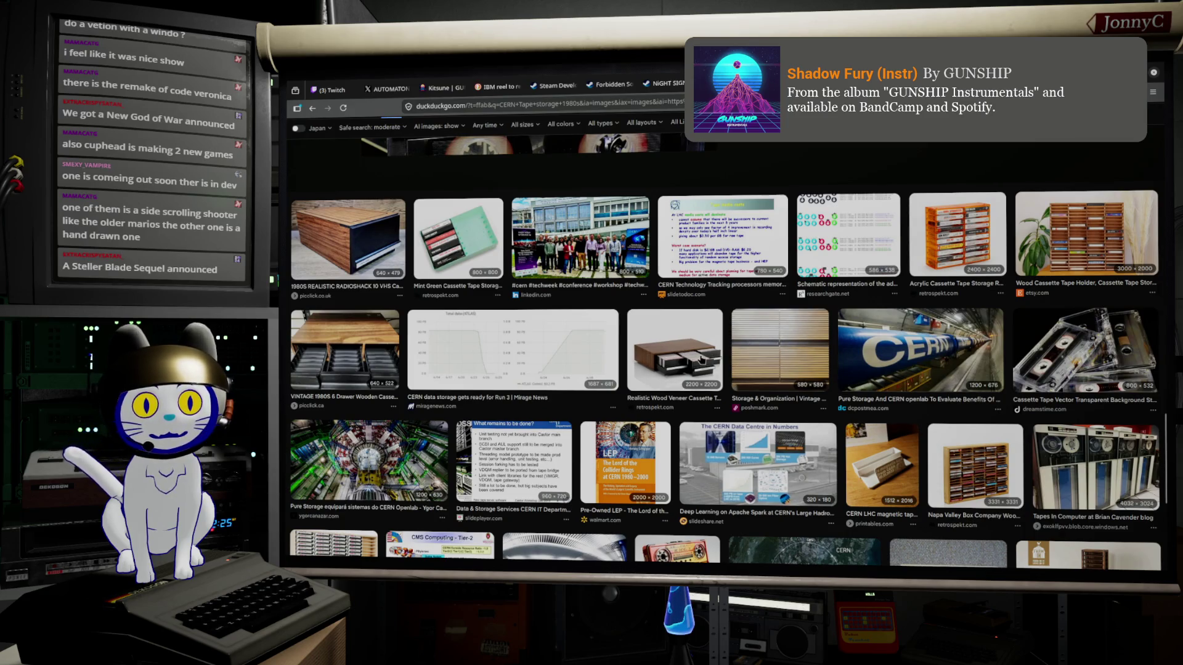
pyautogui.scroll(-4, 701, 358)
pyautogui.scroll(5, 700, 359)
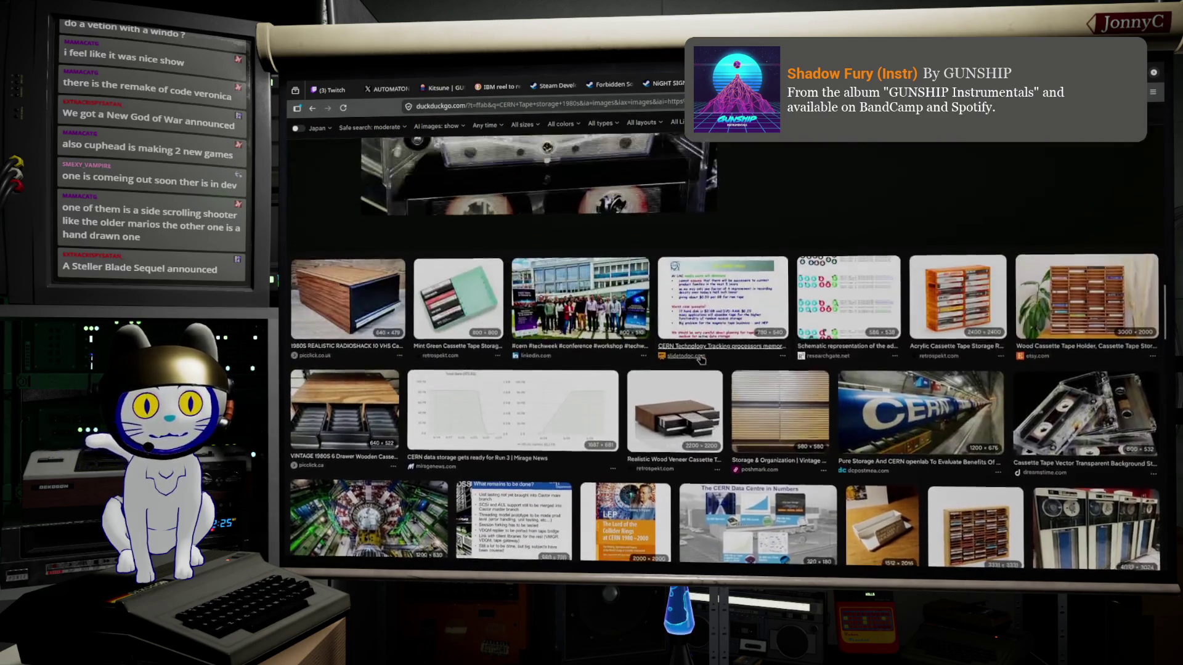
pyautogui.scroll(3, 701, 359)
pyautogui.scroll(-10, 696, 360)
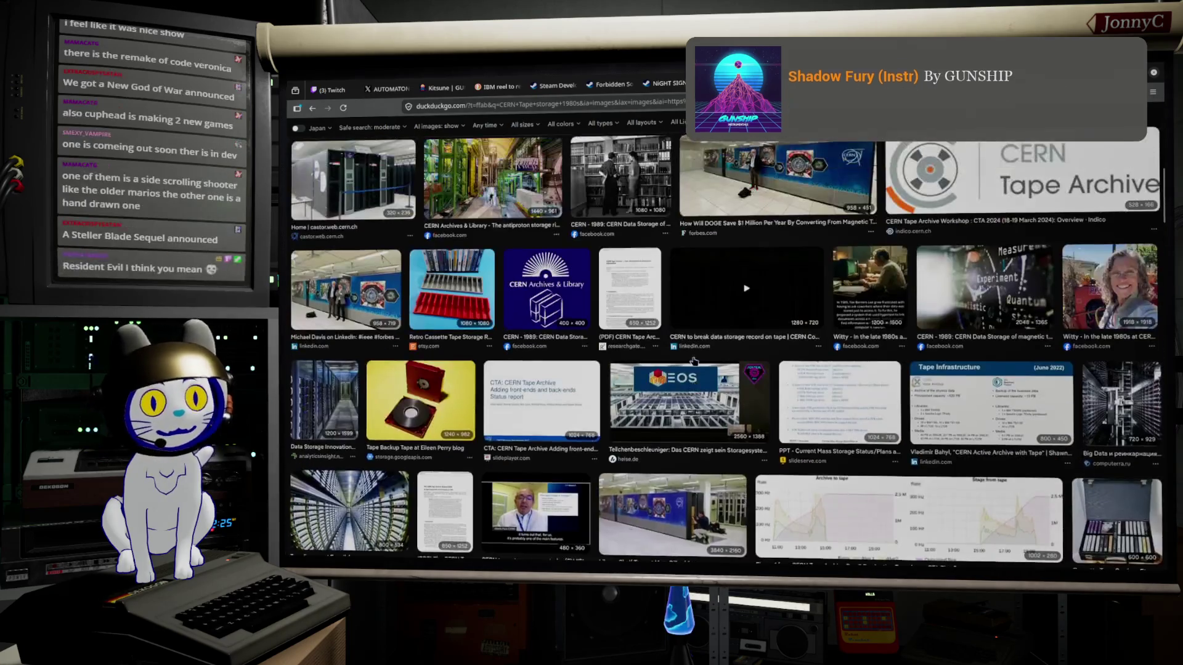
pyautogui.scroll(3, 694, 360)
pyautogui.scroll(-8, 703, 308)
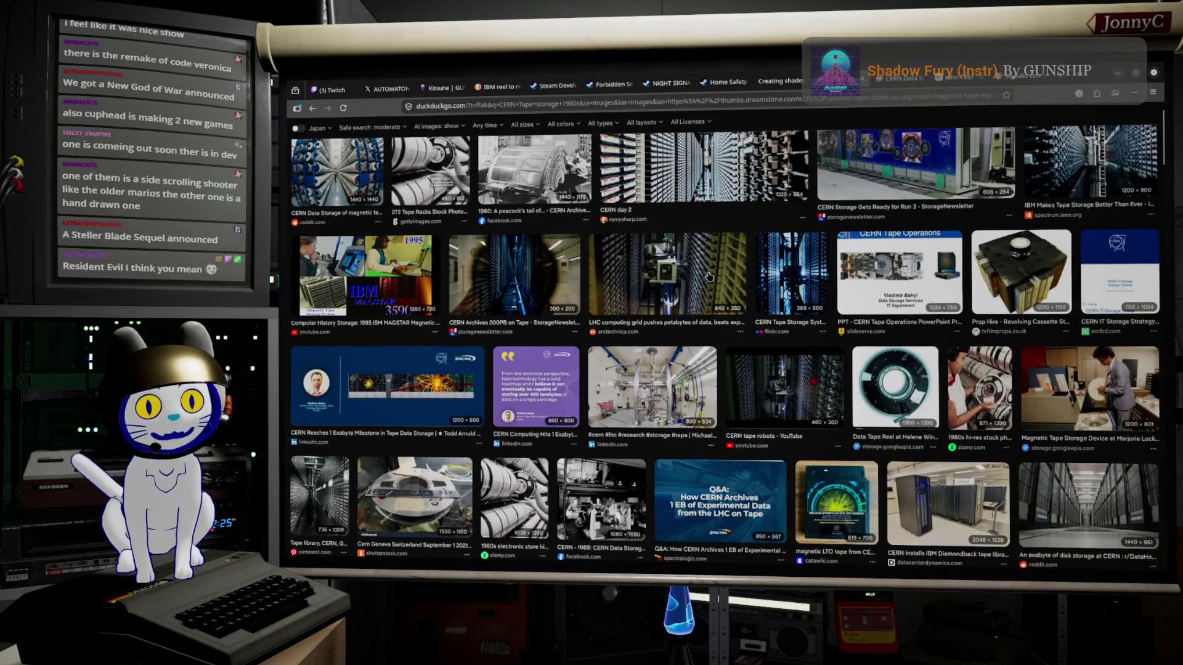
pyautogui.scroll(1, 708, 279)
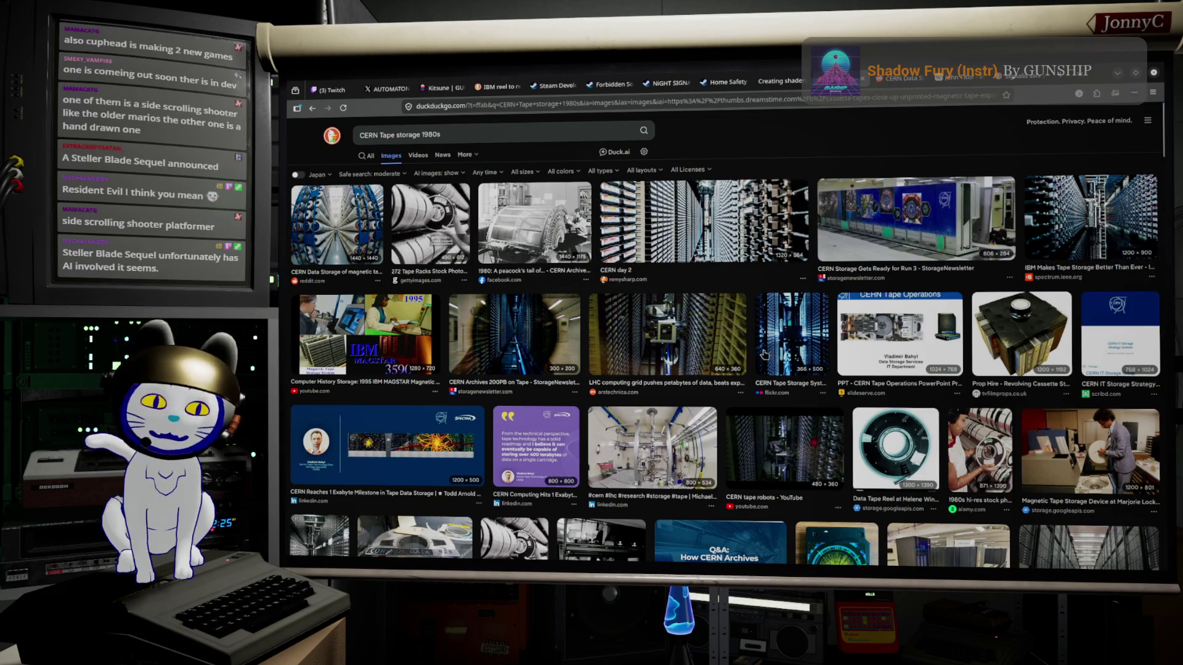
pyautogui.scroll(-5, 767, 351)
pyautogui.scroll(5, 790, 412)
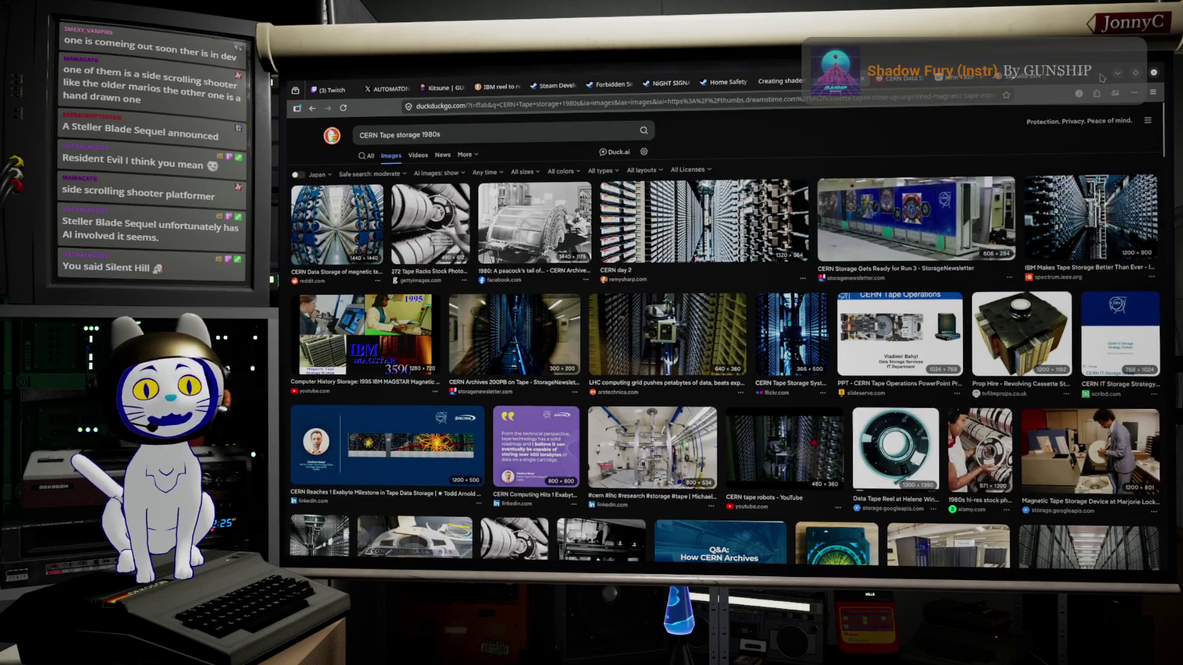
pyautogui.hotkey('alt', 'Tab')
# Select the ring of hub-band edges together with the outer rim edge loop
pyautogui.moveTo(690, 375)
pyautogui.mouseDown()
pyautogui.moveTo(642, 401)
pyautogui.moveTo(849, 343)
pyautogui.moveTo(726, 427)
pyautogui.moveTo(699, 414)
pyautogui.mouseUp()
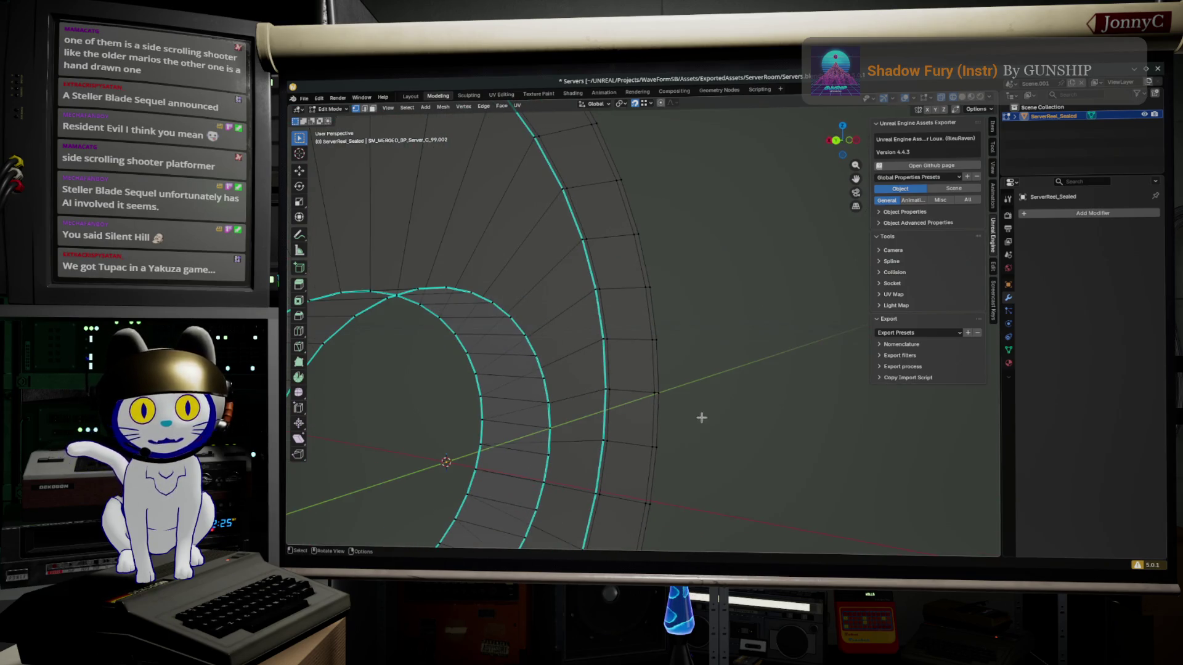
pyautogui.keyDown('alt'); pyautogui.click(662, 404); pyautogui.keyUp('alt')
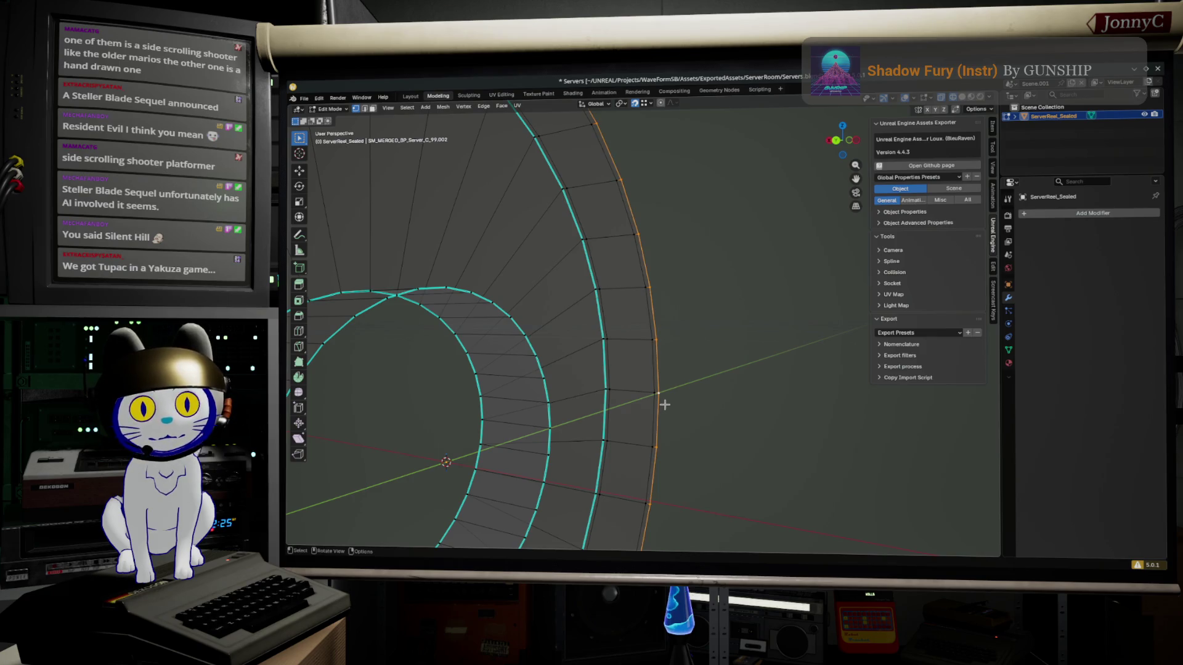
pyautogui.keyDown('alt'); pyautogui.keyDown('shift'); pyautogui.click(523, 341); pyautogui.keyUp('shift'); pyautogui.keyUp('alt')
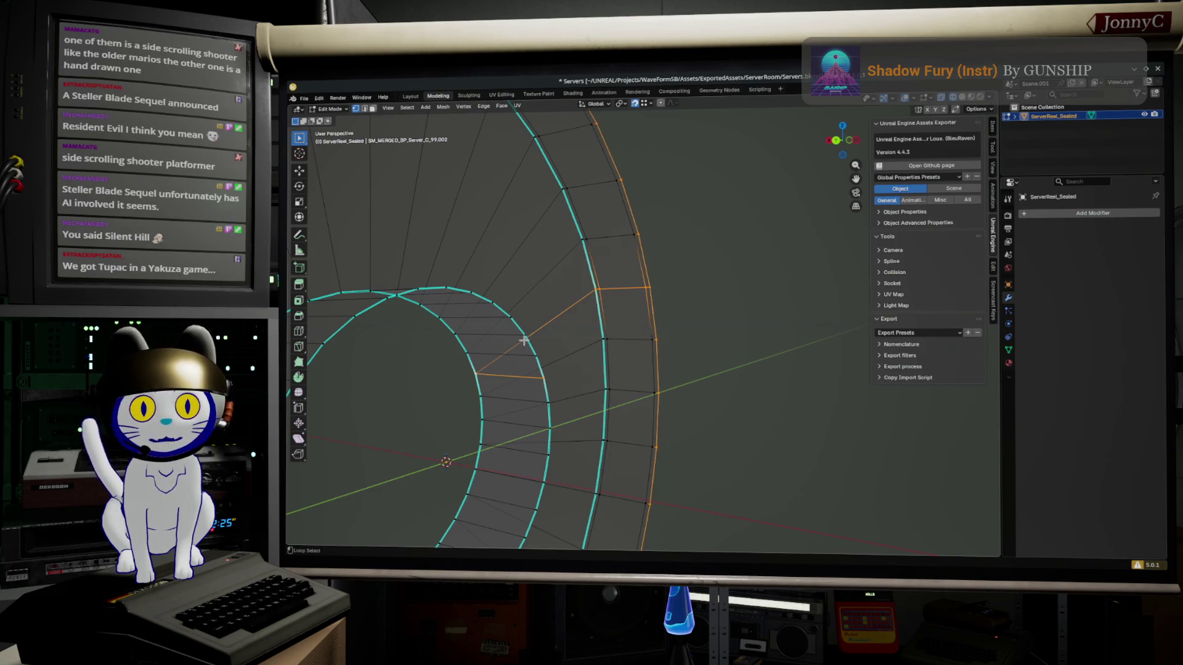
pyautogui.click(544, 377)
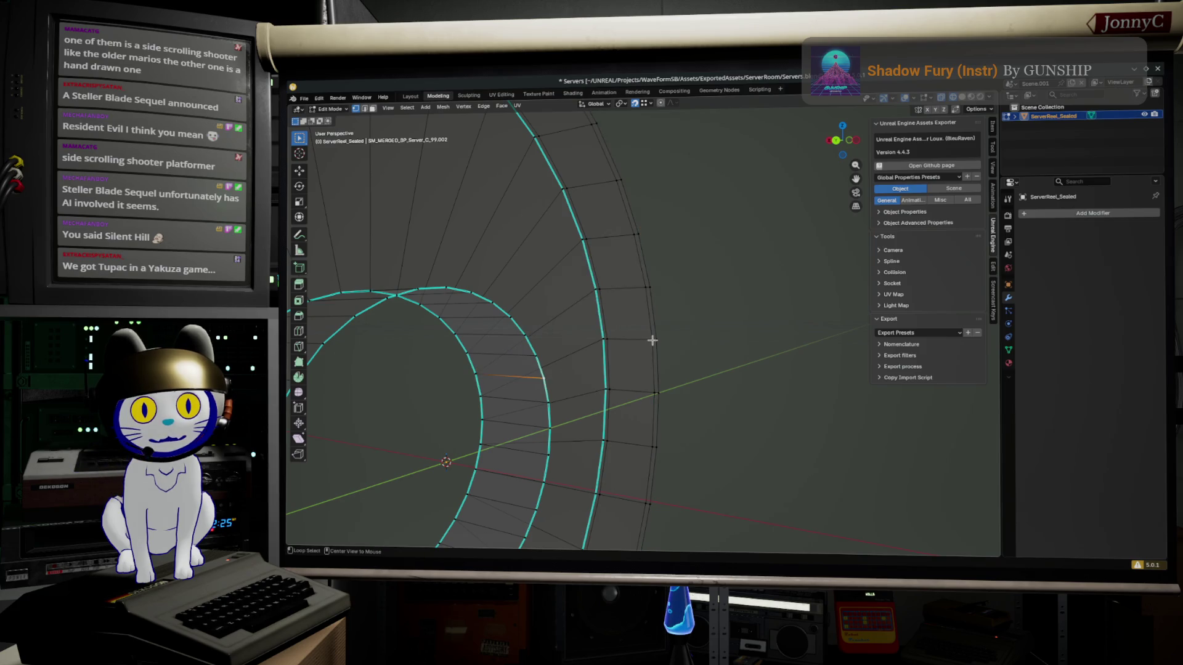
pyautogui.keyDown('ctrl'); pyautogui.keyDown('alt'); pyautogui.click(546, 389); pyautogui.keyUp('alt'); pyautogui.keyUp('ctrl')
pyautogui.keyDown('alt'); pyautogui.keyDown('shift'); pyautogui.click(664, 359); pyautogui.keyUp('shift'); pyautogui.keyUp('alt')
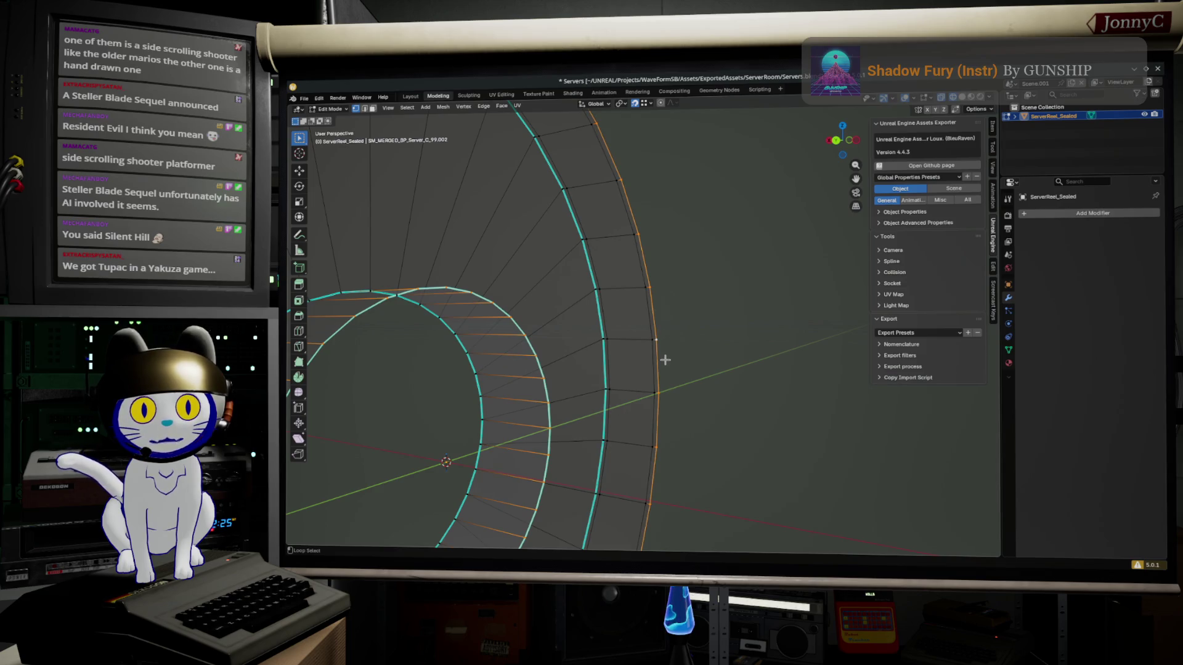
pyautogui.press('F3')
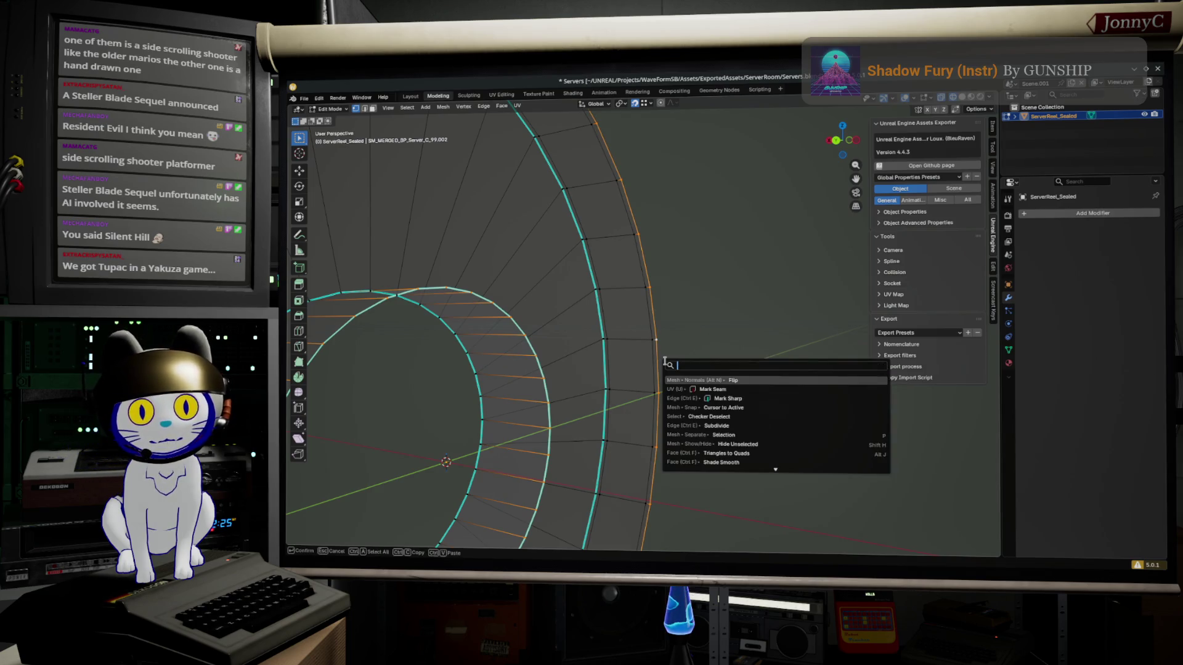
# Run Bridge Edge Loops to close the hub-to-rim gap, inspect the ring along X, then deselect
pyautogui.write('bridge')
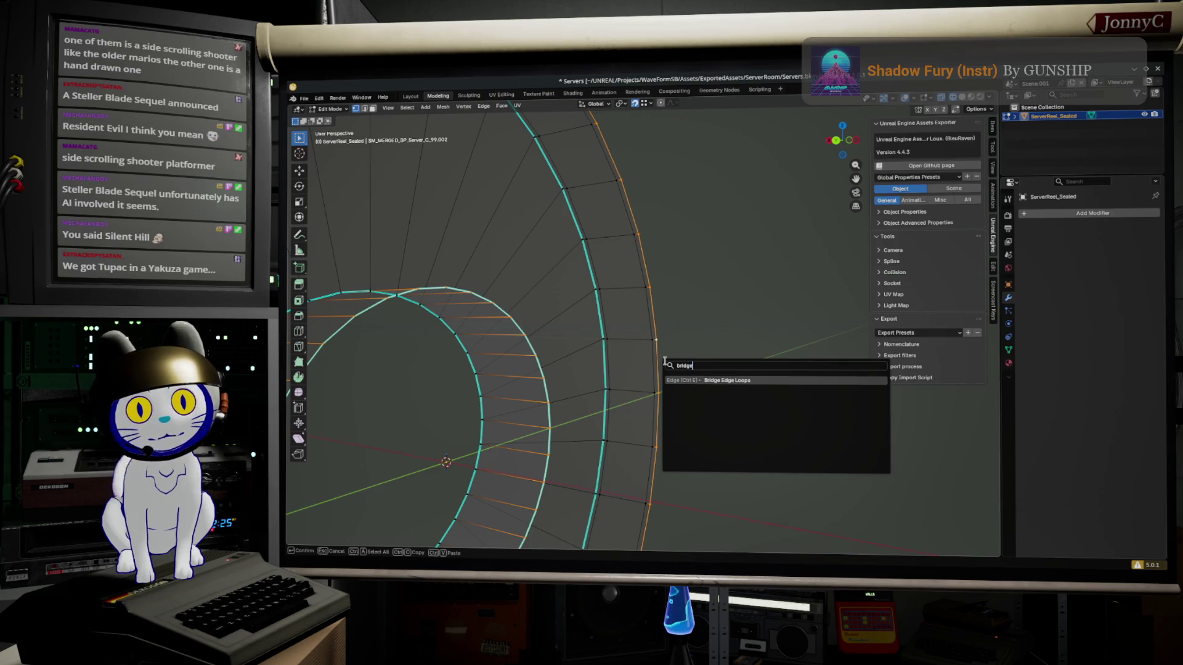
pyautogui.press('Return')
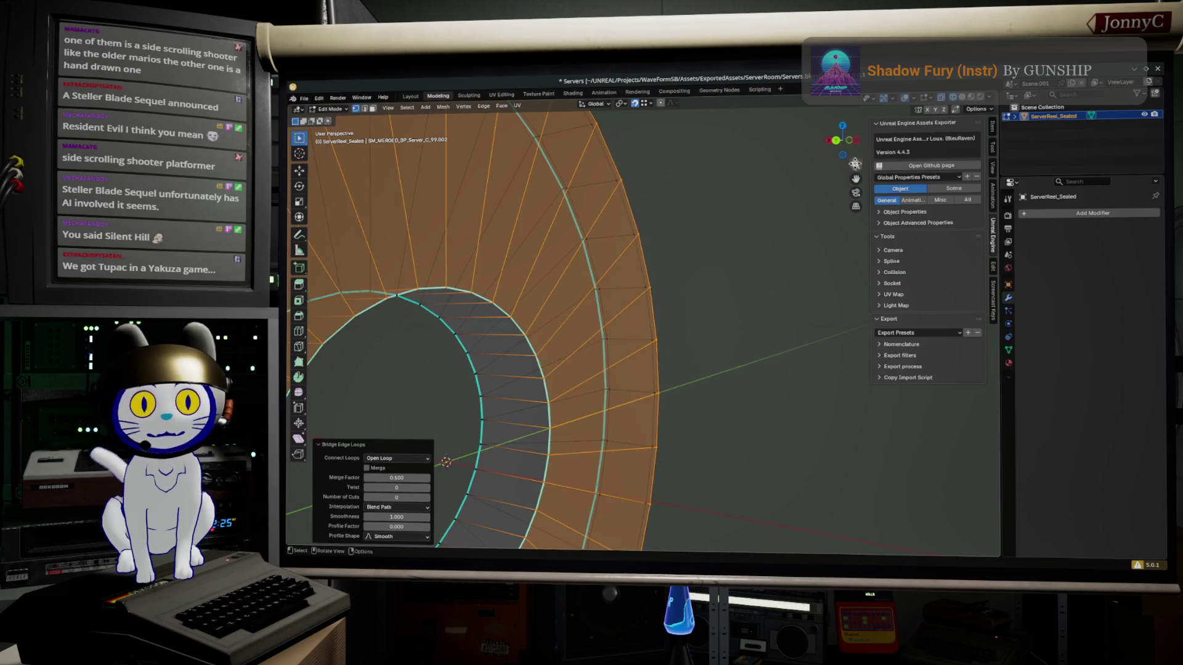
pyautogui.click(852, 143)
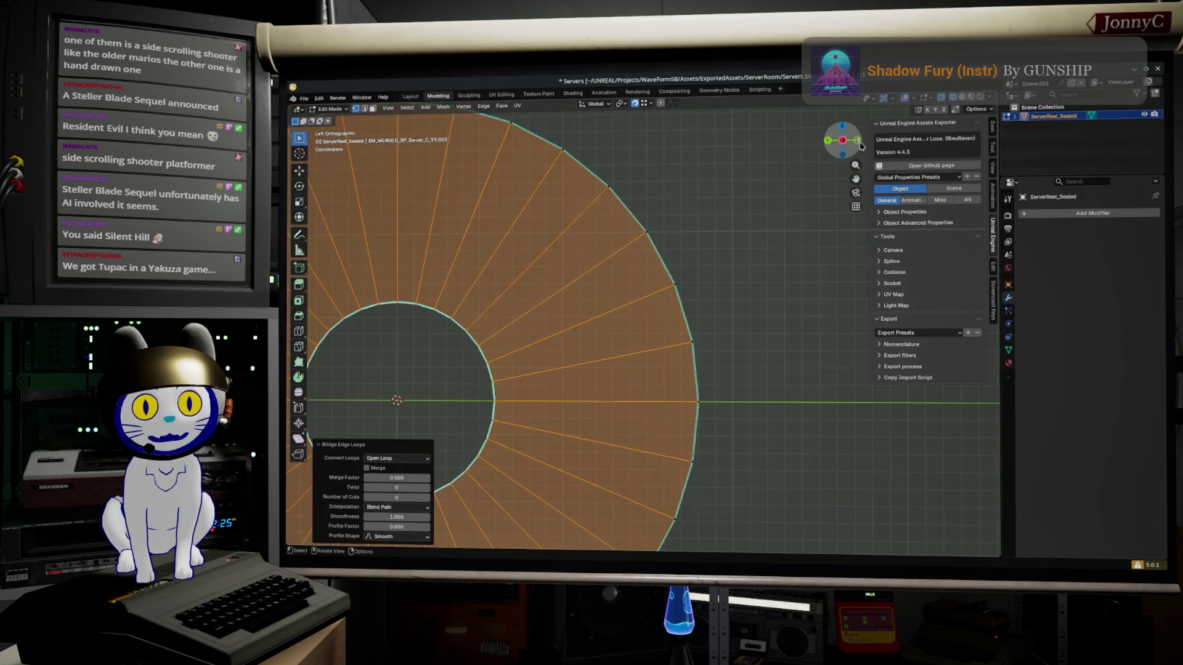
pyautogui.moveTo(543, 440)
pyautogui.mouseDown()
pyautogui.moveTo(616, 401)
pyautogui.moveTo(616, 376)
pyautogui.moveTo(545, 353)
pyautogui.moveTo(562, 348)
pyautogui.moveTo(553, 409)
pyautogui.mouseUp()
pyautogui.scroll(5, 646, 386)
pyautogui.click(703, 477)
# Duplicate the inner hub loop beside the reel in front view and extrude it along X into a strip
pyautogui.moveTo(718, 468)
pyautogui.mouseDown()
pyautogui.moveTo(742, 441)
pyautogui.moveTo(708, 440)
pyautogui.moveTo(582, 378)
pyautogui.mouseUp()
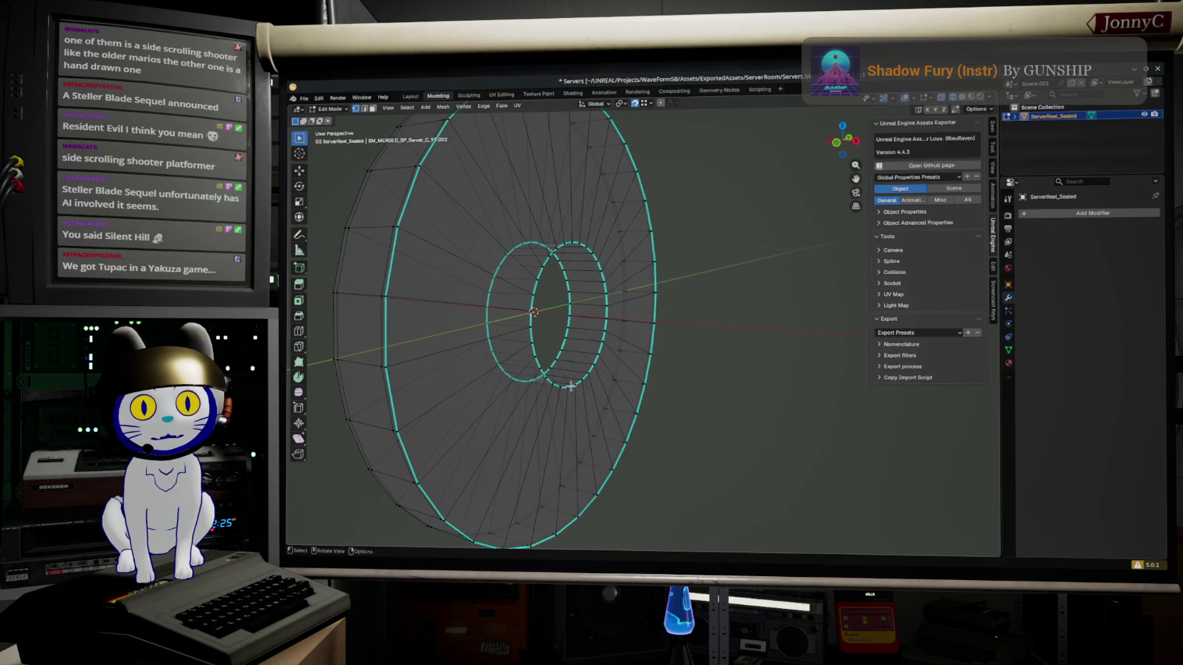
pyautogui.keyDown('alt'); pyautogui.click(582, 376); pyautogui.keyUp('alt')
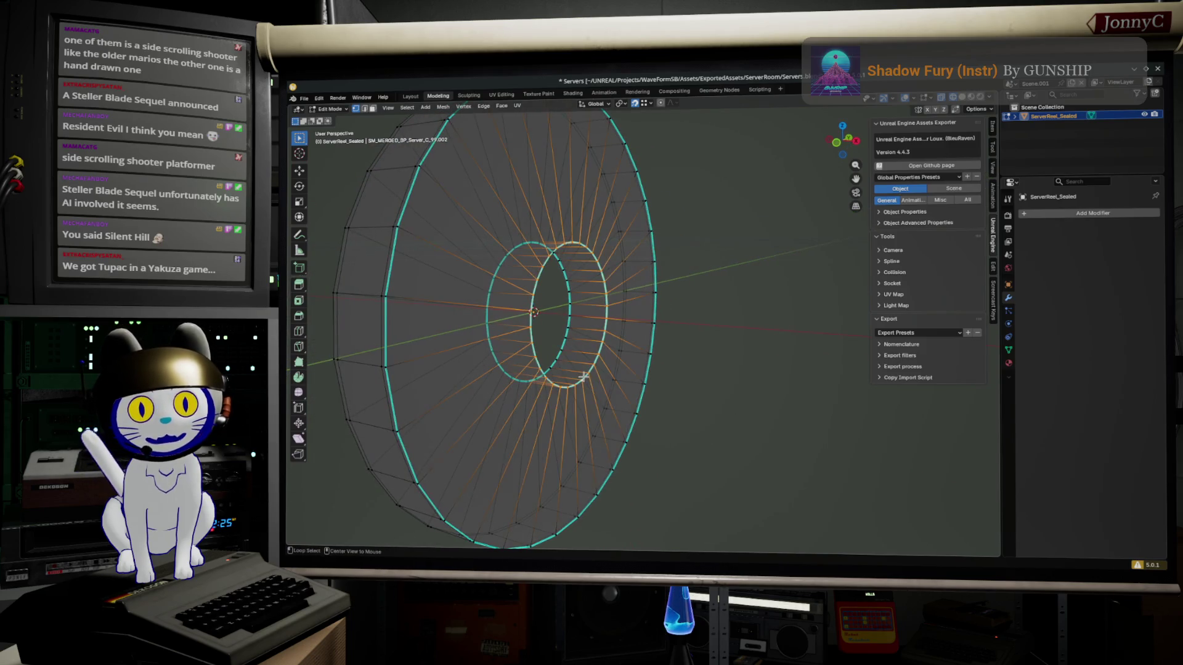
pyautogui.moveTo(597, 375); pyautogui.dragTo(779, 180)
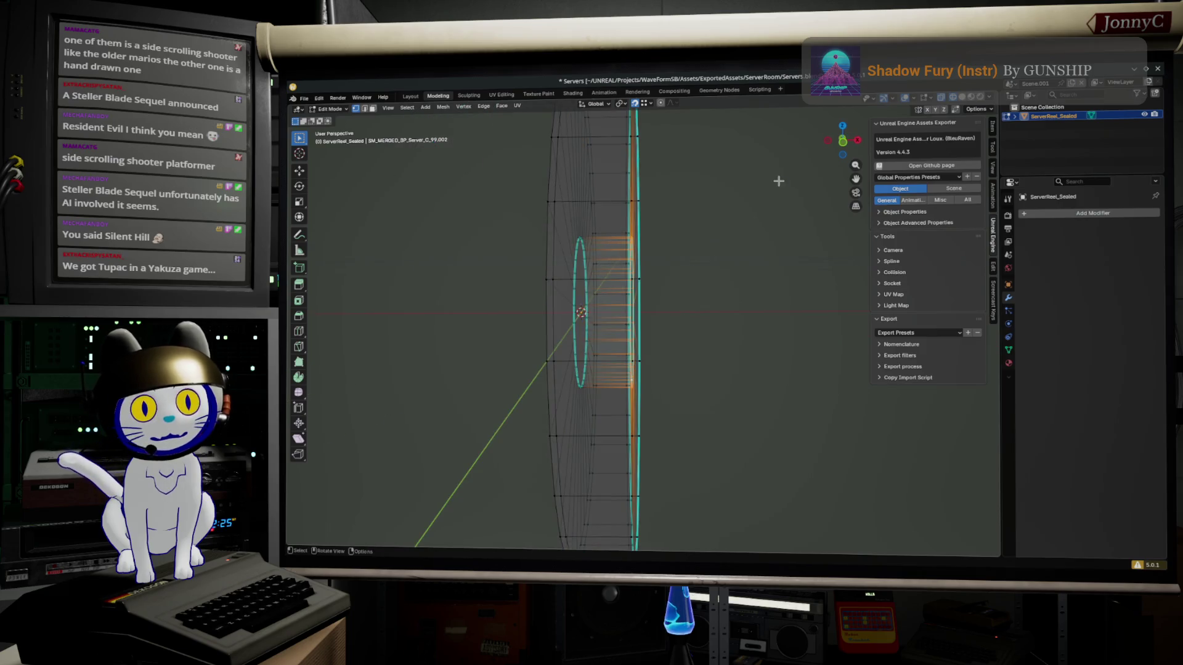
pyautogui.click(842, 143)
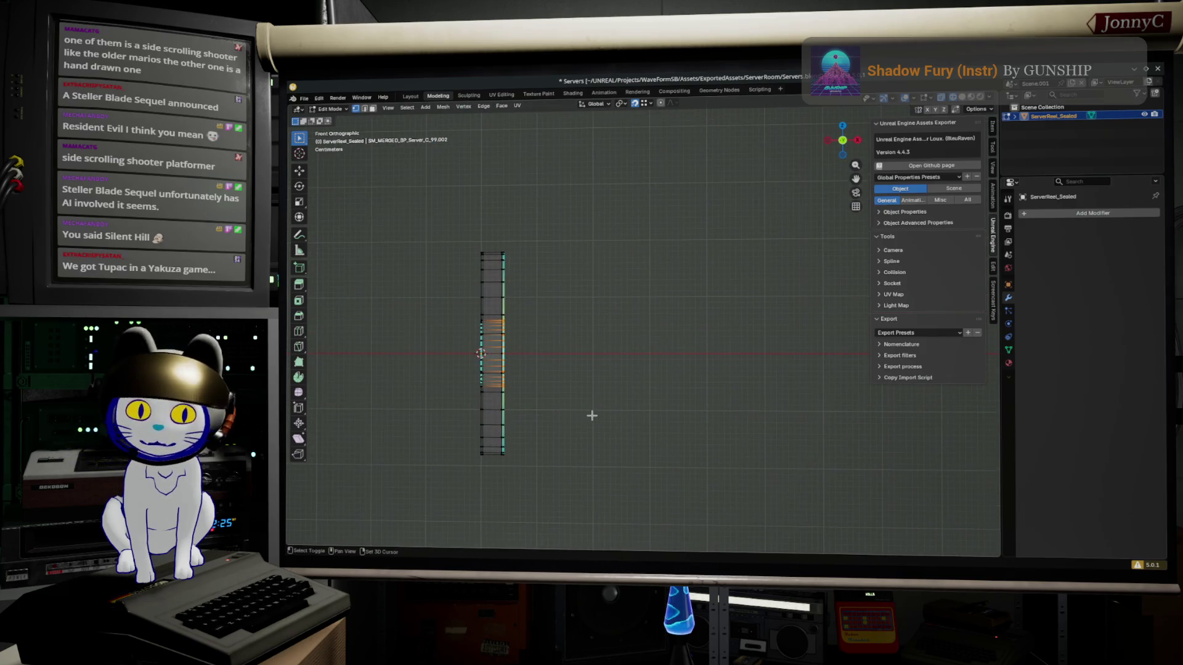
pyautogui.hotkey('shift', 'd')
pyautogui.click(683, 418)
pyautogui.press('e')
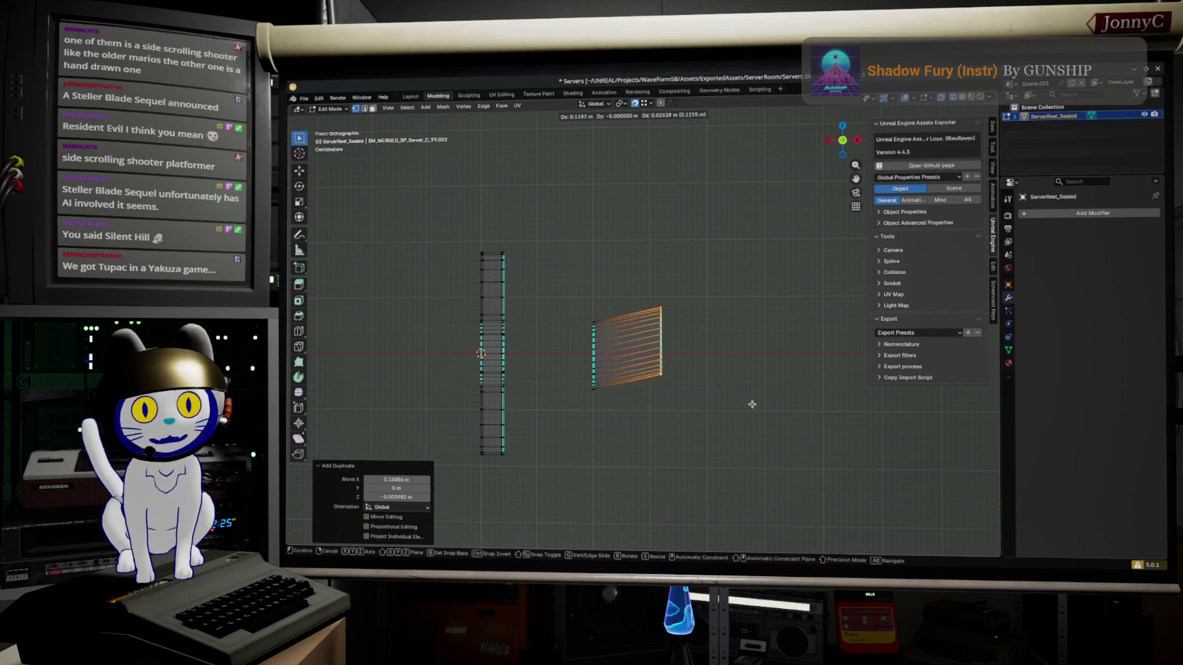
pyautogui.press('x')
pyautogui.click(799, 424)
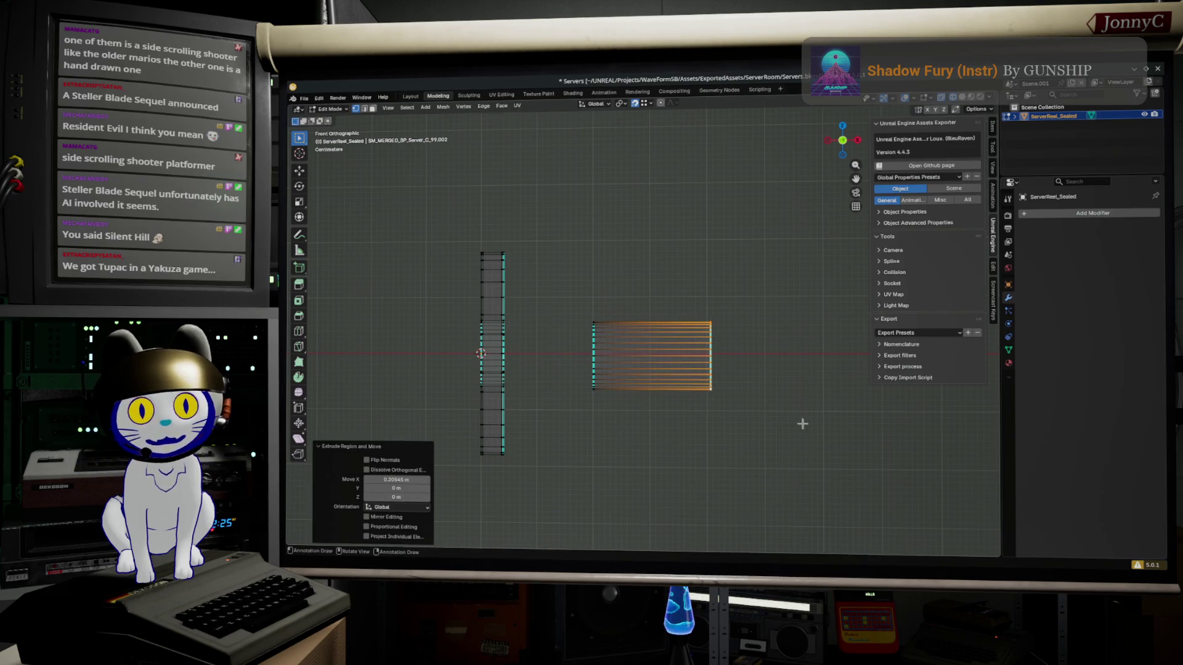
# Select the extruded strip, place a duplicate above and to the right, and begin rotating it
pyautogui.moveTo(715, 466); pyautogui.dragTo(455, 369)
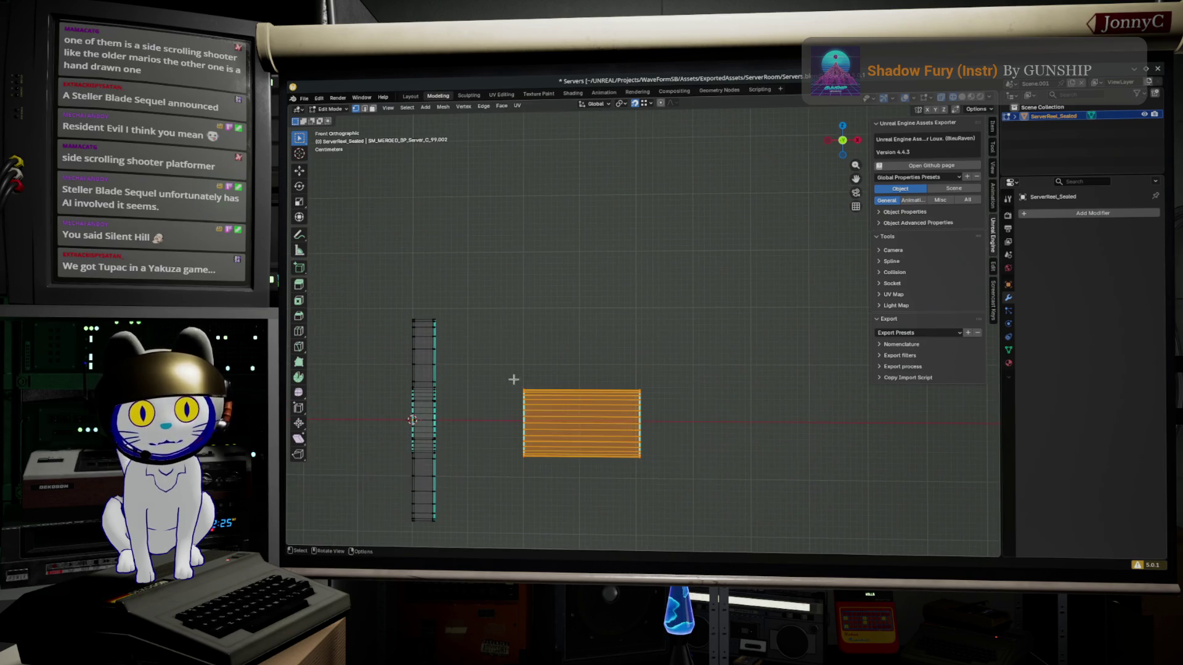
pyautogui.hotkey('shift', 'd')
pyautogui.click(681, 326)
pyautogui.press('r')
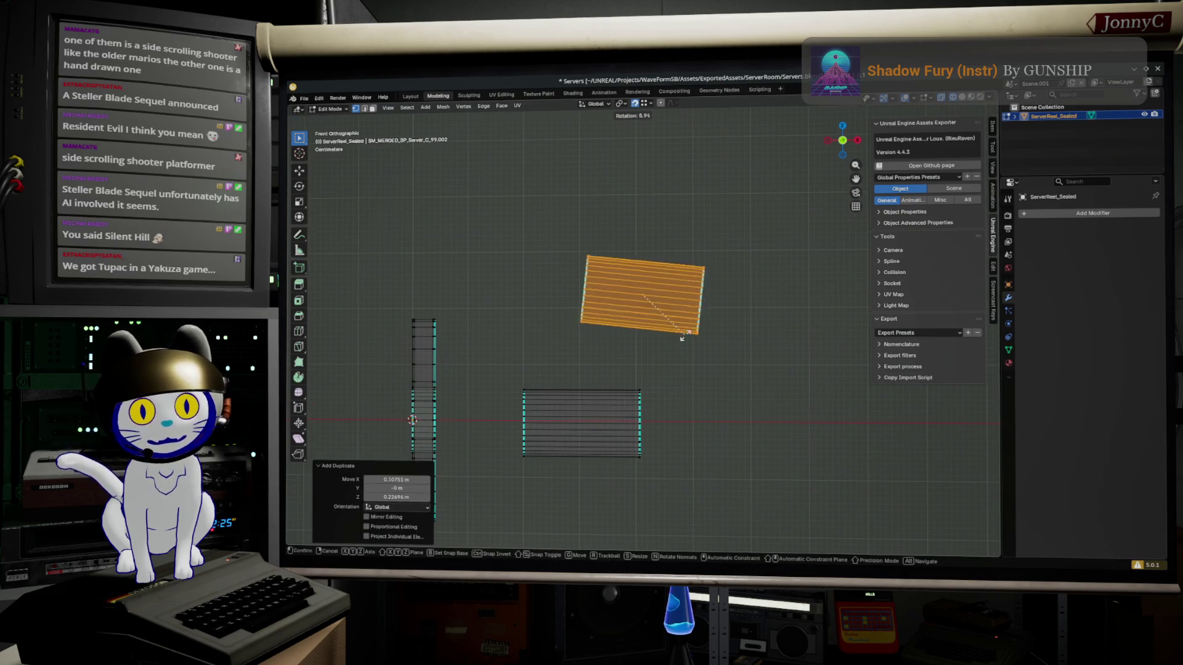
# Rotate the strip copy 90° and move it into place as an upright cylinder
pyautogui.click(564, 394)
pyautogui.press('g')
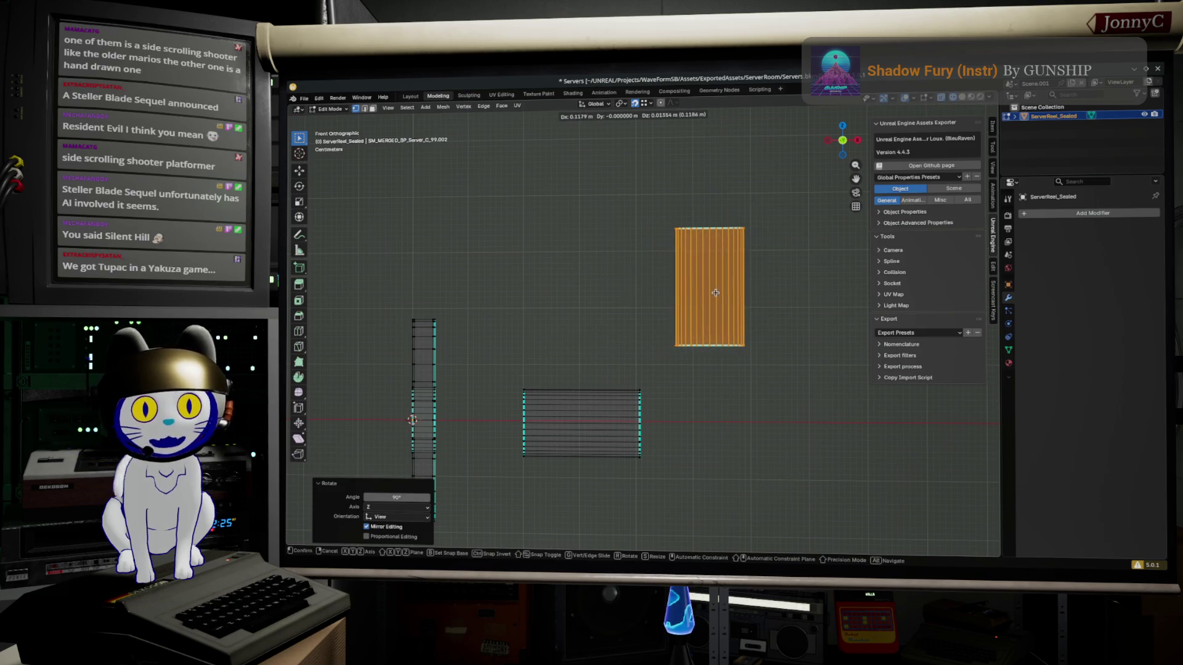
pyautogui.click(702, 292)
pyautogui.moveTo(533, 478)
pyautogui.mouseDown()
pyautogui.moveTo(708, 409)
pyautogui.moveTo(686, 373)
pyautogui.moveTo(605, 368)
pyautogui.mouseUp()
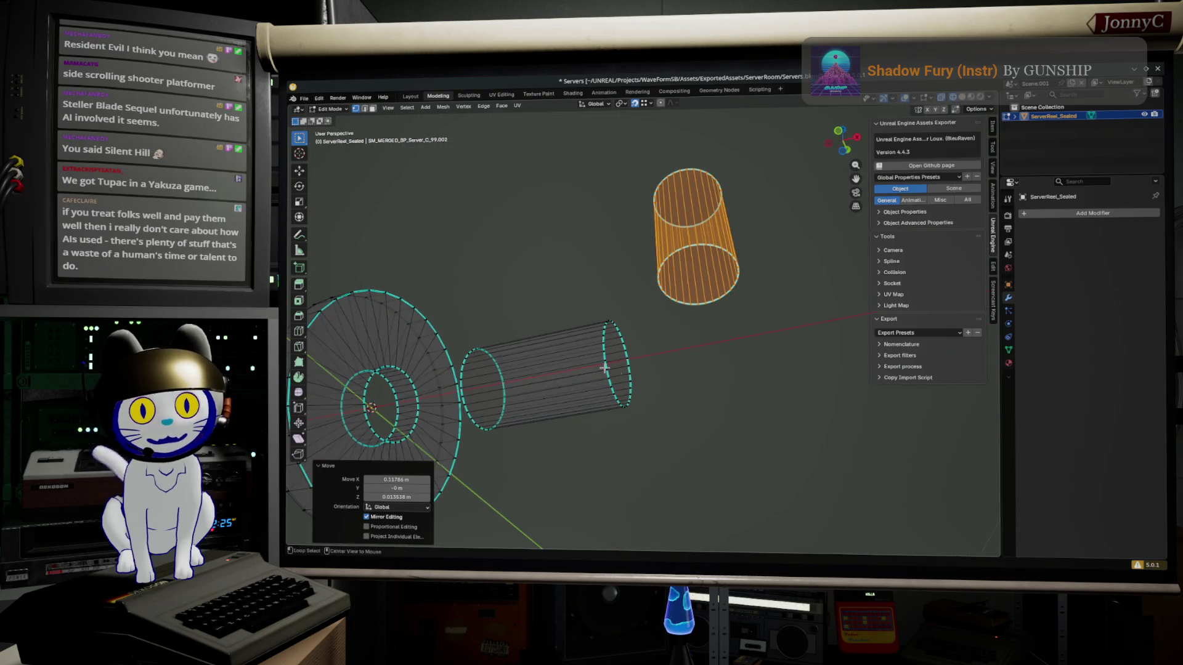
# Select the horizontal tube's end loop and the cylinder's lower loop, then bridge them with Bridge Edge Loops
pyautogui.hotkey('alt', 'a')
pyautogui.keyDown('alt'); pyautogui.click(603, 348); pyautogui.keyUp('alt')
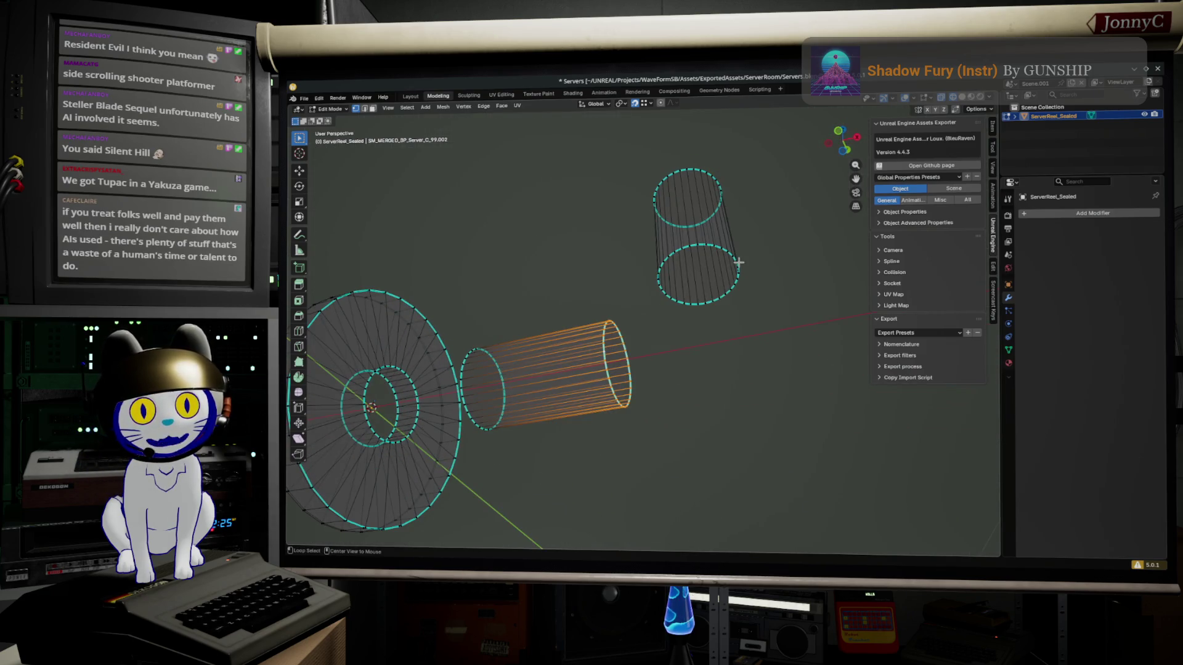
pyautogui.keyDown('alt'); pyautogui.keyDown('shift'); pyautogui.click(709, 246); pyautogui.keyUp('shift'); pyautogui.keyUp('alt')
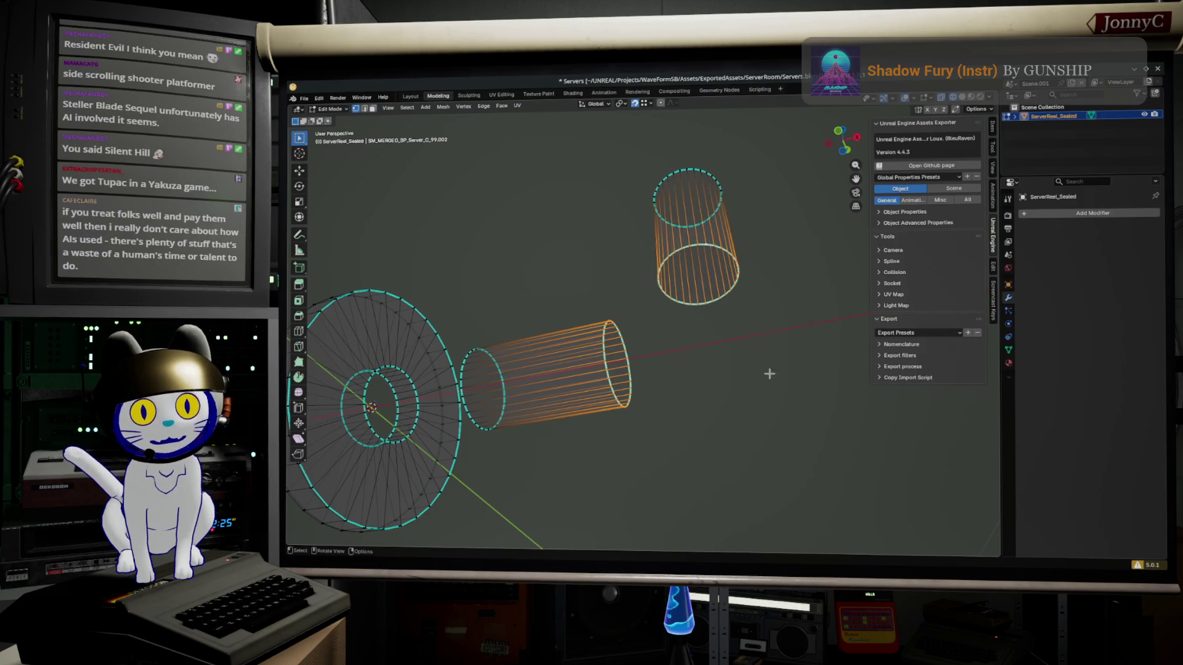
pyautogui.press('F3')
pyautogui.click(835, 398)
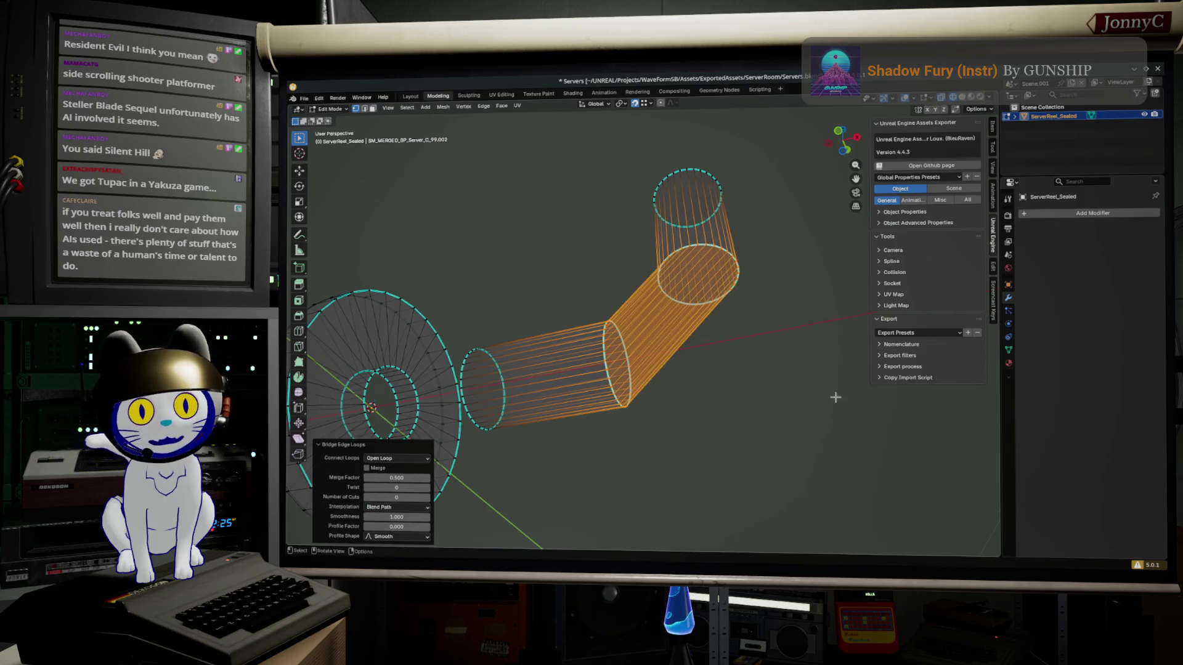
pyautogui.moveTo(831, 396); pyautogui.dragTo(712, 444)
# Give the bridge 4 cuts and smoothness 0.630 for a rounded elbow, then inspect the pipe
pyautogui.click(430, 488)
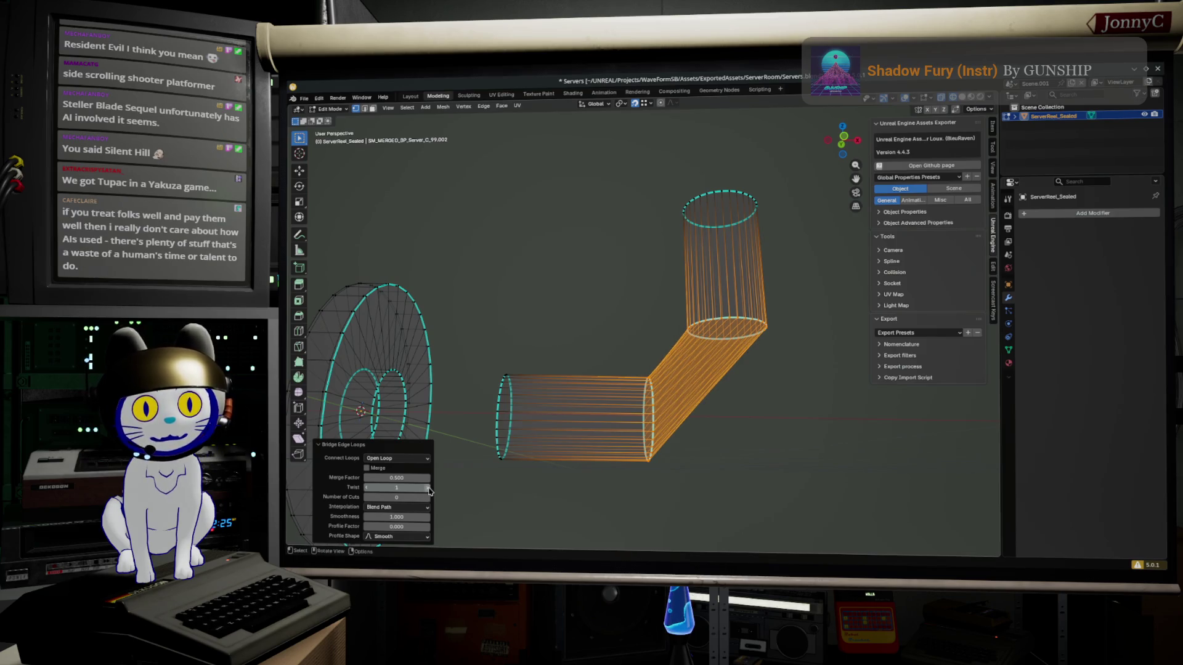
pyautogui.click(368, 487)
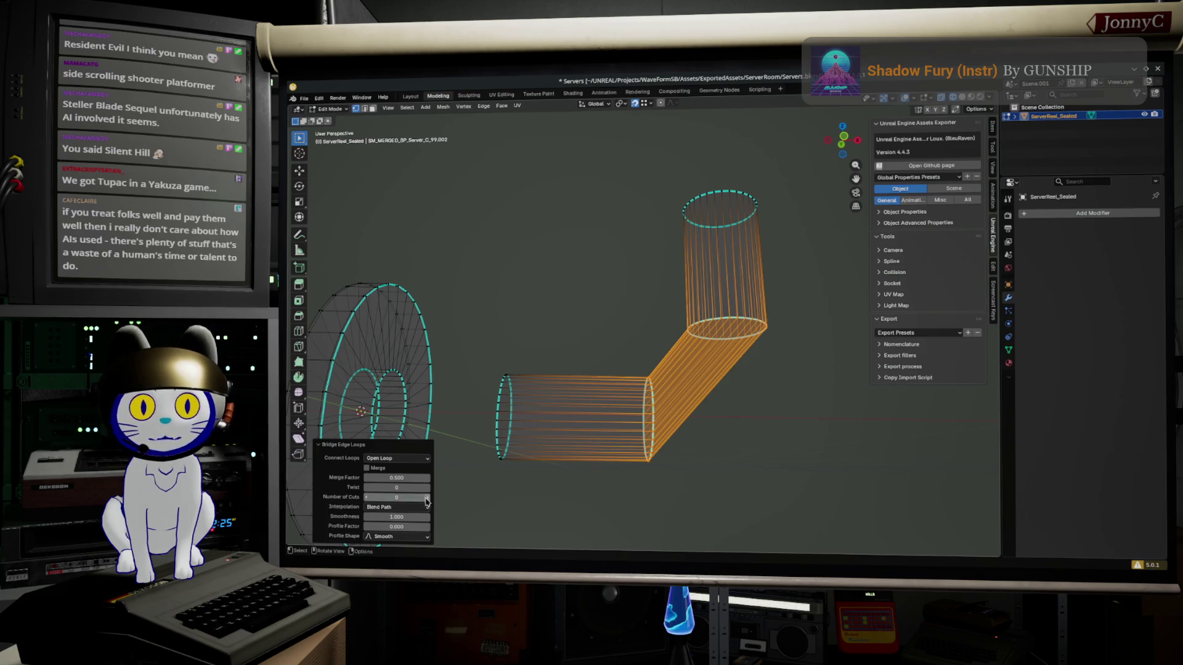
pyautogui.click(428, 497)
pyautogui.click(428, 498)
pyautogui.click(428, 497)
pyautogui.click(428, 497)
pyautogui.moveTo(411, 478); pyautogui.dragTo(376, 478)
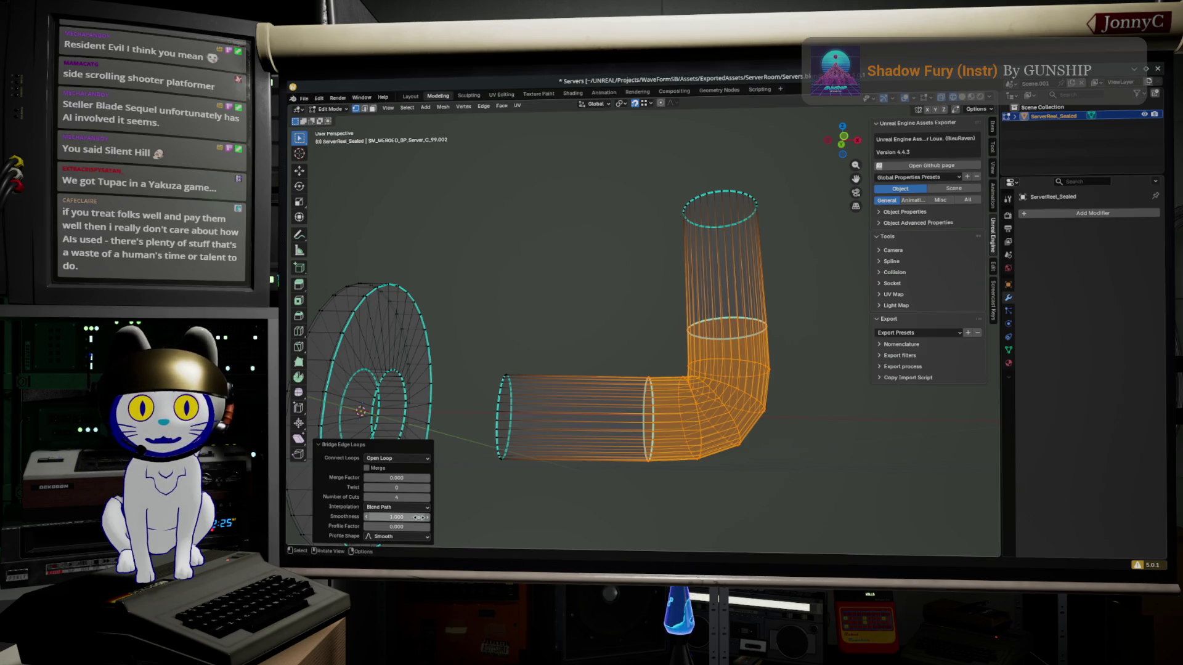
pyautogui.moveTo(413, 514); pyautogui.dragTo(393, 515)
pyautogui.scroll(4, 678, 400)
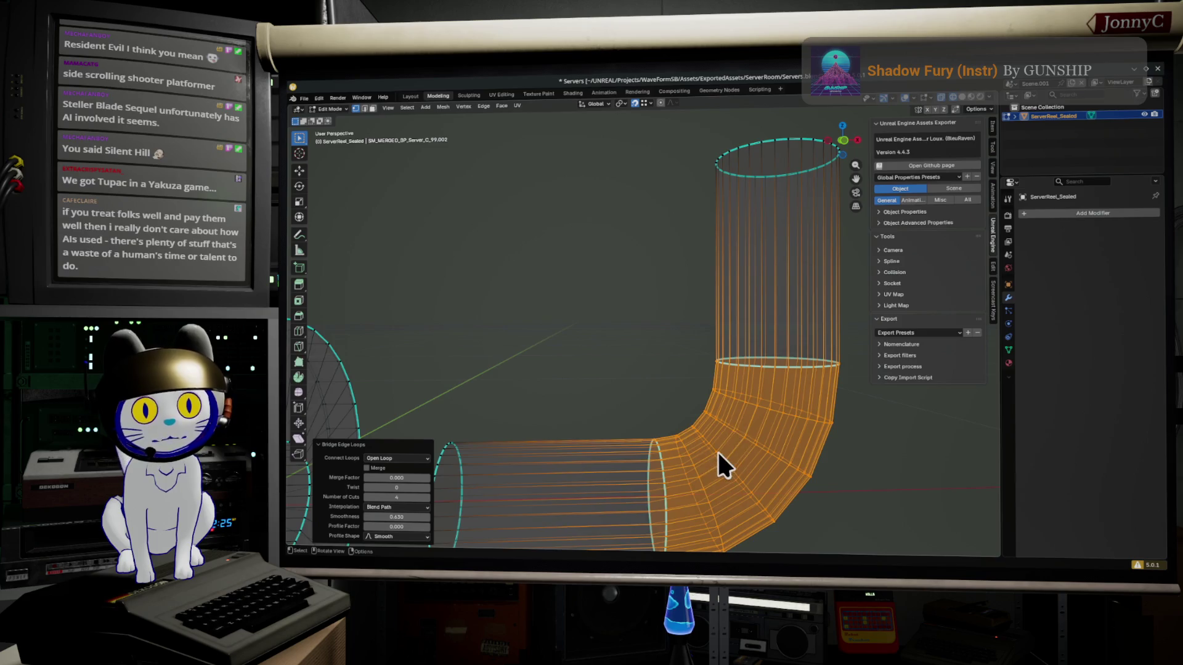
pyautogui.moveTo(717, 450); pyautogui.dragTo(701, 428)
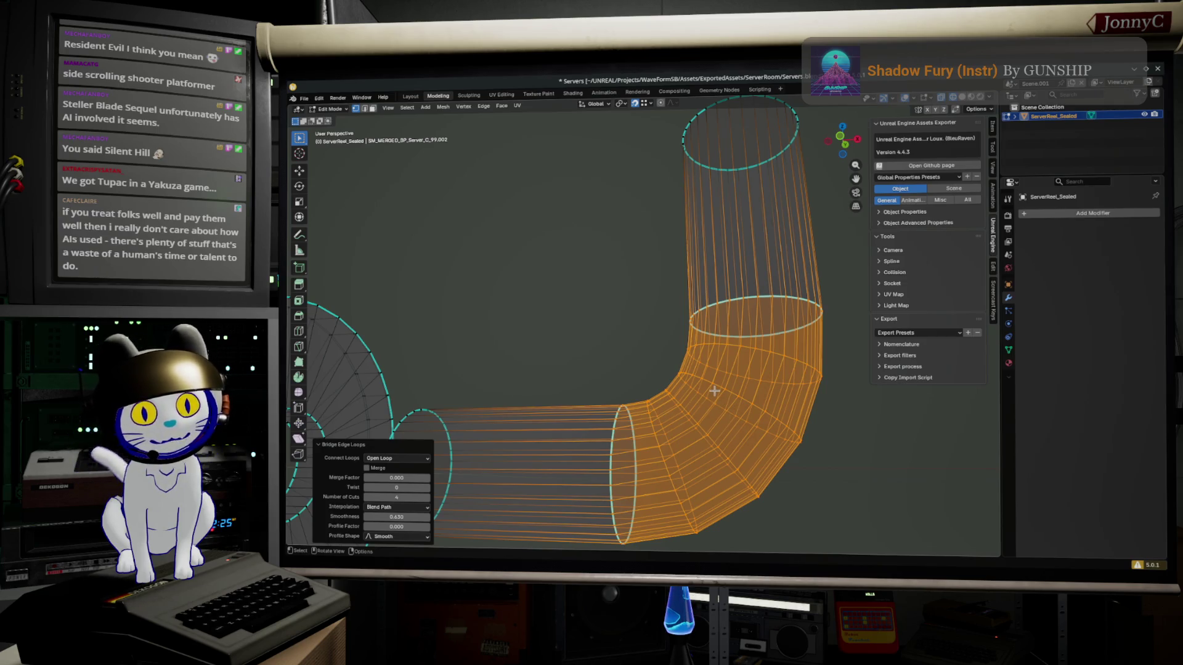
pyautogui.scroll(-3, 677, 333)
pyautogui.moveTo(675, 342); pyautogui.dragTo(654, 456)
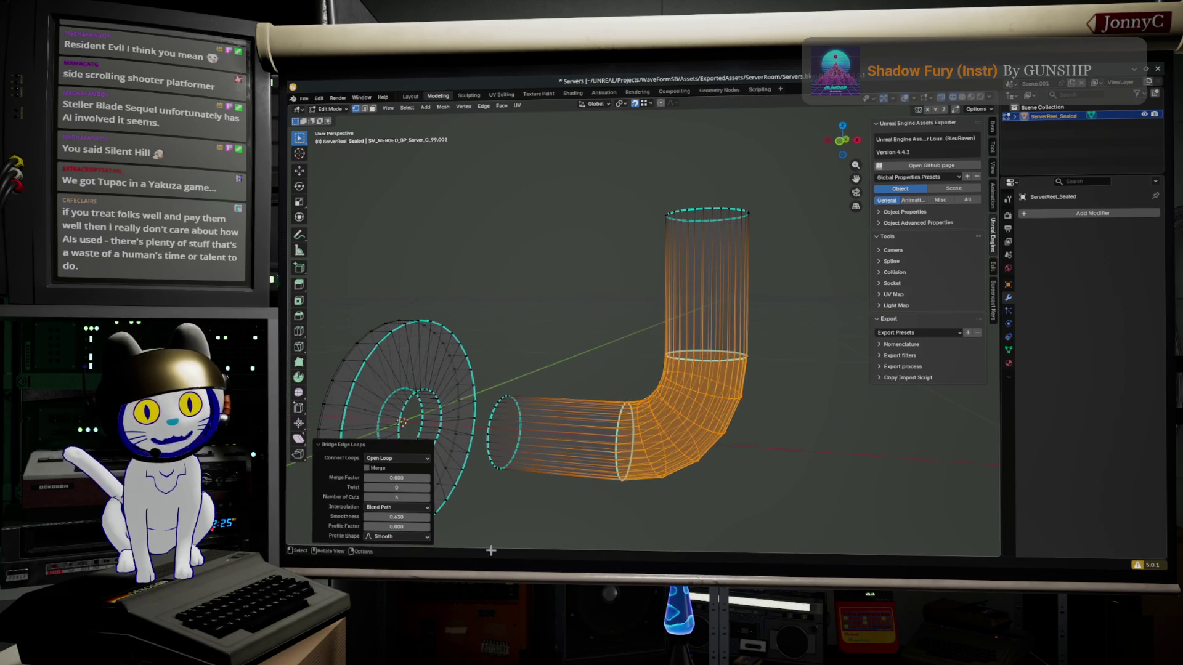
pyautogui.scroll(-1, 769, 381)
# Grow the selection over the entire pipe and delete its vertices, leaving only the reel wheel
pyautogui.press('ctrl+KP_Add')
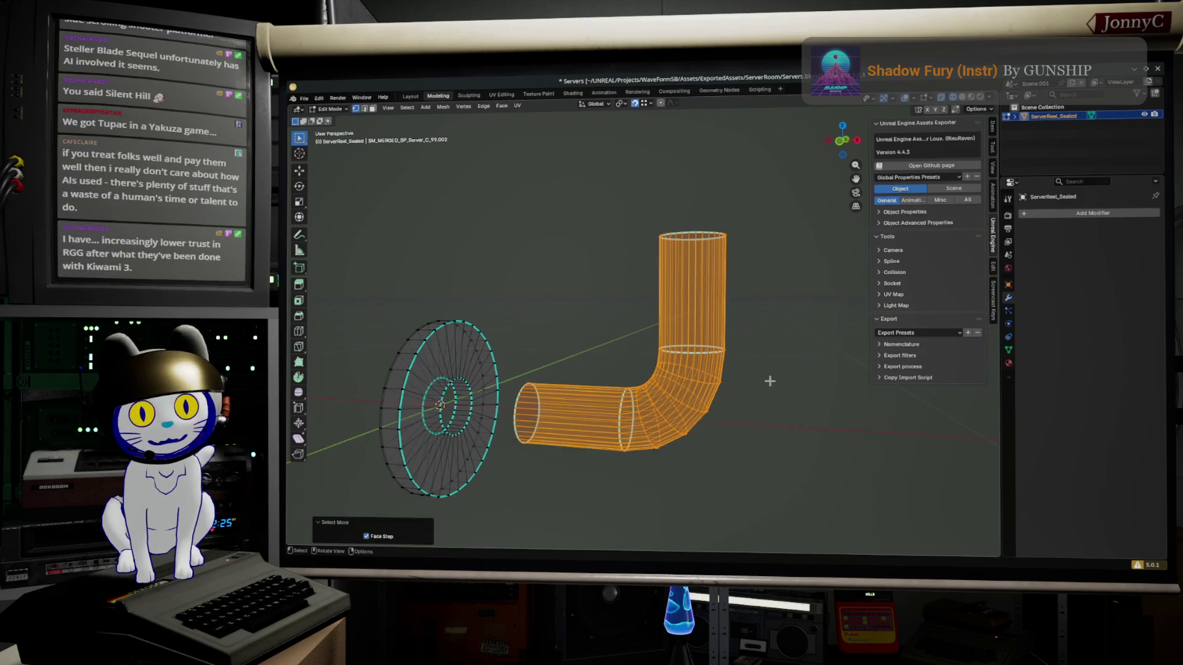
pyautogui.press('x')
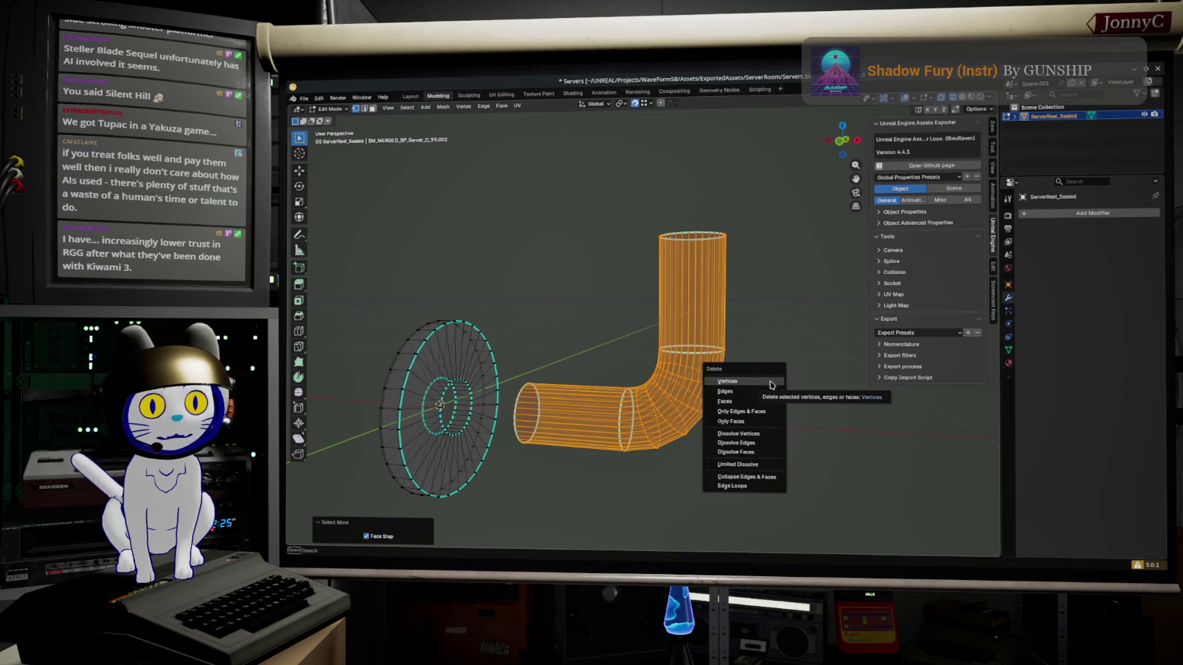
pyautogui.click(769, 383)
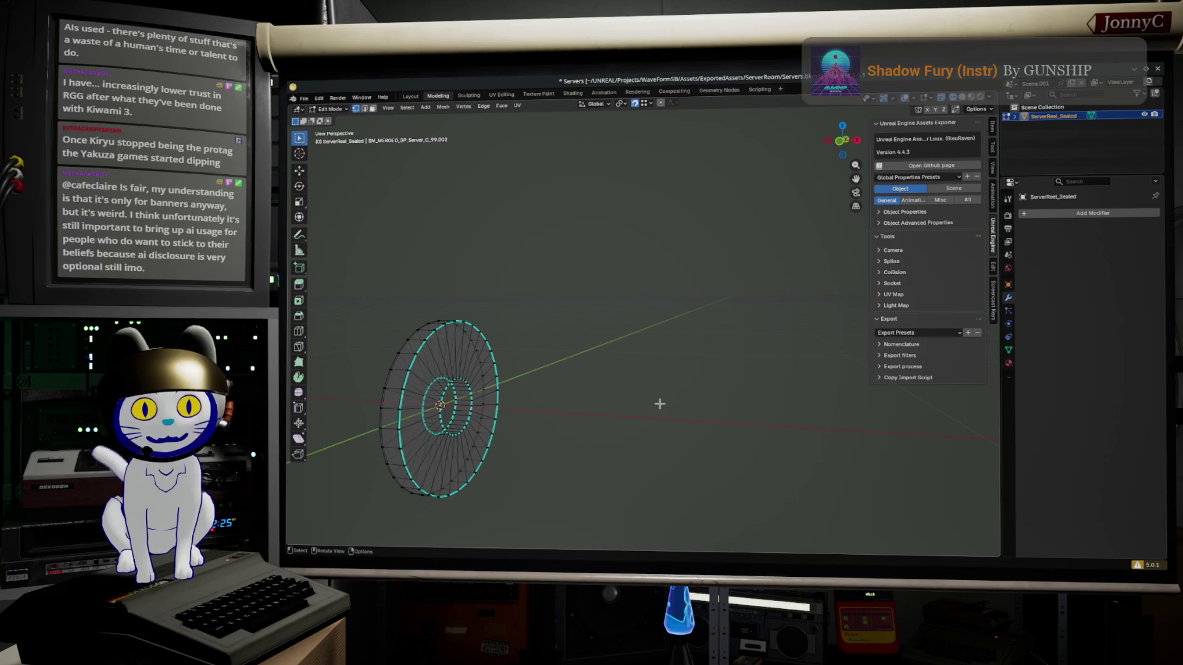
pyautogui.moveTo(546, 391); pyautogui.dragTo(520, 378)
pyautogui.scroll(5, 520, 378)
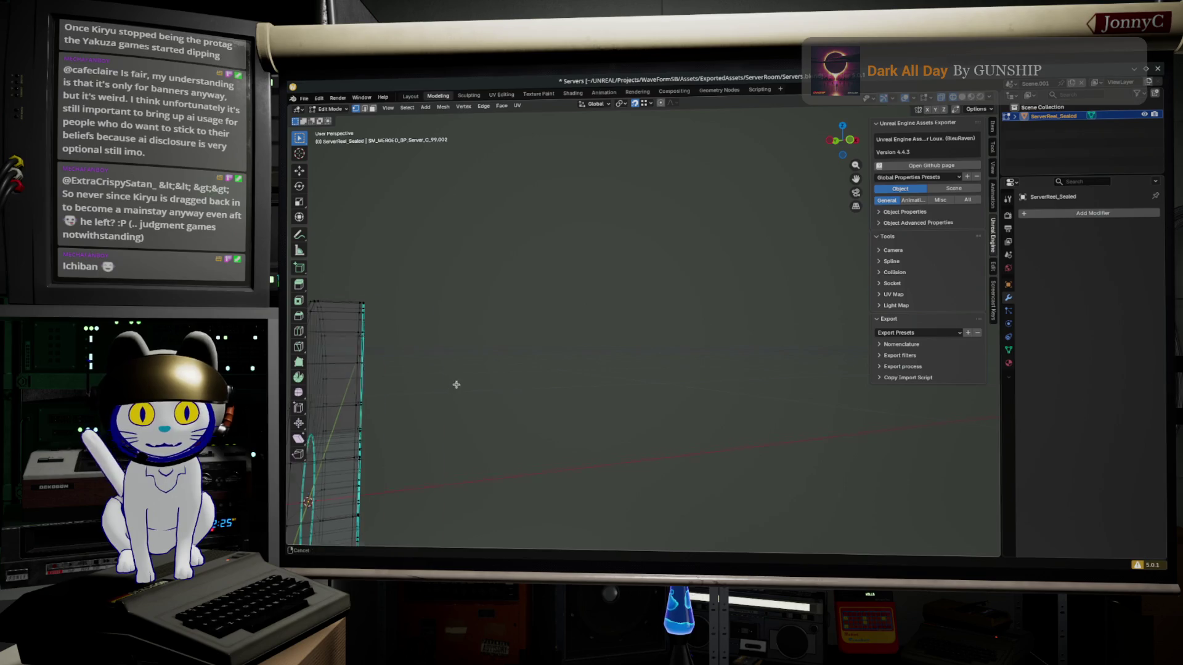
# Select the radial edge ring on the reel's back face and apply Mark Sharp to it
pyautogui.moveTo(454, 391); pyautogui.dragTo(546, 351)
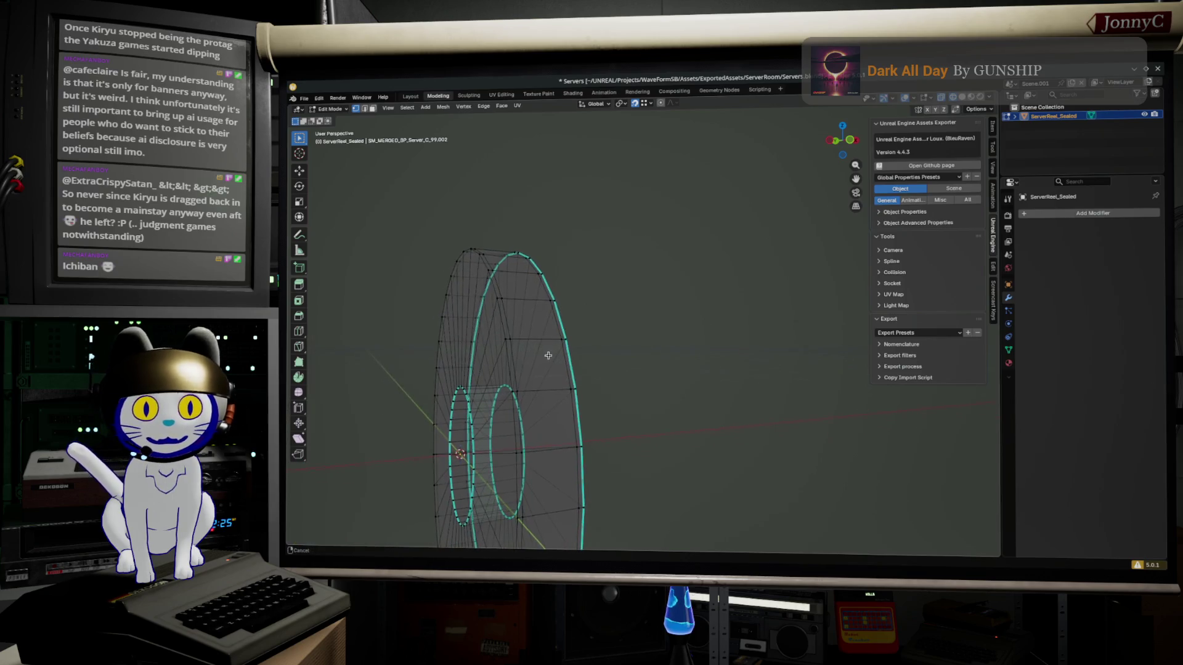
pyautogui.keyDown('alt'); pyautogui.click(510, 356); pyautogui.keyUp('alt')
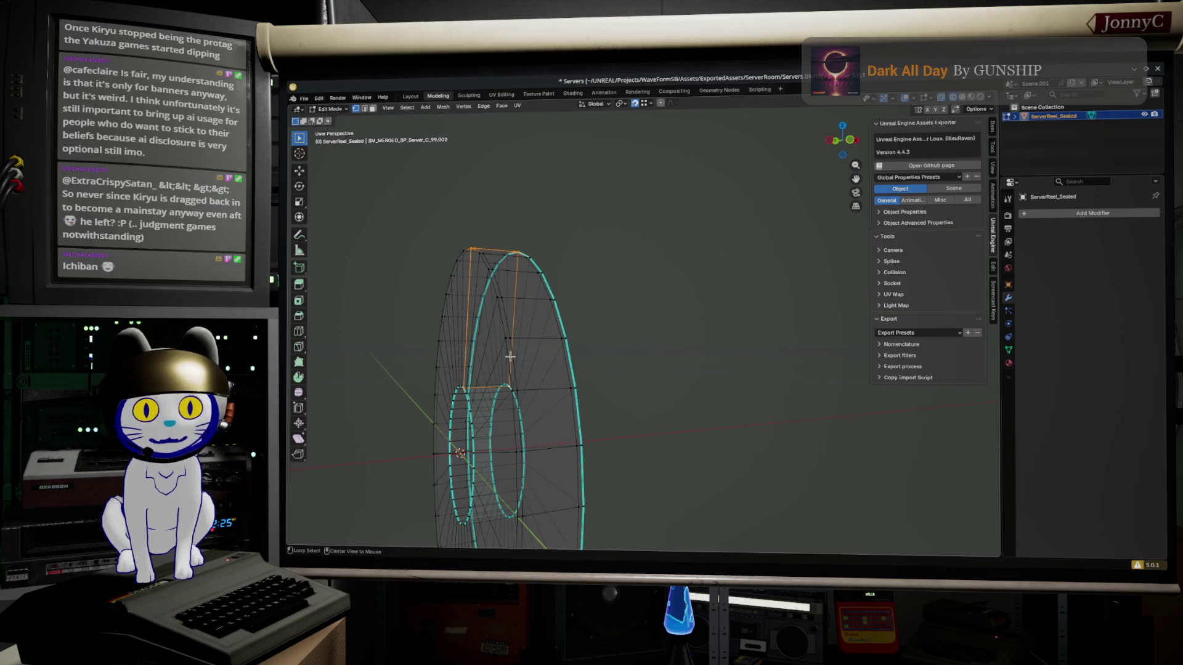
pyautogui.keyDown('alt'); pyautogui.click(506, 362); pyautogui.keyUp('alt')
pyautogui.keyDown('ctrl'); pyautogui.keyDown('alt'); pyautogui.click(509, 364); pyautogui.keyUp('alt'); pyautogui.keyUp('ctrl')
pyautogui.press('KP_4')
pyautogui.press('KP_4')
pyautogui.press('KP_4')
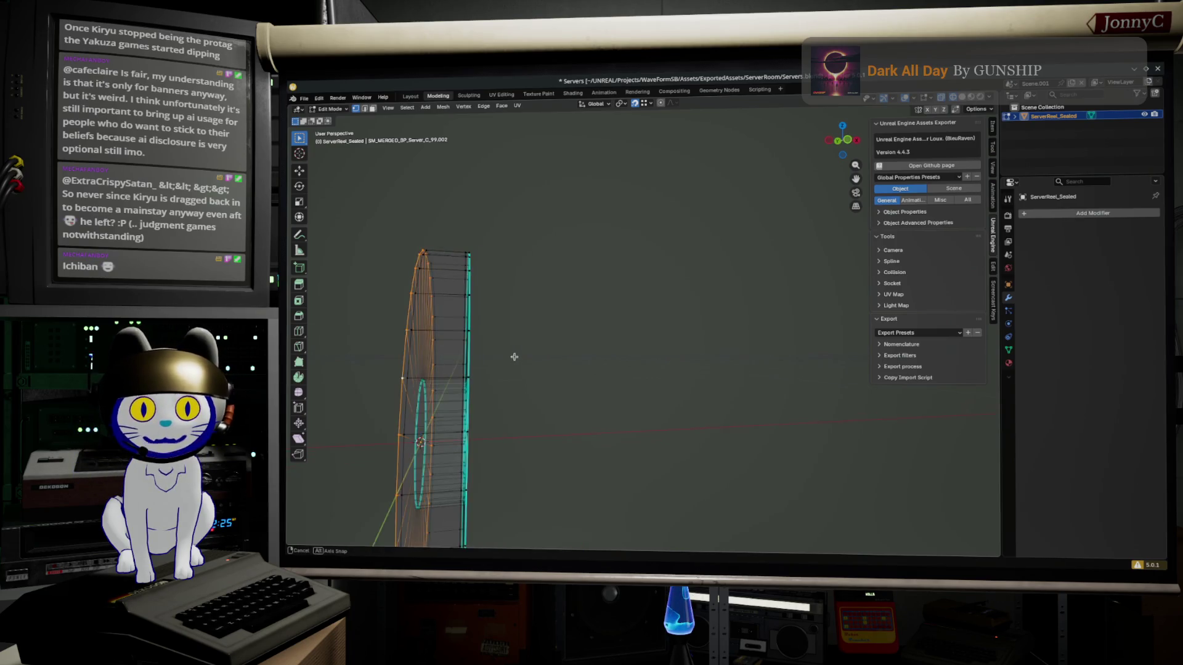
pyautogui.press('F3')
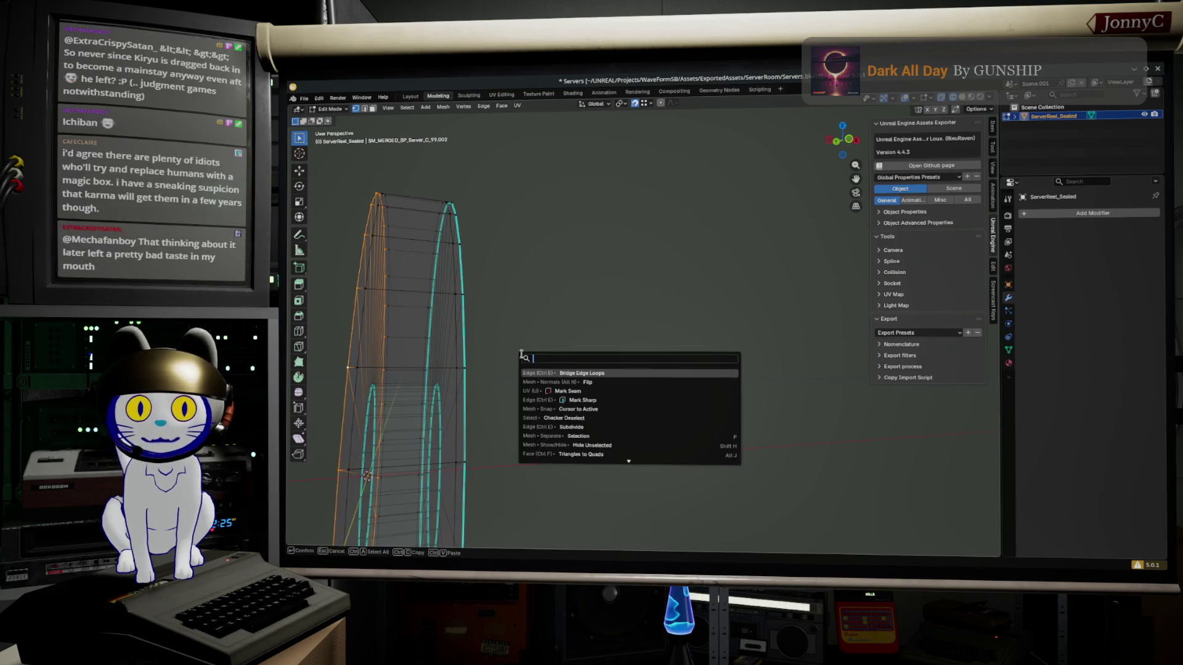
pyautogui.click(595, 399)
# Frame the disc and view it face-on, from the left and at an angle to check it
pyautogui.press('KP_4')
pyautogui.press('KP_4')
pyautogui.press('KP_4')
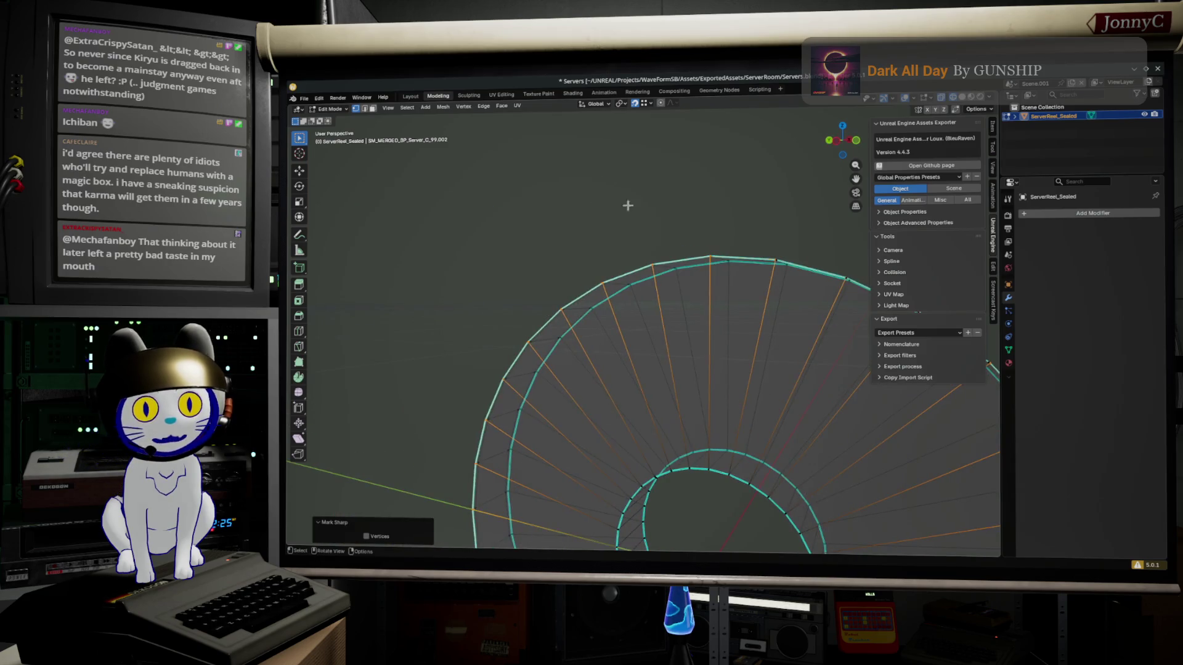
pyautogui.moveTo(592, 367); pyautogui.dragTo(596, 220)
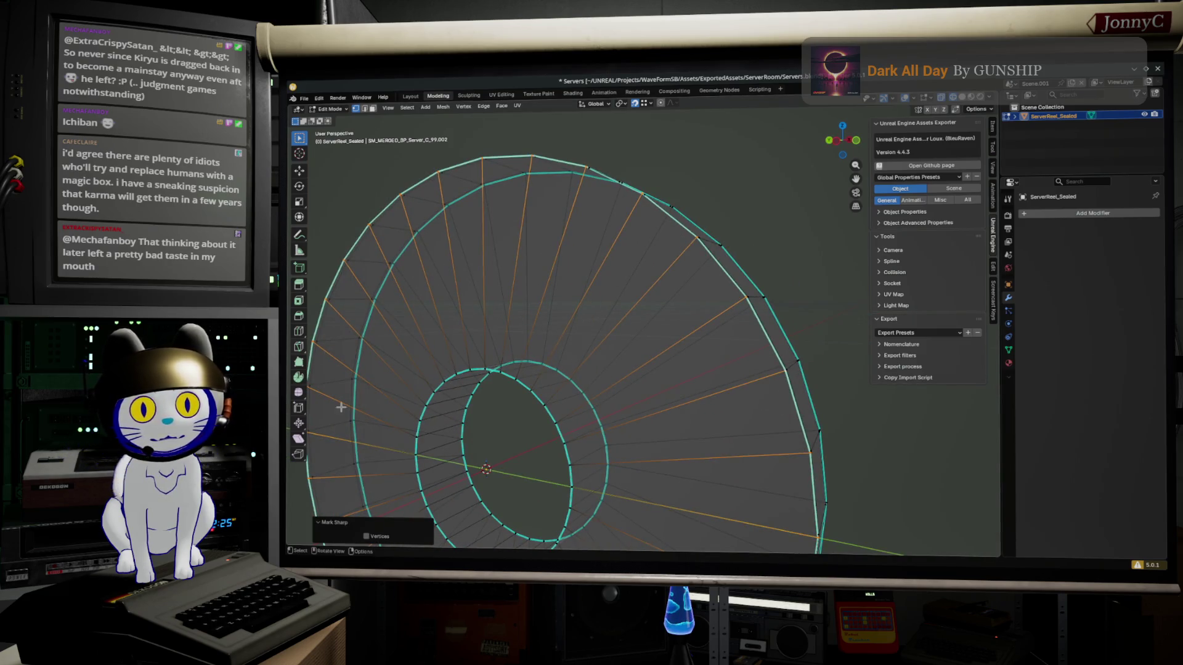
pyautogui.scroll(5, 665, 343)
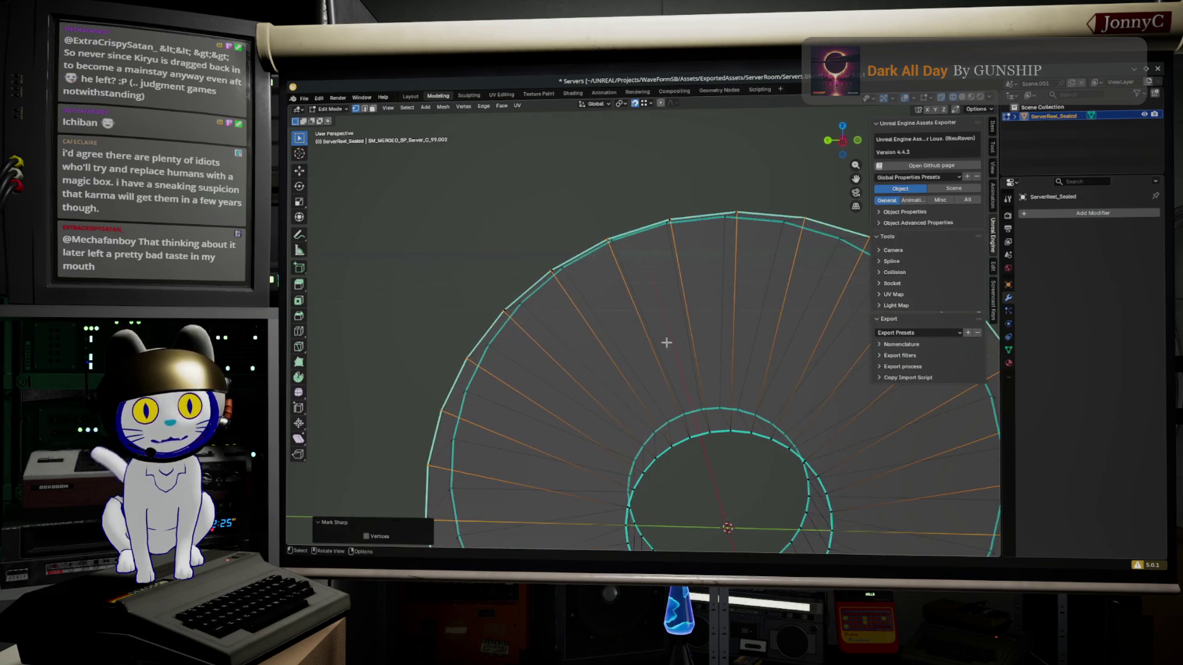
pyautogui.press('KP_Decimal')
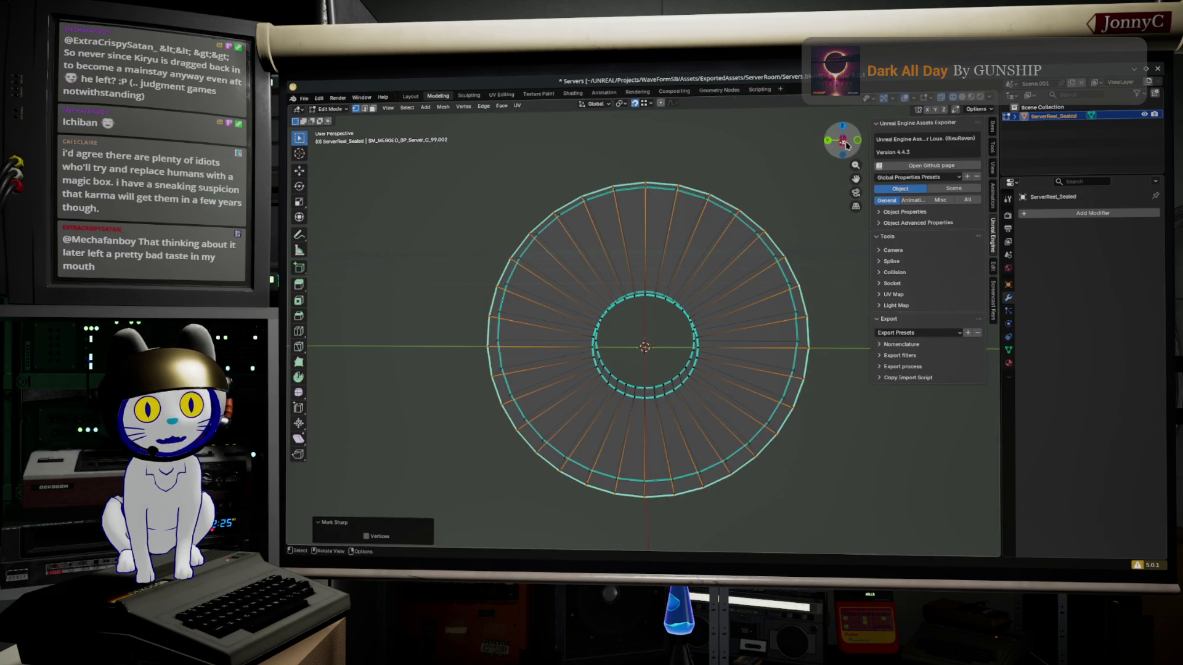
pyautogui.click(849, 143)
pyautogui.scroll(2, 690, 382)
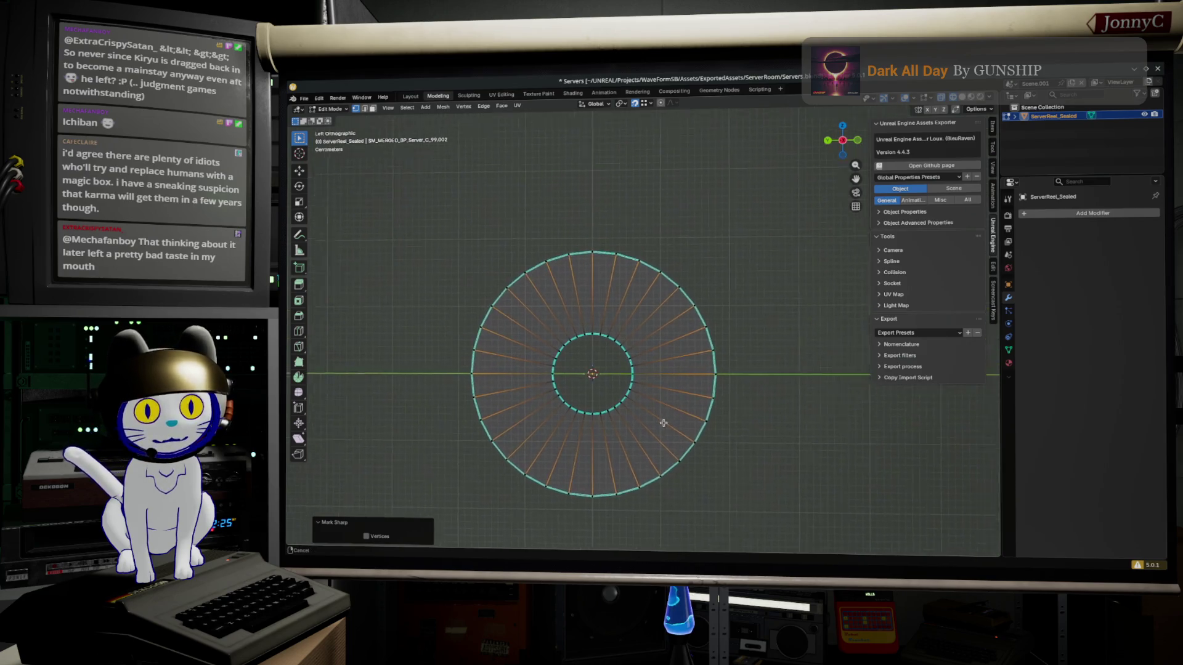
pyautogui.moveTo(741, 379); pyautogui.dragTo(521, 402)
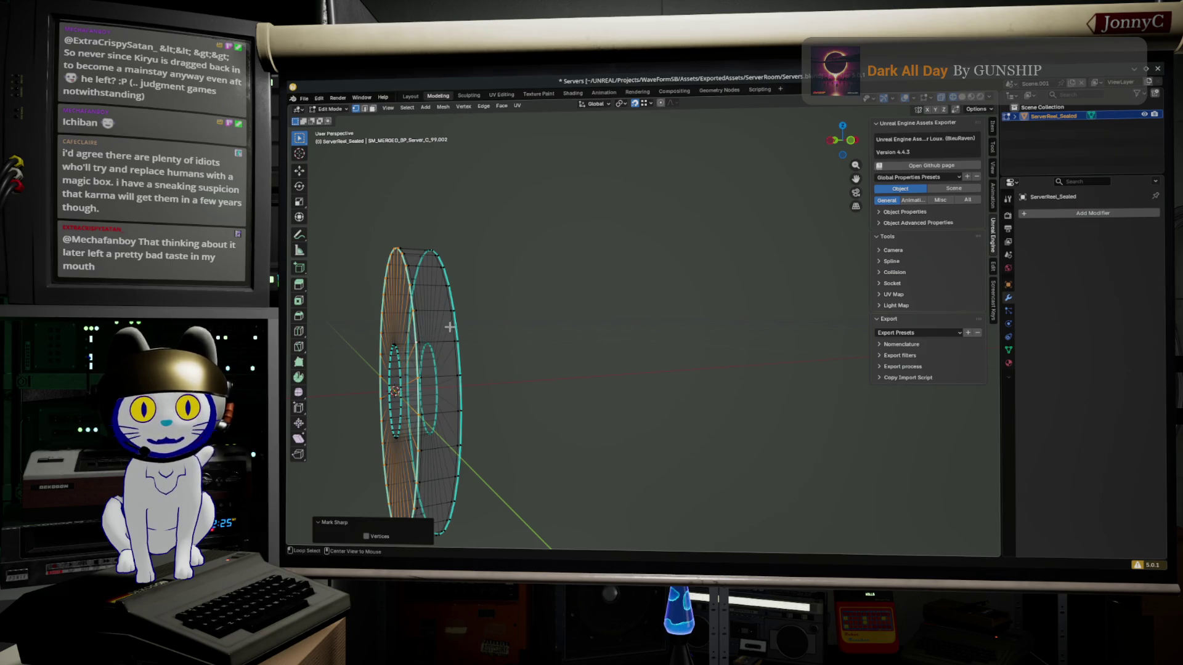
# Select the face loop of the reel's outer rim band
pyautogui.click(438, 331)
pyautogui.keyDown('alt'); pyautogui.click(449, 319); pyautogui.keyUp('alt')
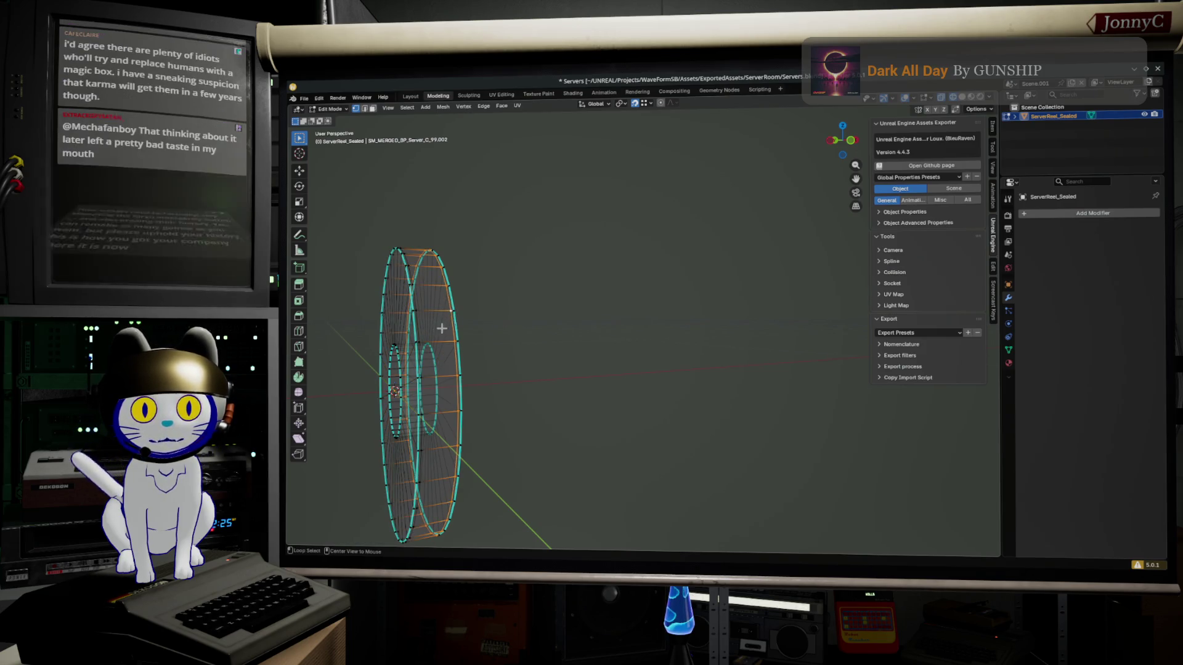
pyautogui.keyDown('alt'); pyautogui.keyDown('shift'); pyautogui.click(418, 322); pyautogui.keyUp('shift'); pyautogui.keyUp('alt')
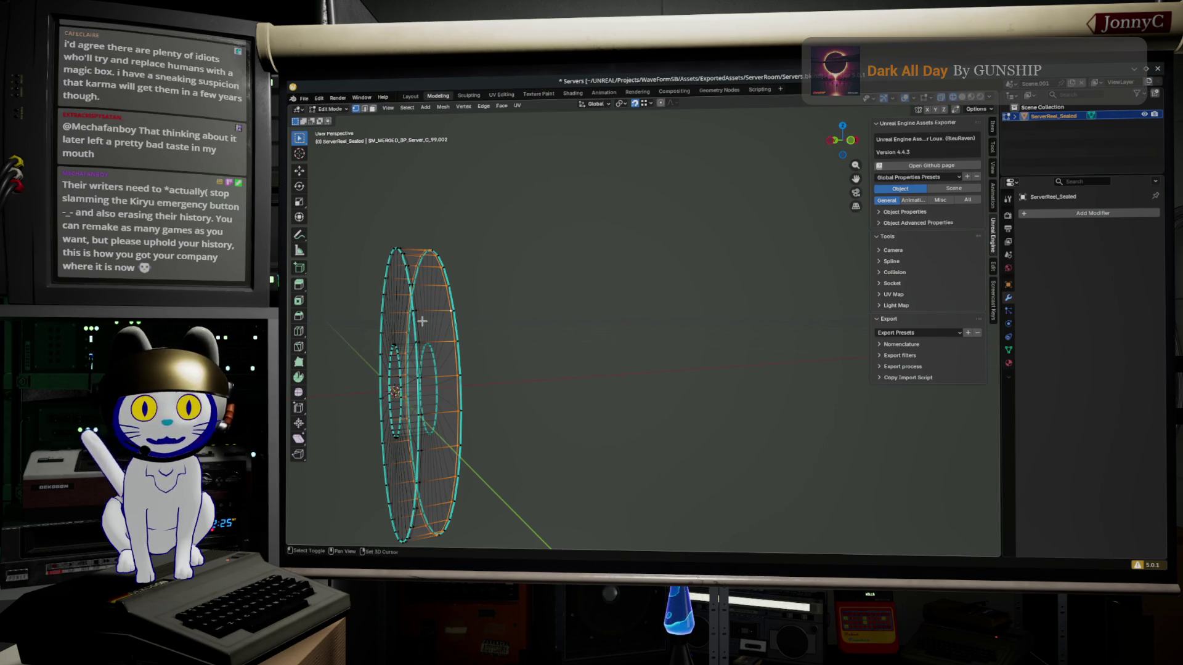
pyautogui.scroll(2, 422, 320)
pyautogui.scroll(2, 470, 327)
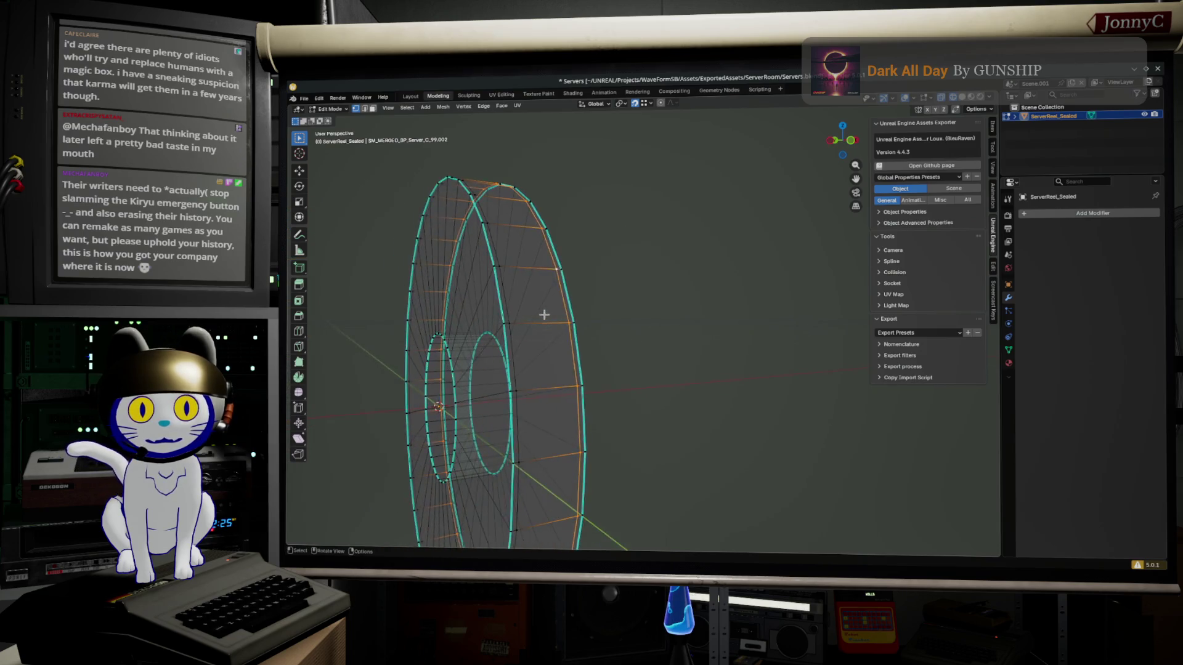
pyautogui.scroll(2, 544, 315)
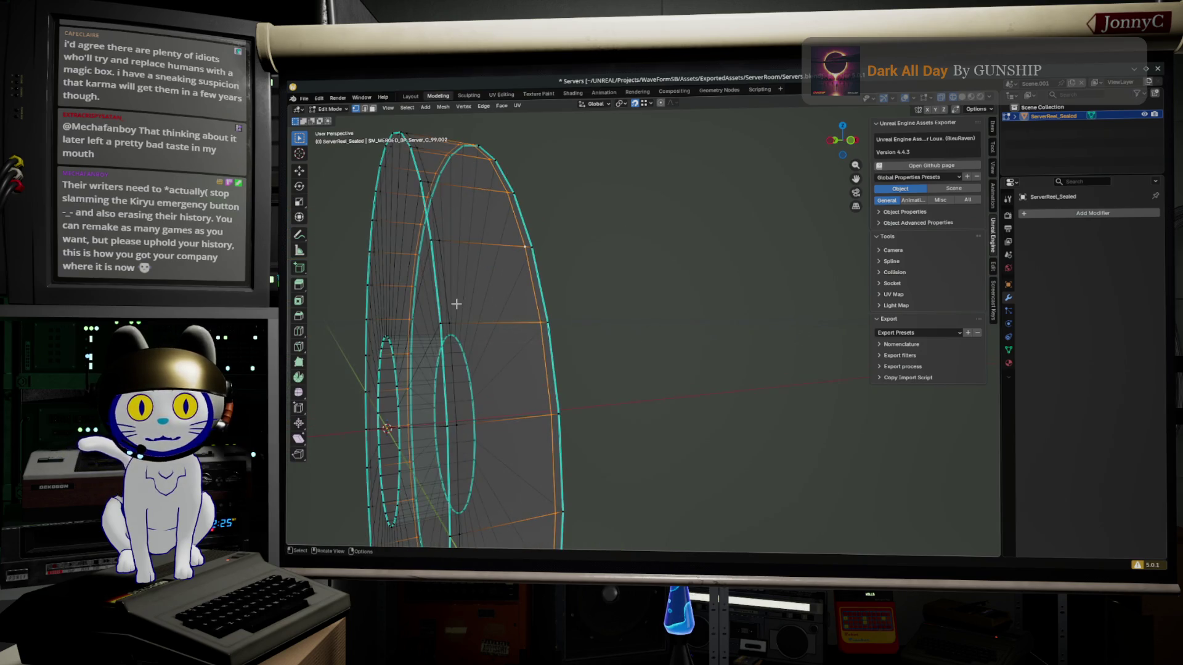
pyautogui.keyDown('alt'); pyautogui.click(455, 397); pyautogui.keyUp('alt')
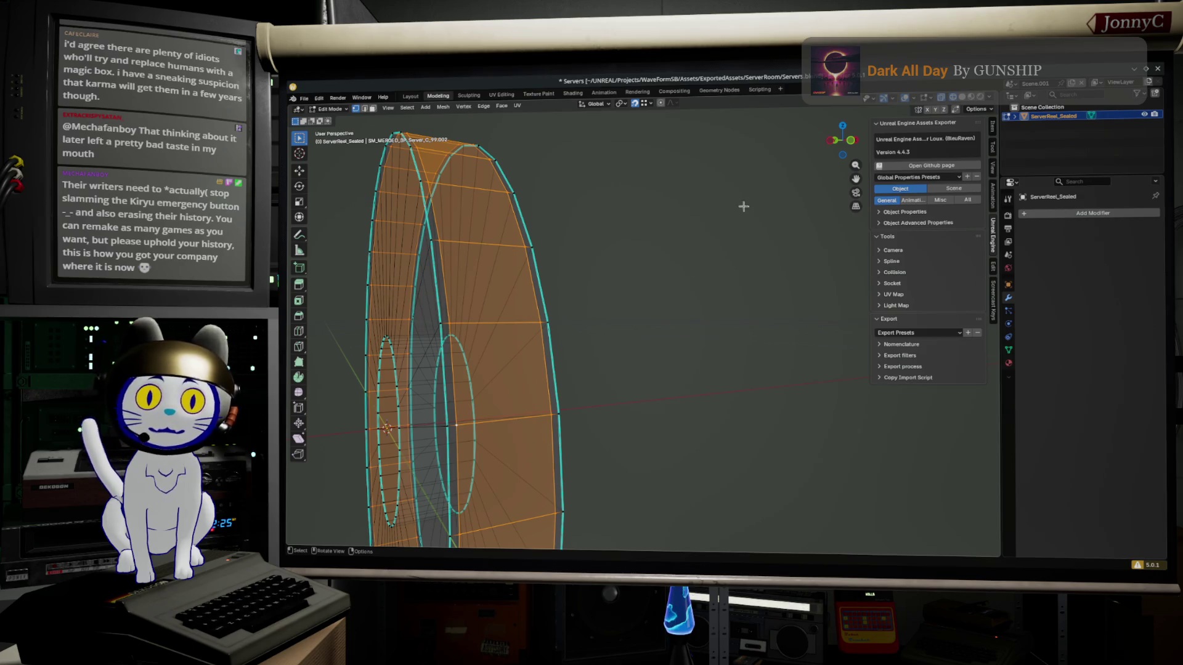
# In front view, scale the rim band to 1.02 on Y and Z, keeping X at 1.000
pyautogui.click(834, 140)
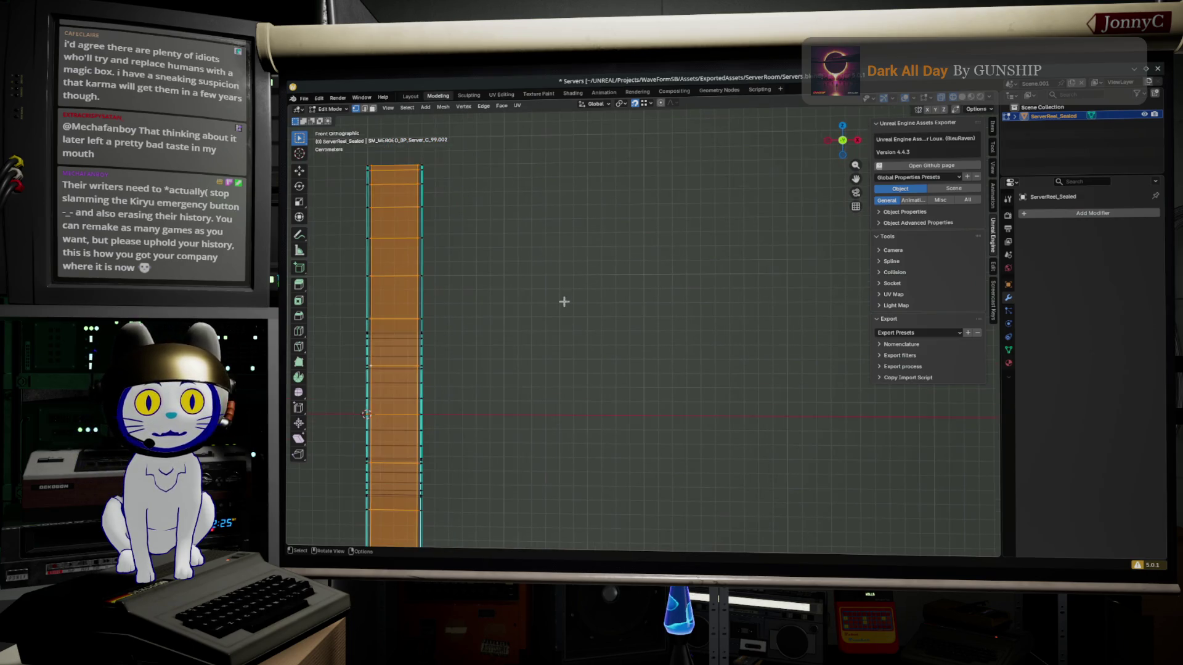
pyautogui.press('s')
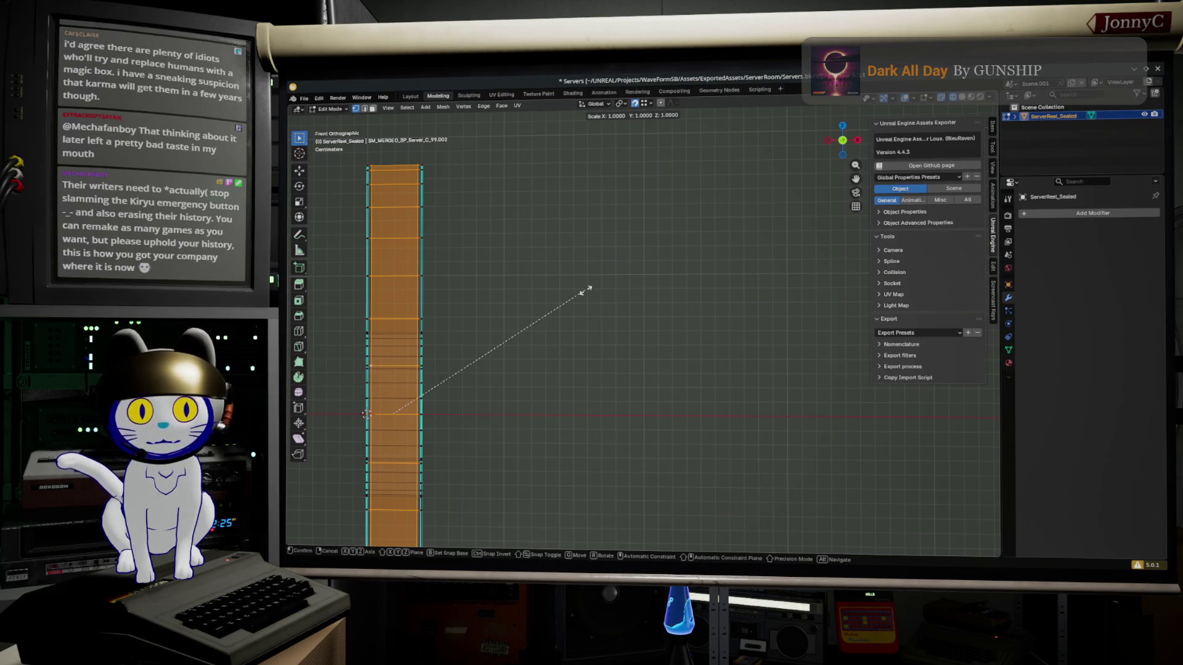
pyautogui.hotkey('shift', 'x')
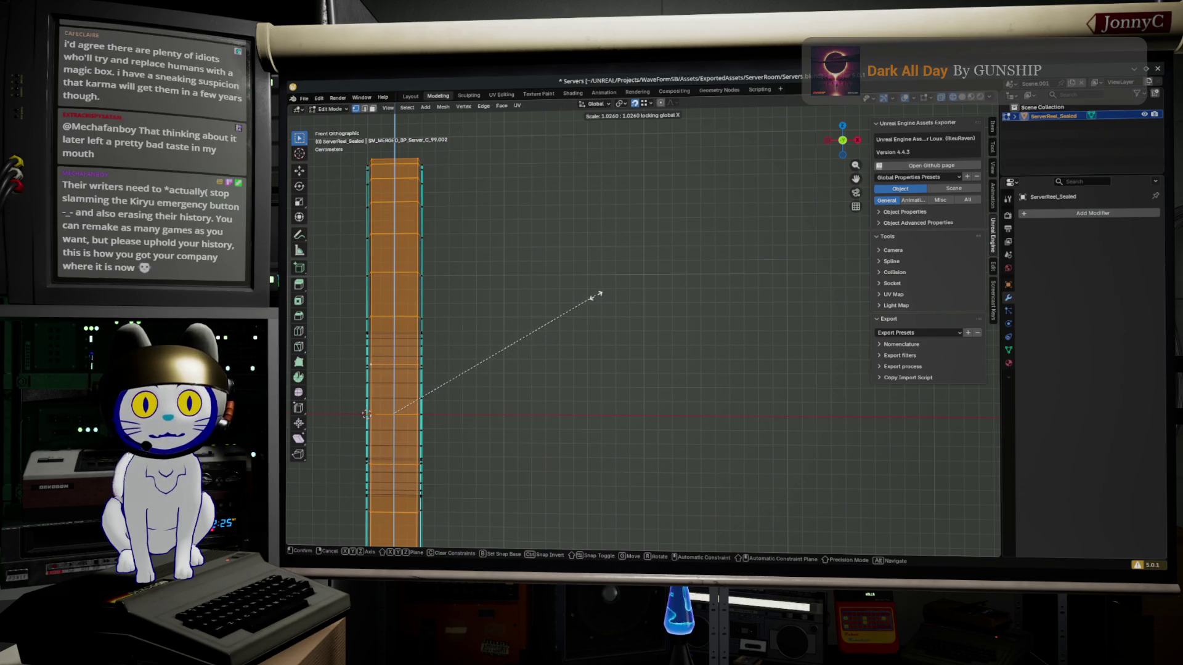
pyautogui.click(594, 293)
pyautogui.moveTo(594, 293)
pyautogui.mouseDown()
pyautogui.moveTo(755, 298)
pyautogui.moveTo(512, 403)
pyautogui.mouseUp()
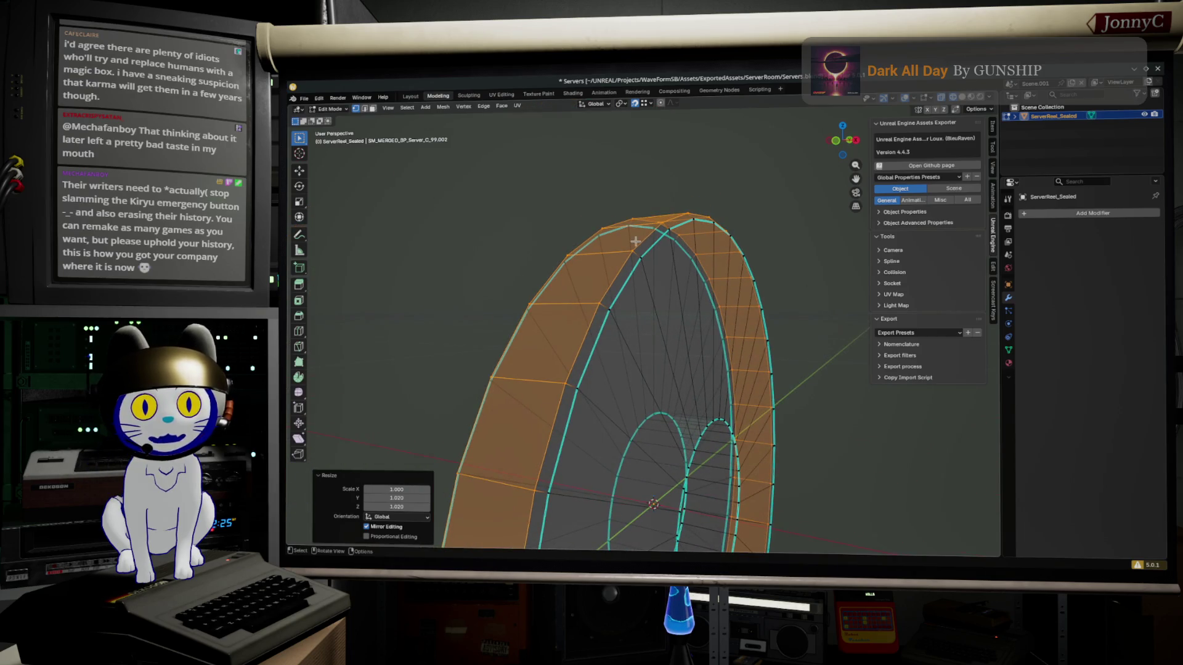
pyautogui.moveTo(669, 314)
pyautogui.mouseDown()
pyautogui.moveTo(610, 330)
pyautogui.moveTo(641, 316)
pyautogui.moveTo(602, 345)
pyautogui.moveTo(666, 320)
pyautogui.moveTo(641, 284)
pyautogui.mouseUp()
# Select two adjacent faces on the top of the outer rim
pyautogui.click(528, 255)
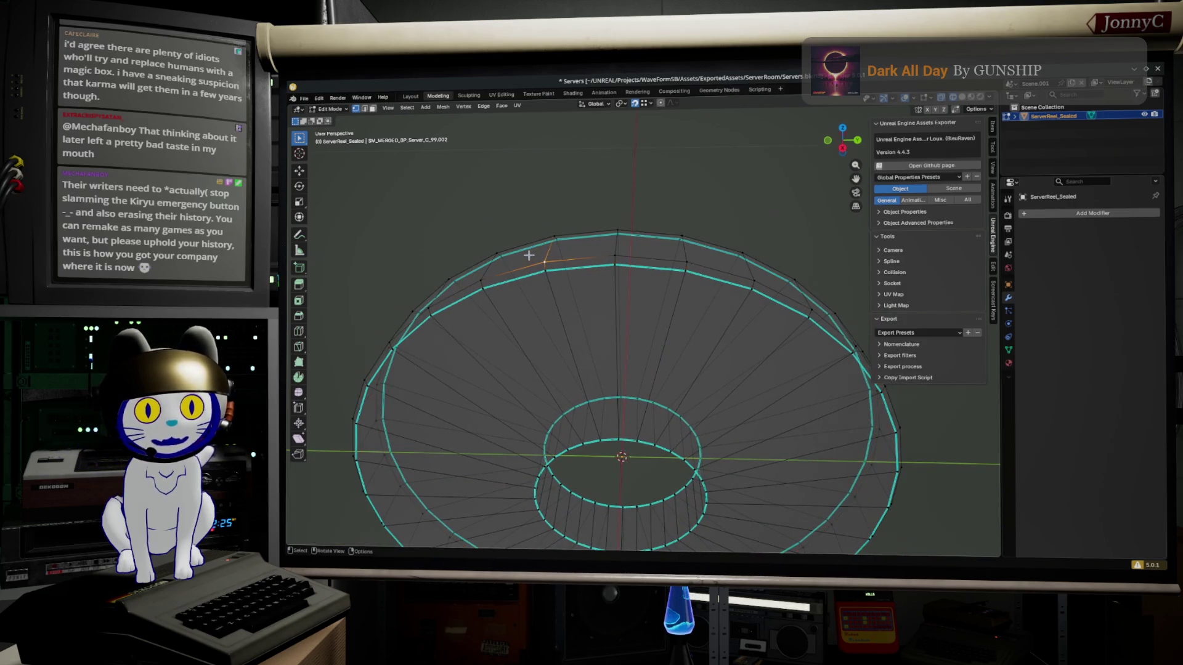
pyautogui.keyDown('shift'); pyautogui.click(497, 248); pyautogui.keyUp('shift')
pyautogui.keyDown('shift'); pyautogui.click(560, 230); pyautogui.keyUp('shift')
pyautogui.keyDown('shift'); pyautogui.click(477, 276); pyautogui.keyUp('shift')
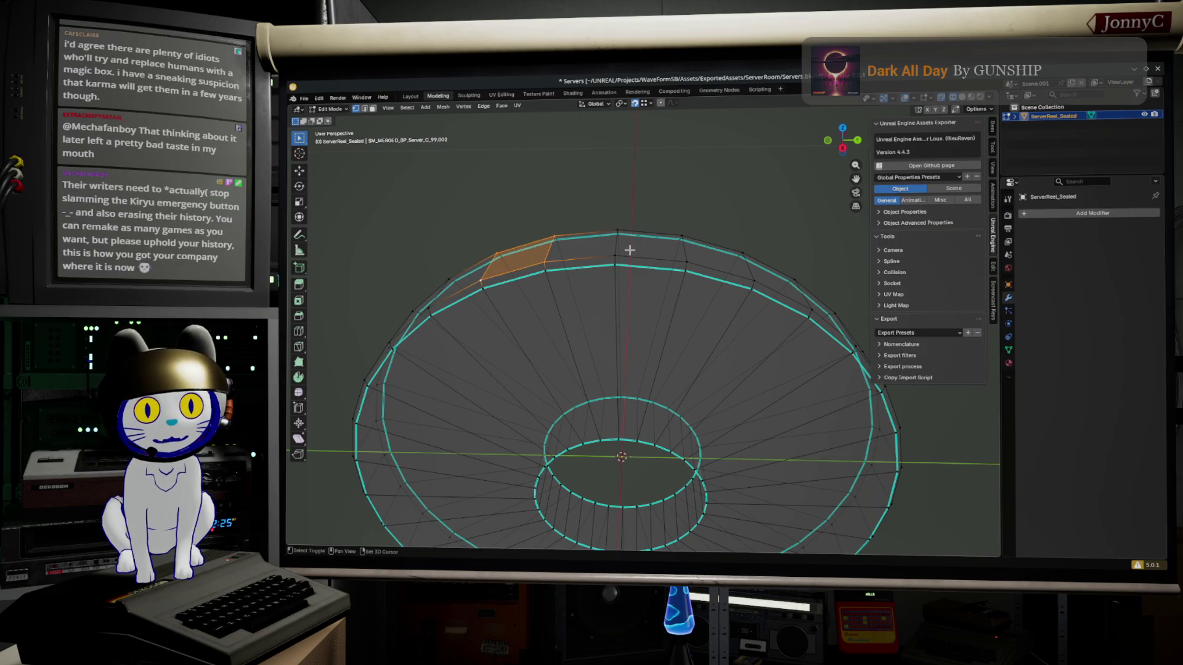
pyautogui.keyDown('shift'); pyautogui.click(617, 231); pyautogui.keyUp('shift')
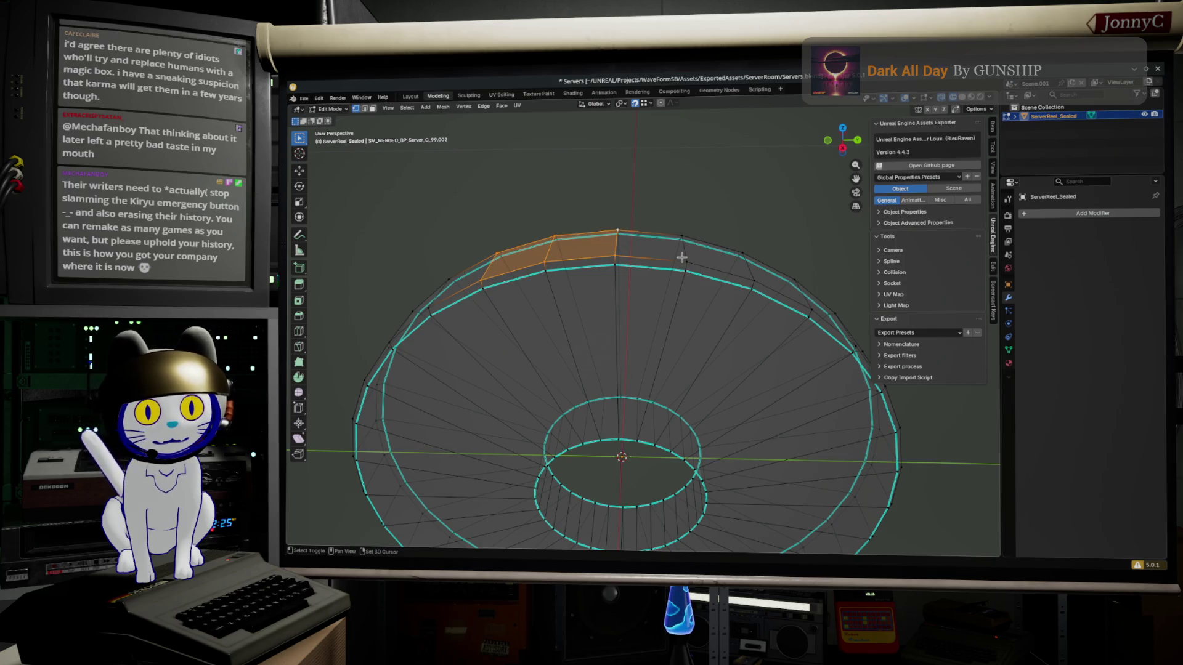
pyautogui.keyDown('shift'); pyautogui.click(681, 238); pyautogui.keyUp('shift')
pyautogui.press('x')
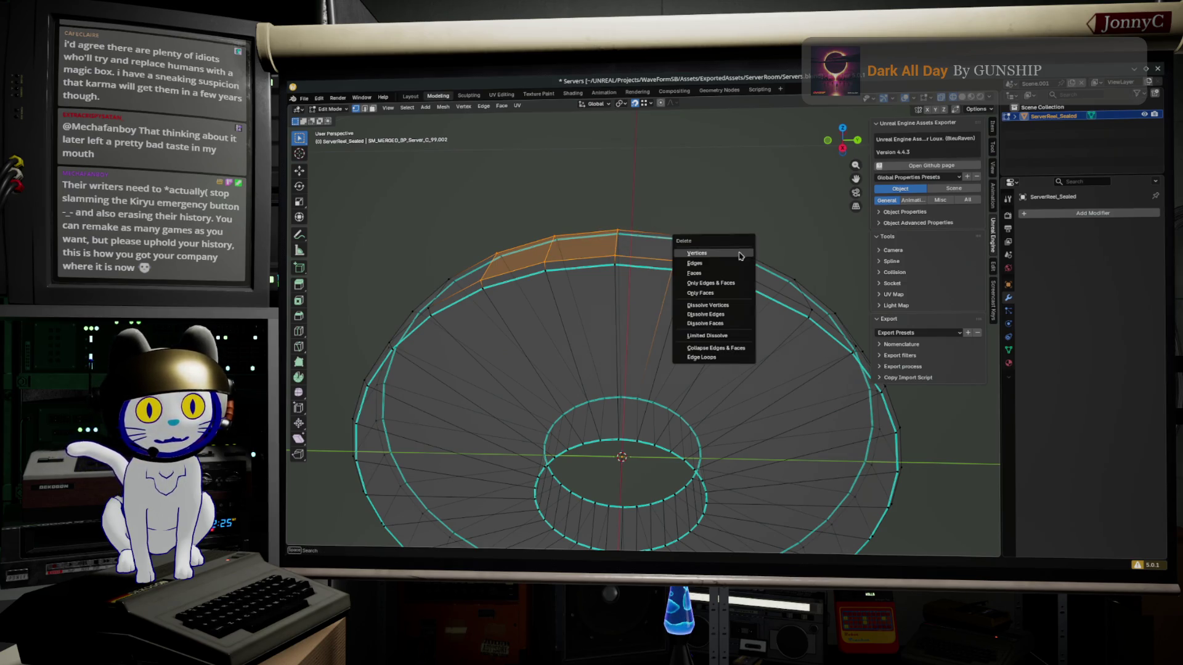
pyautogui.keyDown('shift'); pyautogui.click(676, 239); pyautogui.keyUp('shift')
pyautogui.keyDown('shift'); pyautogui.click(682, 236); pyautogui.keyUp('shift')
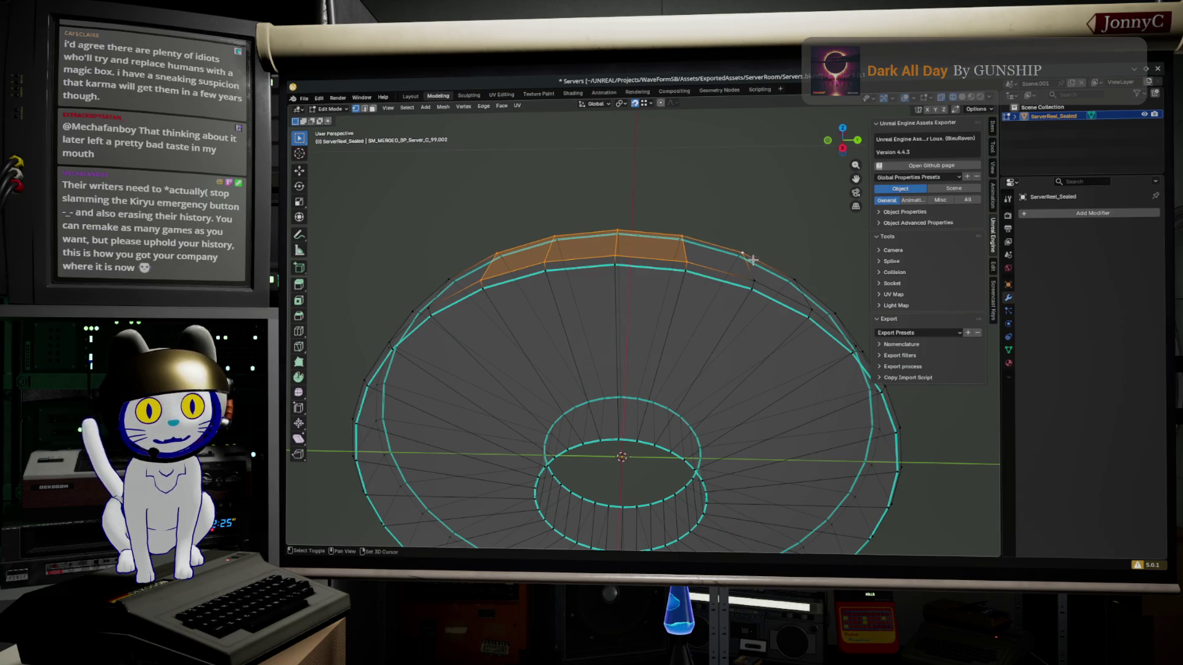
pyautogui.keyDown('shift'); pyautogui.click(748, 265); pyautogui.keyUp('shift')
pyautogui.moveTo(746, 261)
pyautogui.mouseDown()
pyautogui.moveTo(759, 320)
pyautogui.moveTo(701, 338)
pyautogui.moveTo(737, 293)
pyautogui.mouseUp()
# Inset the selected rim faces and scale them to 1.030 about their individual origins
pyautogui.press('i')
pyautogui.click(760, 320)
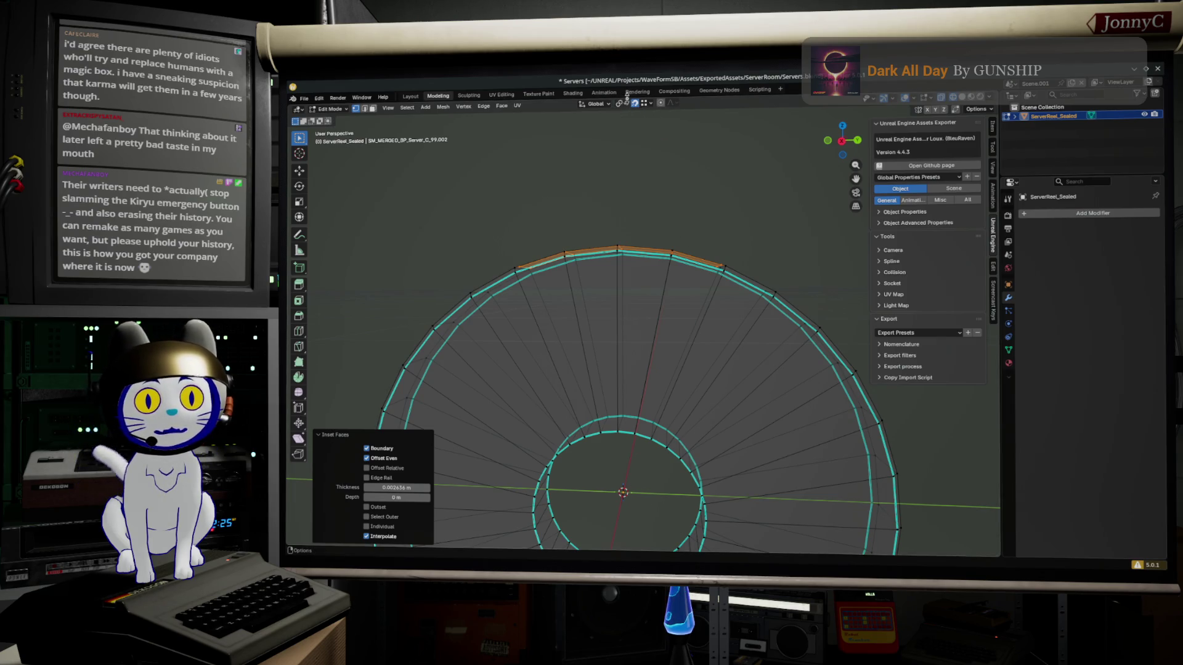
pyautogui.click(620, 104)
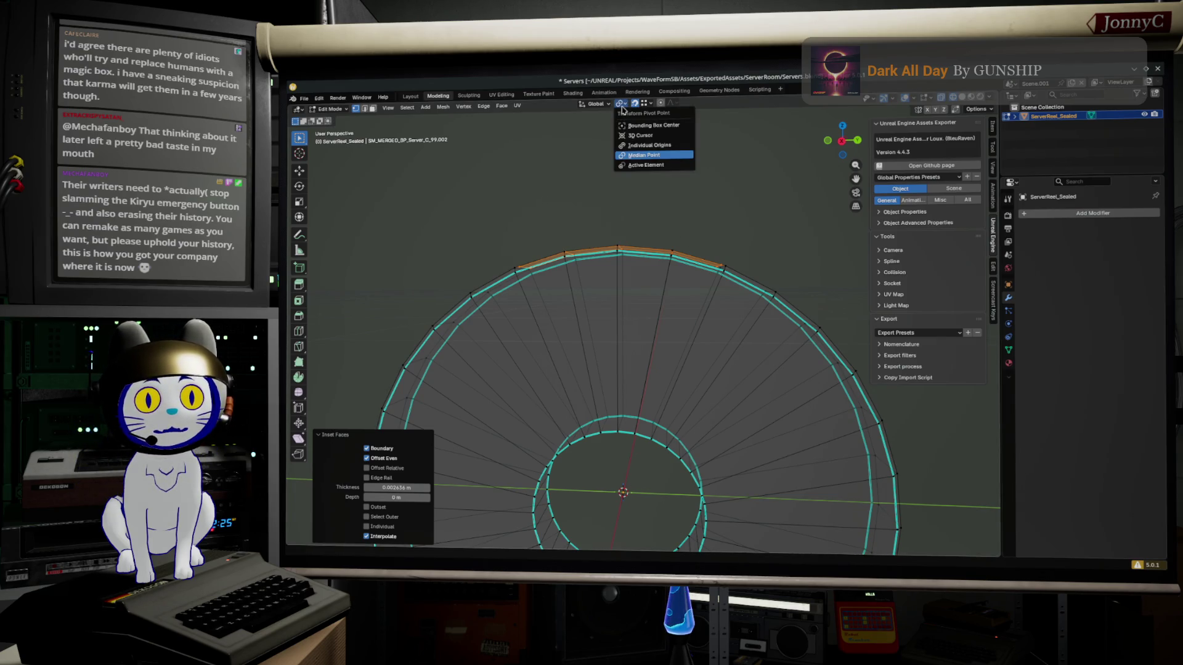
pyautogui.click(650, 145)
pyautogui.moveTo(665, 229); pyautogui.dragTo(684, 226)
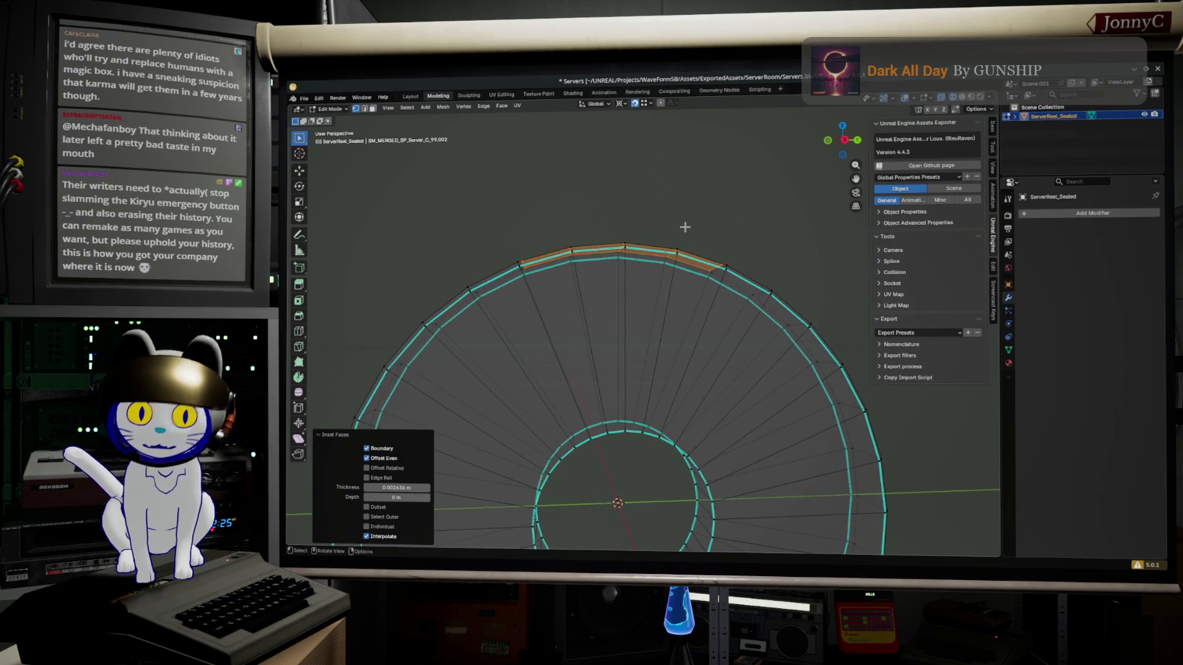
pyautogui.press('s')
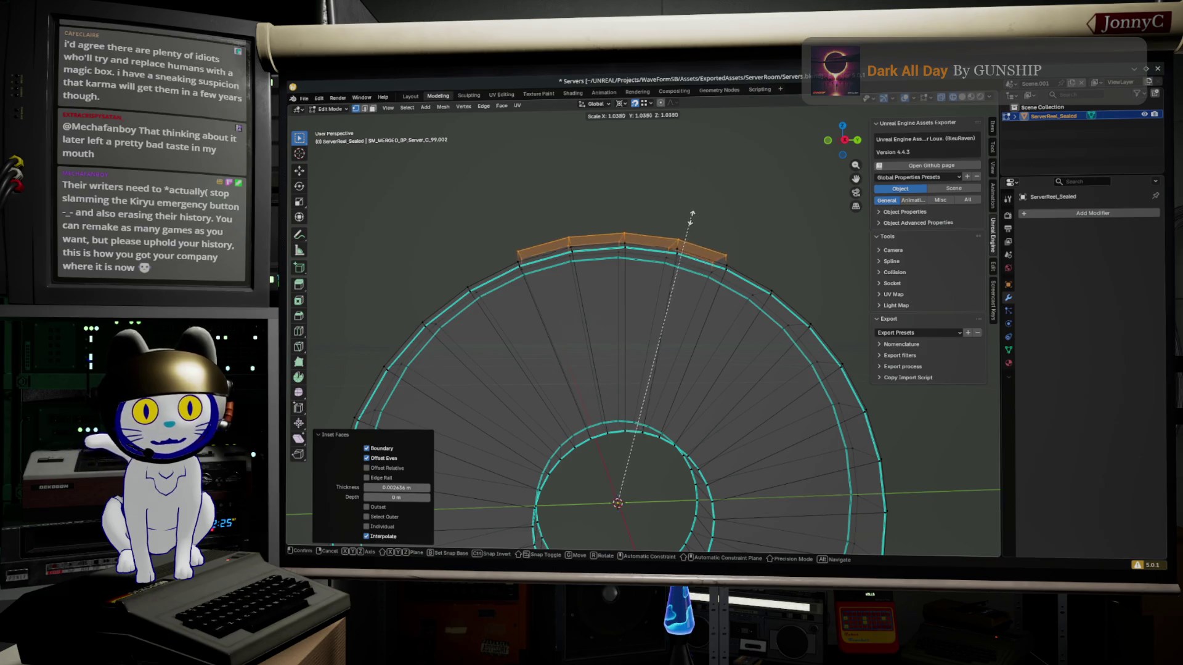
pyautogui.click(689, 220)
# From a top-down view, select the rim vertices forming the tab's two faces
pyautogui.moveTo(661, 280)
pyautogui.mouseDown()
pyautogui.moveTo(681, 272)
pyautogui.moveTo(820, 296)
pyautogui.moveTo(835, 263)
pyautogui.mouseUp()
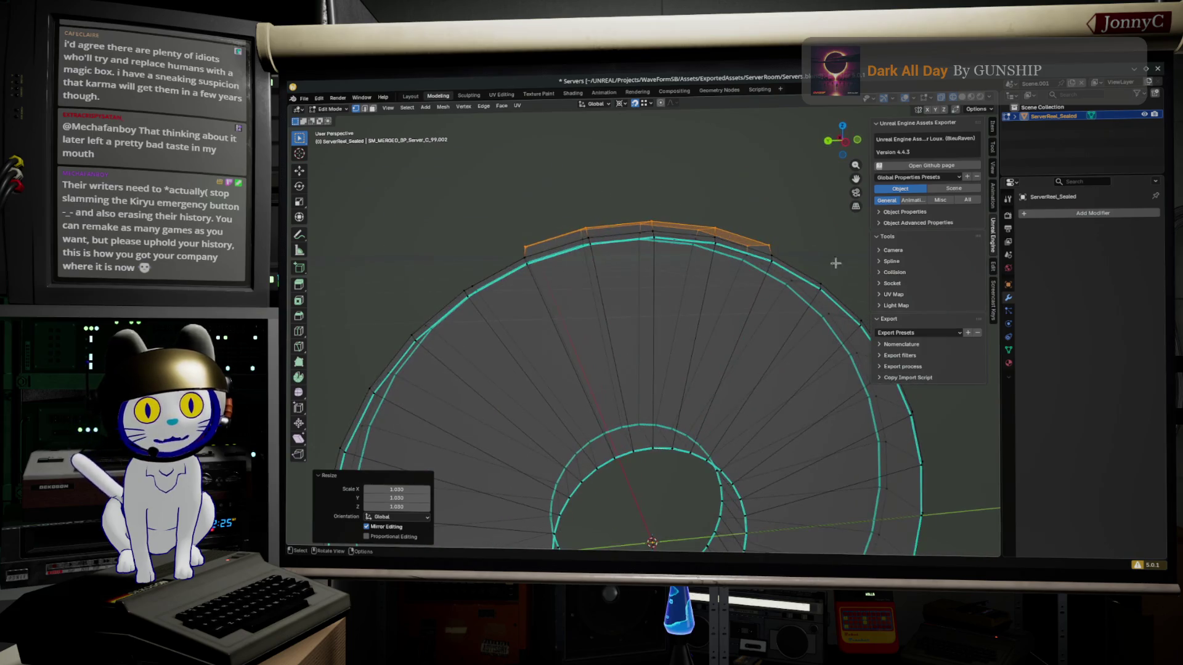
pyautogui.moveTo(665, 182); pyautogui.dragTo(615, 280)
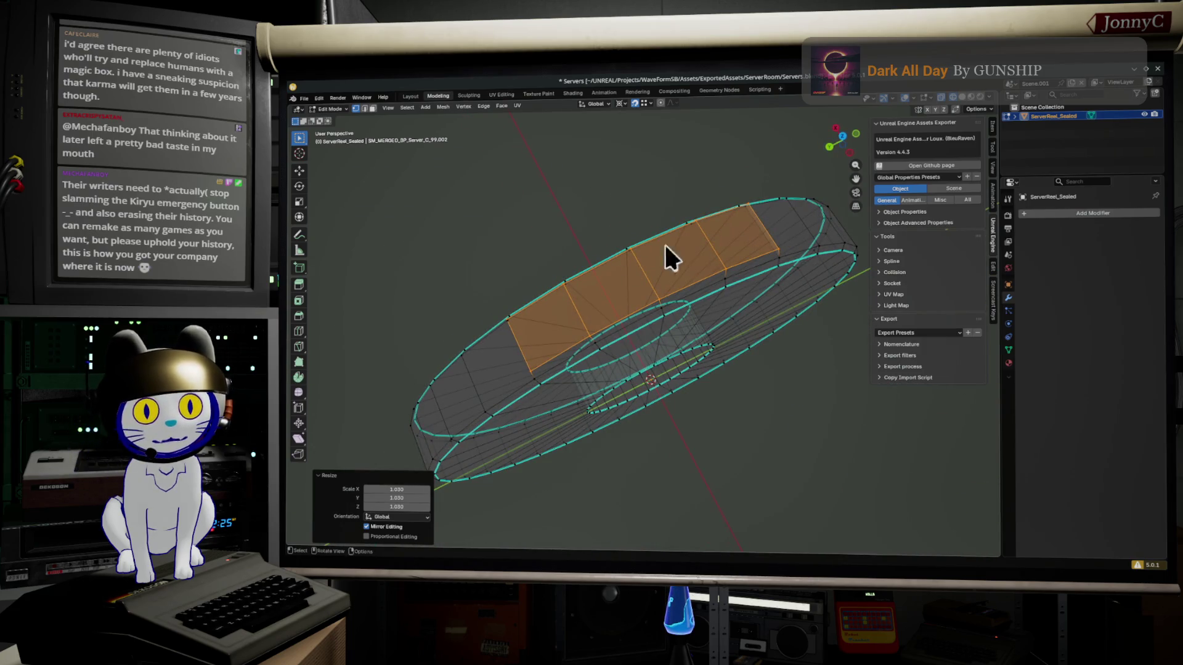
pyautogui.scroll(5, 611, 286)
pyautogui.moveTo(613, 289)
pyautogui.mouseDown()
pyautogui.moveTo(757, 239)
pyautogui.moveTo(620, 283)
pyautogui.moveTo(627, 297)
pyautogui.mouseUp()
pyautogui.click(627, 297)
pyautogui.scroll(-3, 628, 297)
pyautogui.scroll(3, 618, 264)
pyautogui.keyDown('shift'); pyautogui.click(616, 237); pyautogui.keyUp('shift')
pyautogui.keyDown('shift'); pyautogui.click(506, 285); pyautogui.keyUp('shift')
pyautogui.keyDown('shift'); pyautogui.click(526, 254); pyautogui.keyUp('shift')
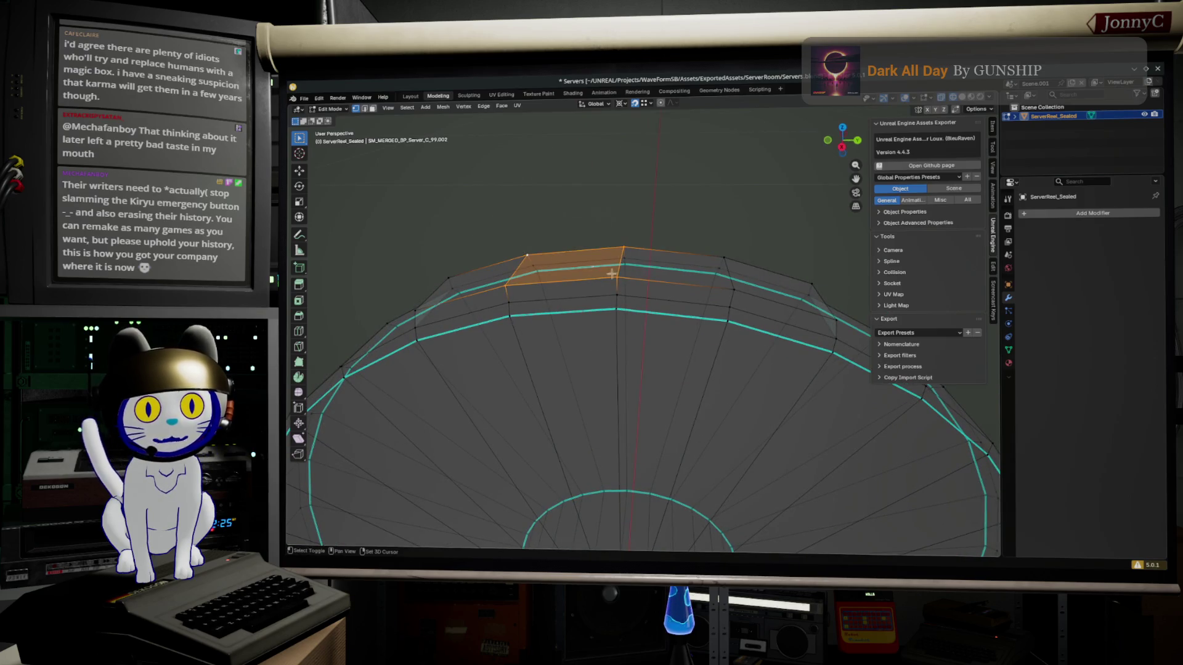
pyautogui.keyDown('shift'); pyautogui.click(733, 290); pyautogui.keyUp('shift')
pyautogui.keyDown('shift'); pyautogui.click(725, 260); pyautogui.keyUp('shift')
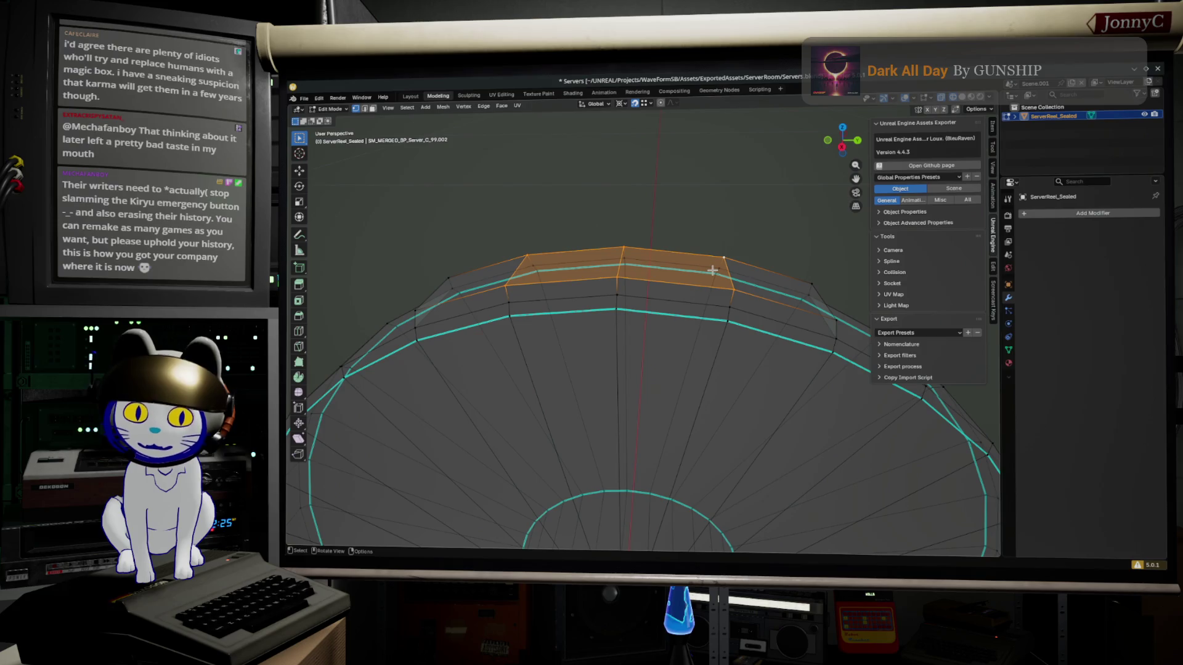
# Inset the two tab faces, extrude them in place, and scale them to 1.053
pyautogui.press('i')
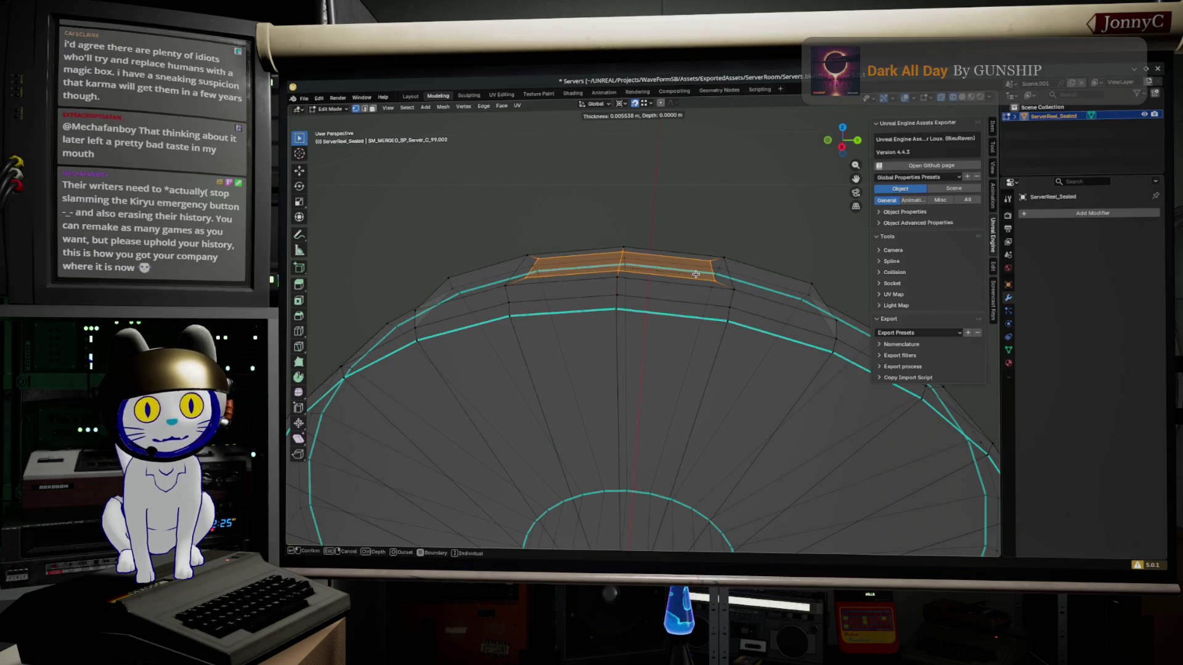
pyautogui.click(694, 287)
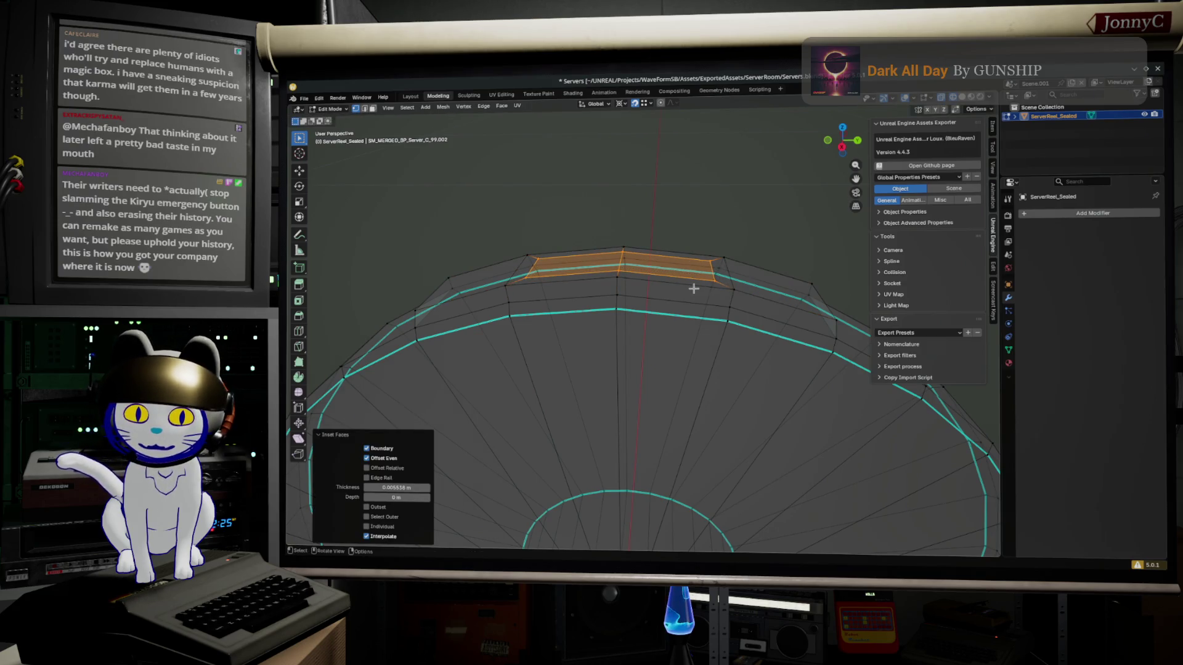
pyautogui.press('e')
pyautogui.rightClick(693, 288)
pyautogui.press('s')
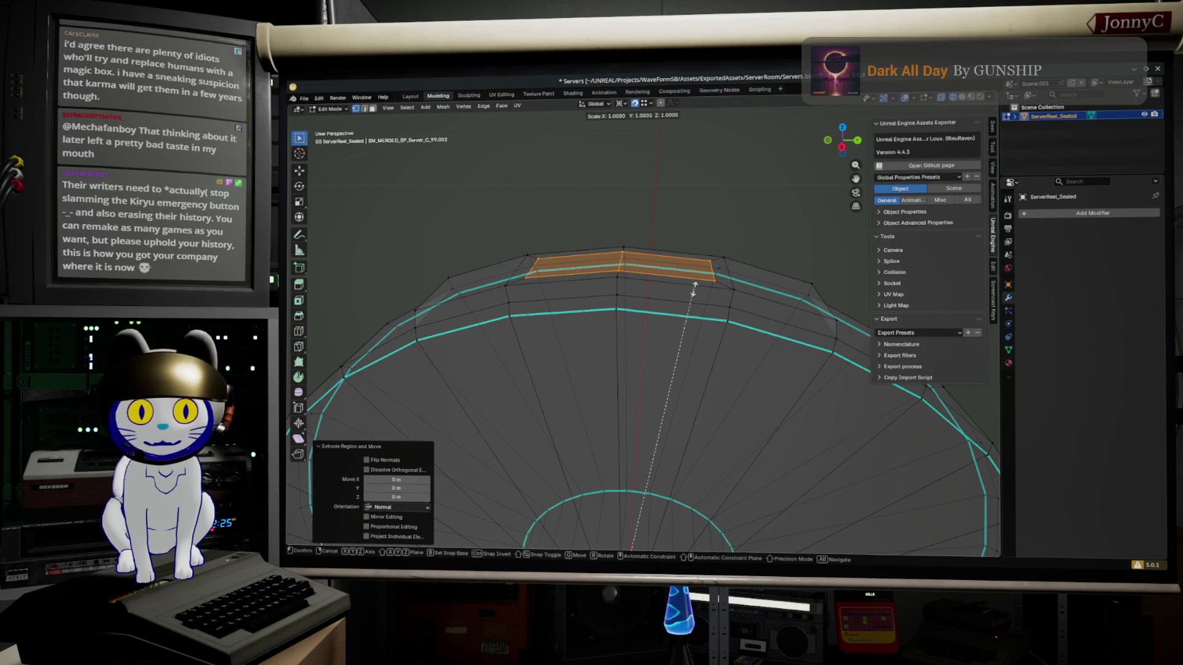
pyautogui.click(690, 273)
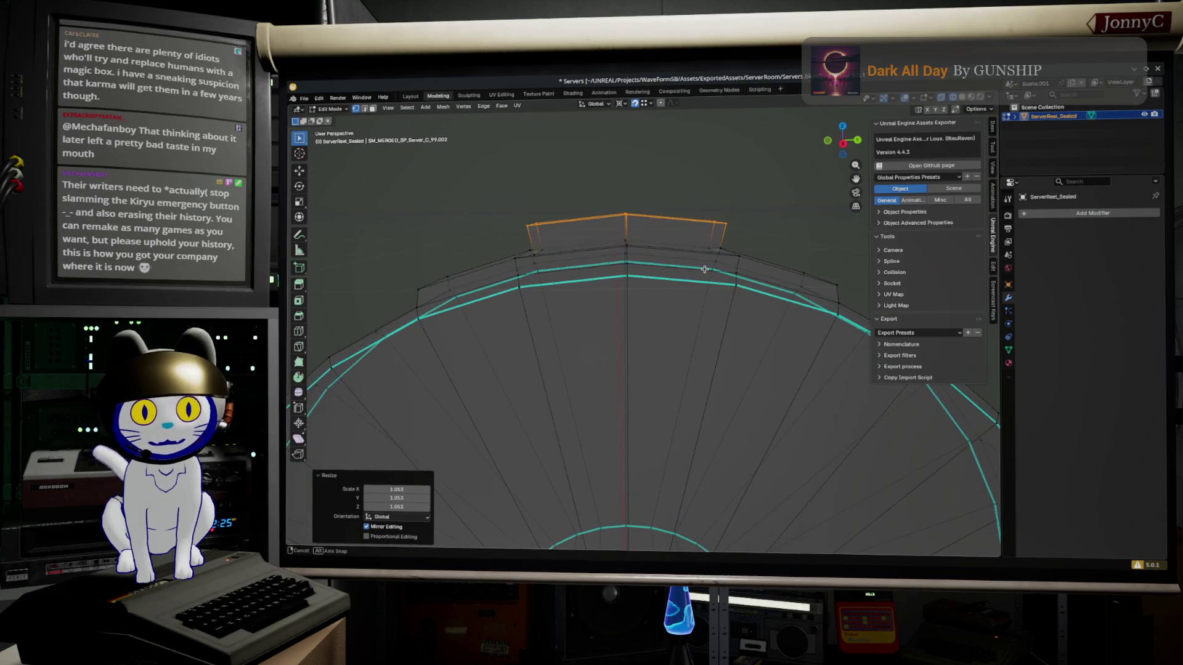
# Switch the pivot to the 3D Cursor and shrink the tab faces to 0.827
pyautogui.click(621, 103)
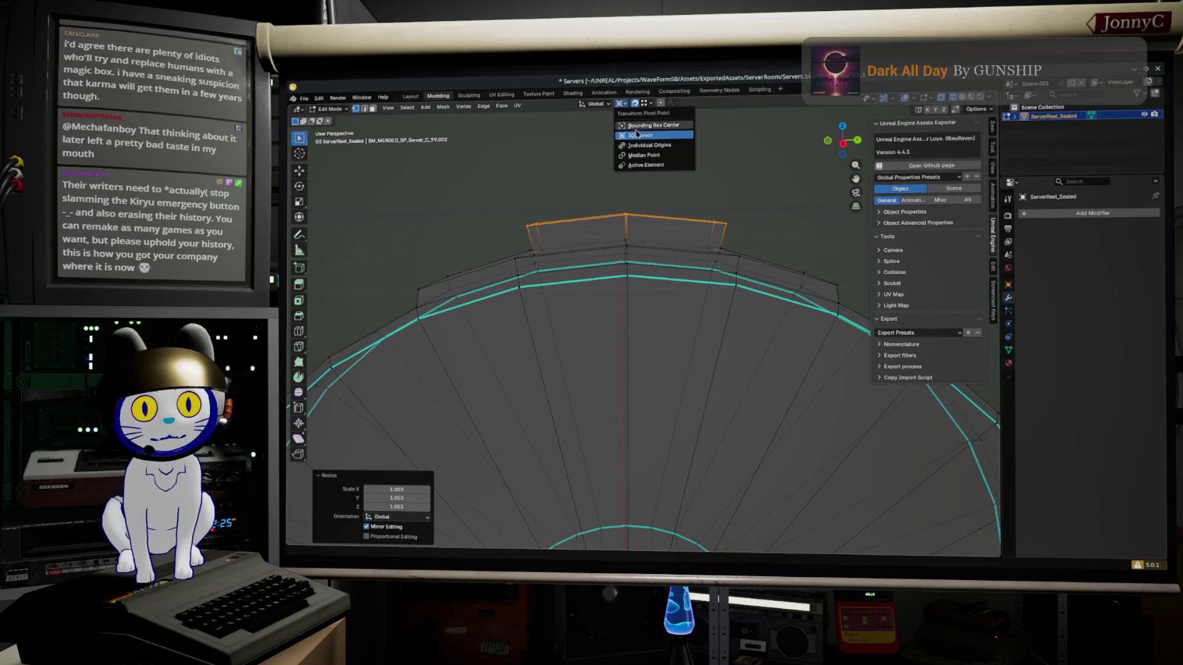
pyautogui.click(653, 130)
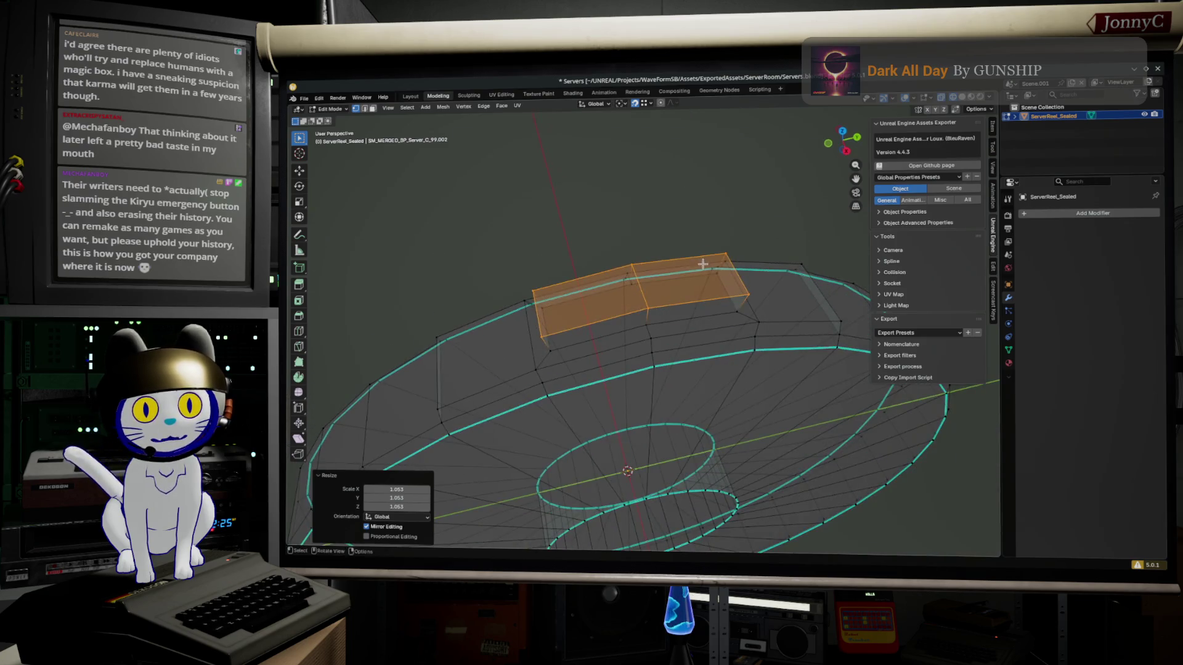
pyautogui.press('s')
pyautogui.click(683, 253)
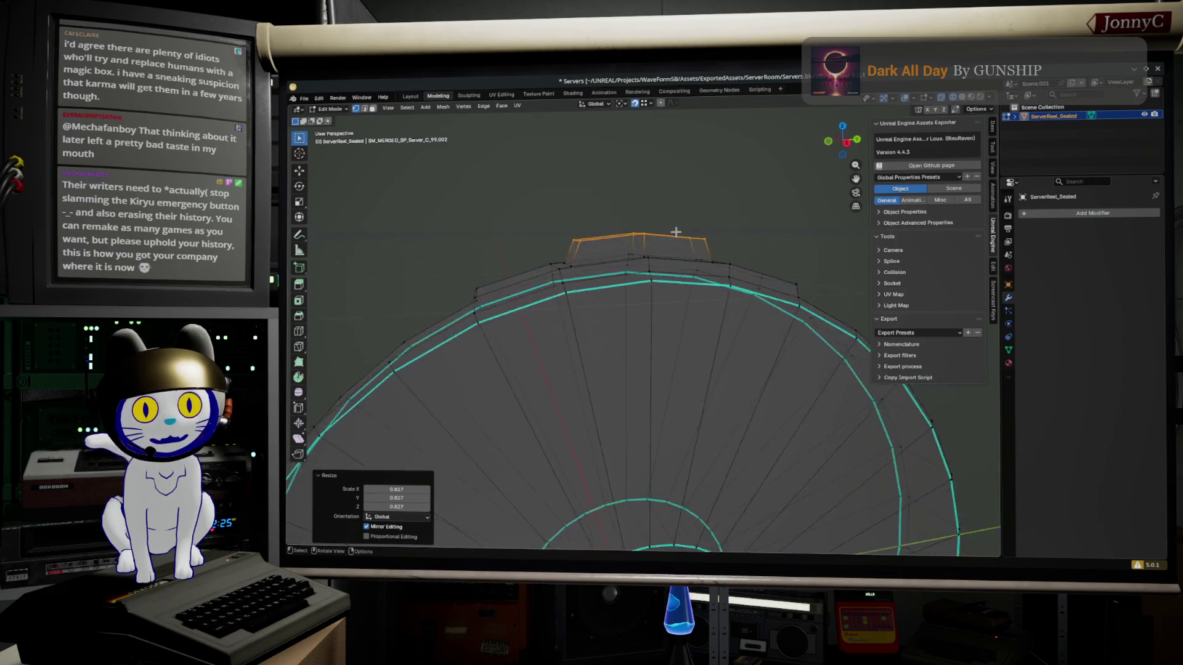
pyautogui.moveTo(639, 290)
pyautogui.mouseDown()
pyautogui.moveTo(646, 267)
pyautogui.moveTo(654, 357)
pyautogui.mouseUp()
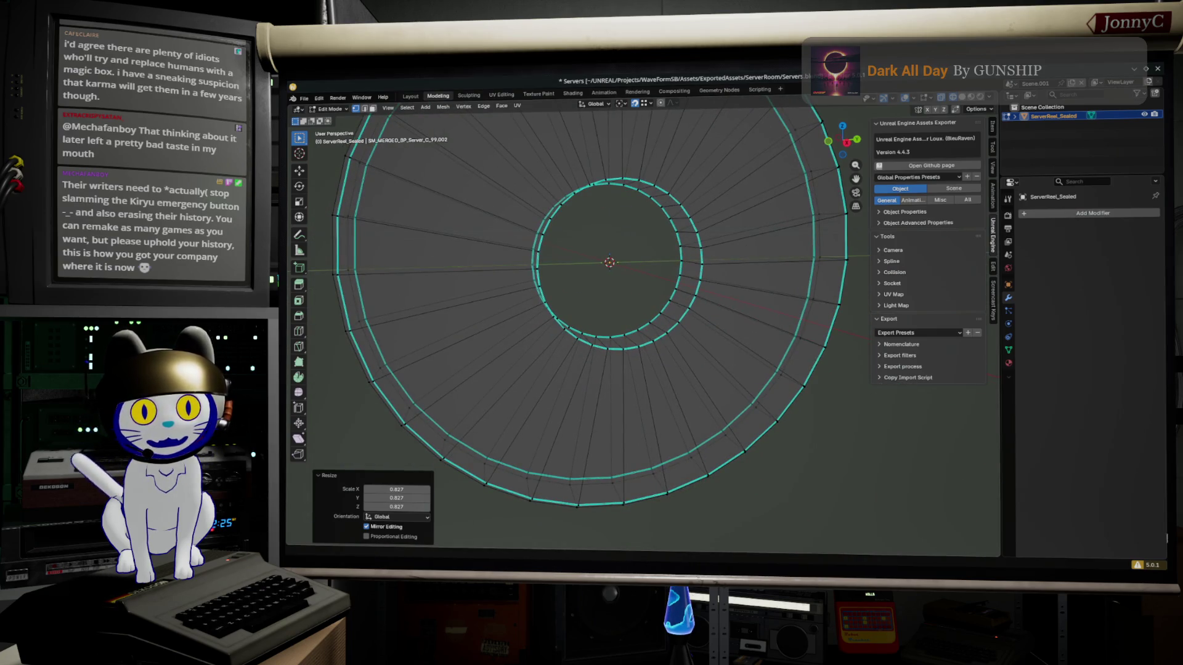
# Shift-select three consecutive bottom-rim vertices so the two outer side faces between them are selected
pyautogui.moveTo(597, 438)
pyautogui.mouseDown()
pyautogui.moveTo(585, 401)
pyautogui.moveTo(627, 343)
pyautogui.mouseUp()
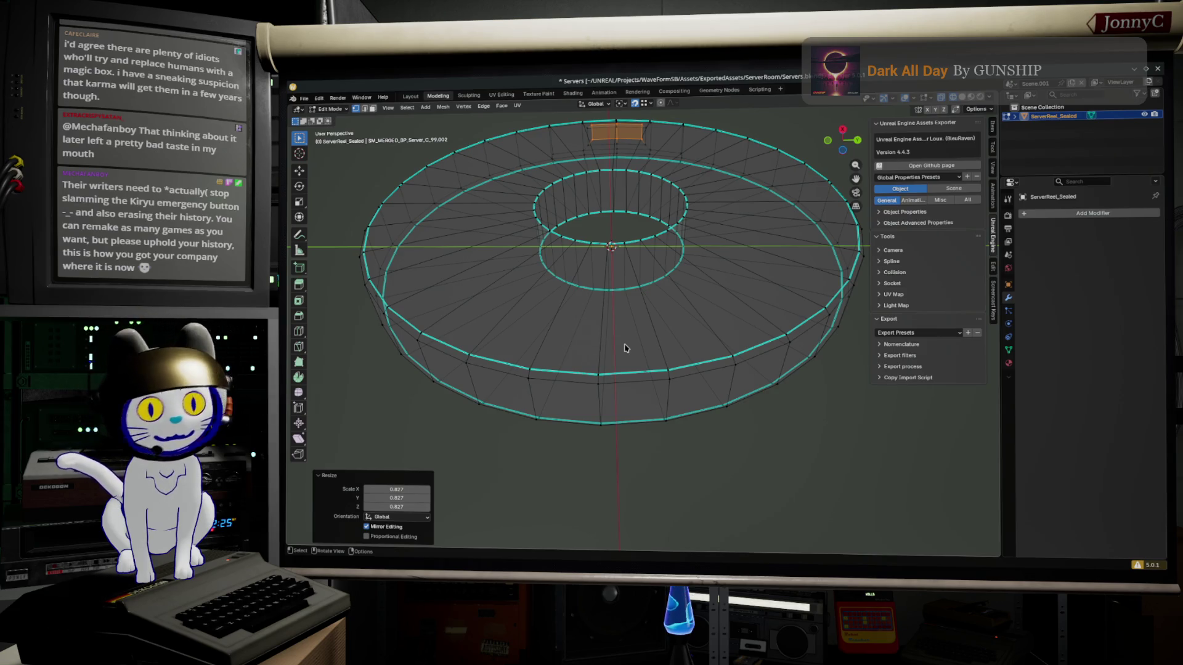
pyautogui.click(600, 401)
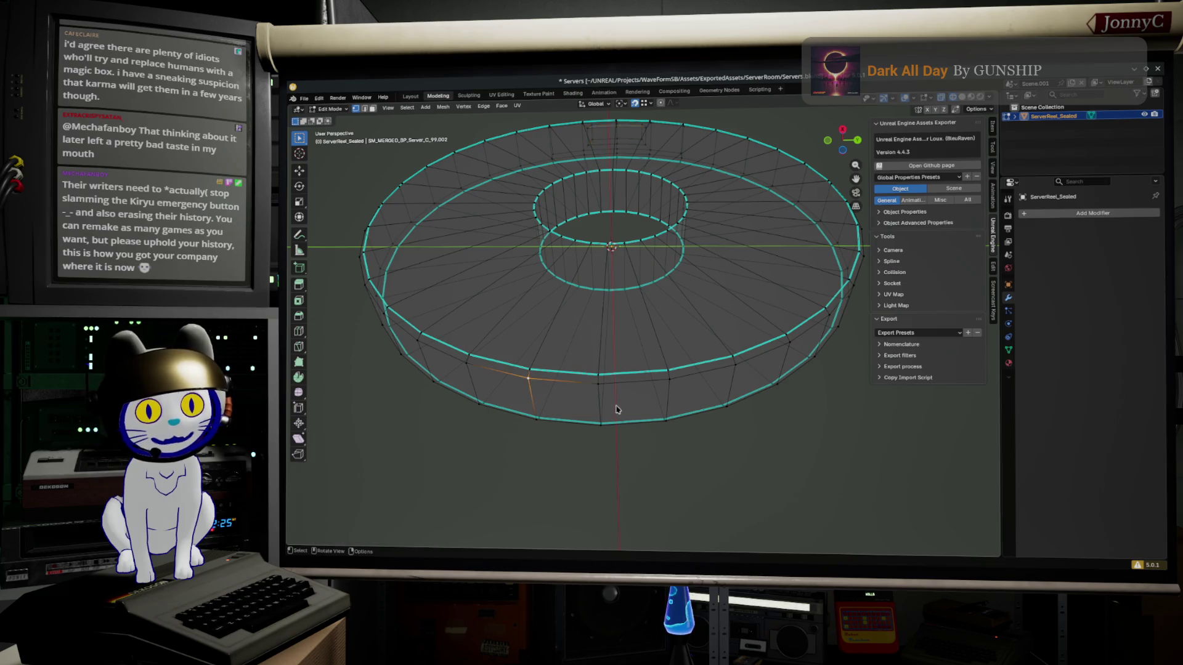
pyautogui.keyDown('shift'); pyautogui.click(603, 394); pyautogui.keyUp('shift')
pyautogui.keyDown('shift'); pyautogui.click(662, 382); pyautogui.keyUp('shift')
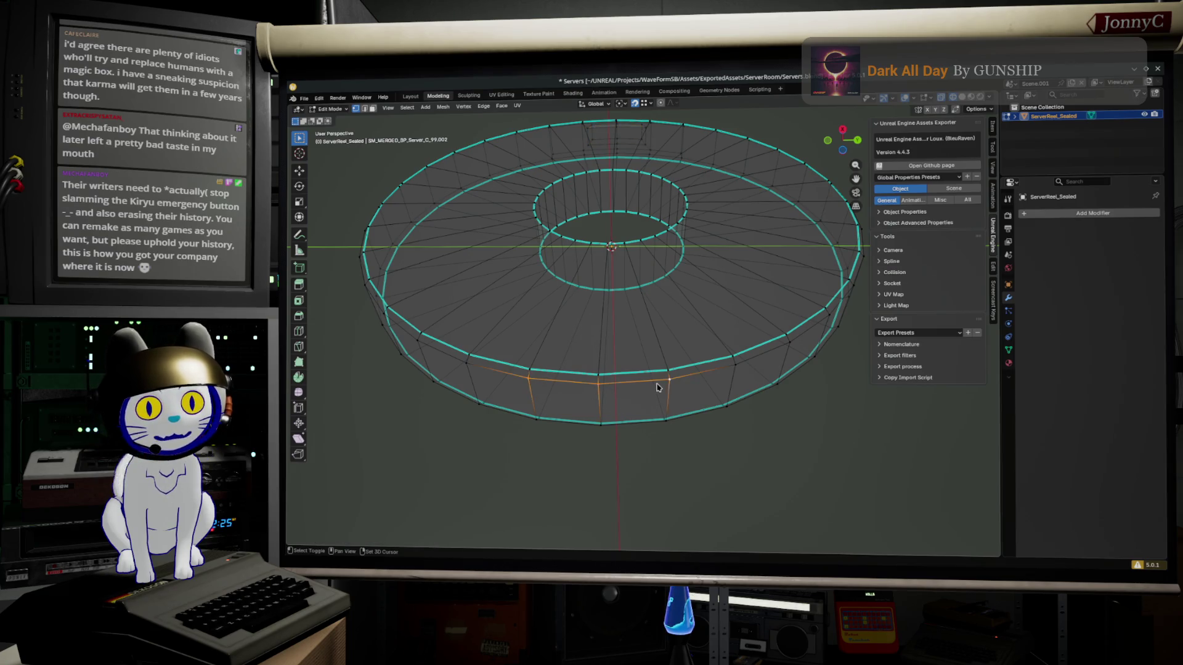
pyautogui.keyDown('shift'); pyautogui.click(665, 451); pyautogui.keyUp('shift')
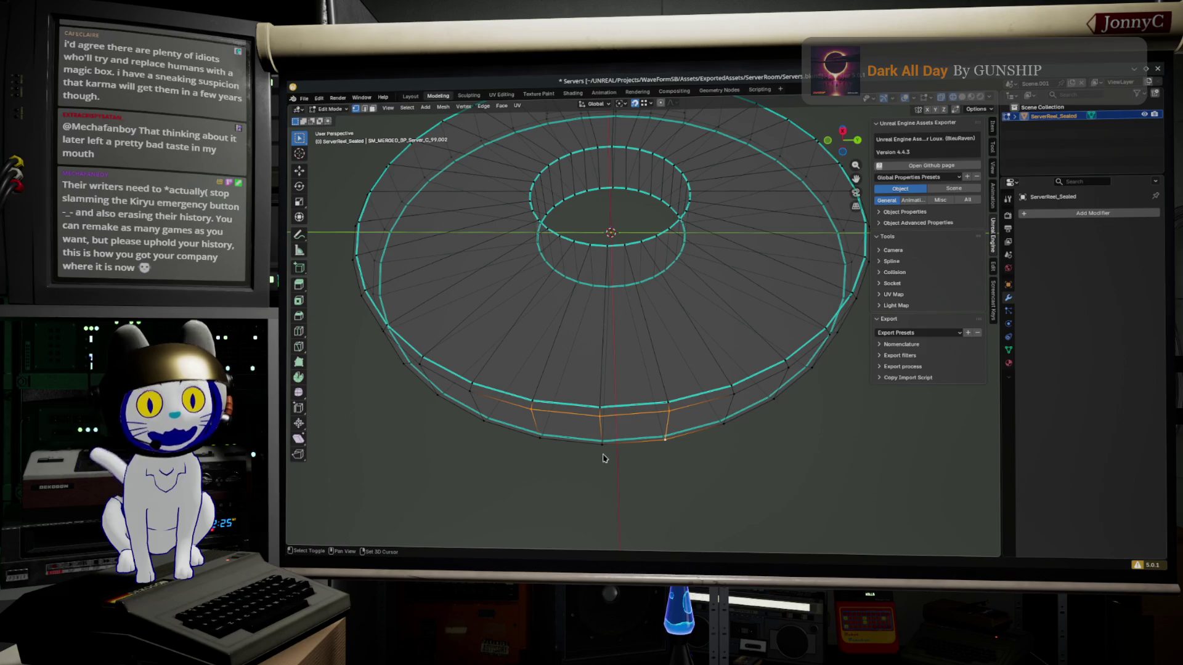
pyautogui.keyDown('shift'); pyautogui.click(603, 454); pyautogui.keyUp('shift')
pyautogui.keyDown('shift'); pyautogui.click(538, 451); pyautogui.keyUp('shift')
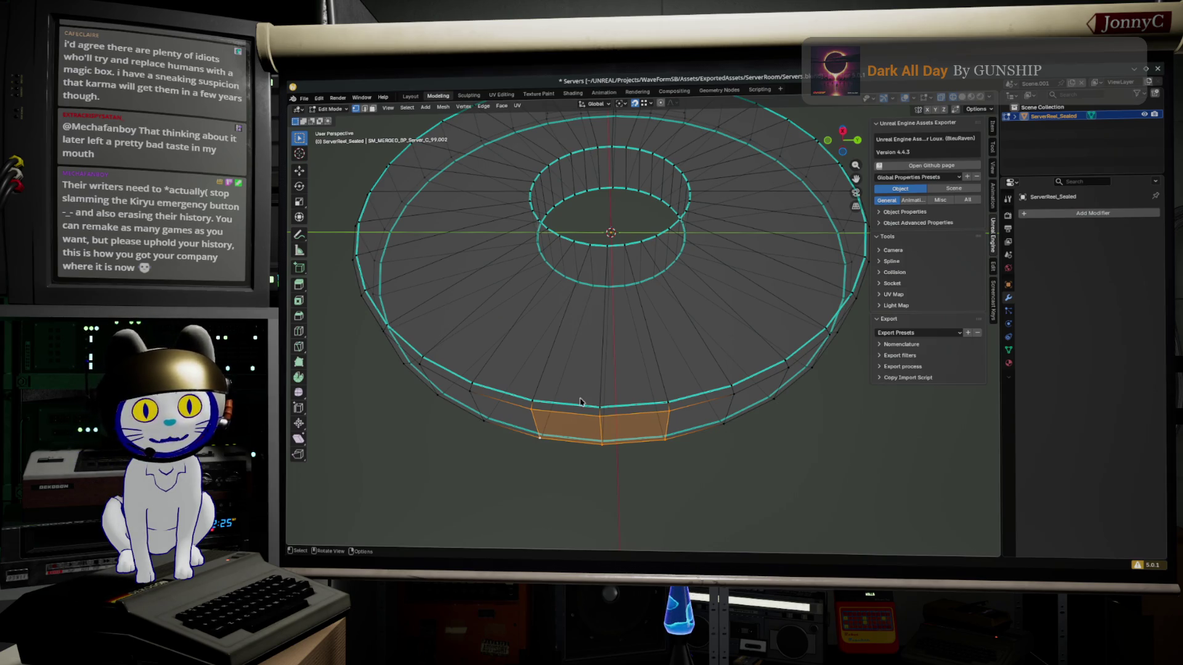
pyautogui.moveTo(681, 462)
pyautogui.mouseDown()
pyautogui.moveTo(742, 473)
pyautogui.moveTo(693, 450)
pyautogui.mouseUp()
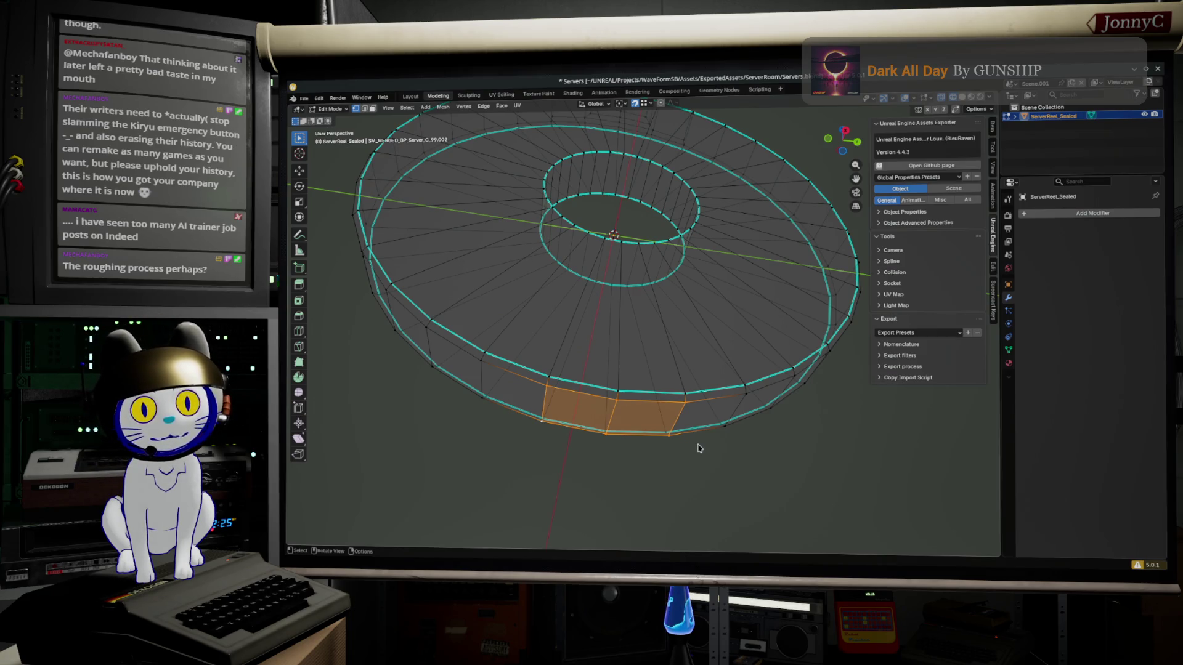
# Inset the two selected rim faces at 0.00721 m thickness, then pick an edge of the inset panel
pyautogui.click(845, 132)
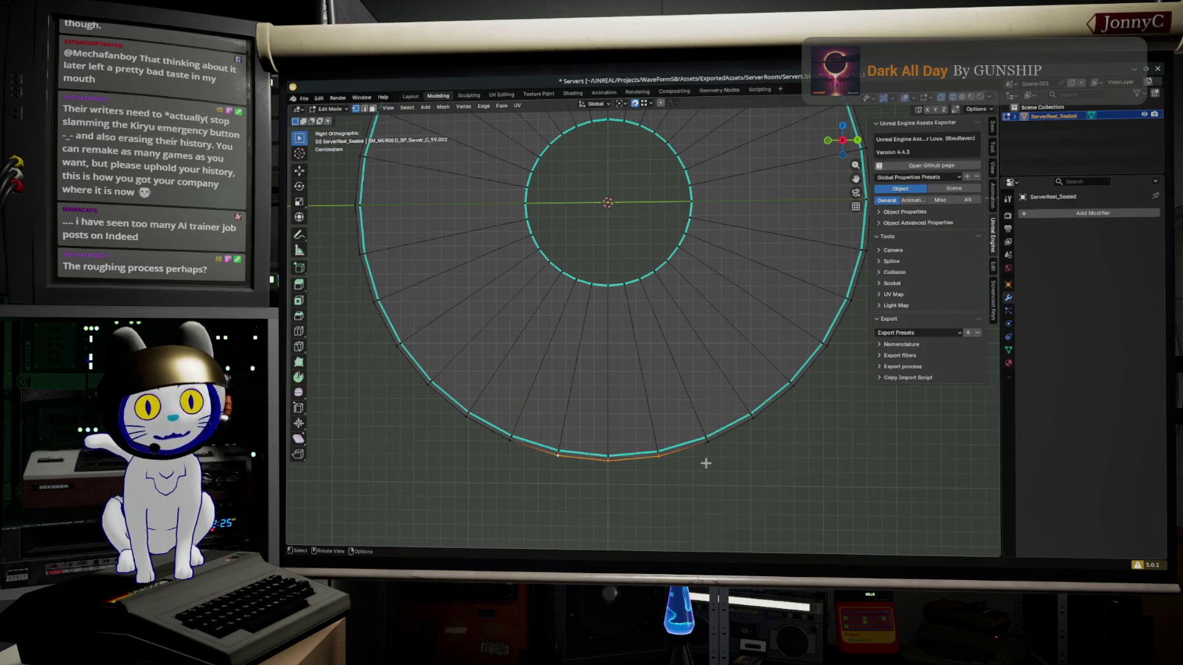
pyautogui.moveTo(696, 482); pyautogui.dragTo(726, 409)
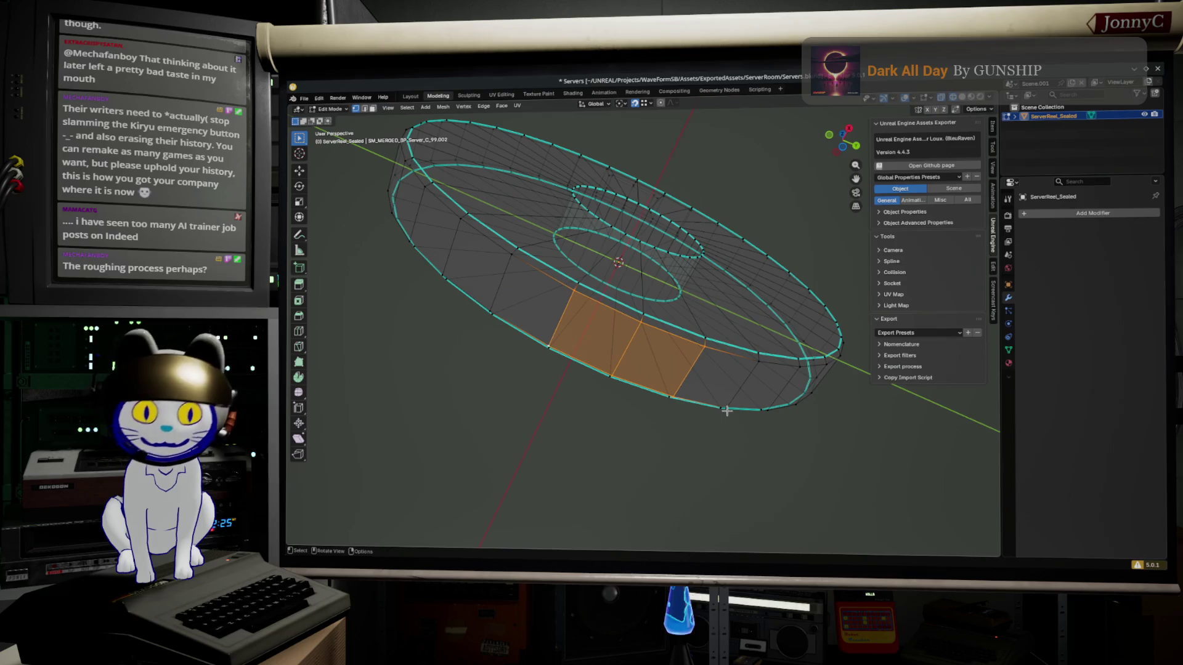
pyautogui.press('i')
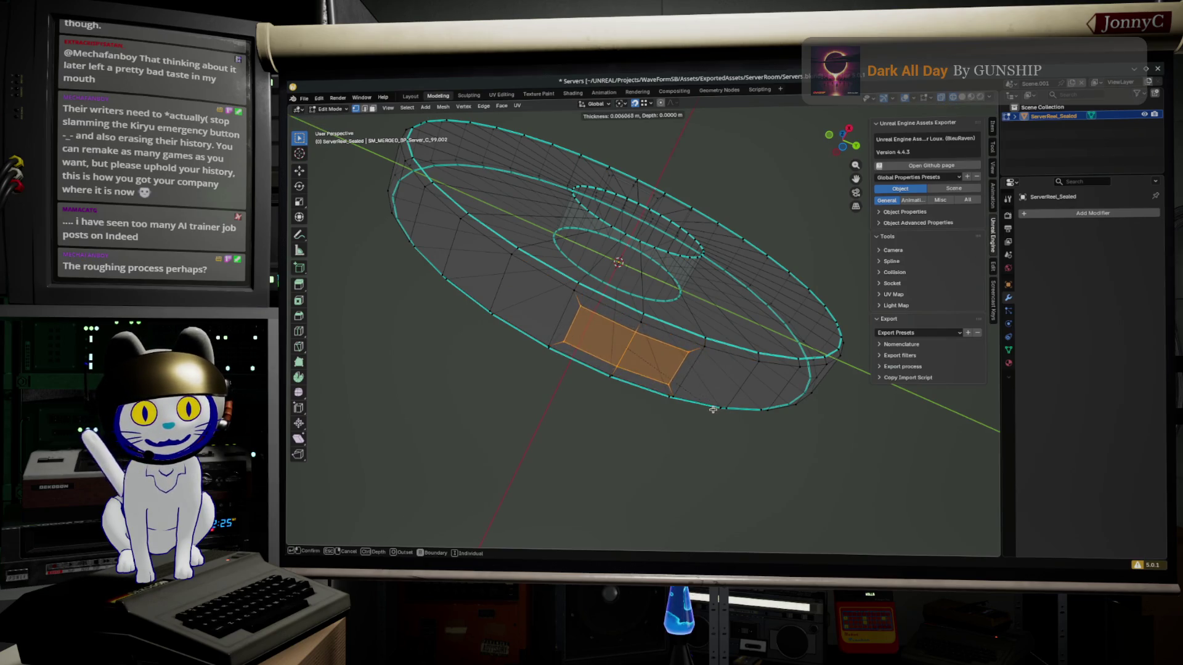
pyautogui.click(710, 408)
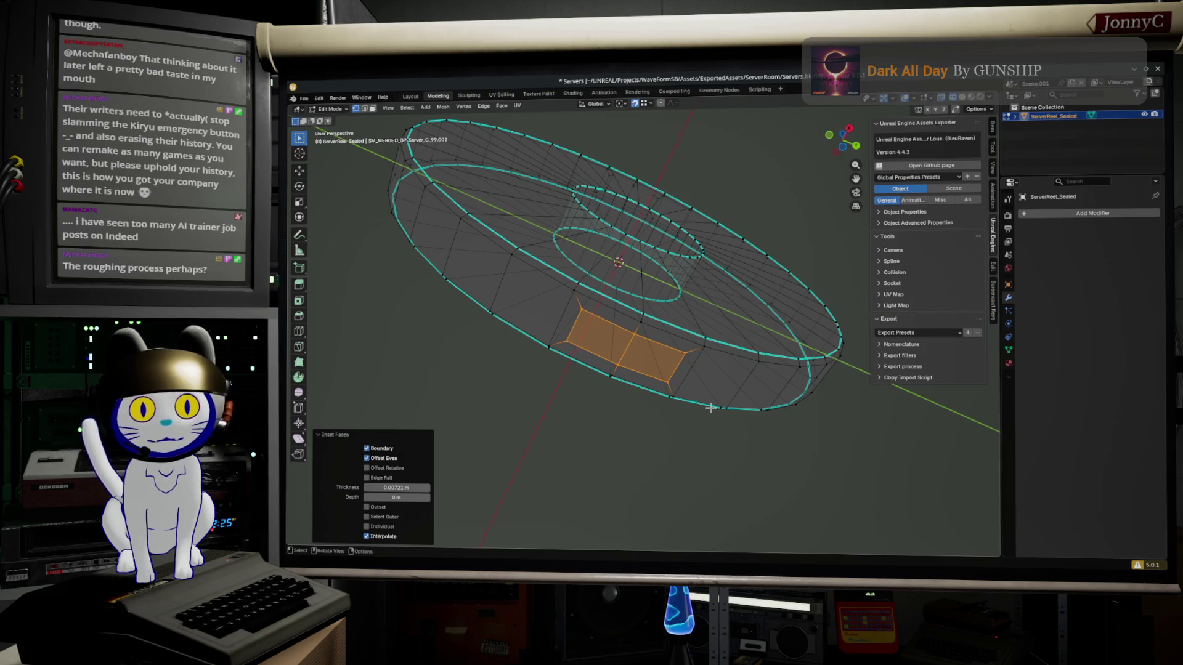
pyautogui.click(664, 365)
# Edge-slide two side edges of the inset rim panel inward to narrow the tab outline
pyautogui.press('g')
pyautogui.press('g')
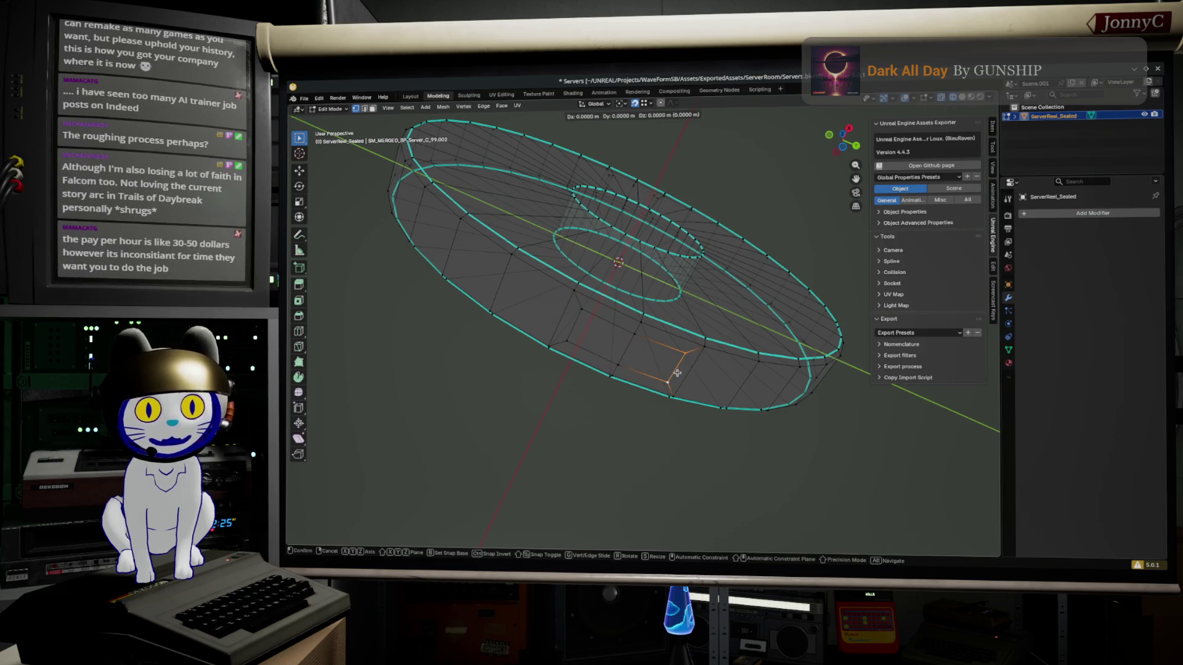
pyautogui.click(641, 354)
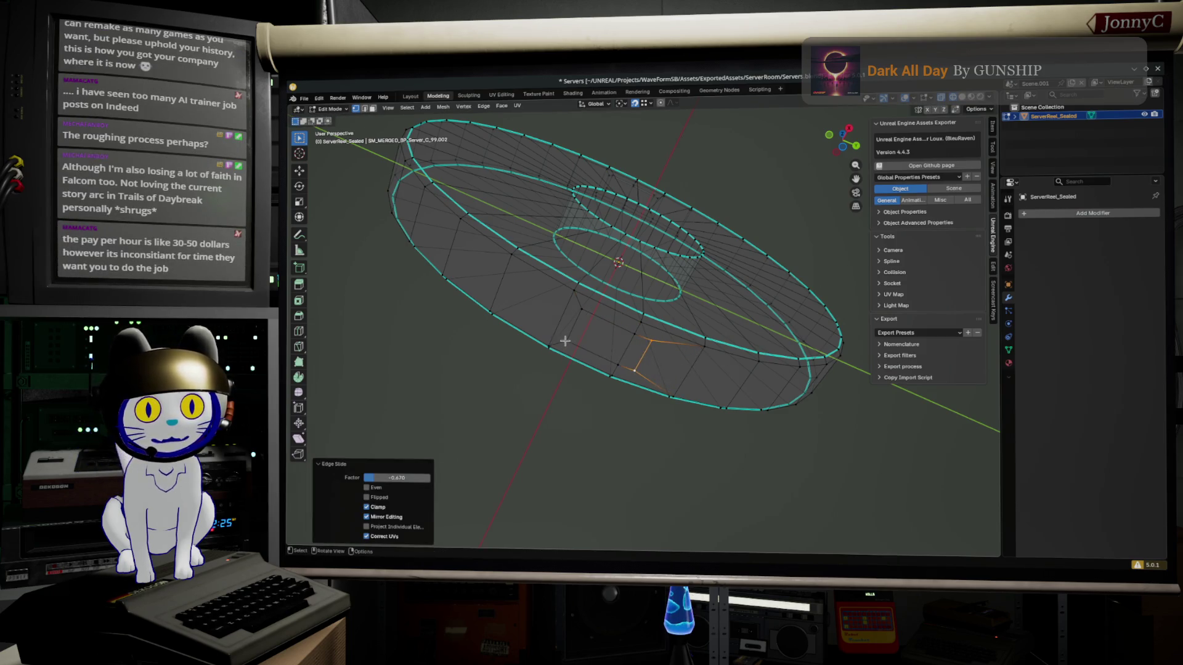
pyautogui.click(567, 338)
pyautogui.press('g')
pyautogui.press('g')
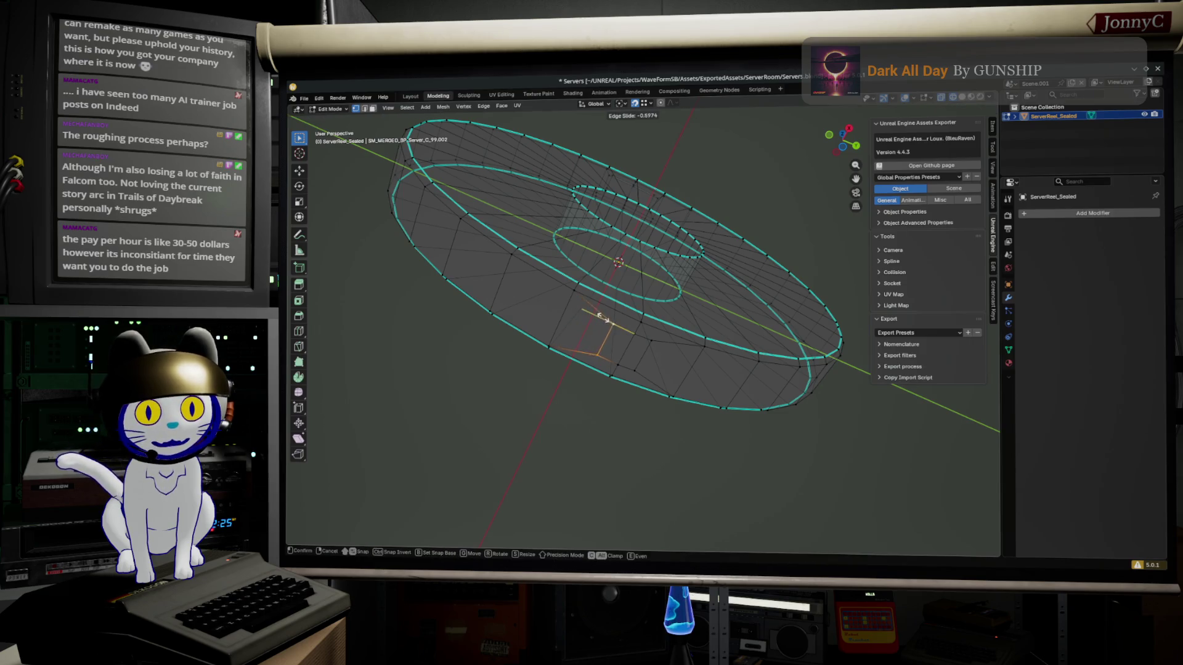
pyautogui.click(605, 319)
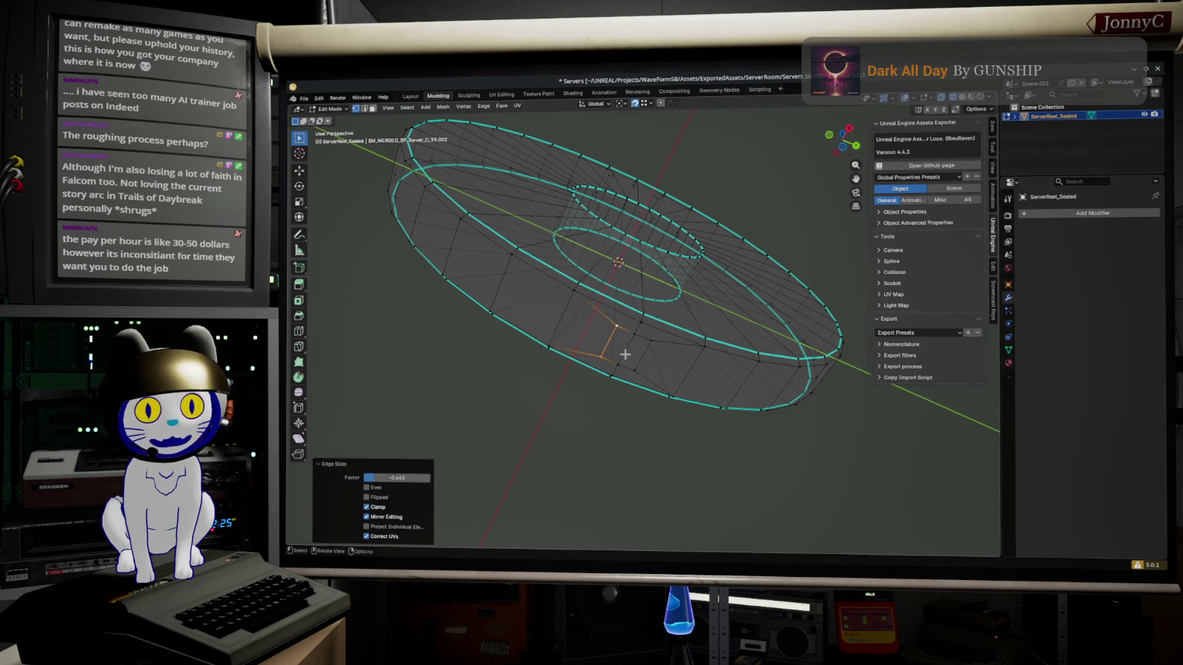
# Select the panel's two quad faces and switch to a straight side view of the rim
pyautogui.scroll(6, 618, 407)
pyautogui.moveTo(642, 293); pyautogui.dragTo(736, 265)
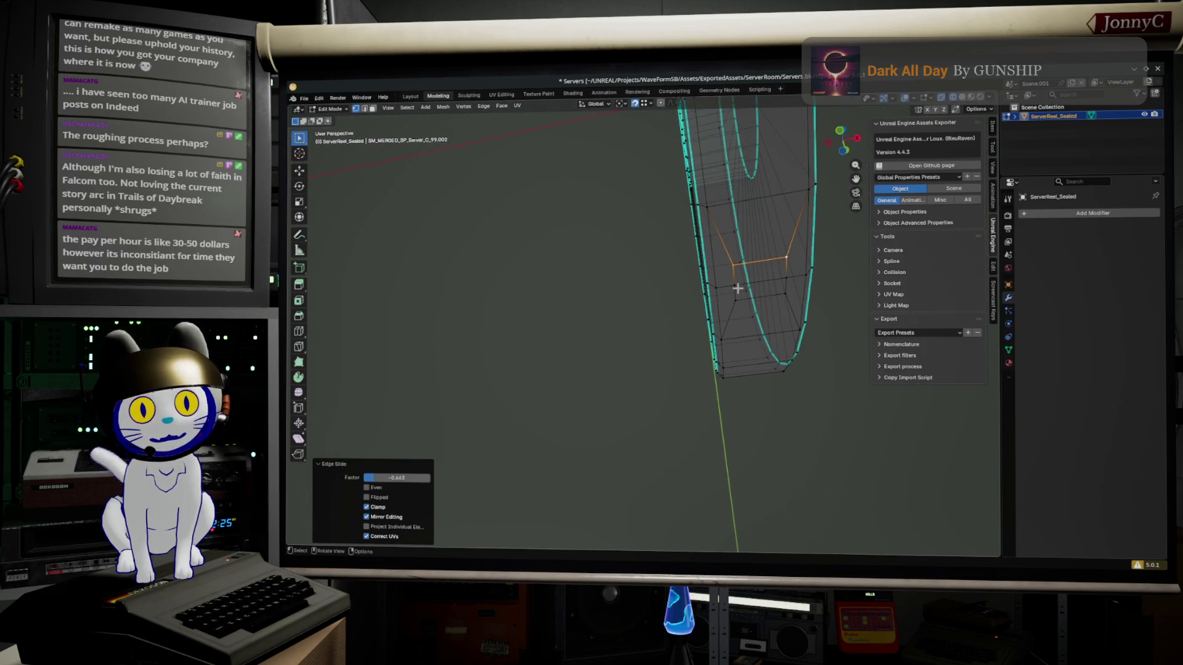
pyautogui.click(737, 288)
pyautogui.click(778, 280)
pyautogui.moveTo(776, 282)
pyautogui.mouseDown()
pyautogui.moveTo(694, 306)
pyautogui.moveTo(655, 398)
pyautogui.mouseUp()
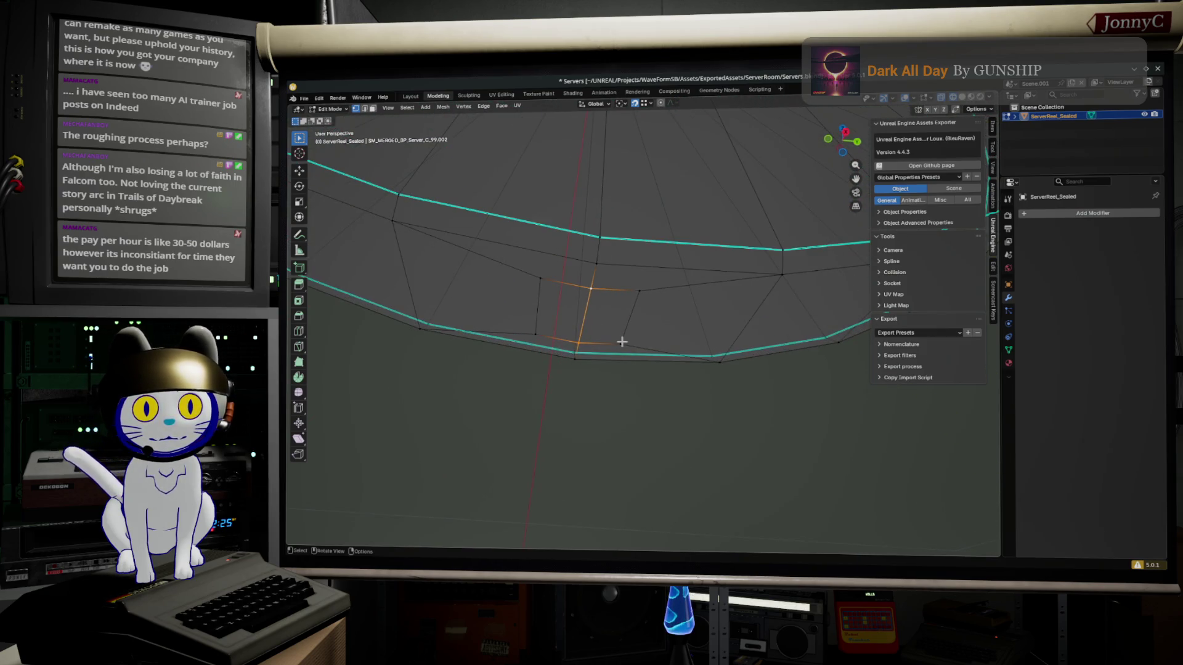
pyautogui.moveTo(621, 342); pyautogui.dragTo(586, 322)
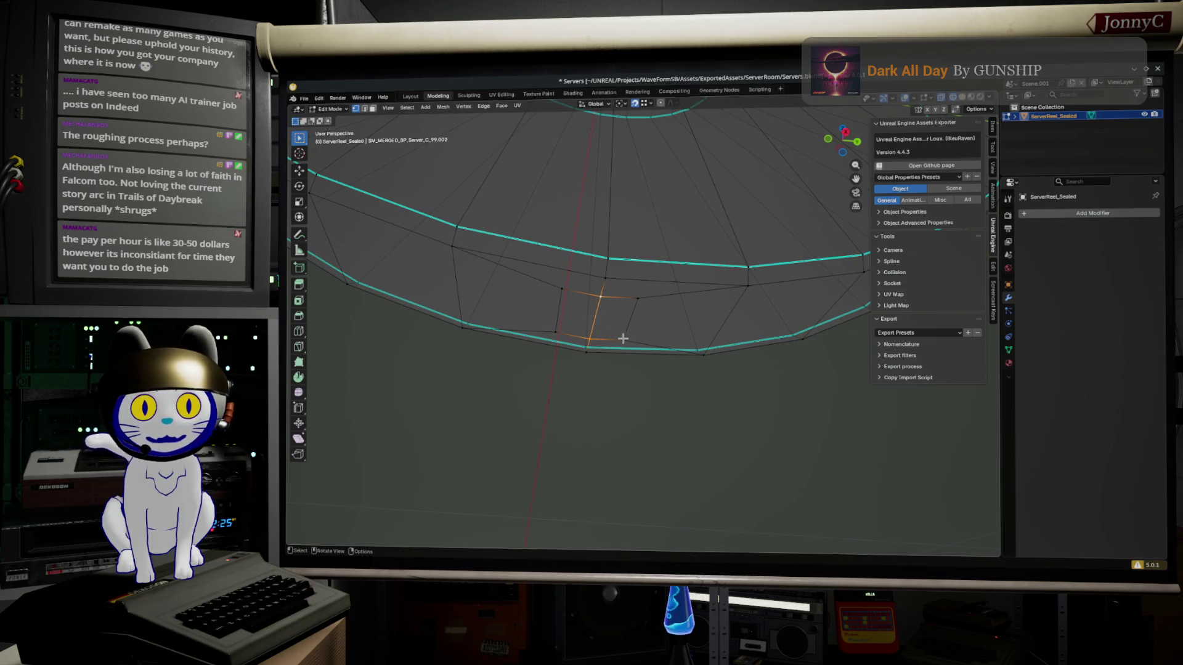
pyautogui.keyDown('shift'); pyautogui.click(636, 300); pyautogui.keyUp('shift')
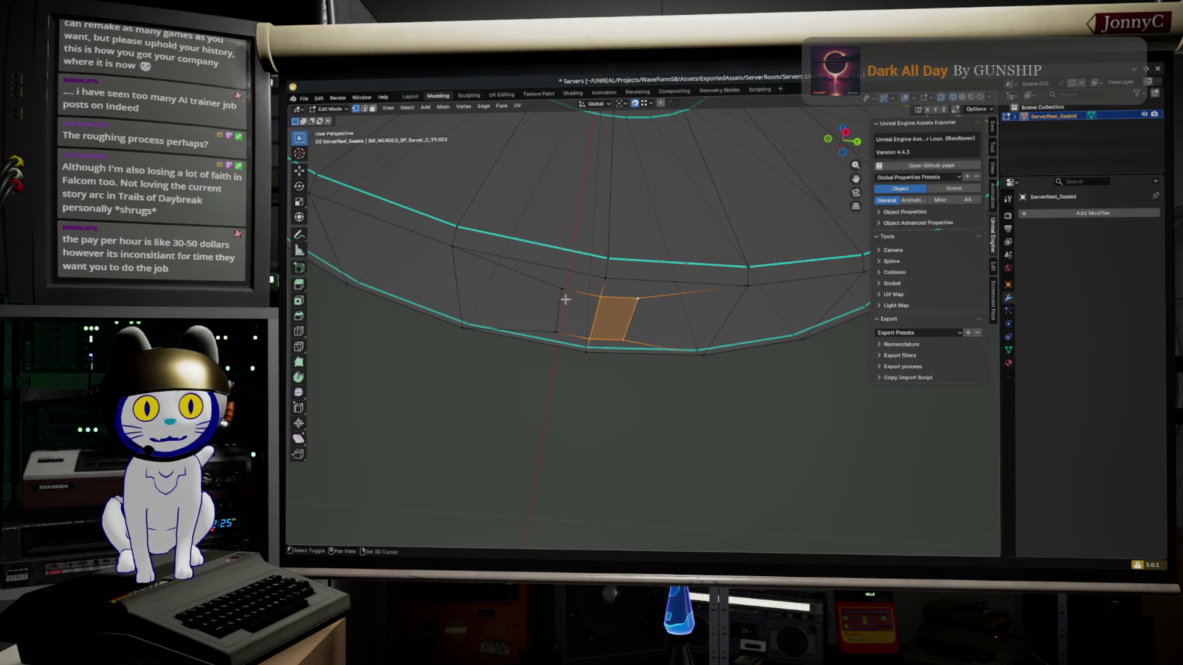
pyautogui.keyDown('shift'); pyautogui.click(559, 318); pyautogui.keyUp('shift')
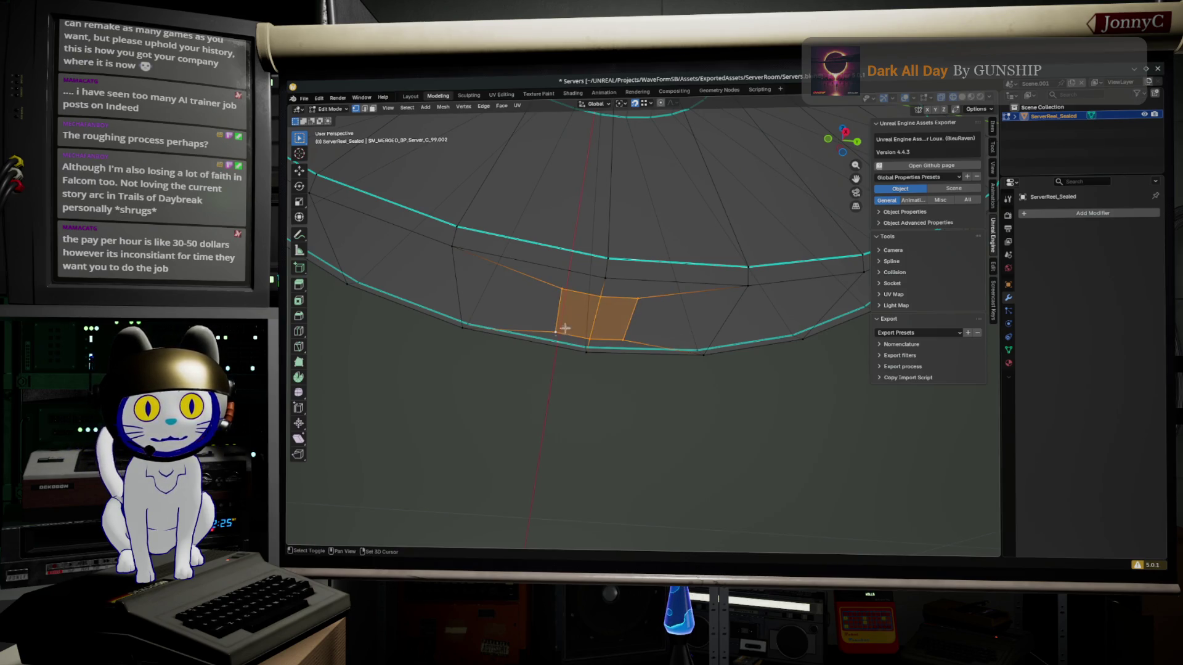
pyautogui.click(846, 132)
# Extrude the two selected faces downward from the rim to form a tab
pyautogui.press('e')
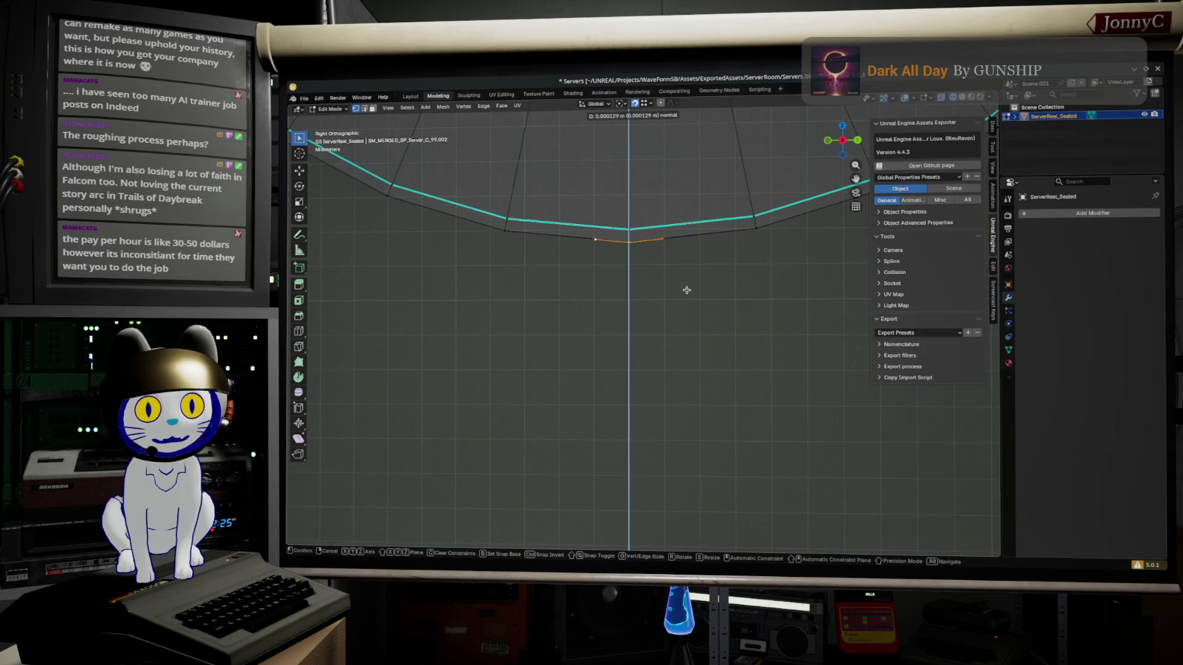
pyautogui.click(683, 311)
pyautogui.scroll(2, 655, 281)
# Turn on mirrored editing and move the tab's lower-right corner vertex inward to taper it
pyautogui.moveTo(564, 229); pyautogui.dragTo(598, 262)
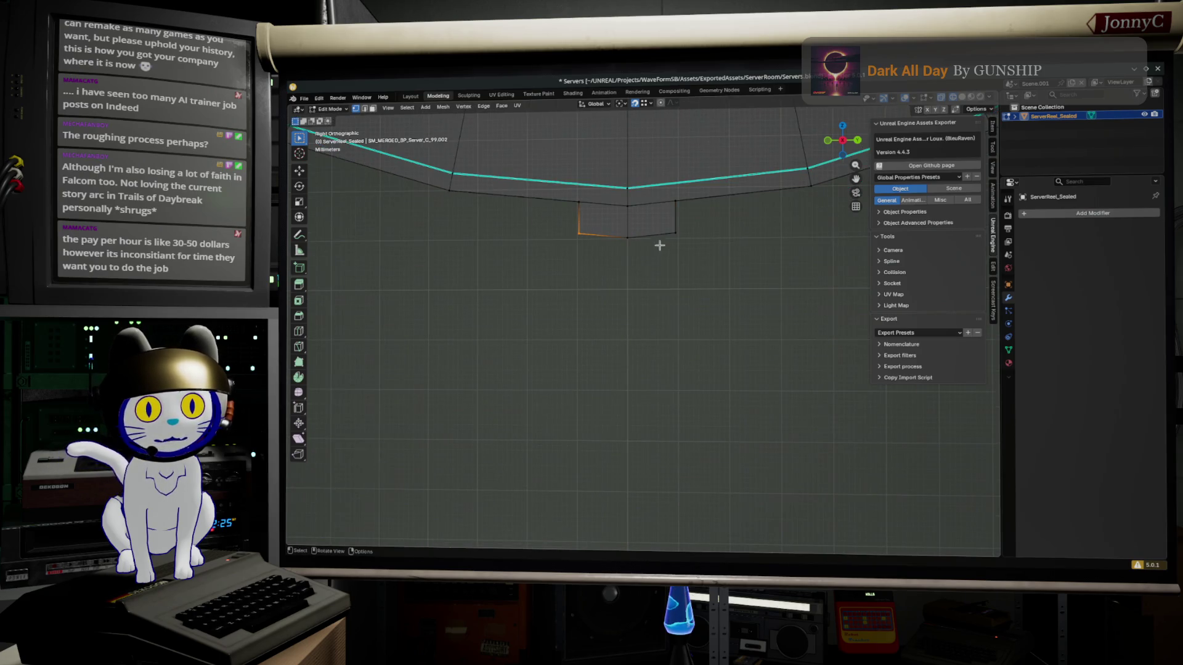
pyautogui.click(942, 113)
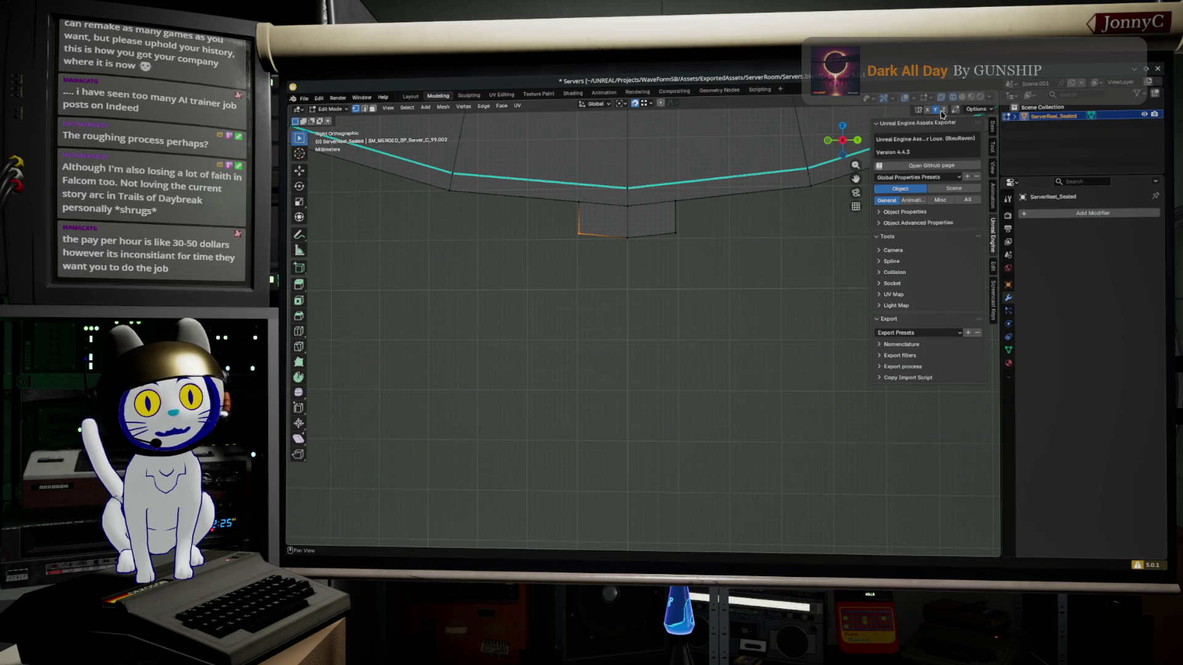
pyautogui.click(692, 239)
pyautogui.press('g')
pyautogui.click(709, 236)
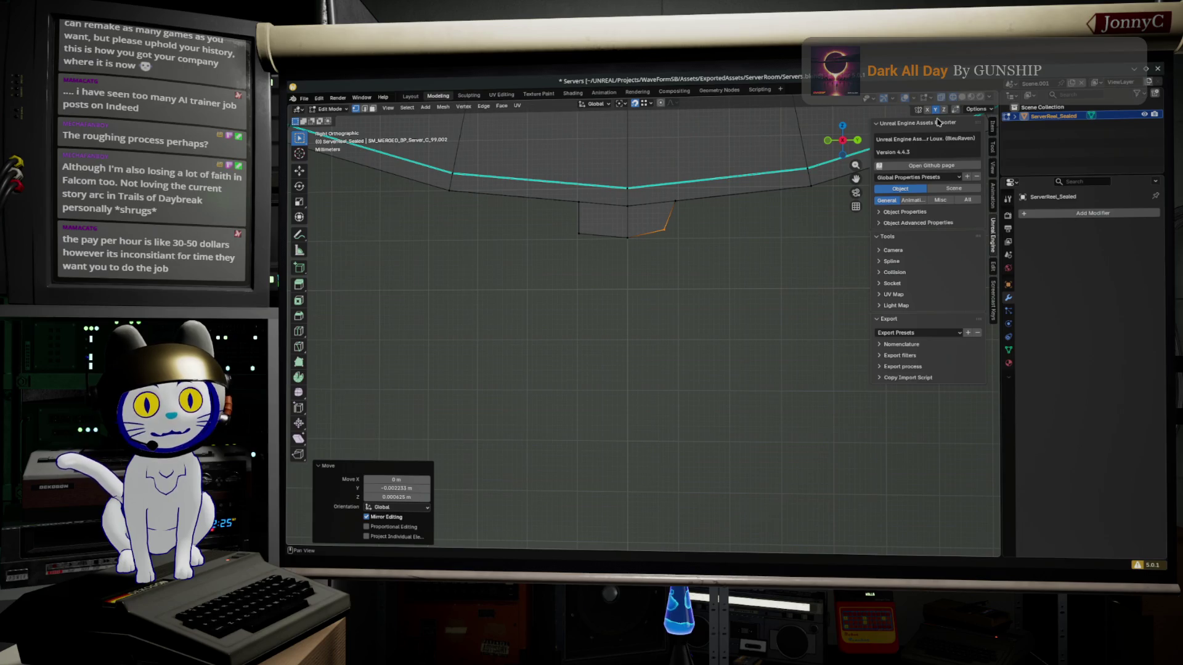
pyautogui.click(717, 295)
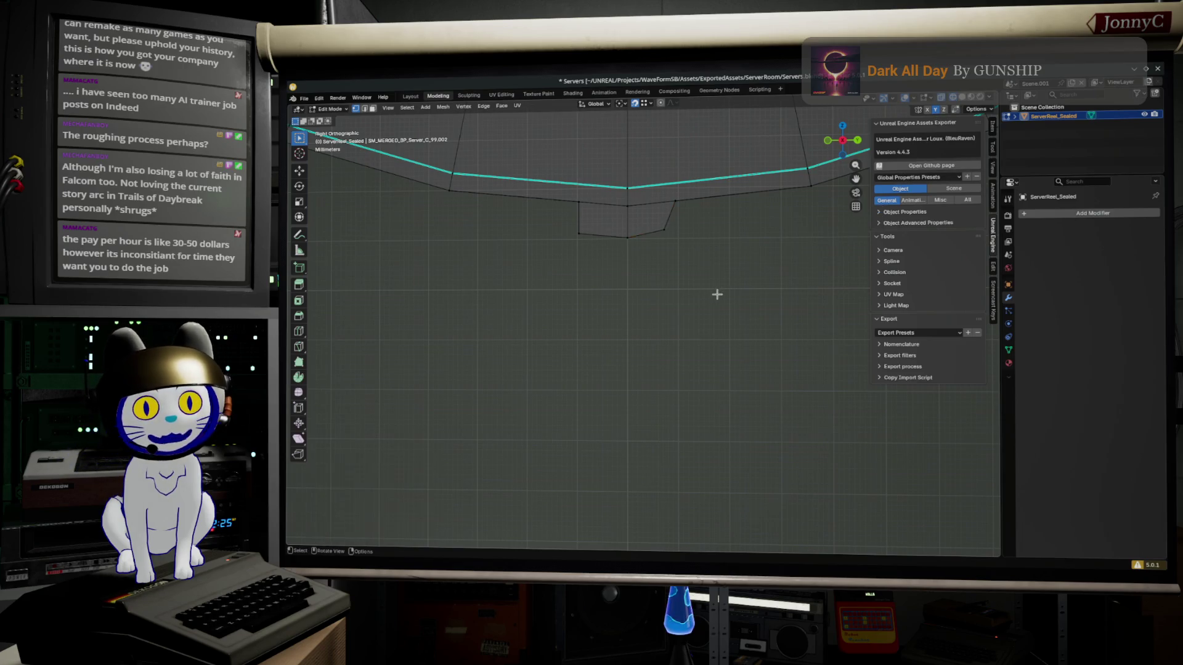
# Taper the tab's other side by moving its lower-left corner vertex inward
pyautogui.scroll(2, 586, 232)
pyautogui.scroll(2, 604, 372)
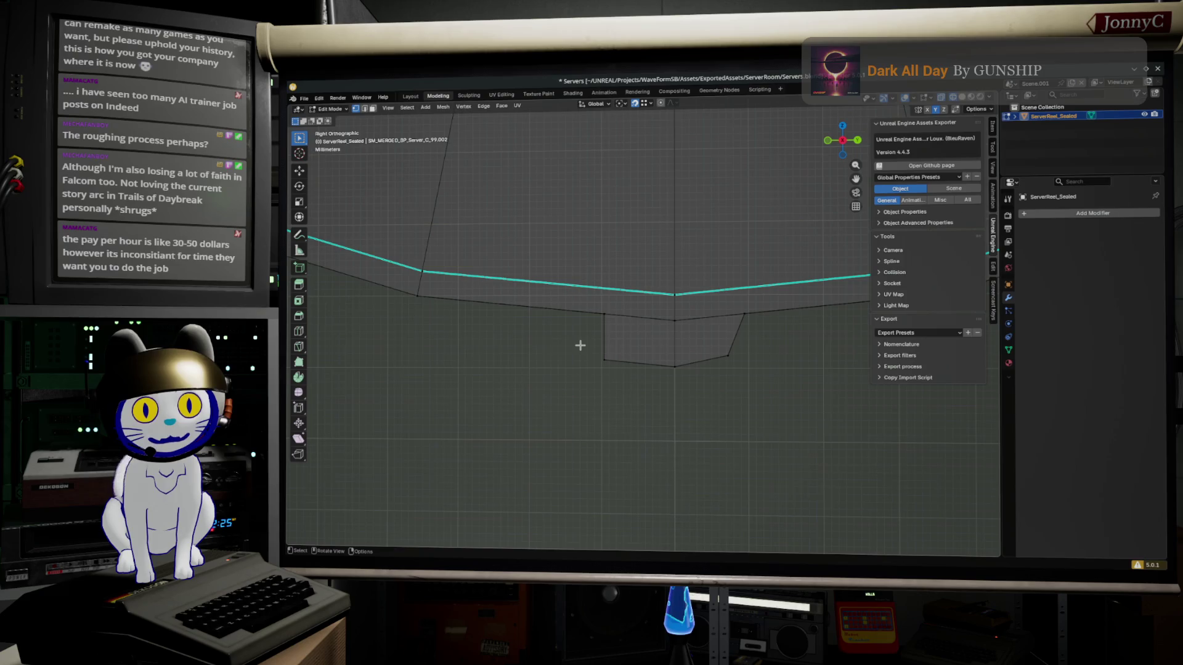
pyautogui.scroll(-10, 688, 417)
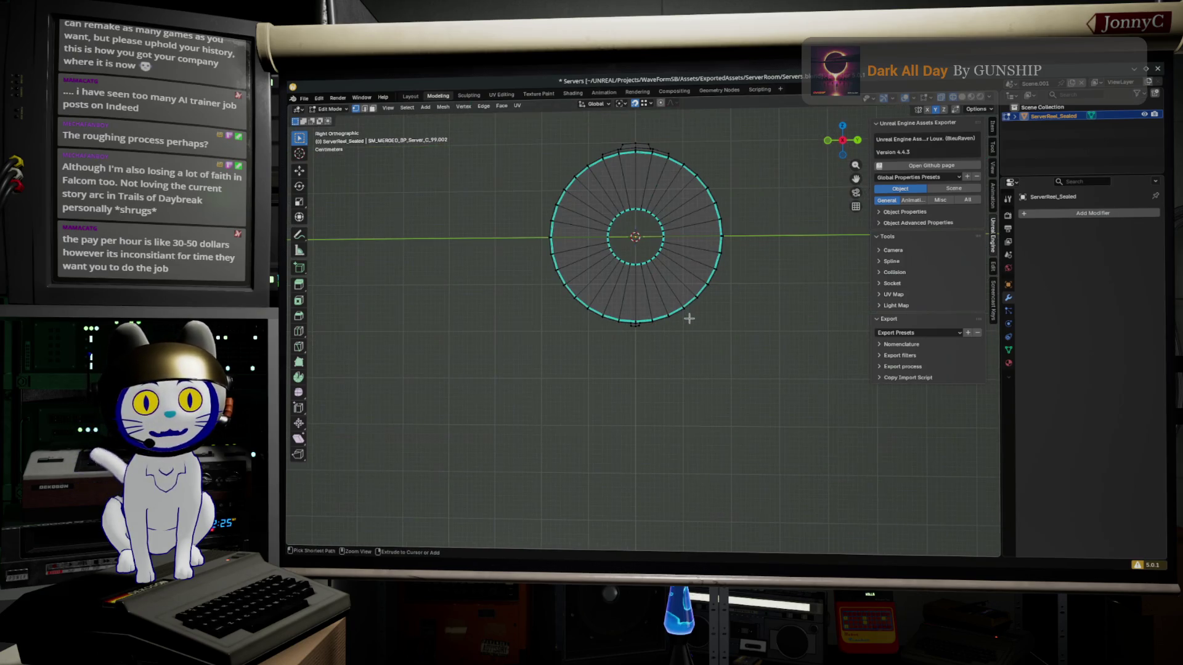
pyautogui.scroll(5, 669, 358)
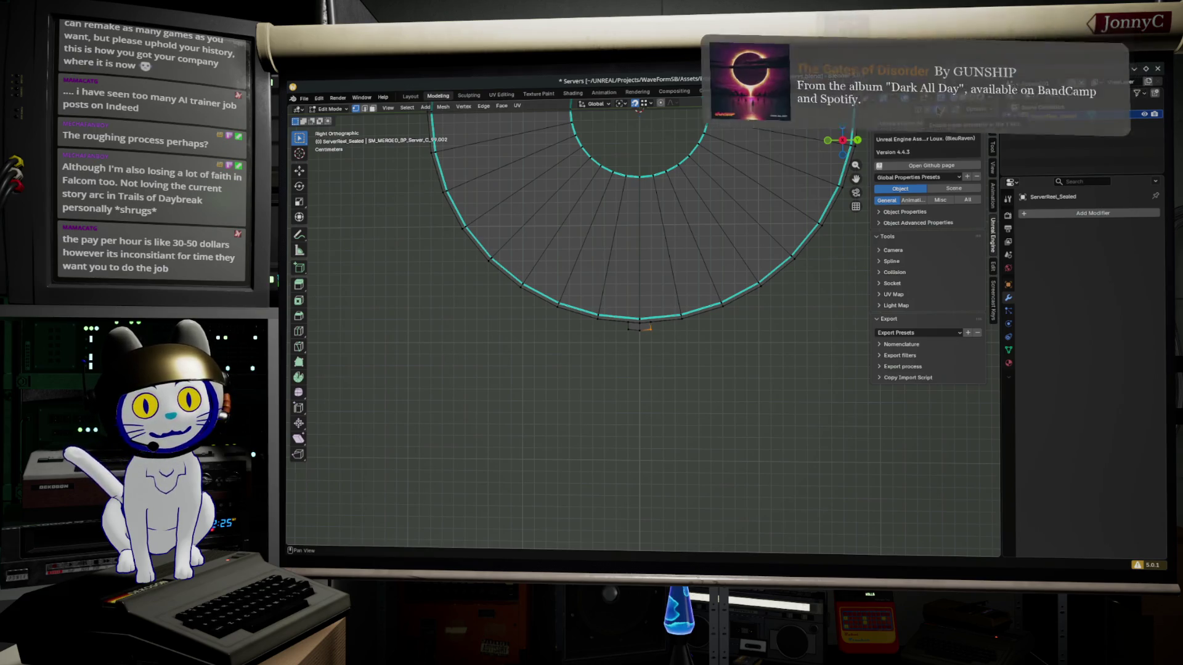
pyautogui.scroll(8, 700, 386)
pyautogui.press('g')
pyautogui.click(723, 364)
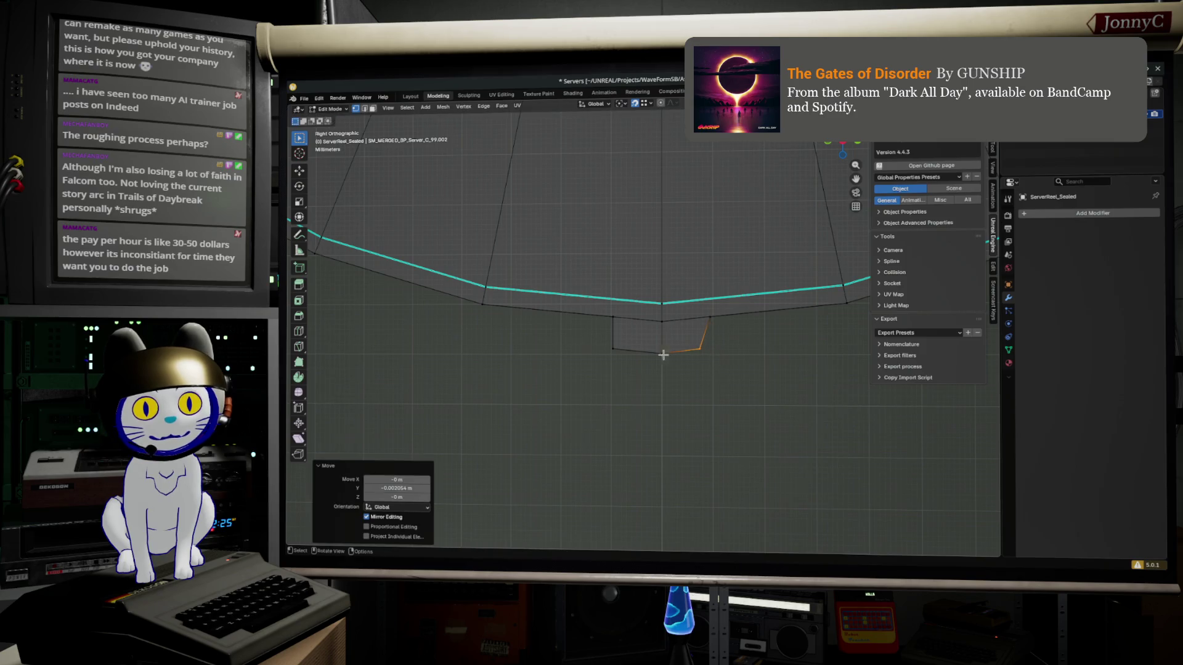
pyautogui.click(623, 353)
pyautogui.press('g')
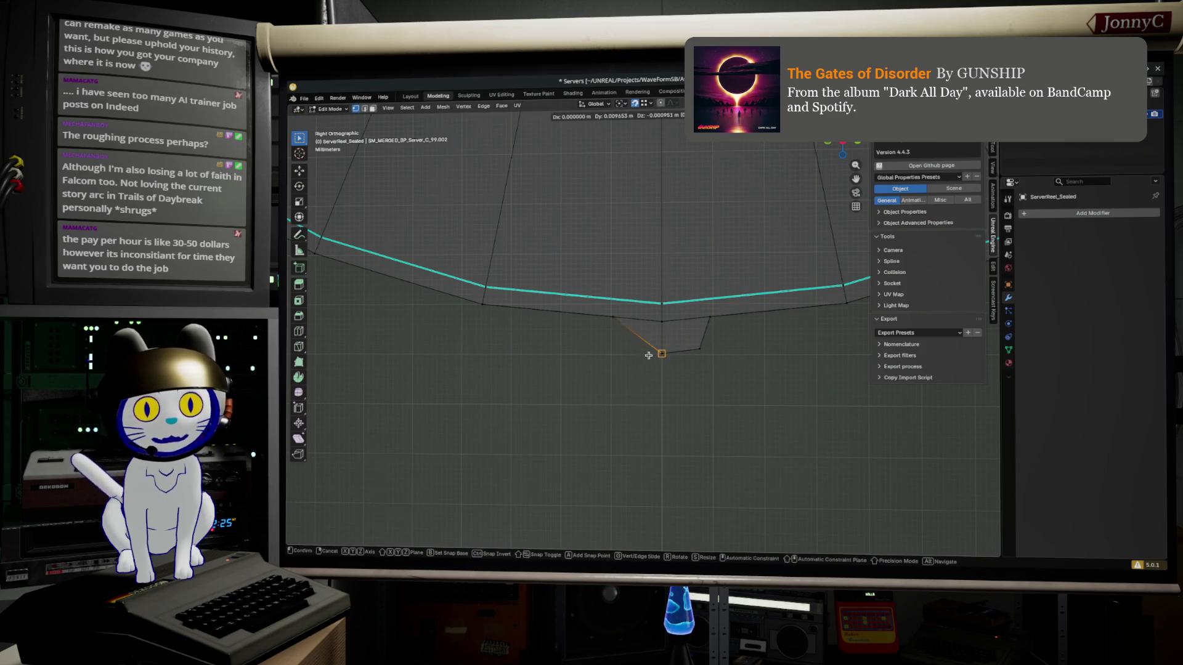